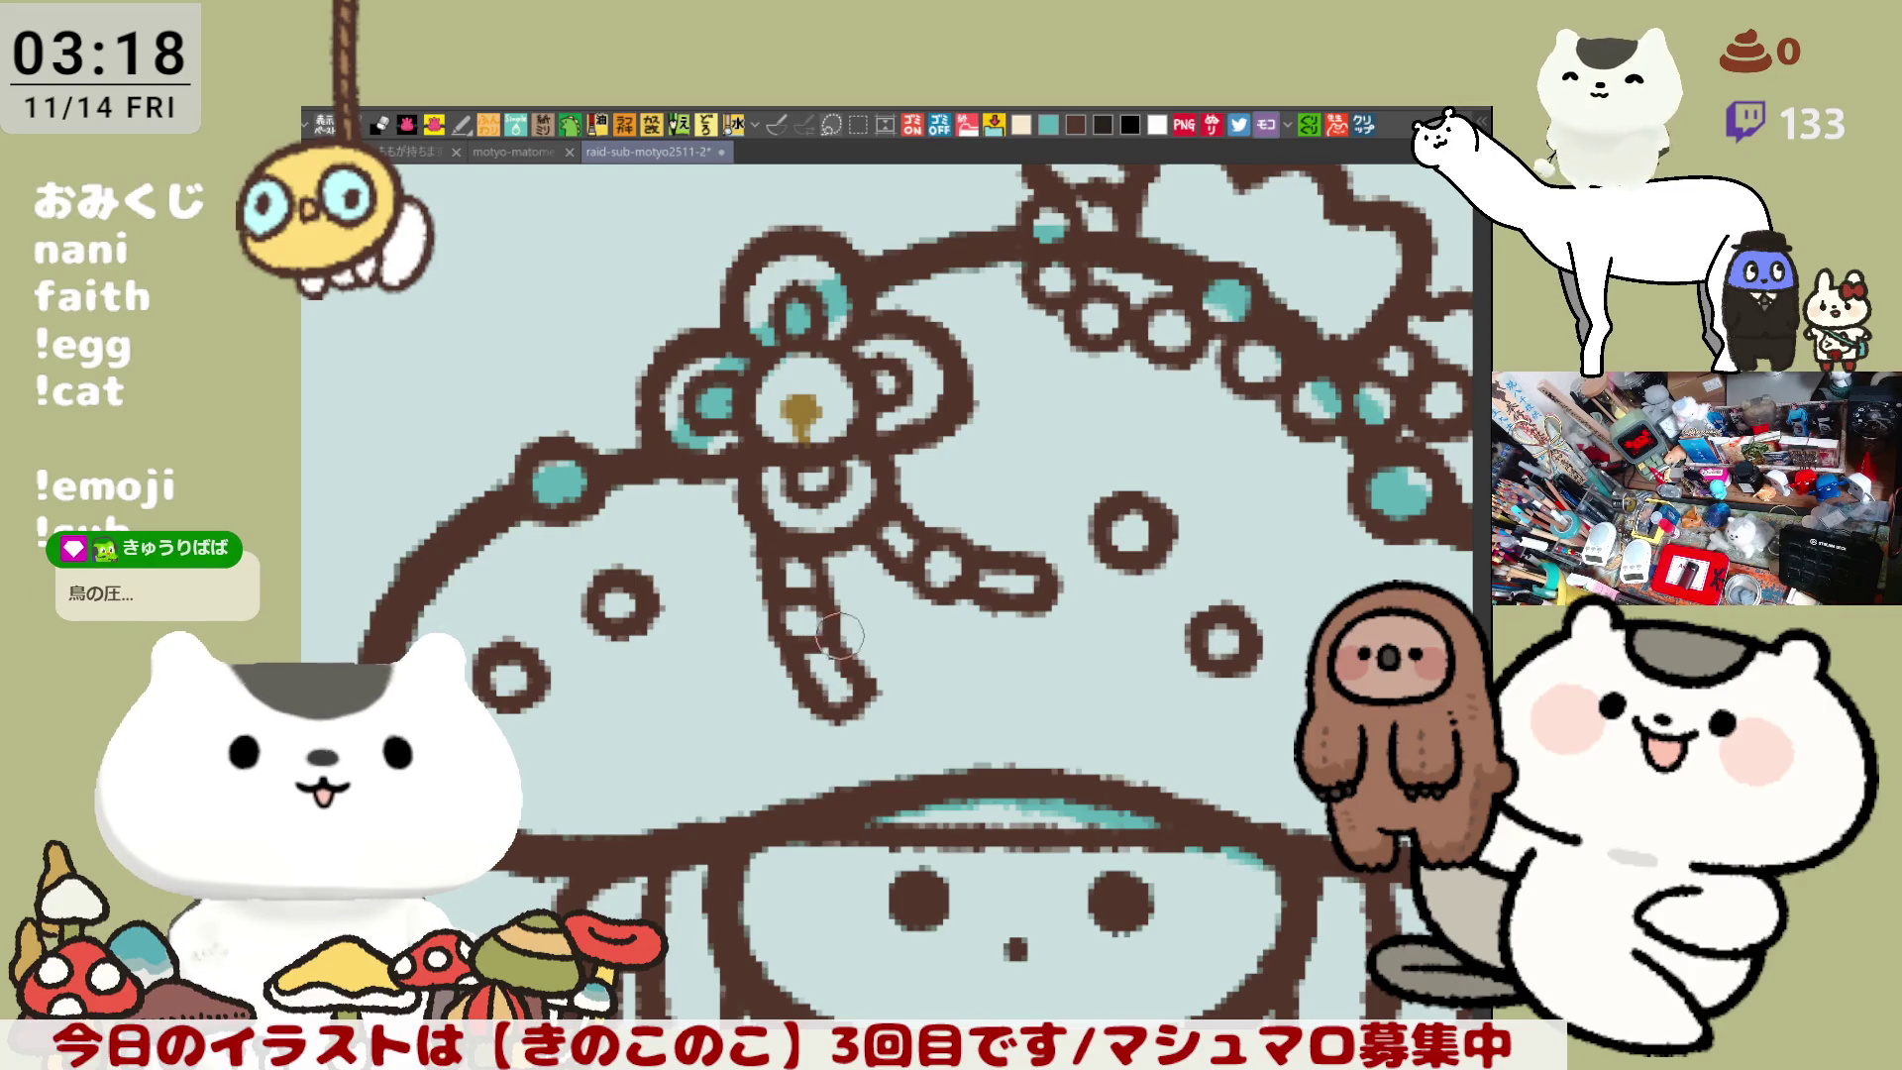
- Restore the strand's end bead to a pill shape and erase the lower edge of the branch's tip bead
{"action": "mouse_move", "coordinate": [832, 694]}
{"action": "left_mouse_down"}
{"action": "mouse_move", "coordinate": [807, 659]}
{"action": "mouse_move", "coordinate": [802, 728]}
{"action": "mouse_move", "coordinate": [847, 718]}
{"action": "left_mouse_up"}
{"action": "key", "text": "ctrl+z"}
{"action": "left_click_drag", "start_coordinate": [822, 649], "coordinate": [847, 718]}
{"action": "mouse_move", "coordinate": [996, 584]}
{"action": "left_mouse_down"}
{"action": "mouse_move", "coordinate": [981, 600]}
{"action": "mouse_move", "coordinate": [1050, 599]}
{"action": "left_mouse_up"}
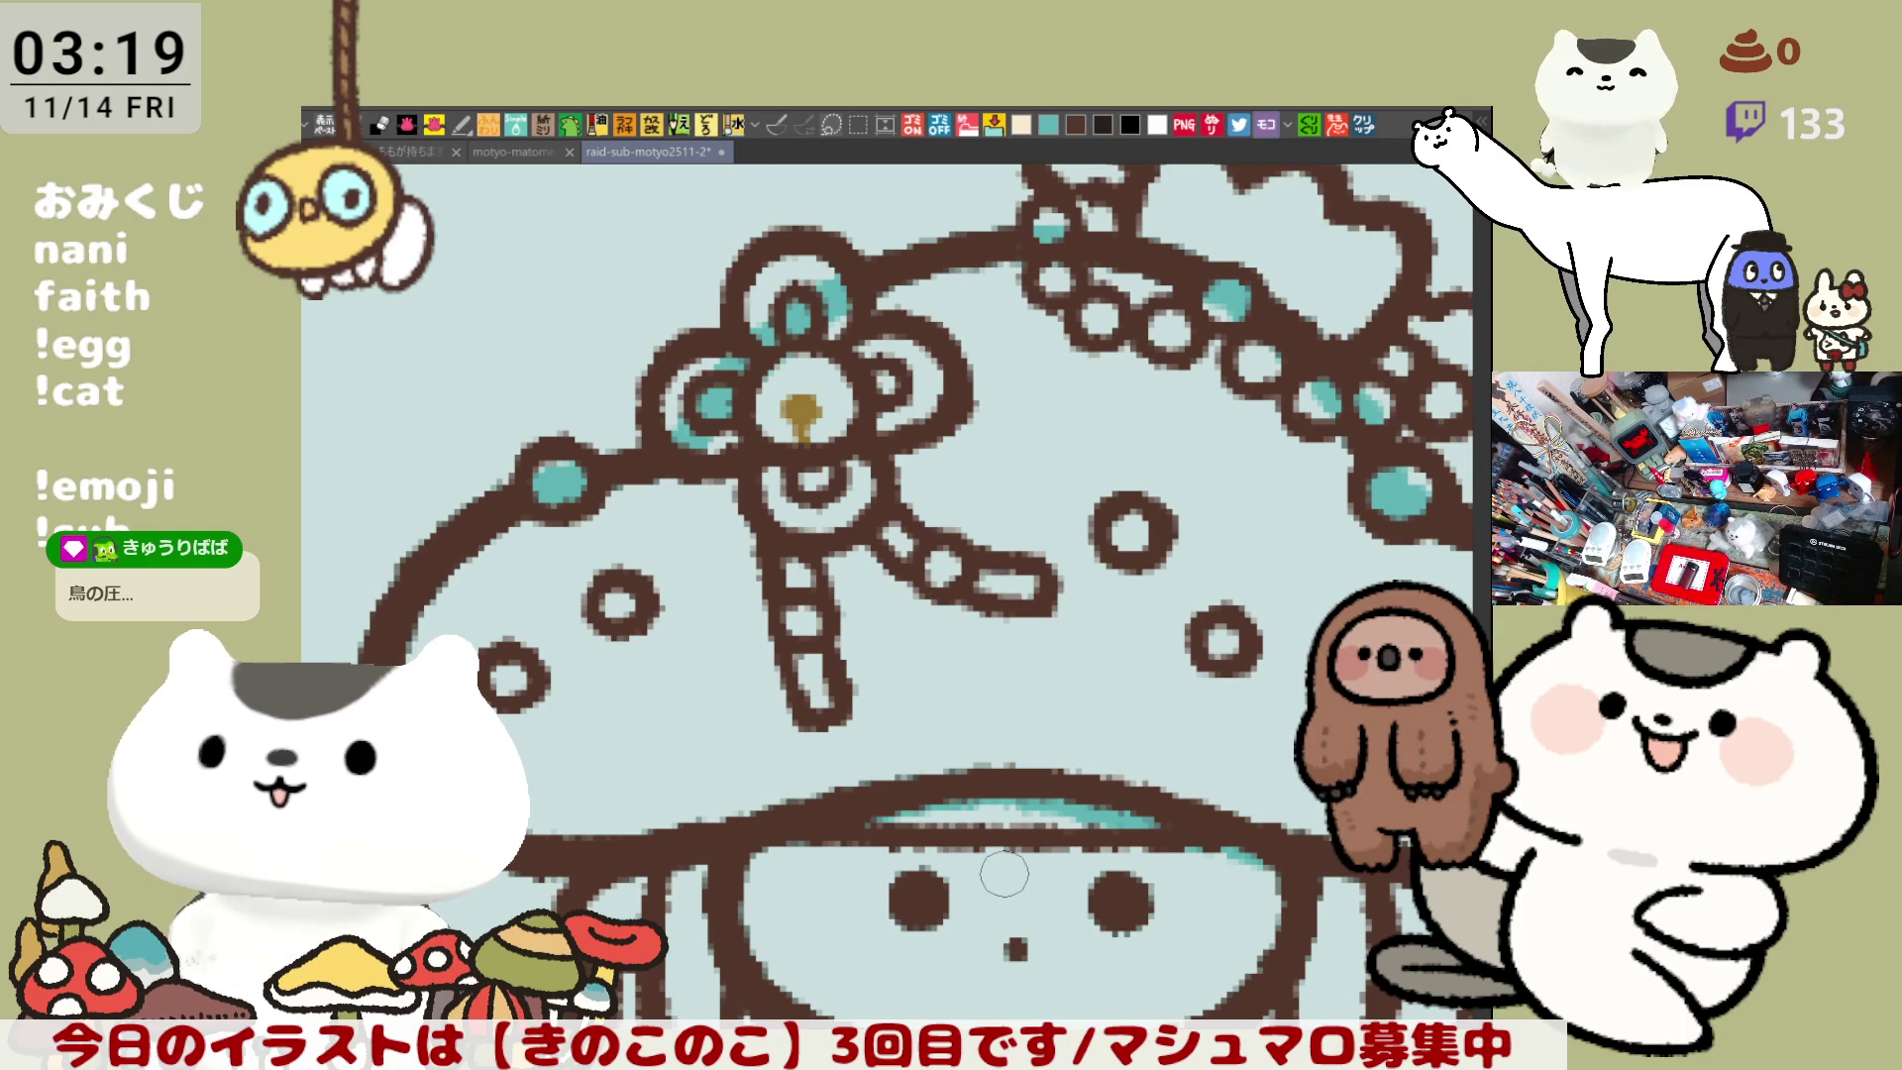
- Erase the stray brown stroke below the flower and centre the whole character in view
{"action": "scroll", "coordinate": [889, 807], "scroll_direction": "down", "scroll_amount": 3}
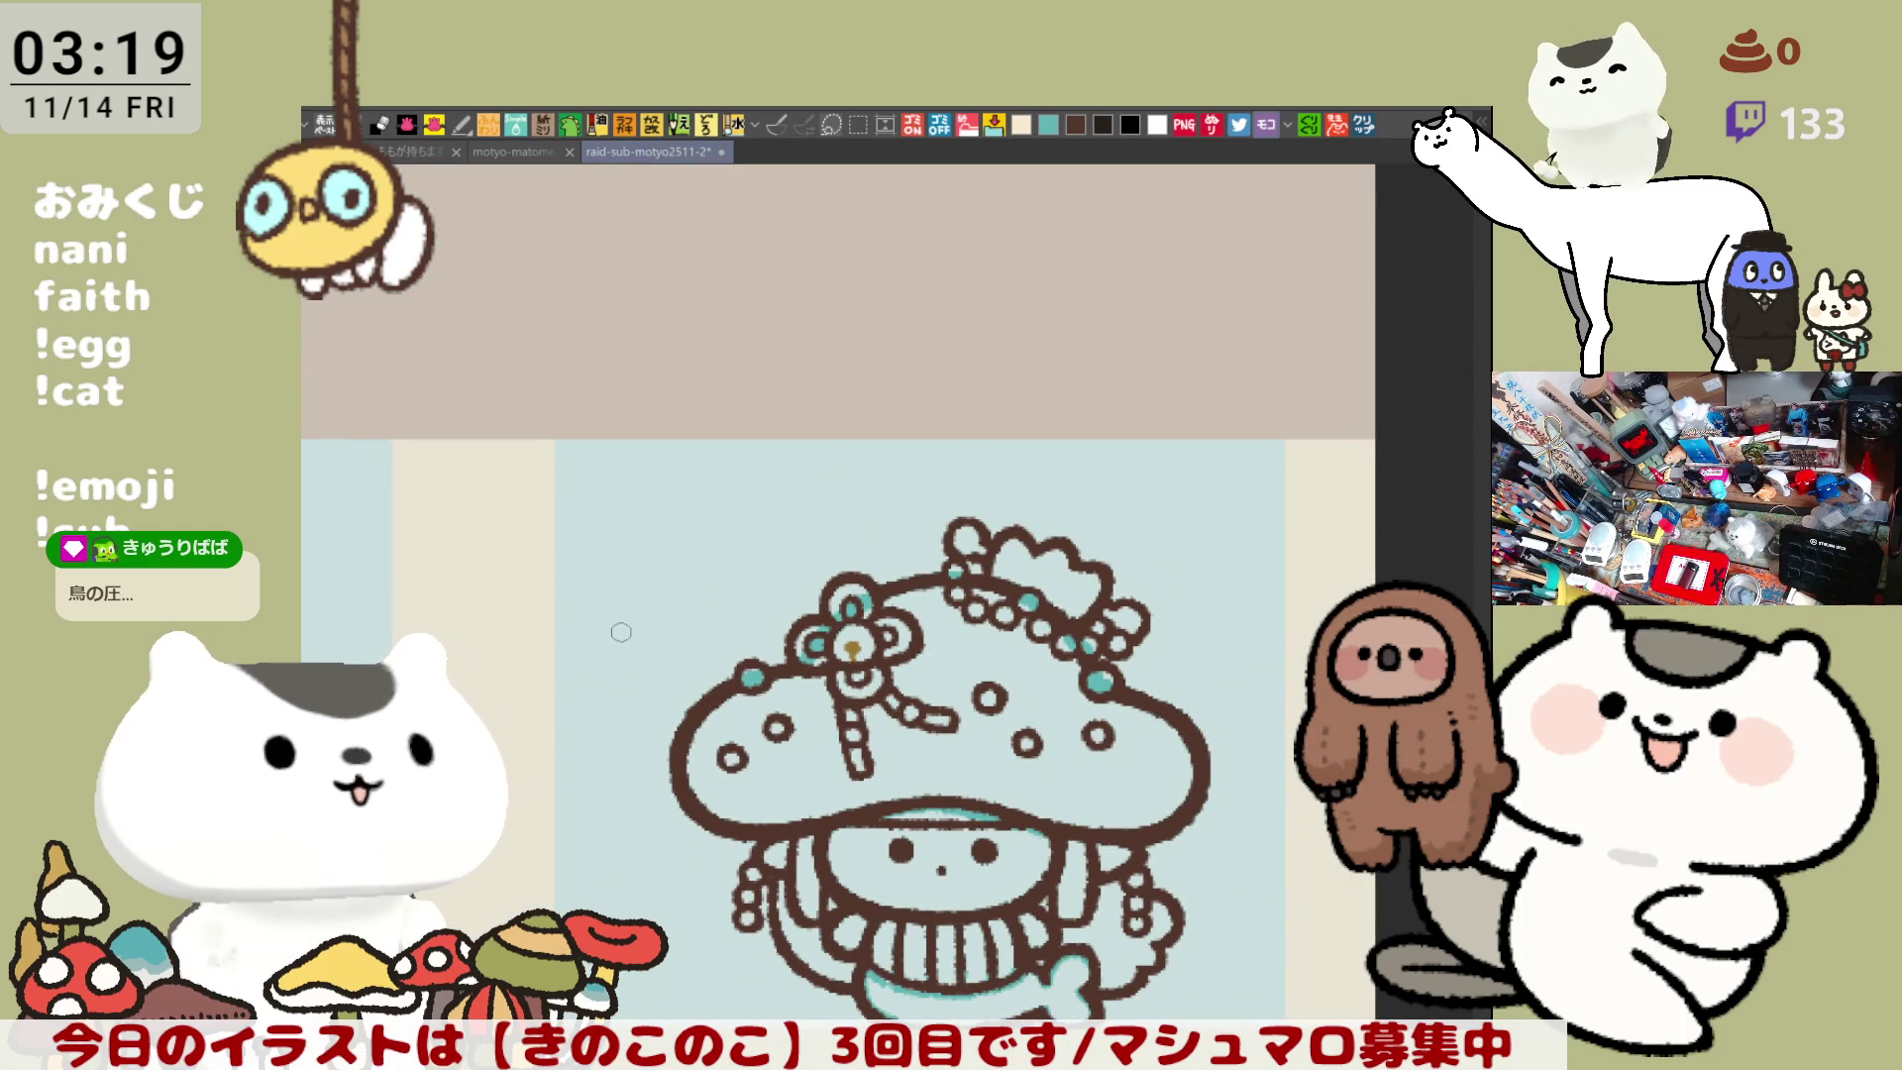
{"action": "scroll", "coordinate": [621, 631], "scroll_direction": "up", "scroll_amount": 2}
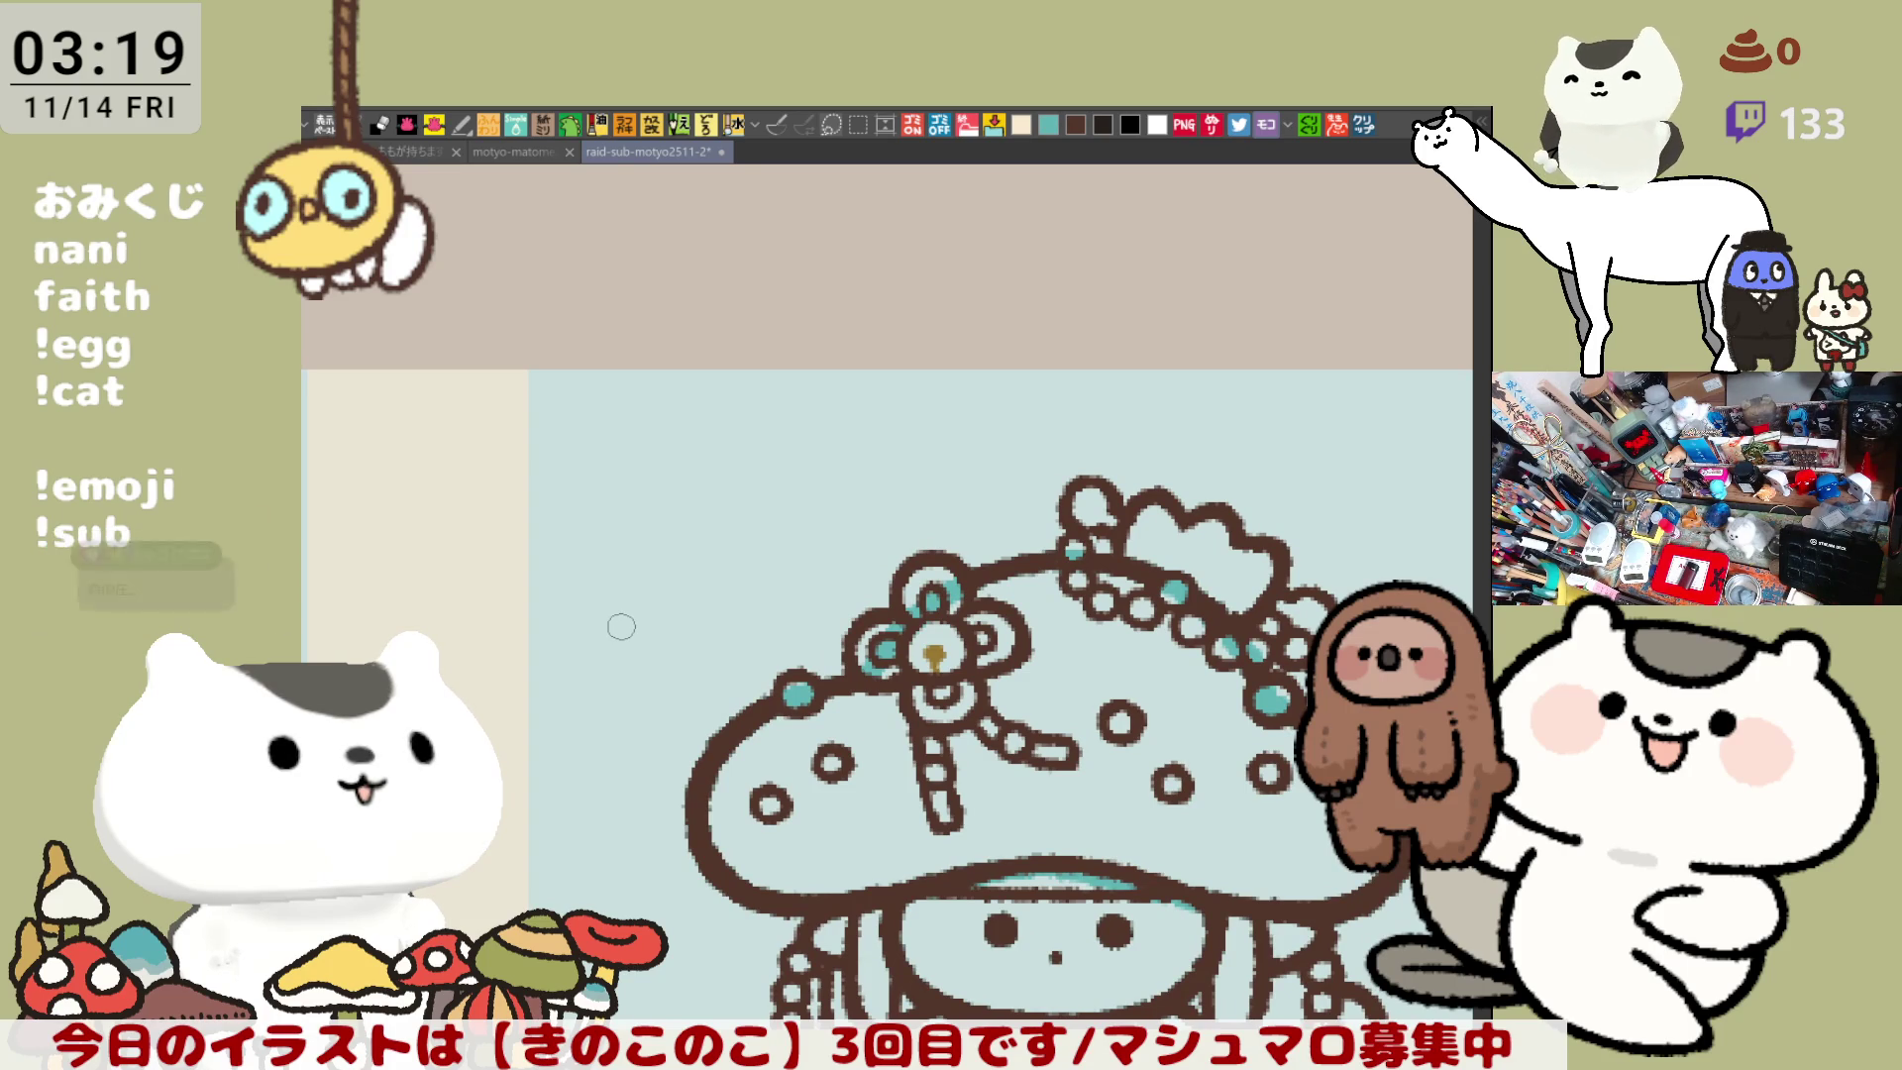
{"action": "scroll", "coordinate": [621, 626], "scroll_direction": "down", "scroll_amount": 2}
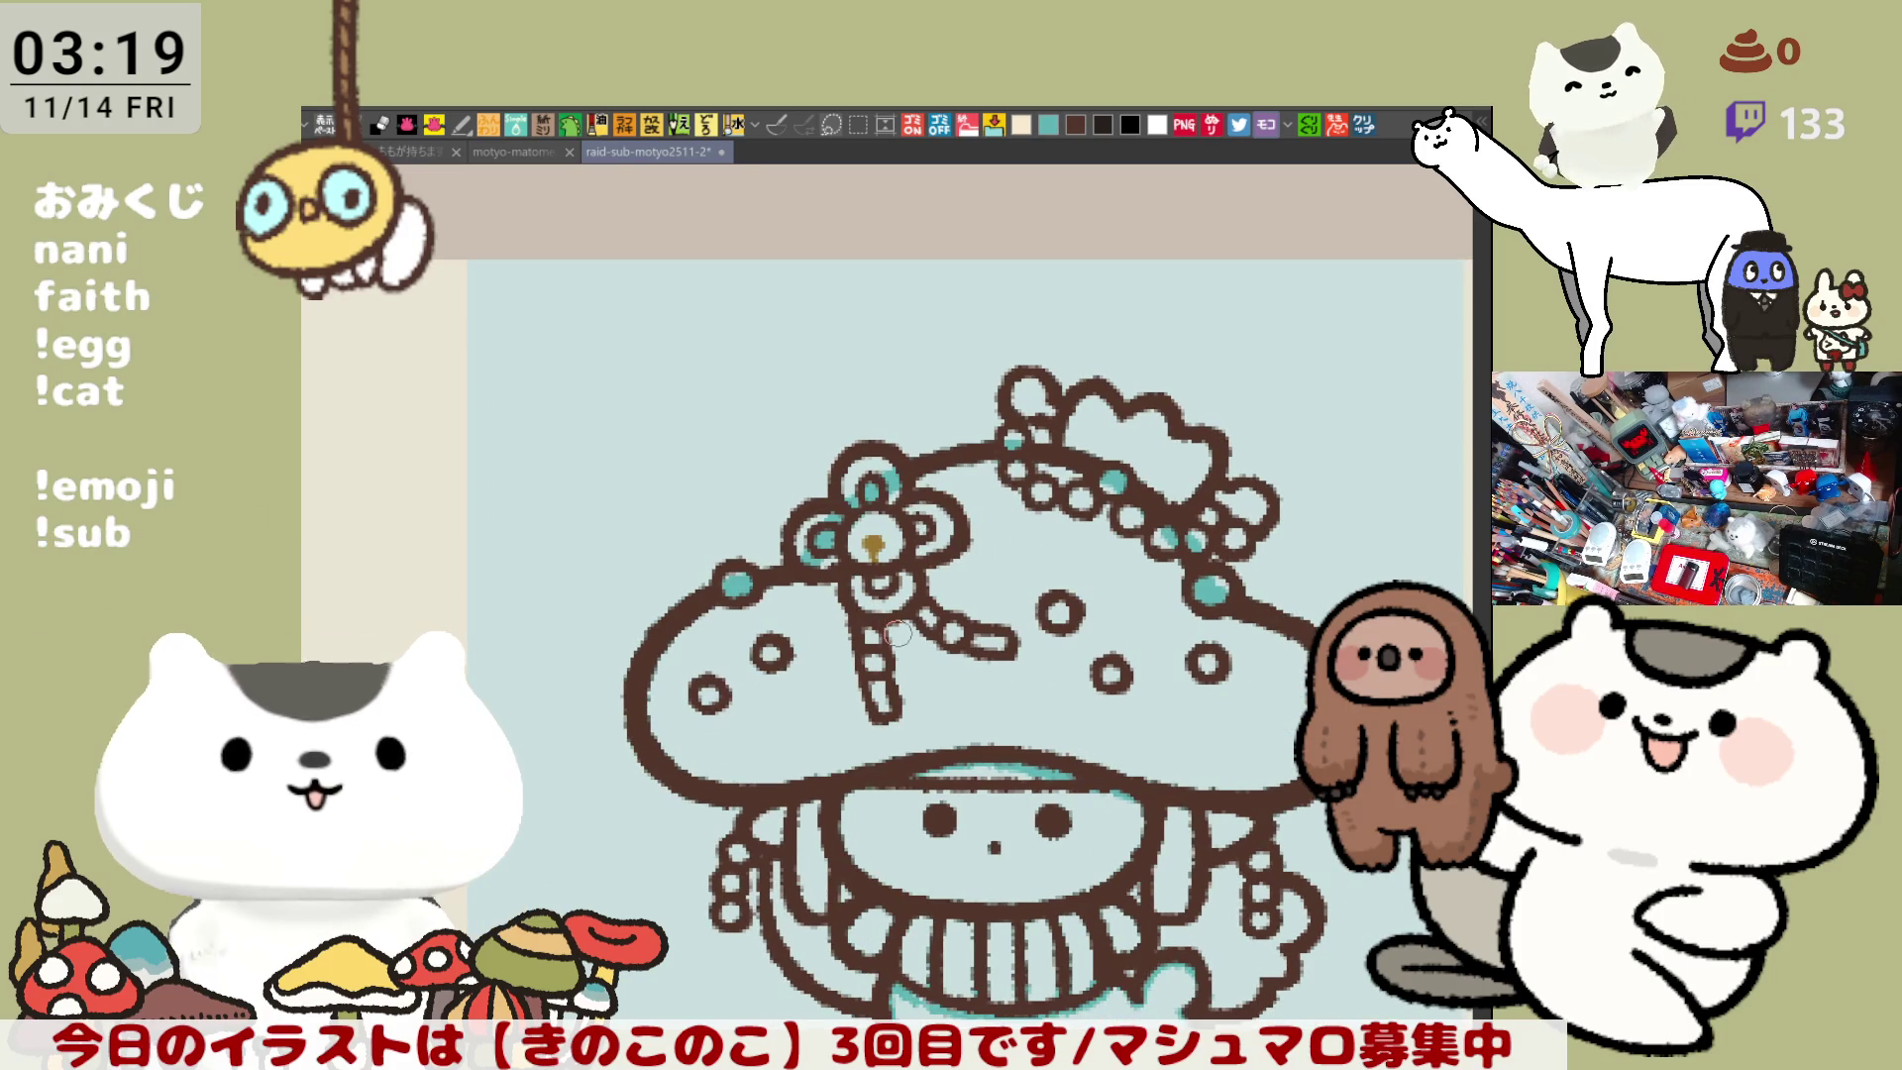
{"action": "scroll", "coordinate": [897, 634], "scroll_direction": "up", "scroll_amount": 3}
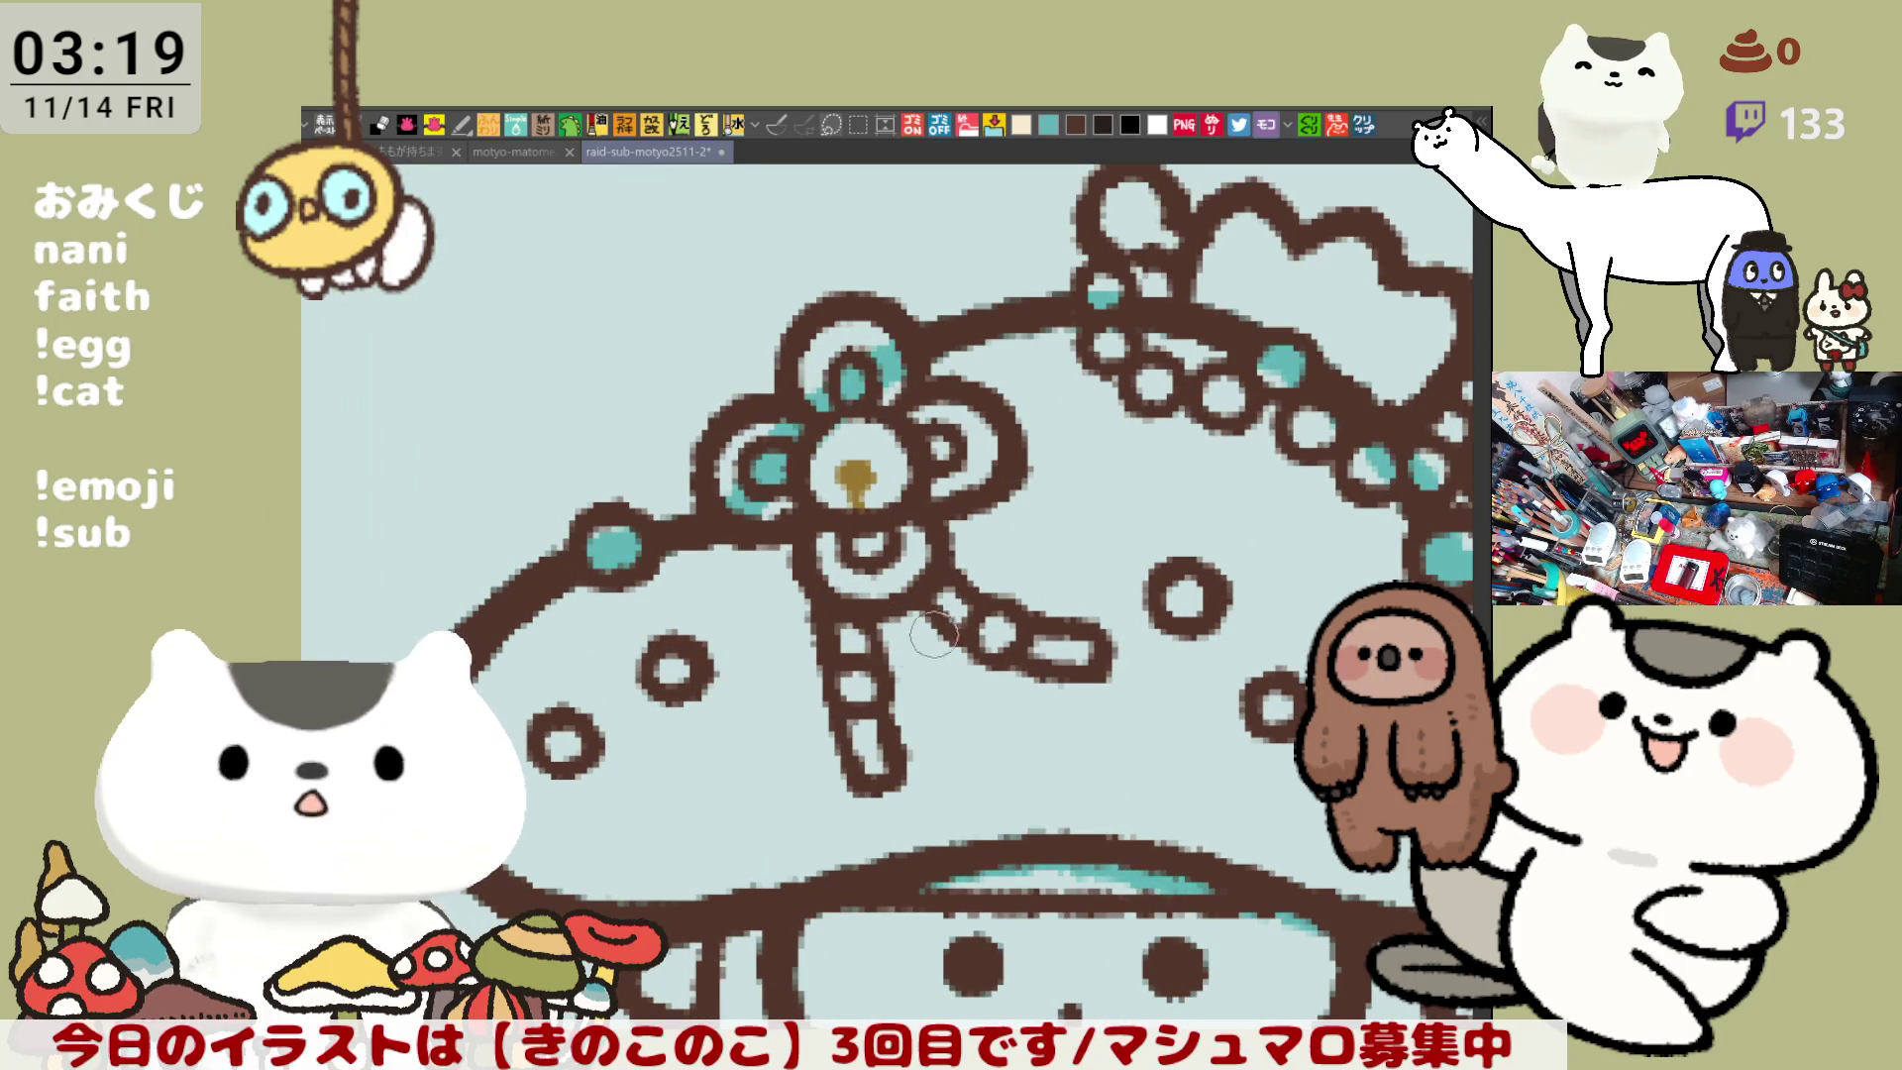
{"action": "mouse_move", "coordinate": [857, 663]}
{"action": "left_mouse_down"}
{"action": "mouse_move", "coordinate": [852, 644]}
{"action": "mouse_move", "coordinate": [881, 654]}
{"action": "mouse_move", "coordinate": [862, 639]}
{"action": "mouse_move", "coordinate": [883, 793]}
{"action": "mouse_move", "coordinate": [942, 667]}
{"action": "mouse_move", "coordinate": [910, 653]}
{"action": "mouse_move", "coordinate": [1025, 557]}
{"action": "mouse_move", "coordinate": [1037, 628]}
{"action": "mouse_move", "coordinate": [1118, 673]}
{"action": "left_mouse_up"}
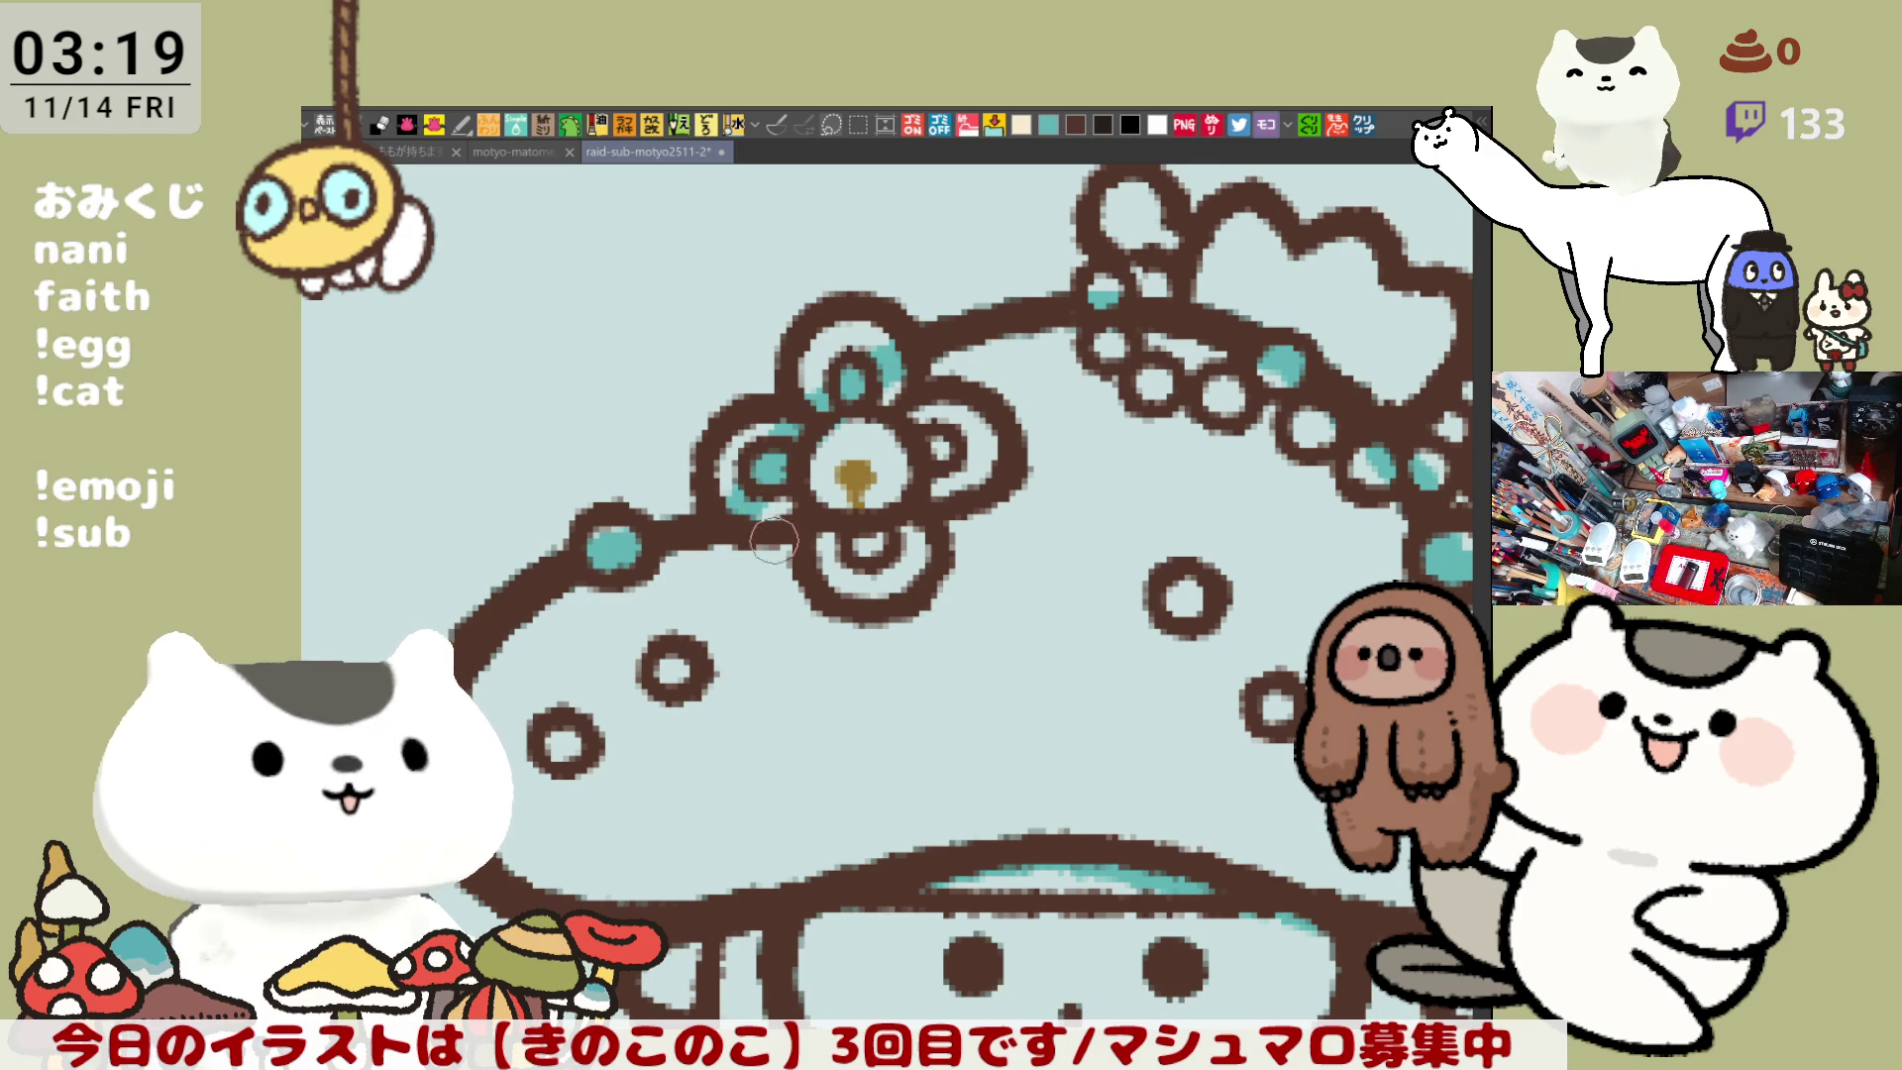
{"action": "scroll", "coordinate": [782, 530], "scroll_direction": "down", "scroll_amount": 5}
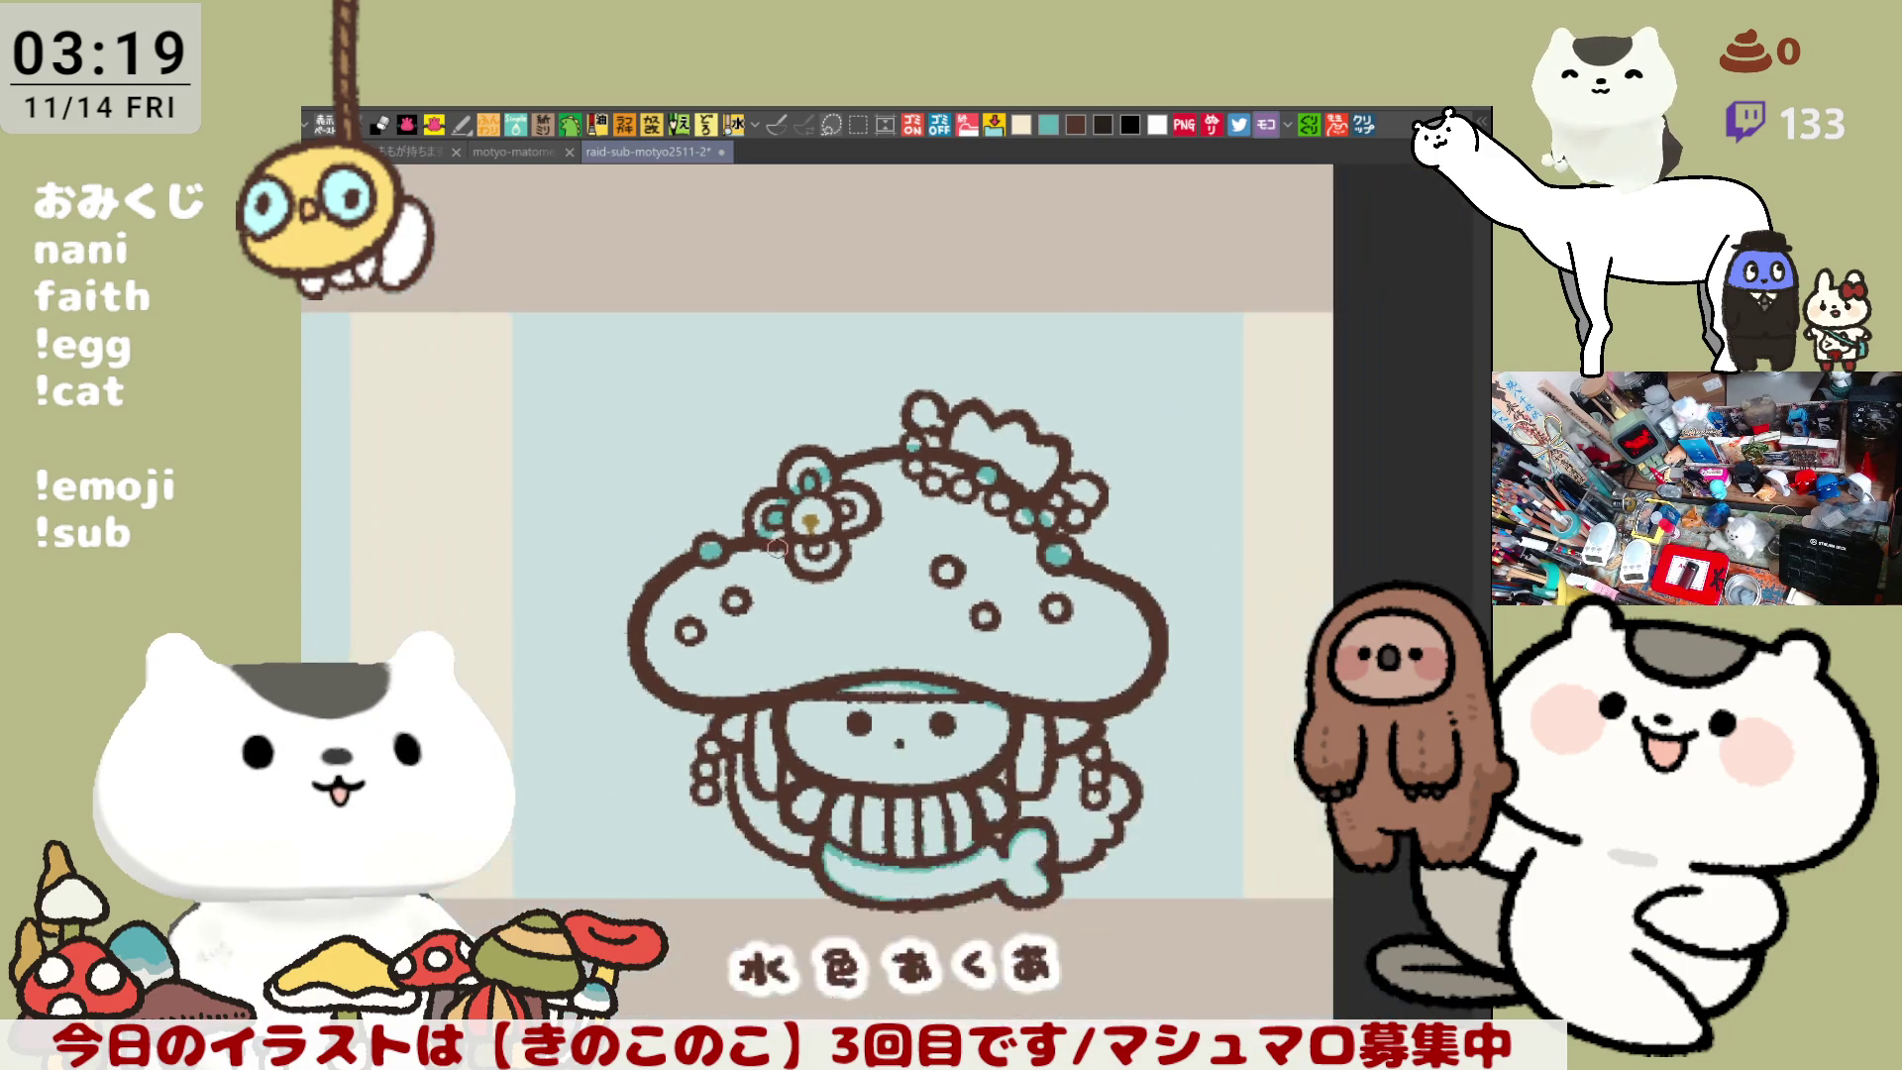
{"action": "mouse_move", "coordinate": [778, 526]}
{"action": "left_mouse_down"}
{"action": "mouse_move", "coordinate": [782, 436]}
{"action": "mouse_move", "coordinate": [826, 397]}
{"action": "left_mouse_up"}
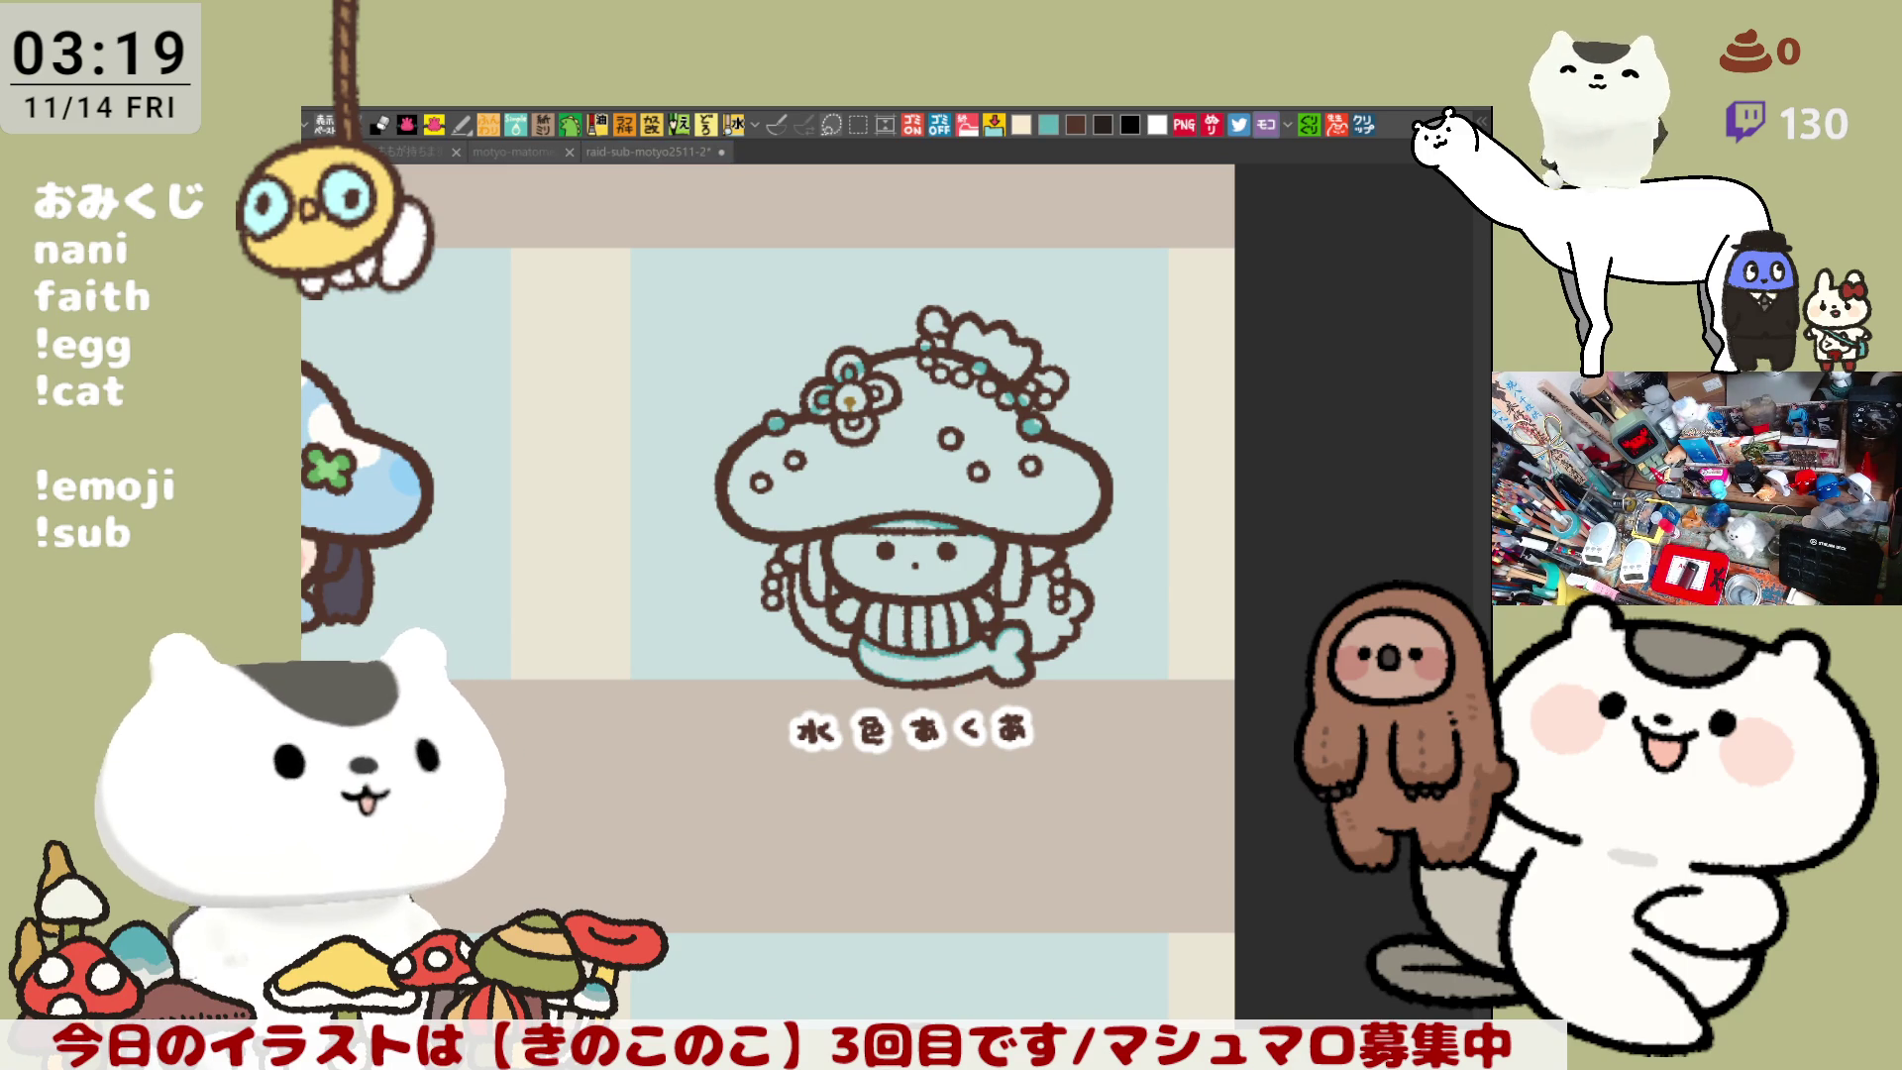
- Fill the cap, face and body white, the band under the cap cyan, and the hair on both sides cyan
{"action": "left_click", "coordinate": [687, 463]}
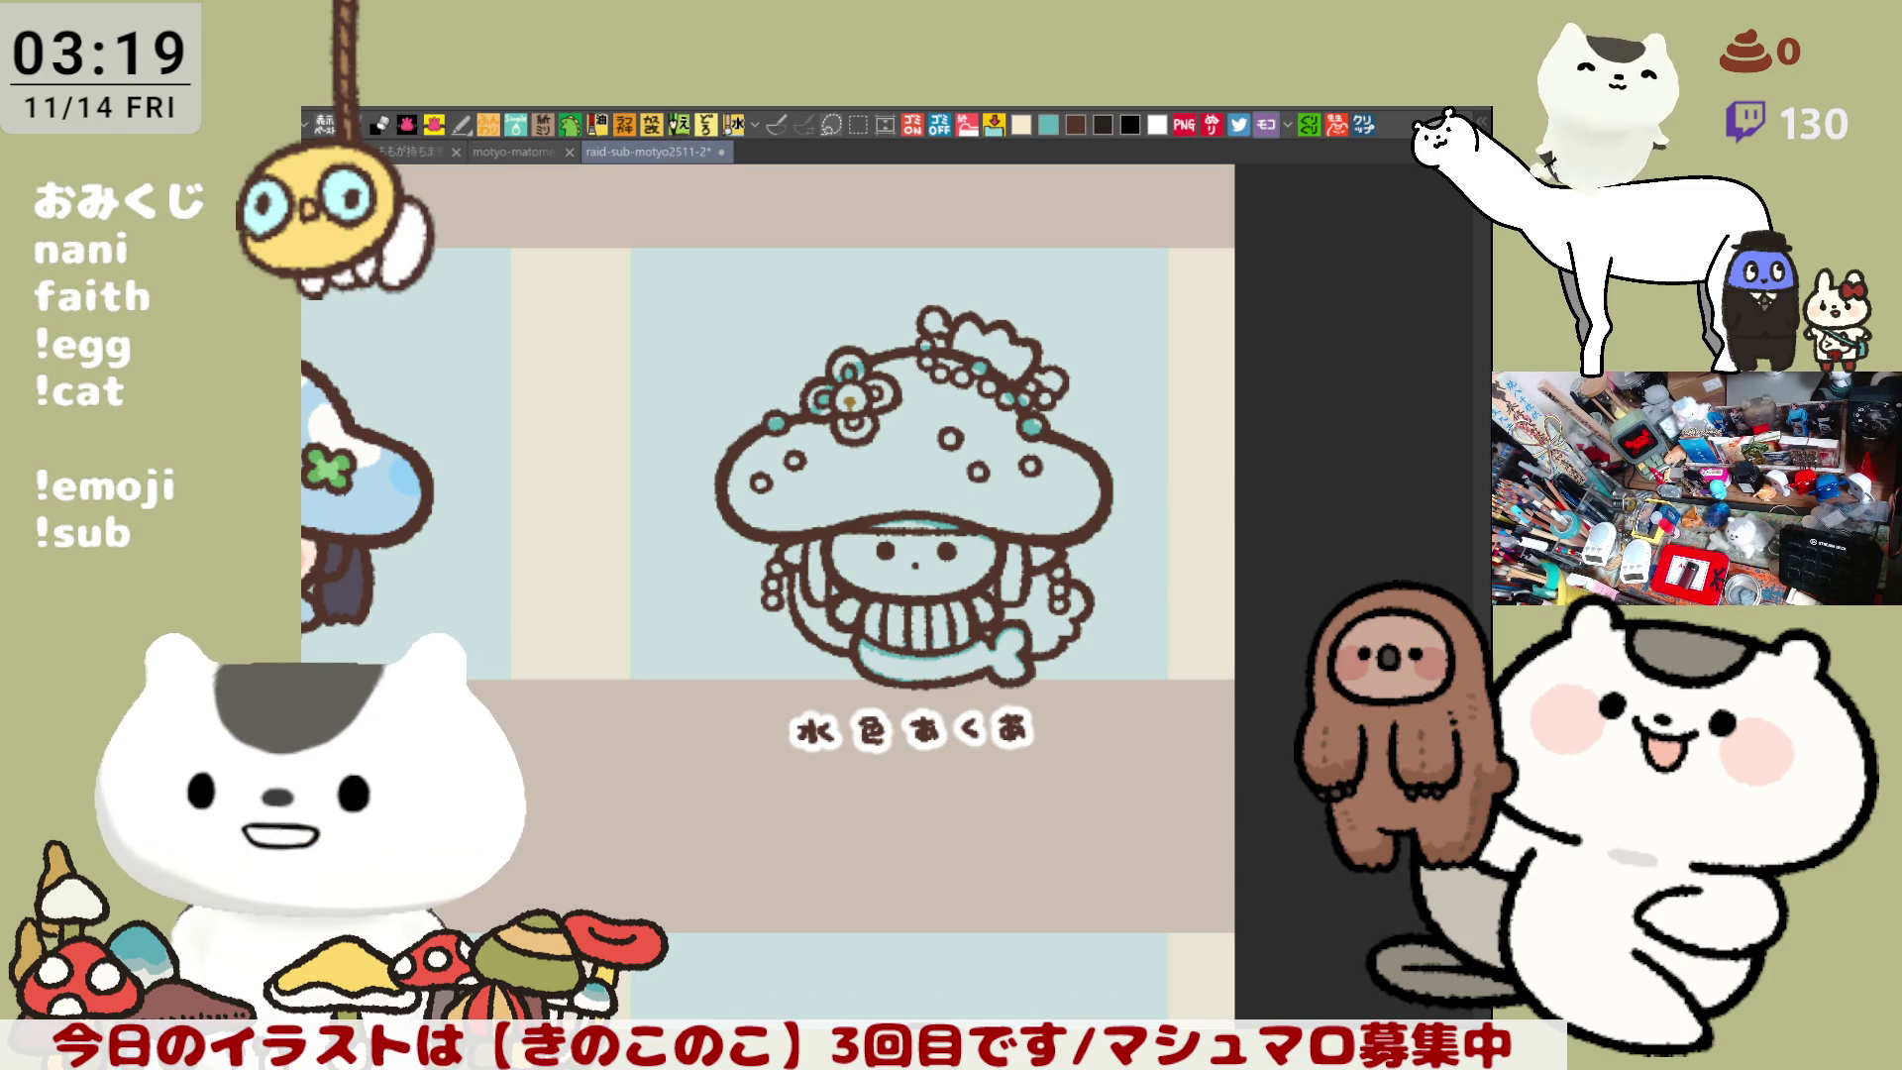
{"action": "left_click", "coordinate": [922, 634]}
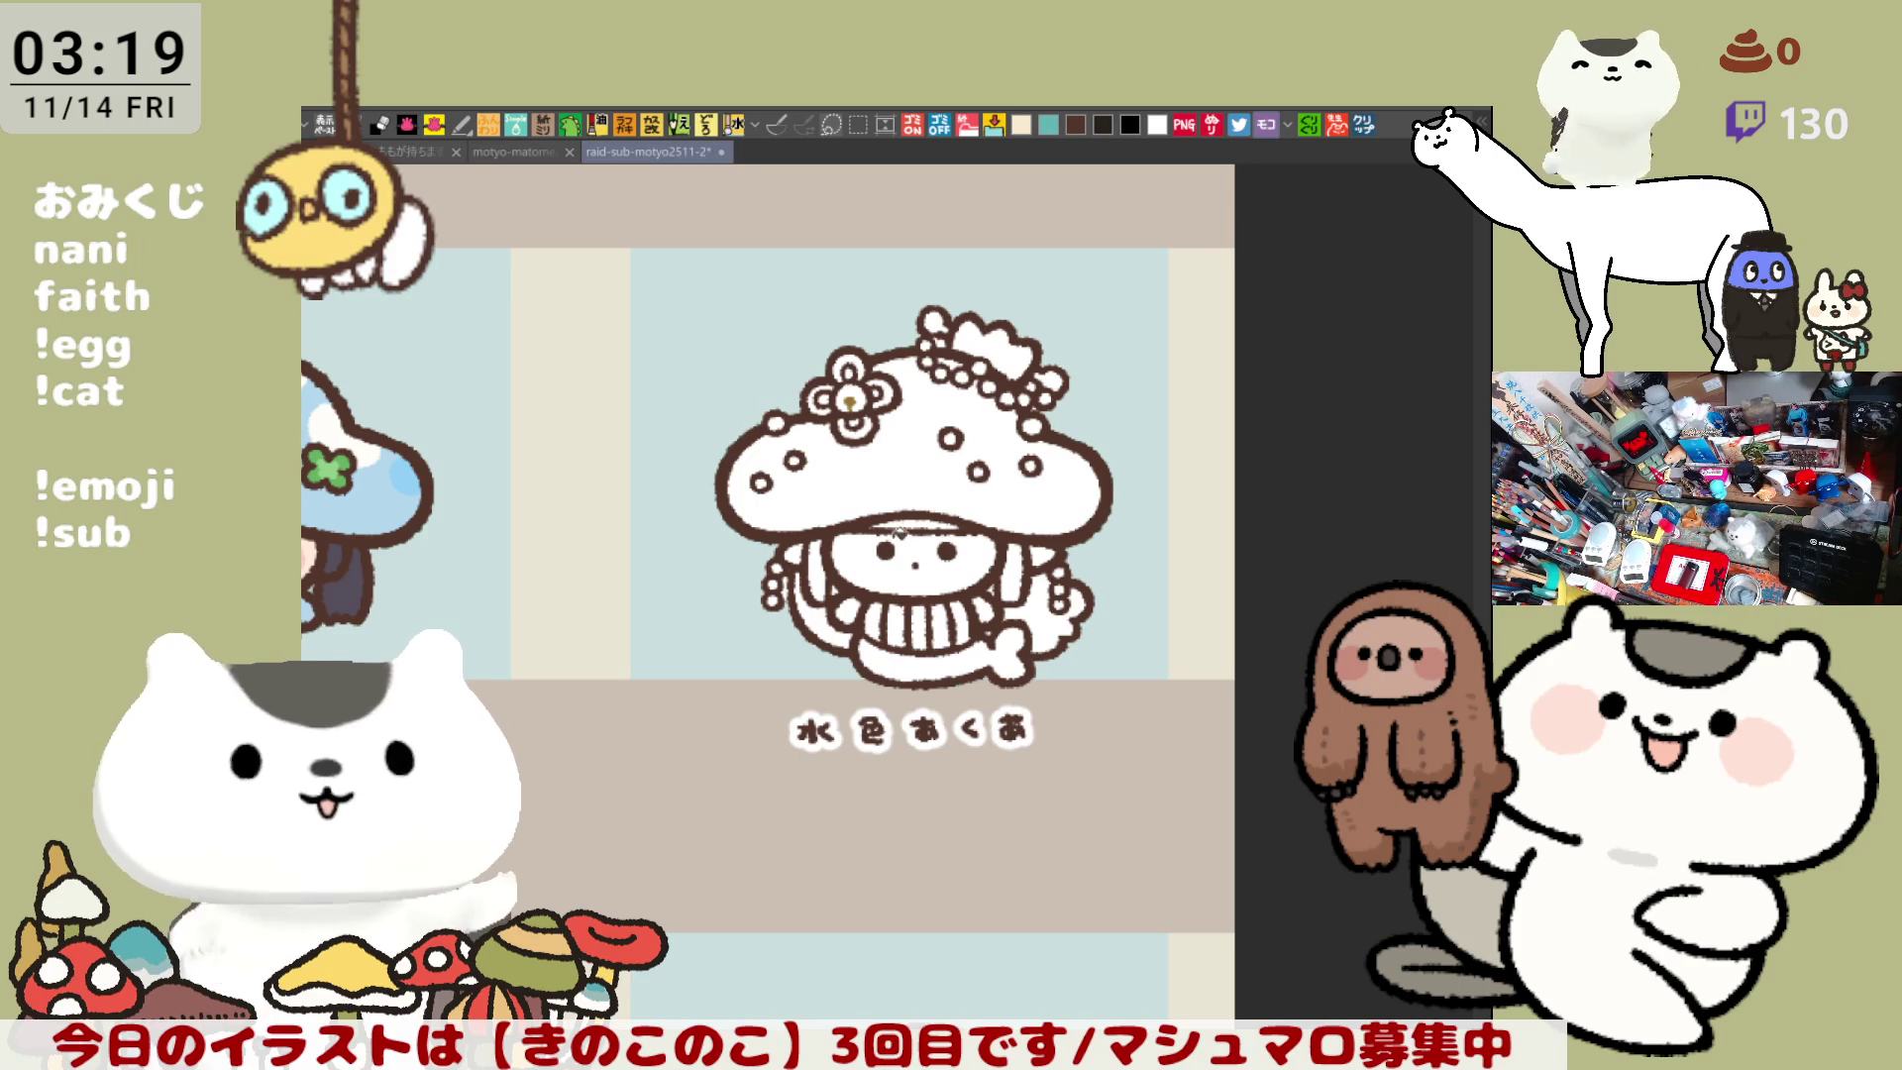
{"action": "left_click", "coordinate": [921, 519]}
{"action": "mouse_move", "coordinate": [825, 554]}
{"action": "left_mouse_down"}
{"action": "mouse_move", "coordinate": [830, 609]}
{"action": "mouse_move", "coordinate": [850, 585]}
{"action": "left_mouse_up"}
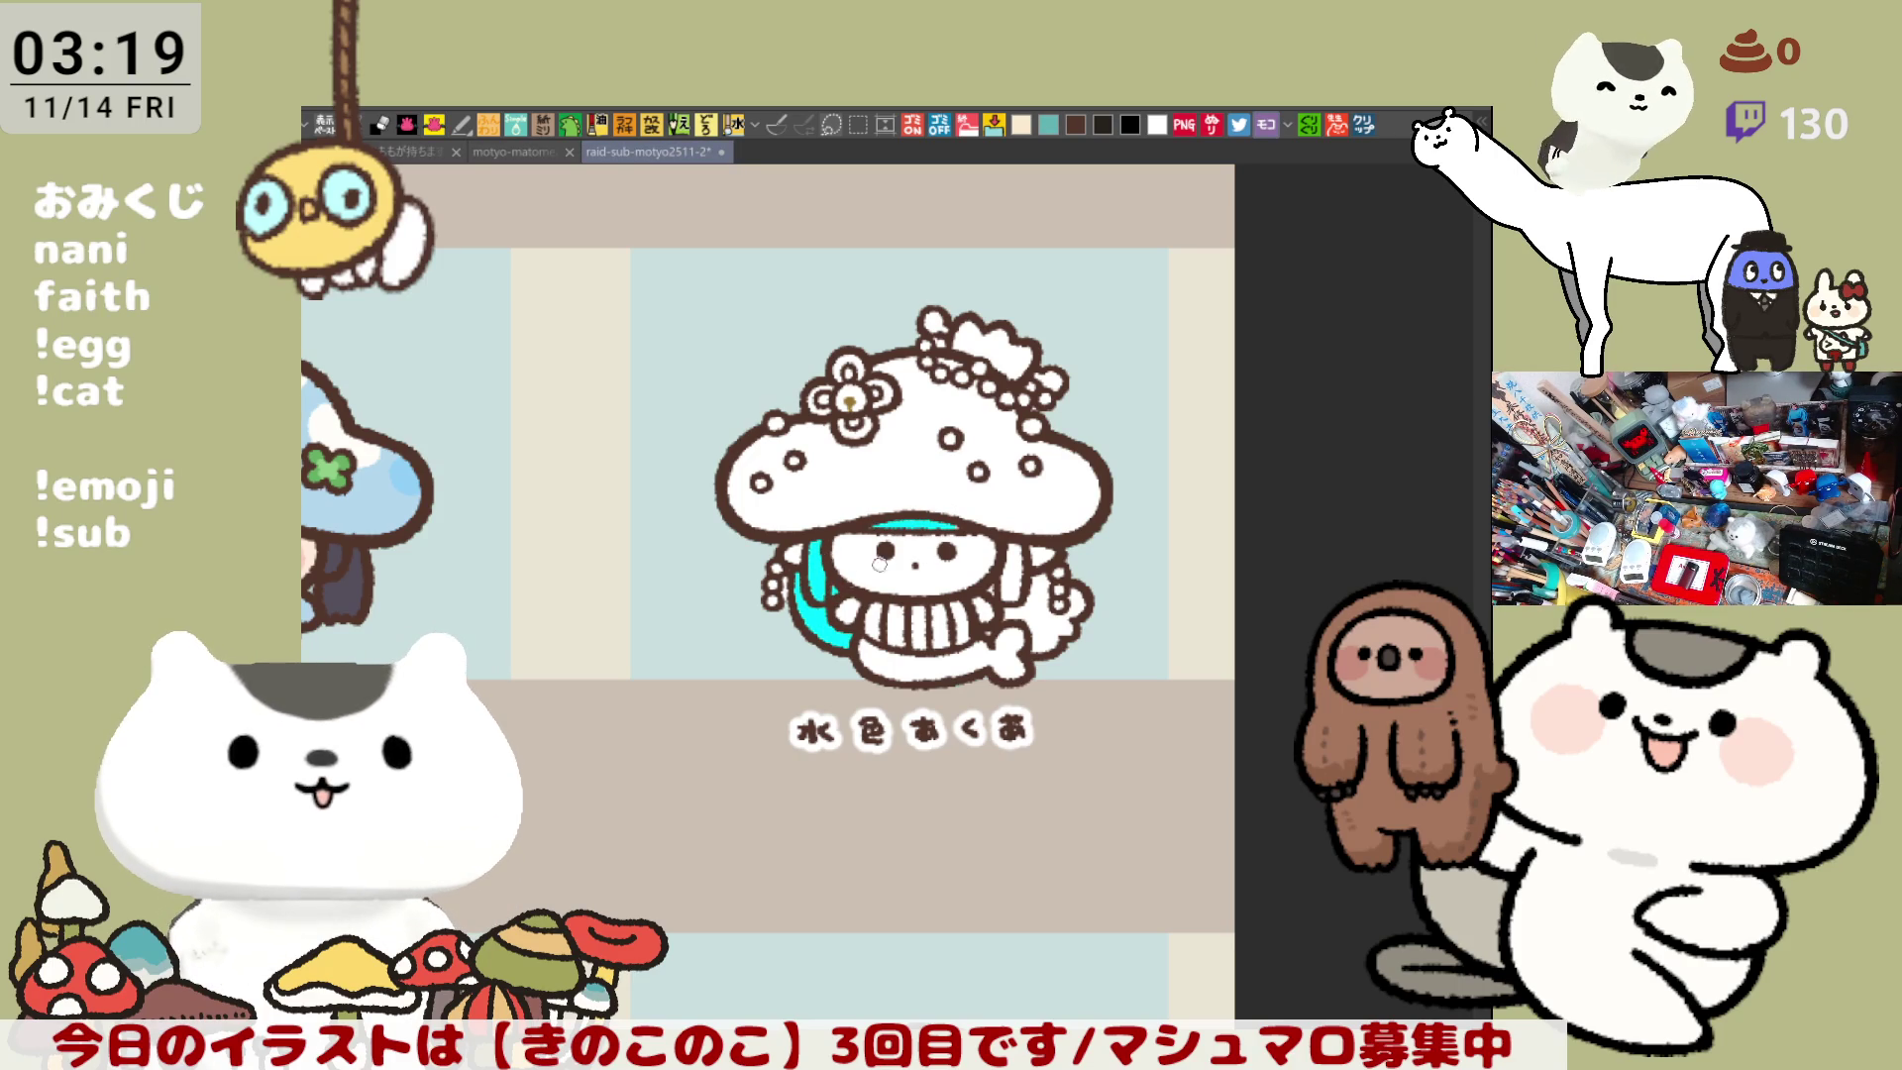
{"action": "mouse_move", "coordinate": [1015, 573]}
{"action": "left_mouse_down"}
{"action": "mouse_move", "coordinate": [994, 587]}
{"action": "mouse_move", "coordinate": [1055, 630]}
{"action": "left_mouse_up"}
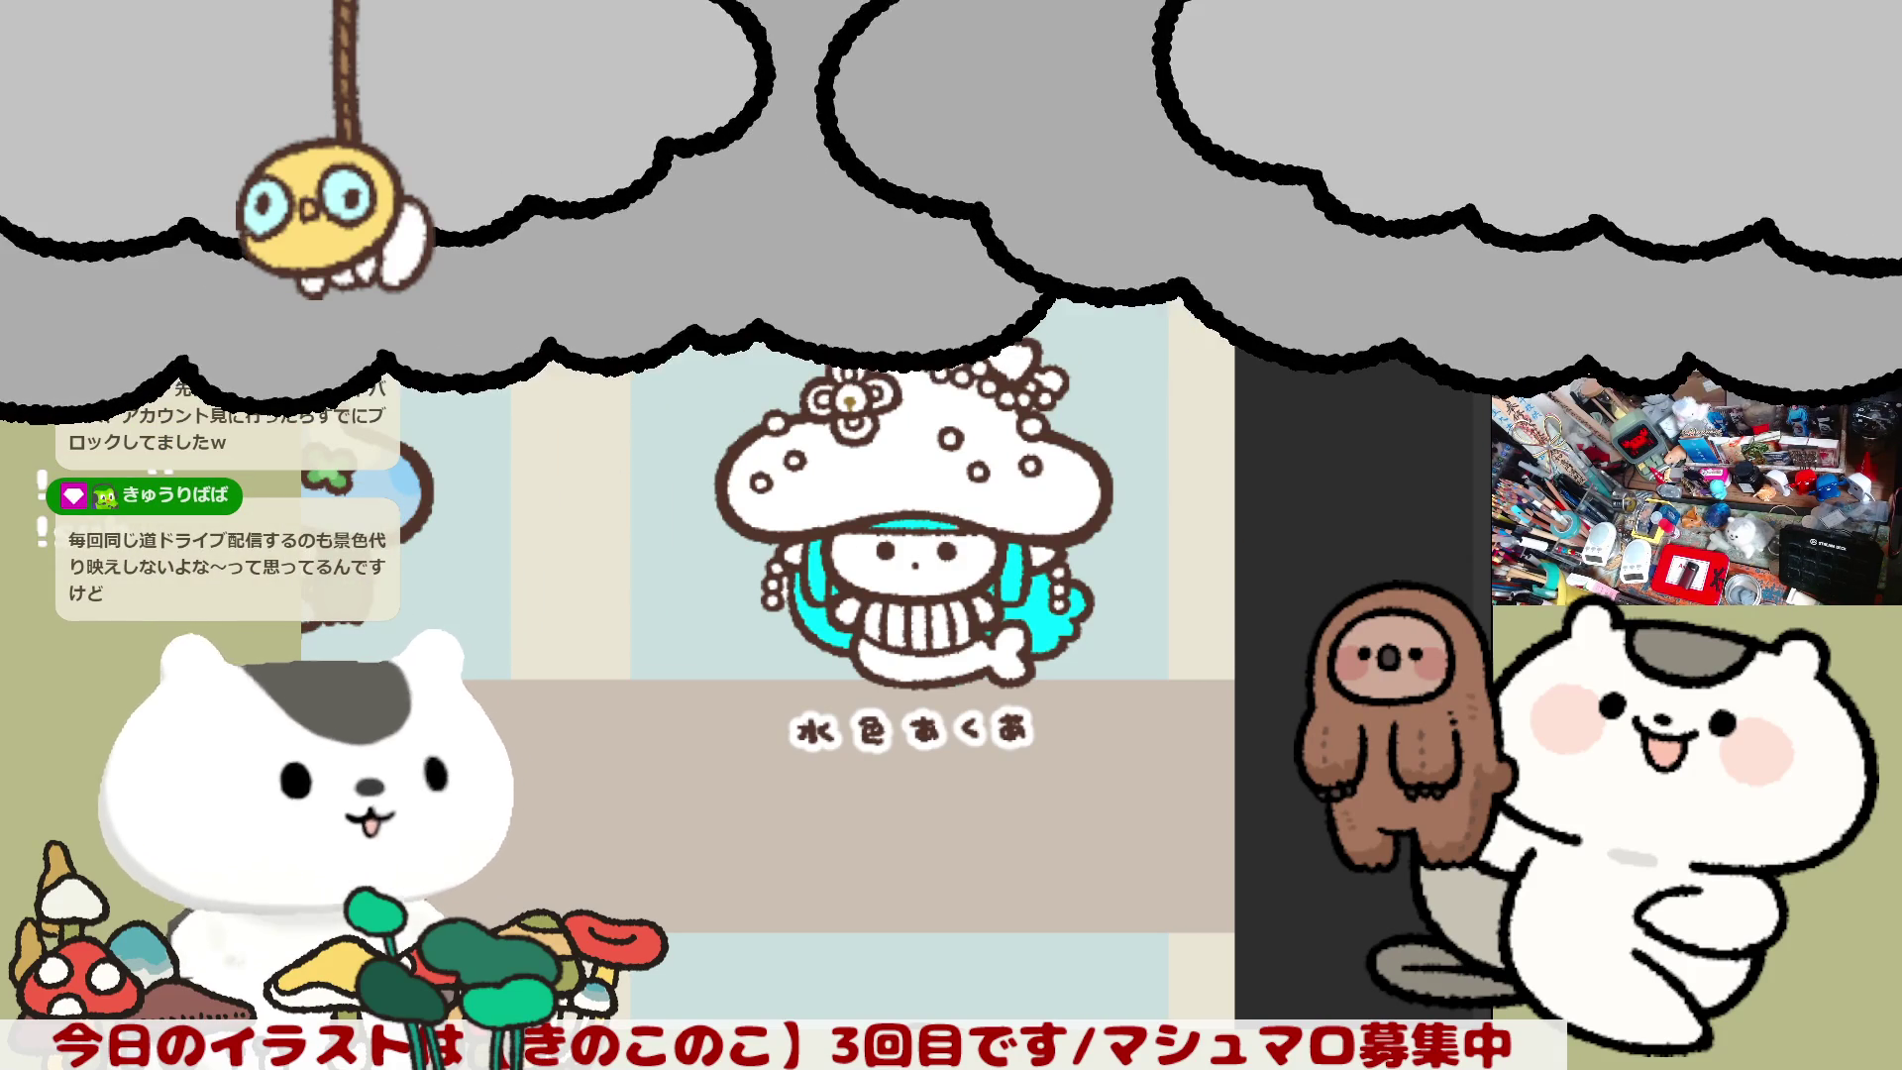
{"action": "scroll", "coordinate": [993, 572], "scroll_direction": "up", "scroll_amount": 4}
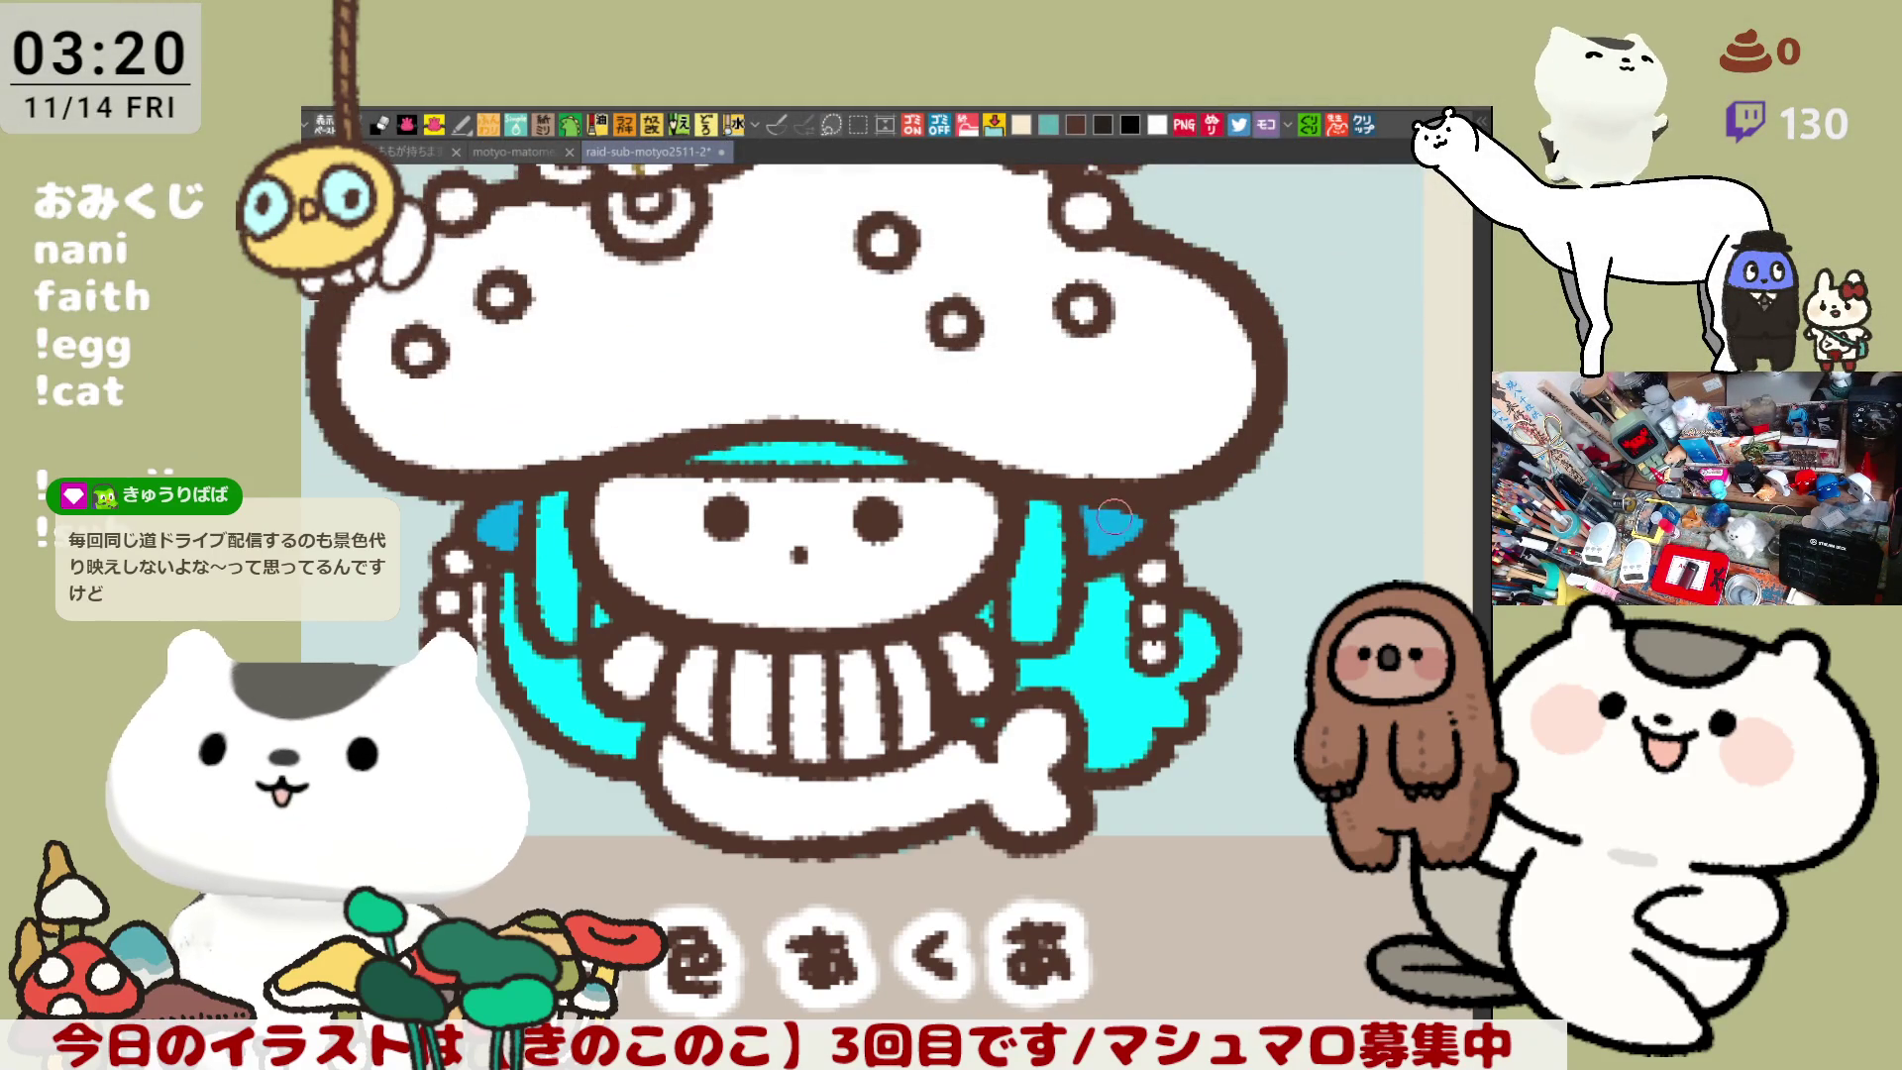
- Fill the face light pink and airbrush pink blush onto the left and right cheeks
{"action": "scroll", "coordinate": [1099, 530], "scroll_direction": "up", "scroll_amount": 3}
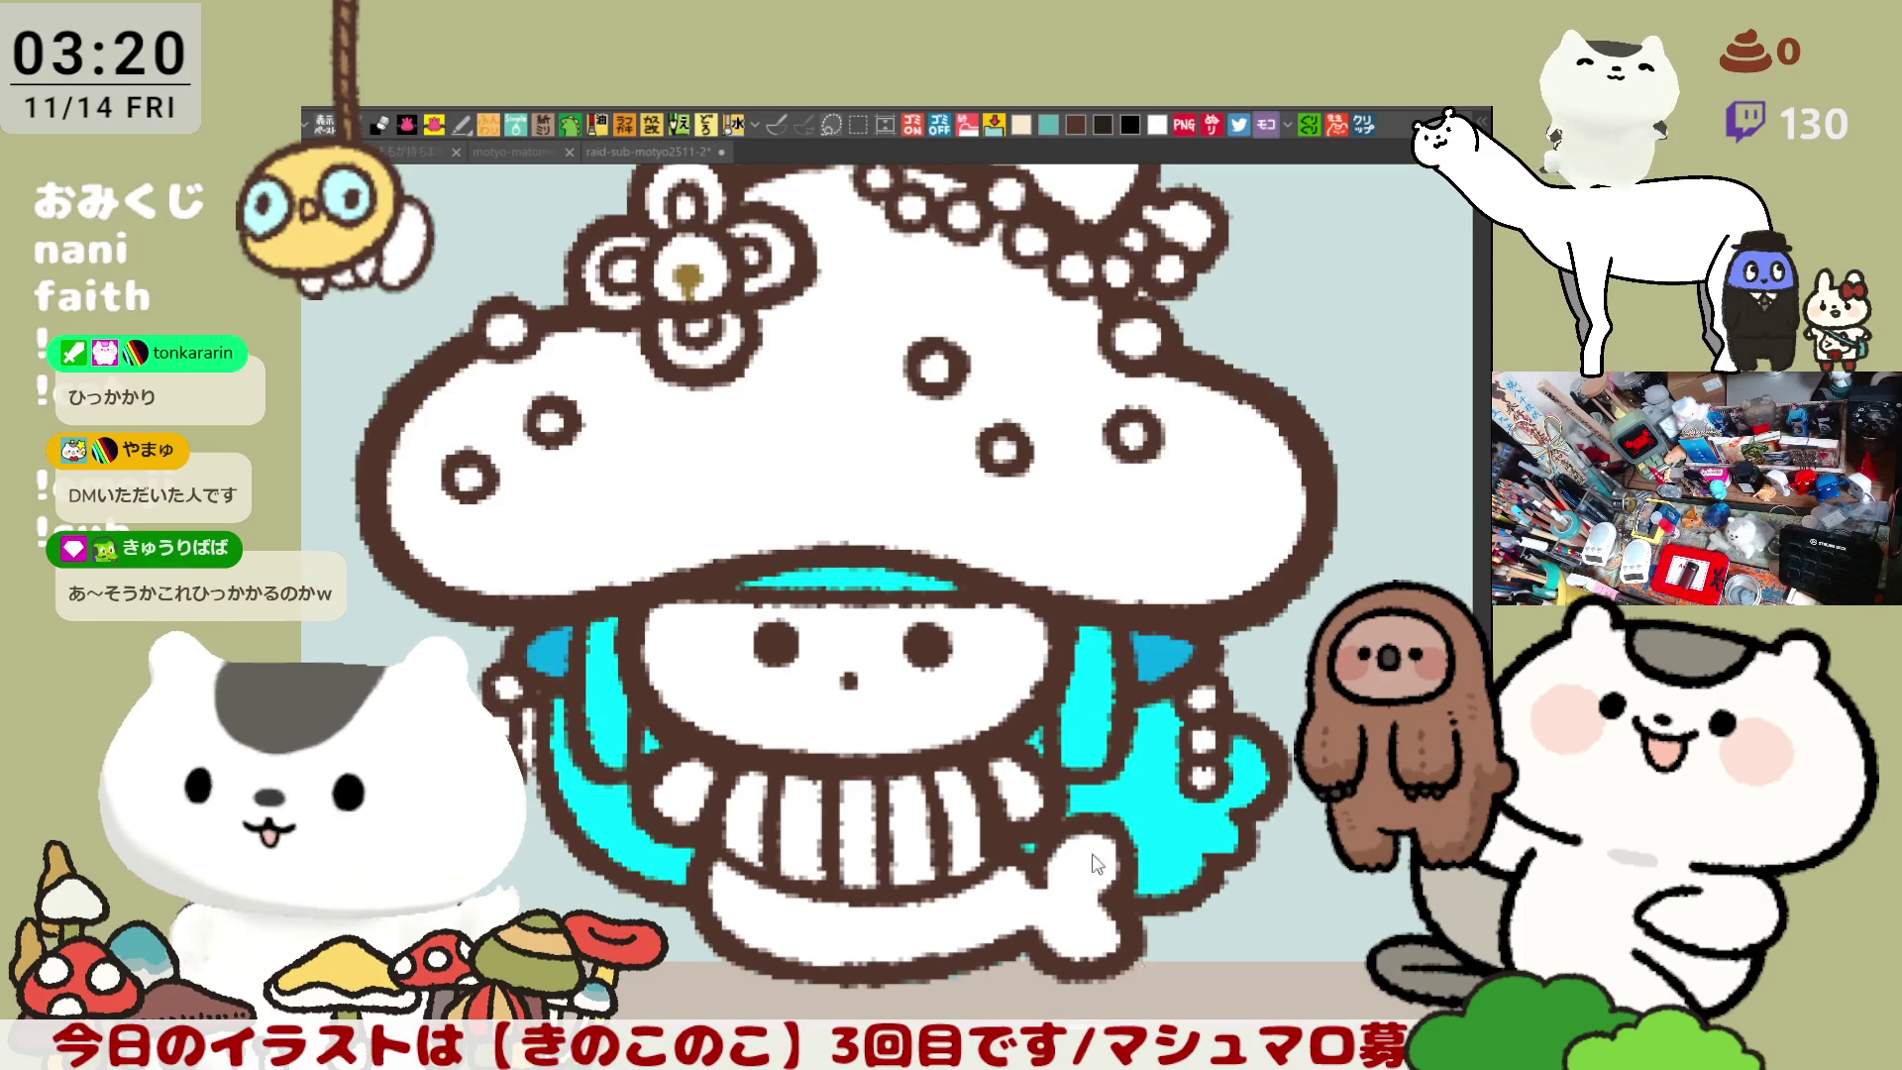
{"action": "left_click_drag", "start_coordinate": [863, 466], "coordinate": [897, 612]}
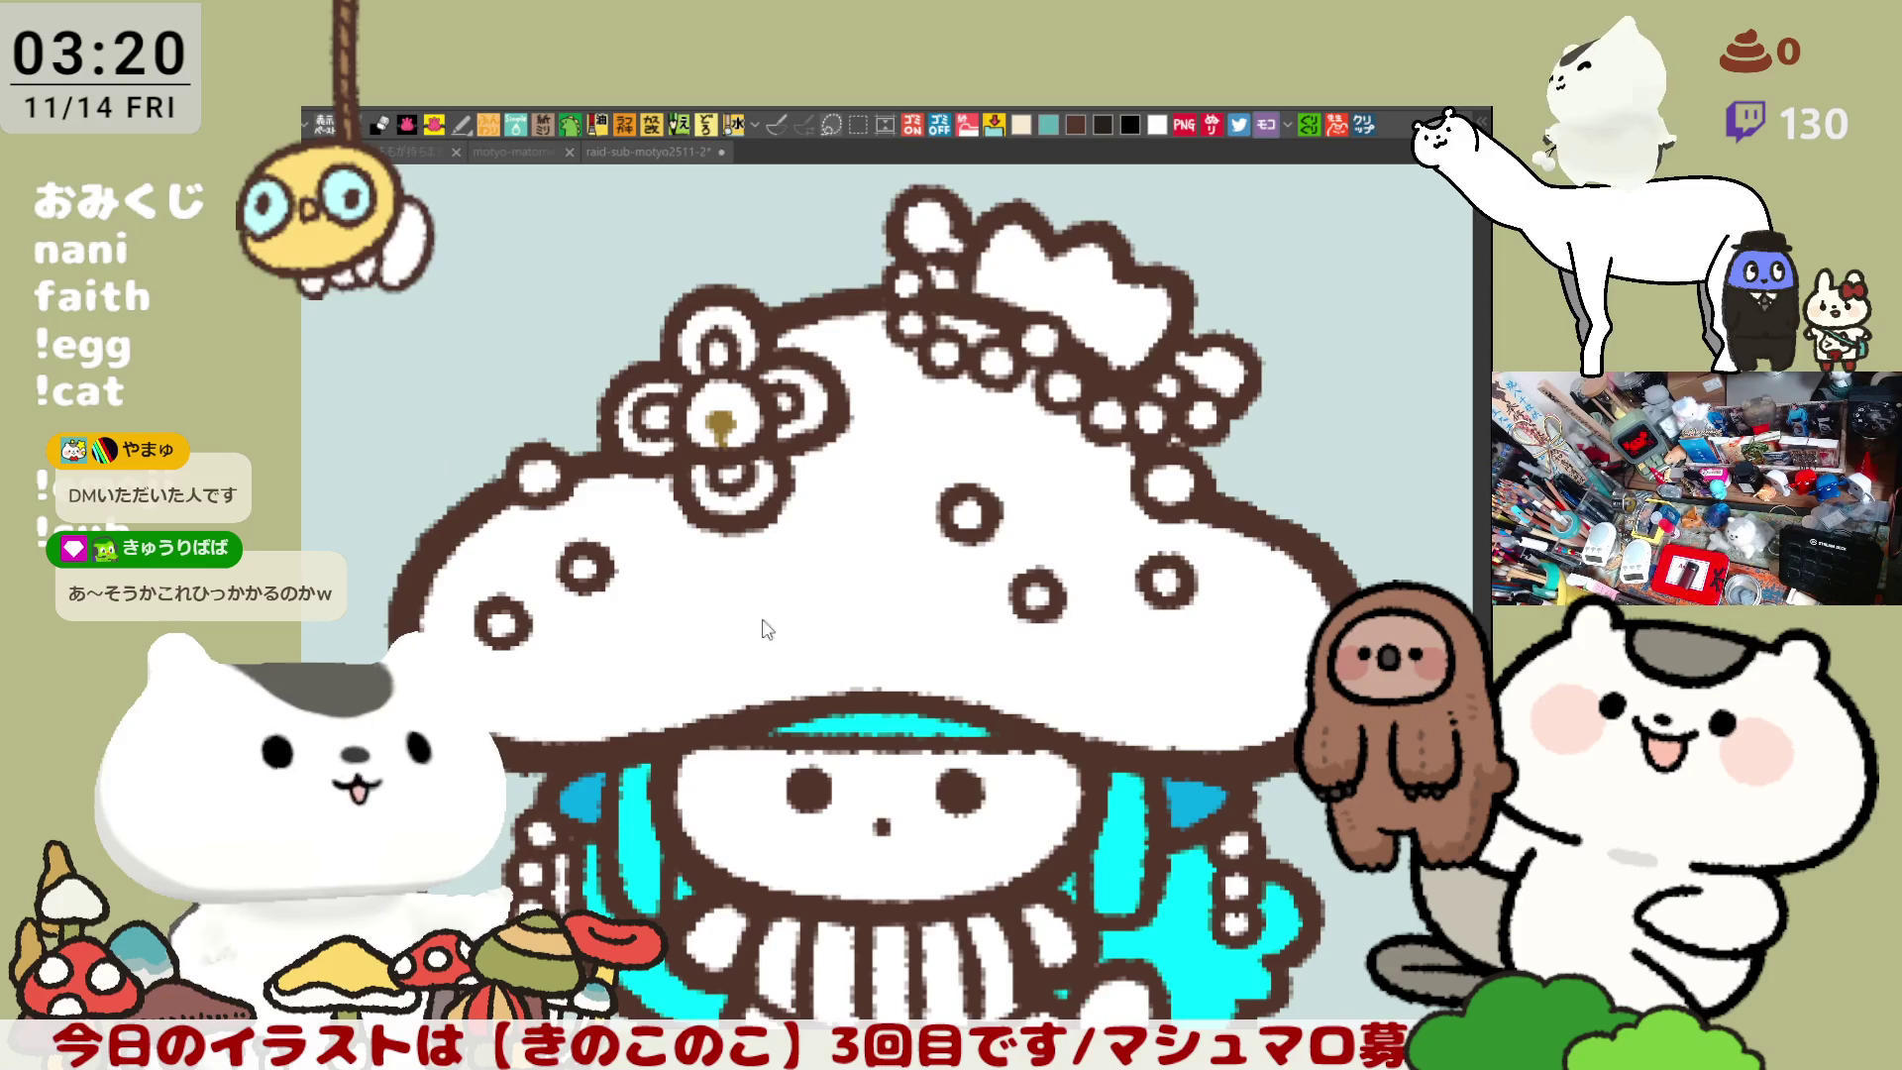
{"action": "left_click_drag", "start_coordinate": [962, 850], "coordinate": [936, 577]}
{"action": "left_click", "coordinate": [936, 577]}
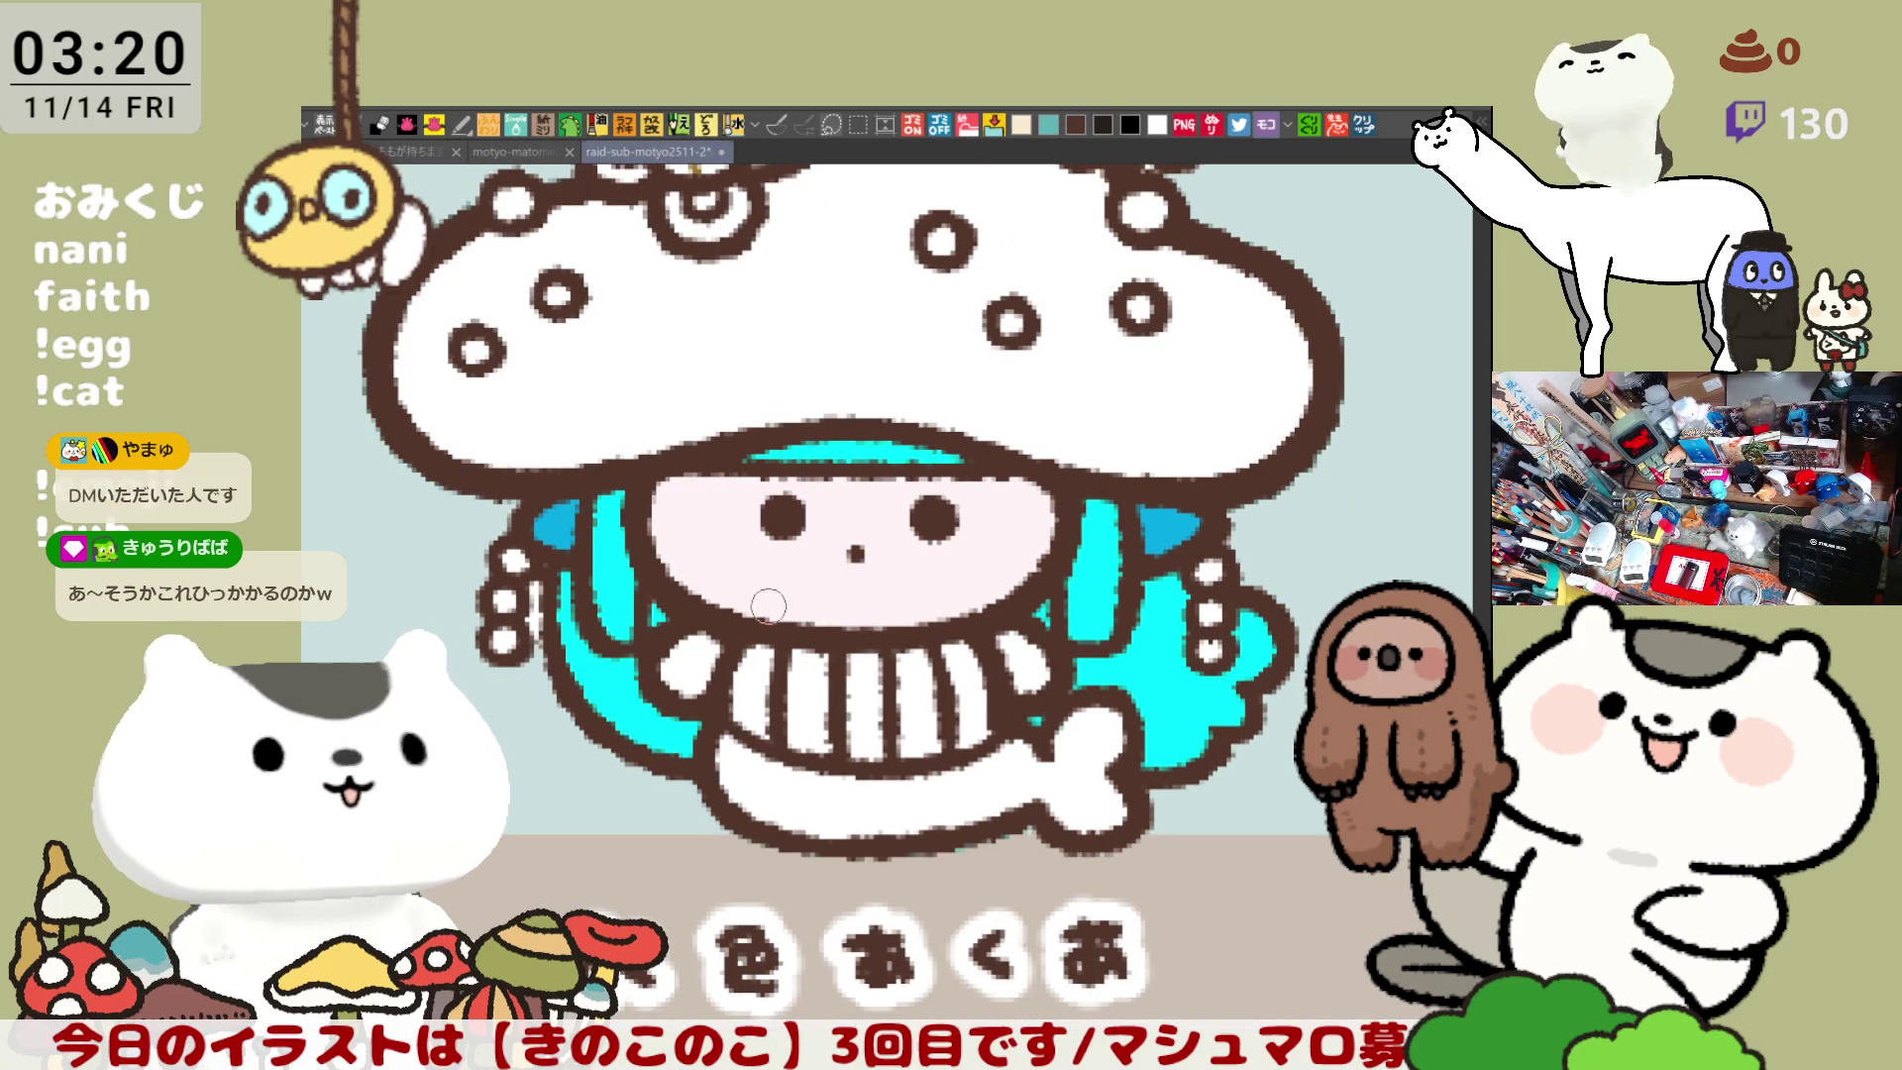
{"action": "mouse_move", "coordinate": [738, 495]}
{"action": "left_mouse_down"}
{"action": "mouse_move", "coordinate": [693, 555]}
{"action": "mouse_move", "coordinate": [749, 525]}
{"action": "mouse_move", "coordinate": [713, 505]}
{"action": "mouse_move", "coordinate": [745, 536]}
{"action": "left_mouse_up"}
{"action": "mouse_move", "coordinate": [974, 516]}
{"action": "left_mouse_down"}
{"action": "mouse_move", "coordinate": [1030, 511]}
{"action": "mouse_move", "coordinate": [1021, 585]}
{"action": "mouse_move", "coordinate": [951, 505]}
{"action": "mouse_move", "coordinate": [1030, 516]}
{"action": "mouse_move", "coordinate": [995, 525]}
{"action": "mouse_move", "coordinate": [1020, 543]}
{"action": "left_mouse_up"}
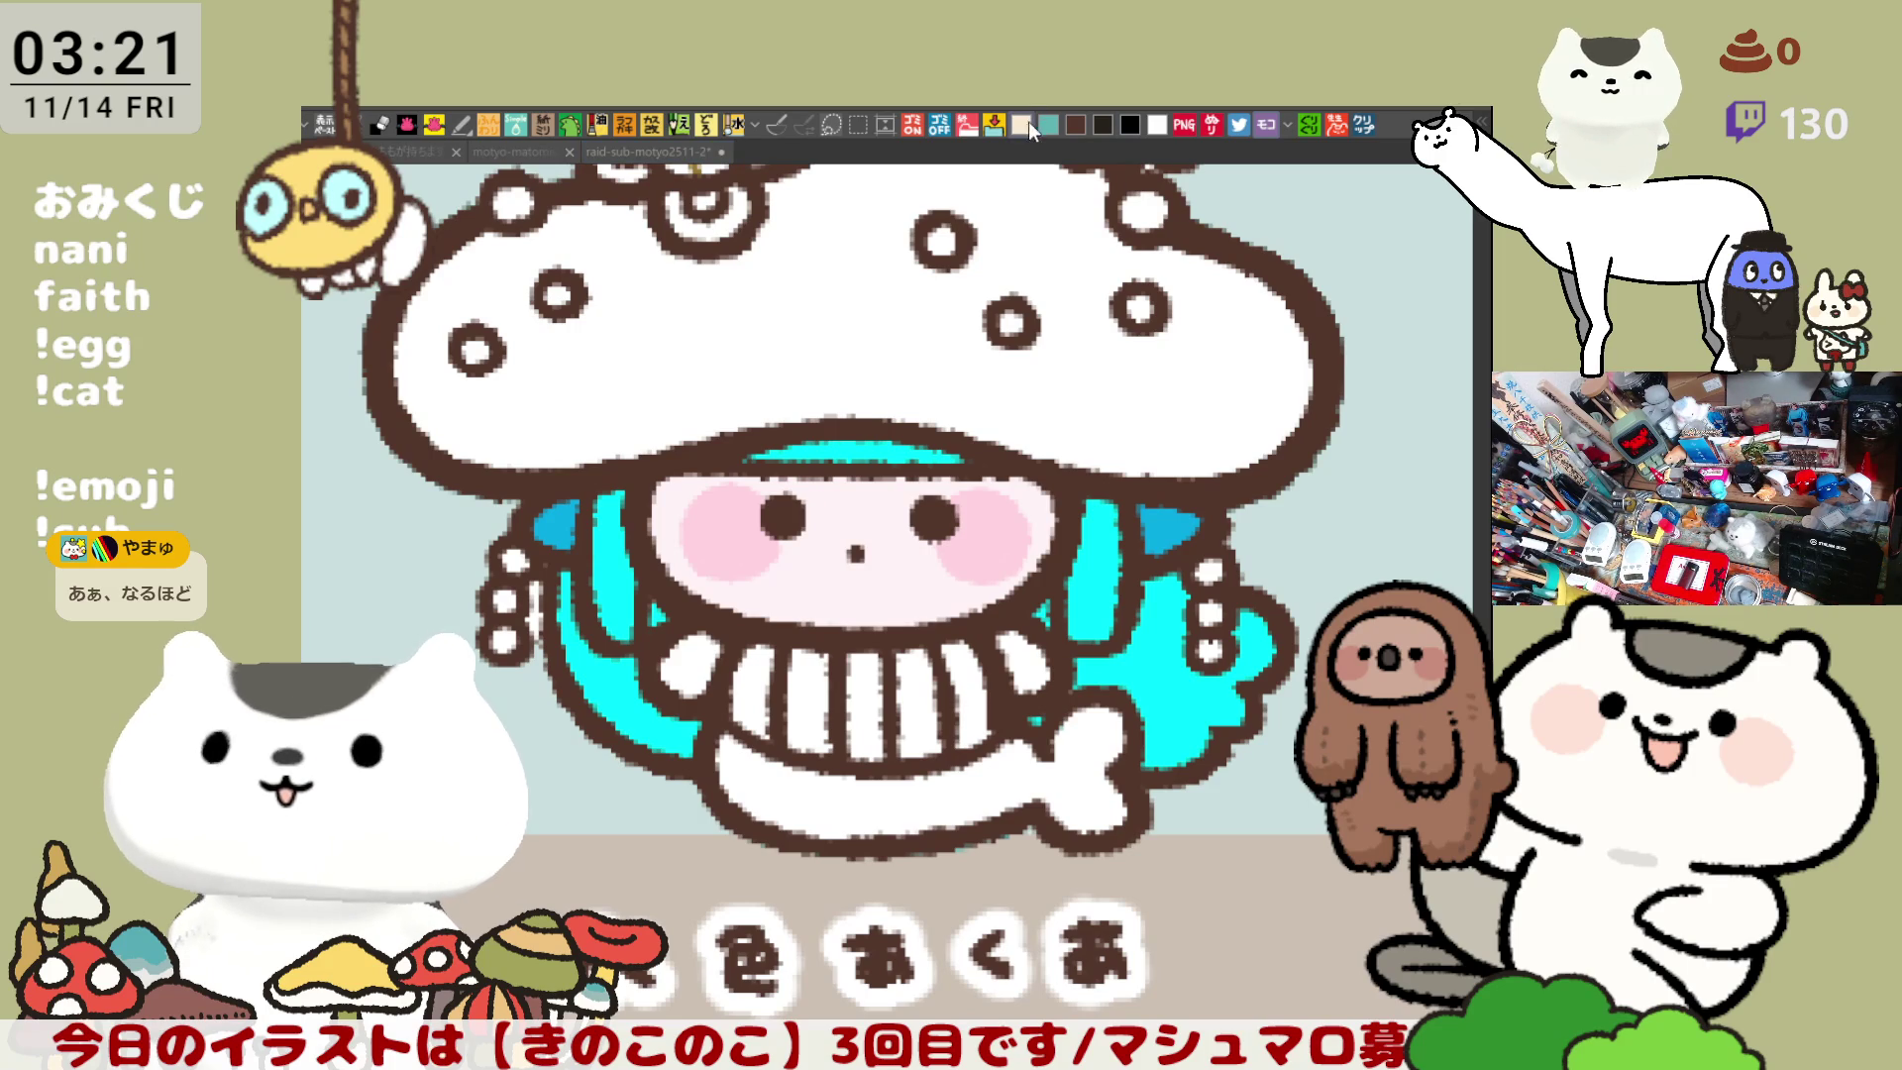
- Fill the five white teeth of the grin with beige
{"action": "left_click", "coordinate": [753, 694]}
{"action": "left_click", "coordinate": [807, 698]}
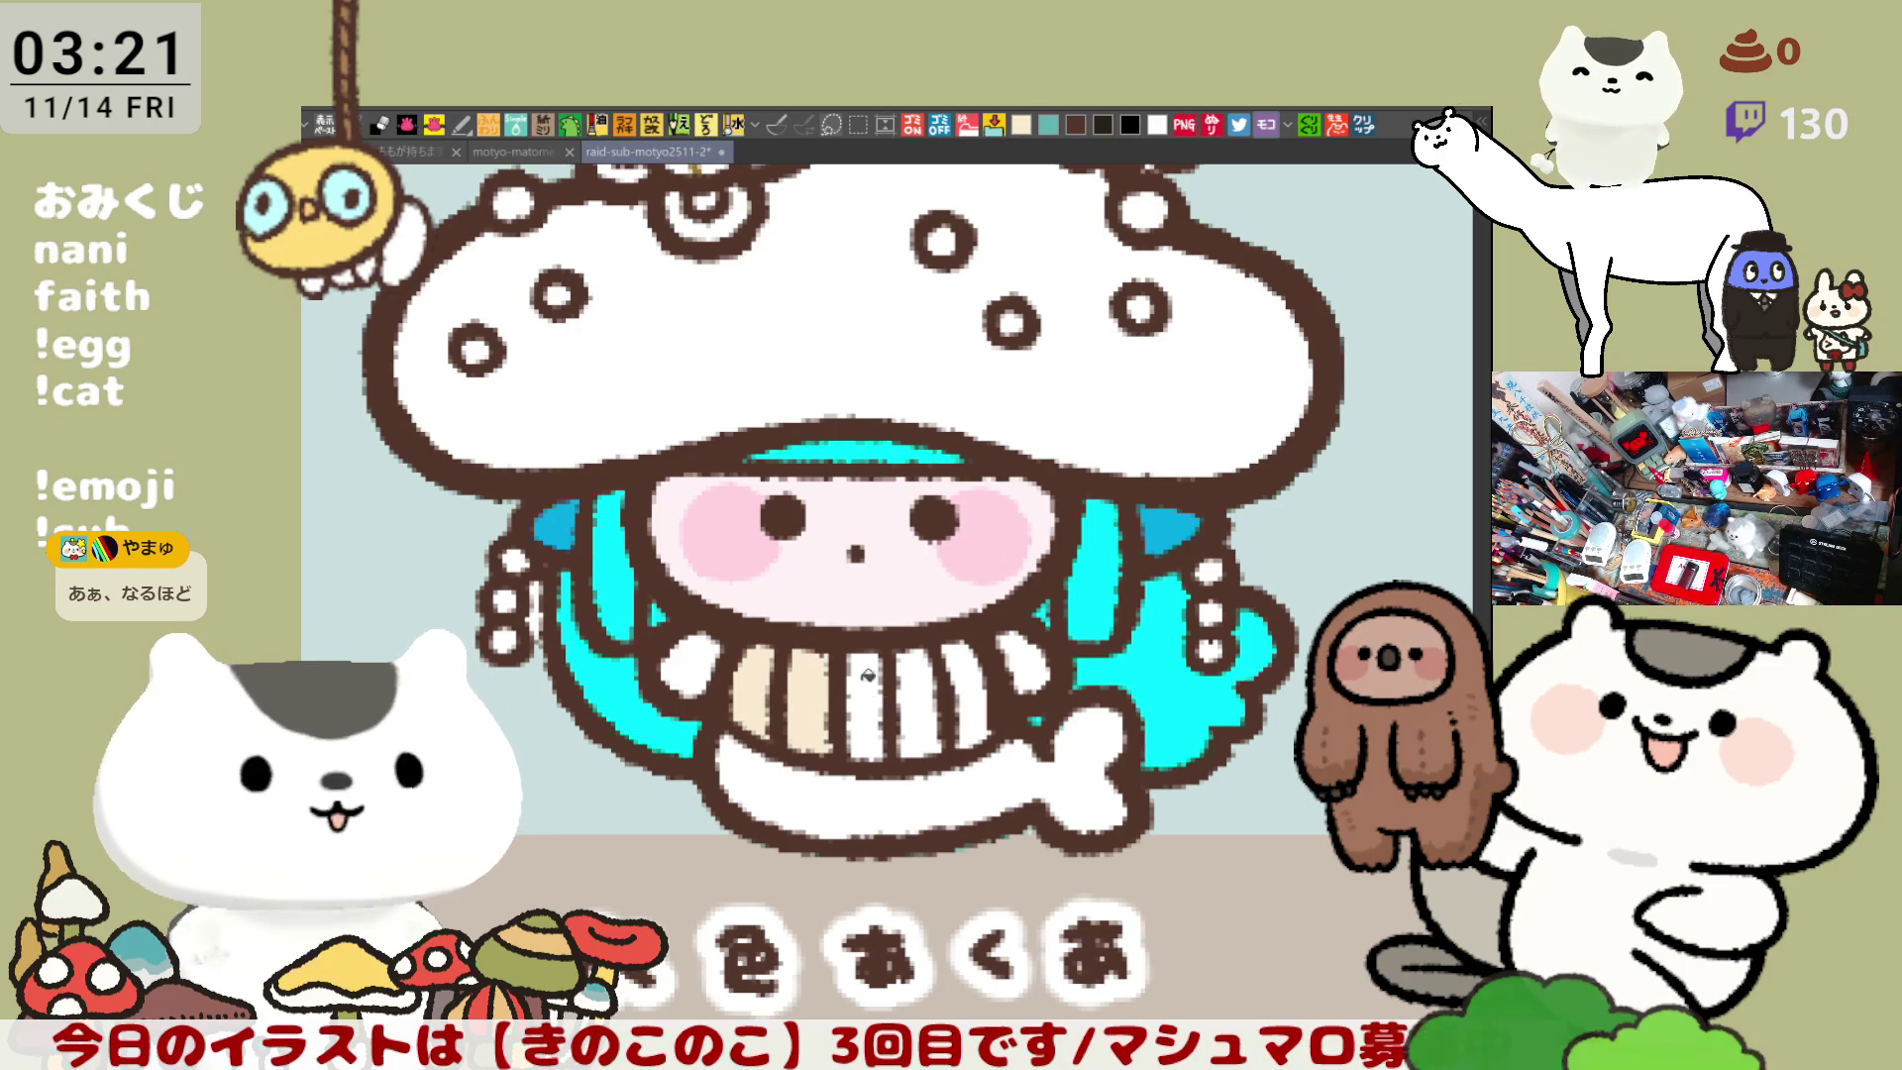
{"action": "left_click", "coordinate": [867, 704]}
{"action": "left_click", "coordinate": [910, 693]}
{"action": "left_click", "coordinate": [966, 693]}
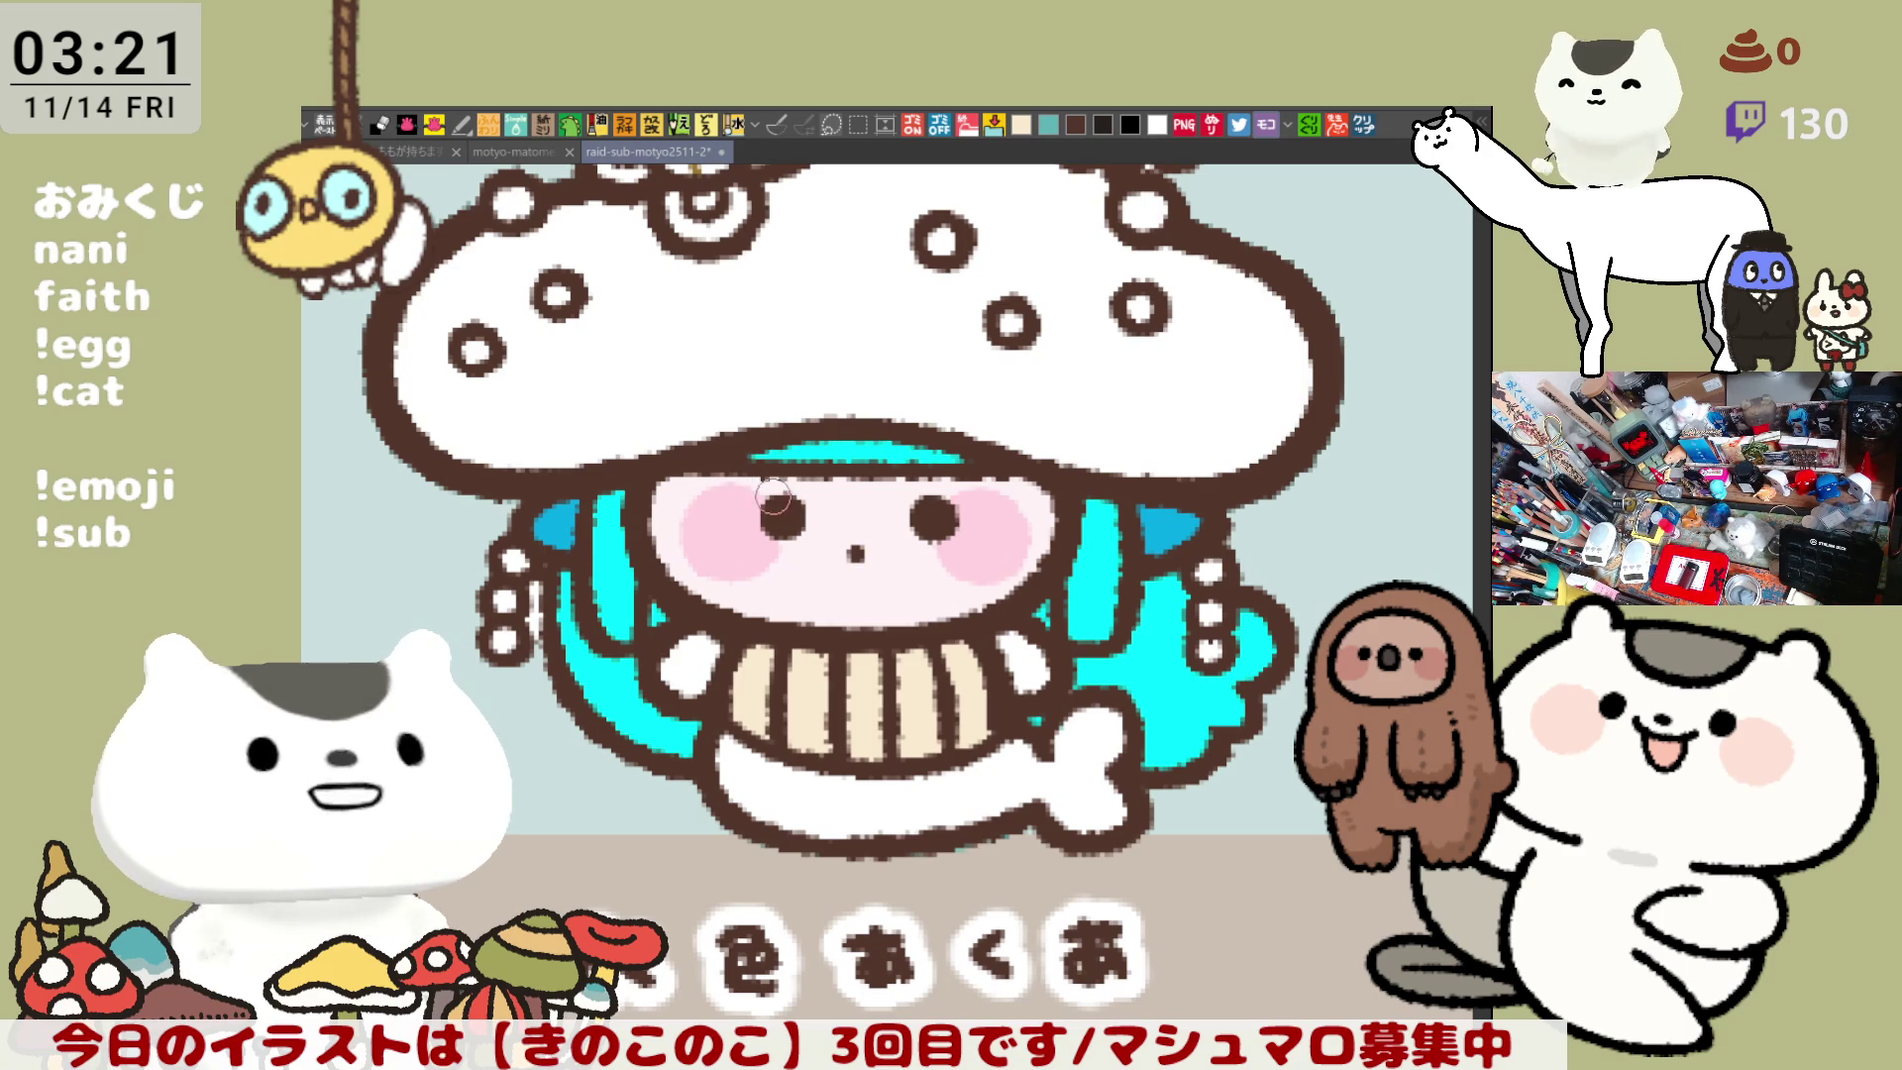
- Shade the hair edge with a darker blue stroke
{"action": "scroll", "coordinate": [774, 496], "scroll_direction": "down", "scroll_amount": 1}
{"action": "scroll", "coordinate": [971, 603], "scroll_direction": "up", "scroll_amount": 1}
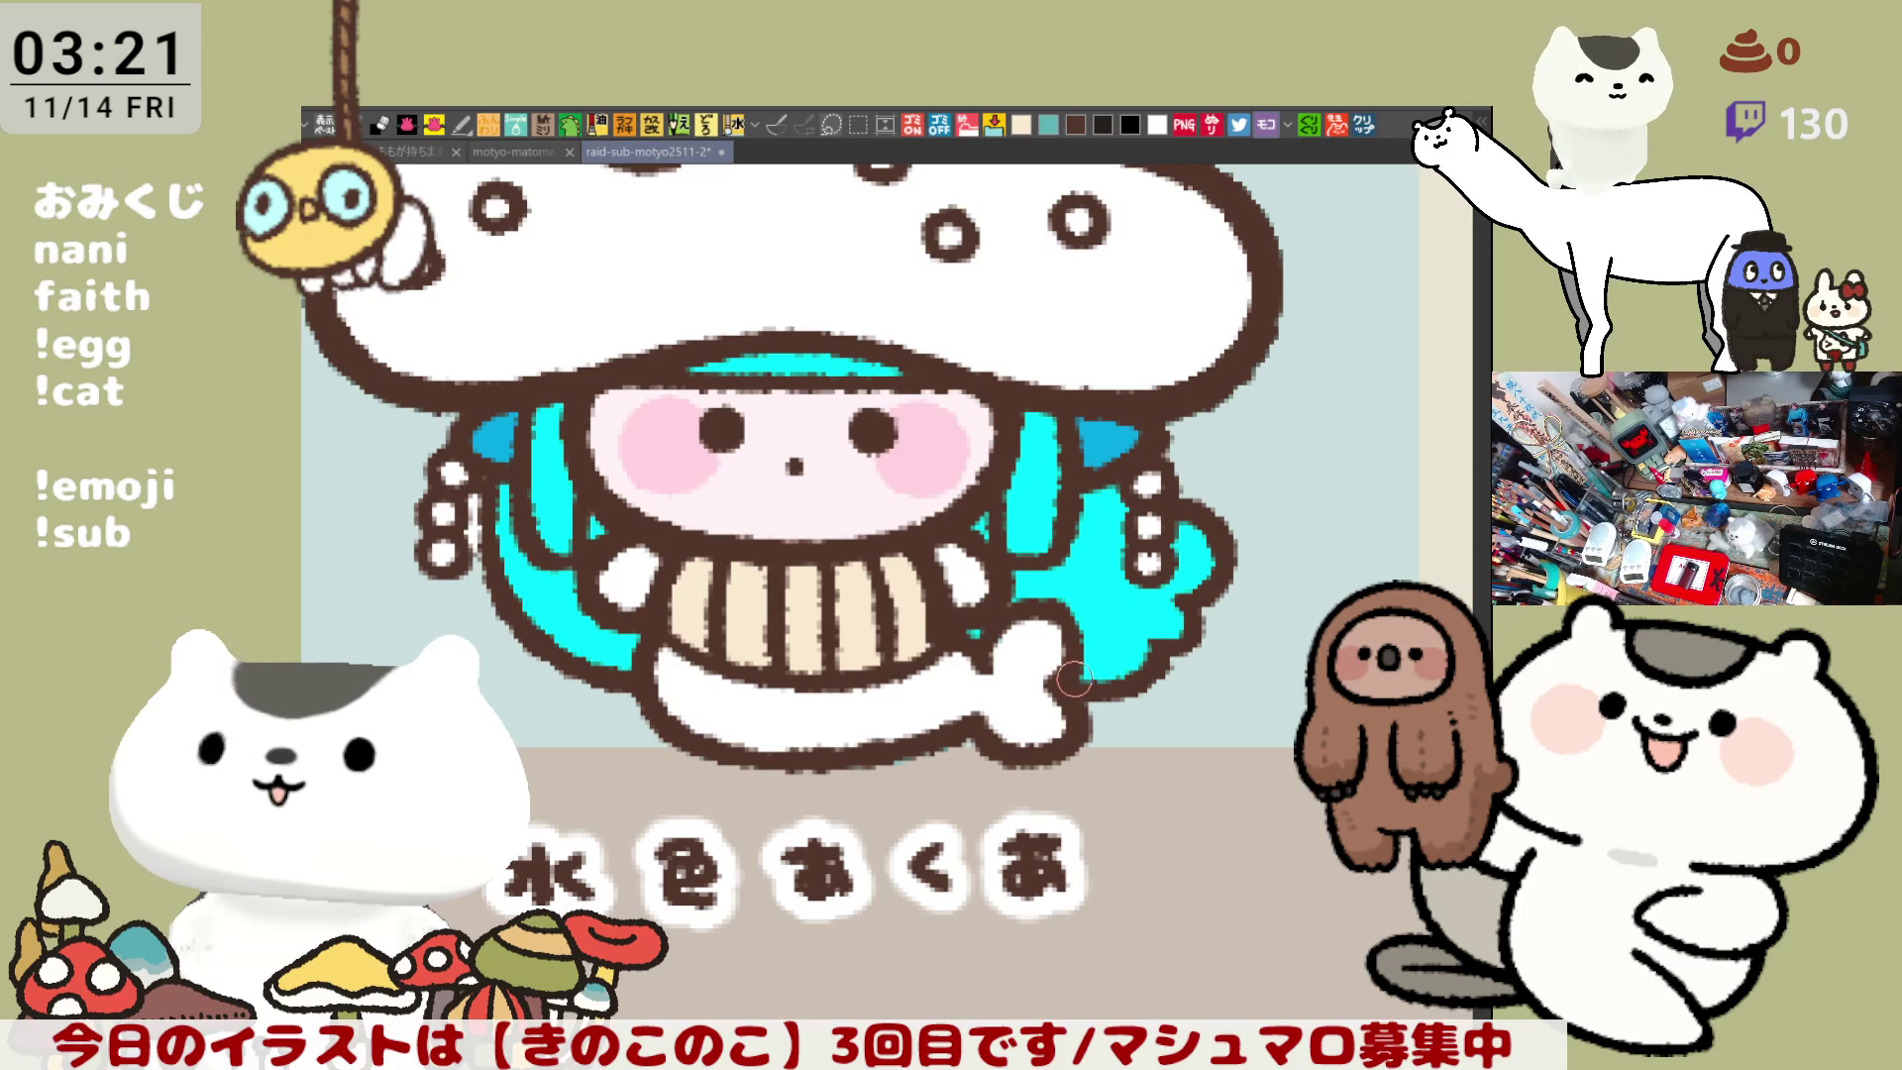
{"action": "left_click_drag", "start_coordinate": [476, 446], "coordinate": [520, 438]}
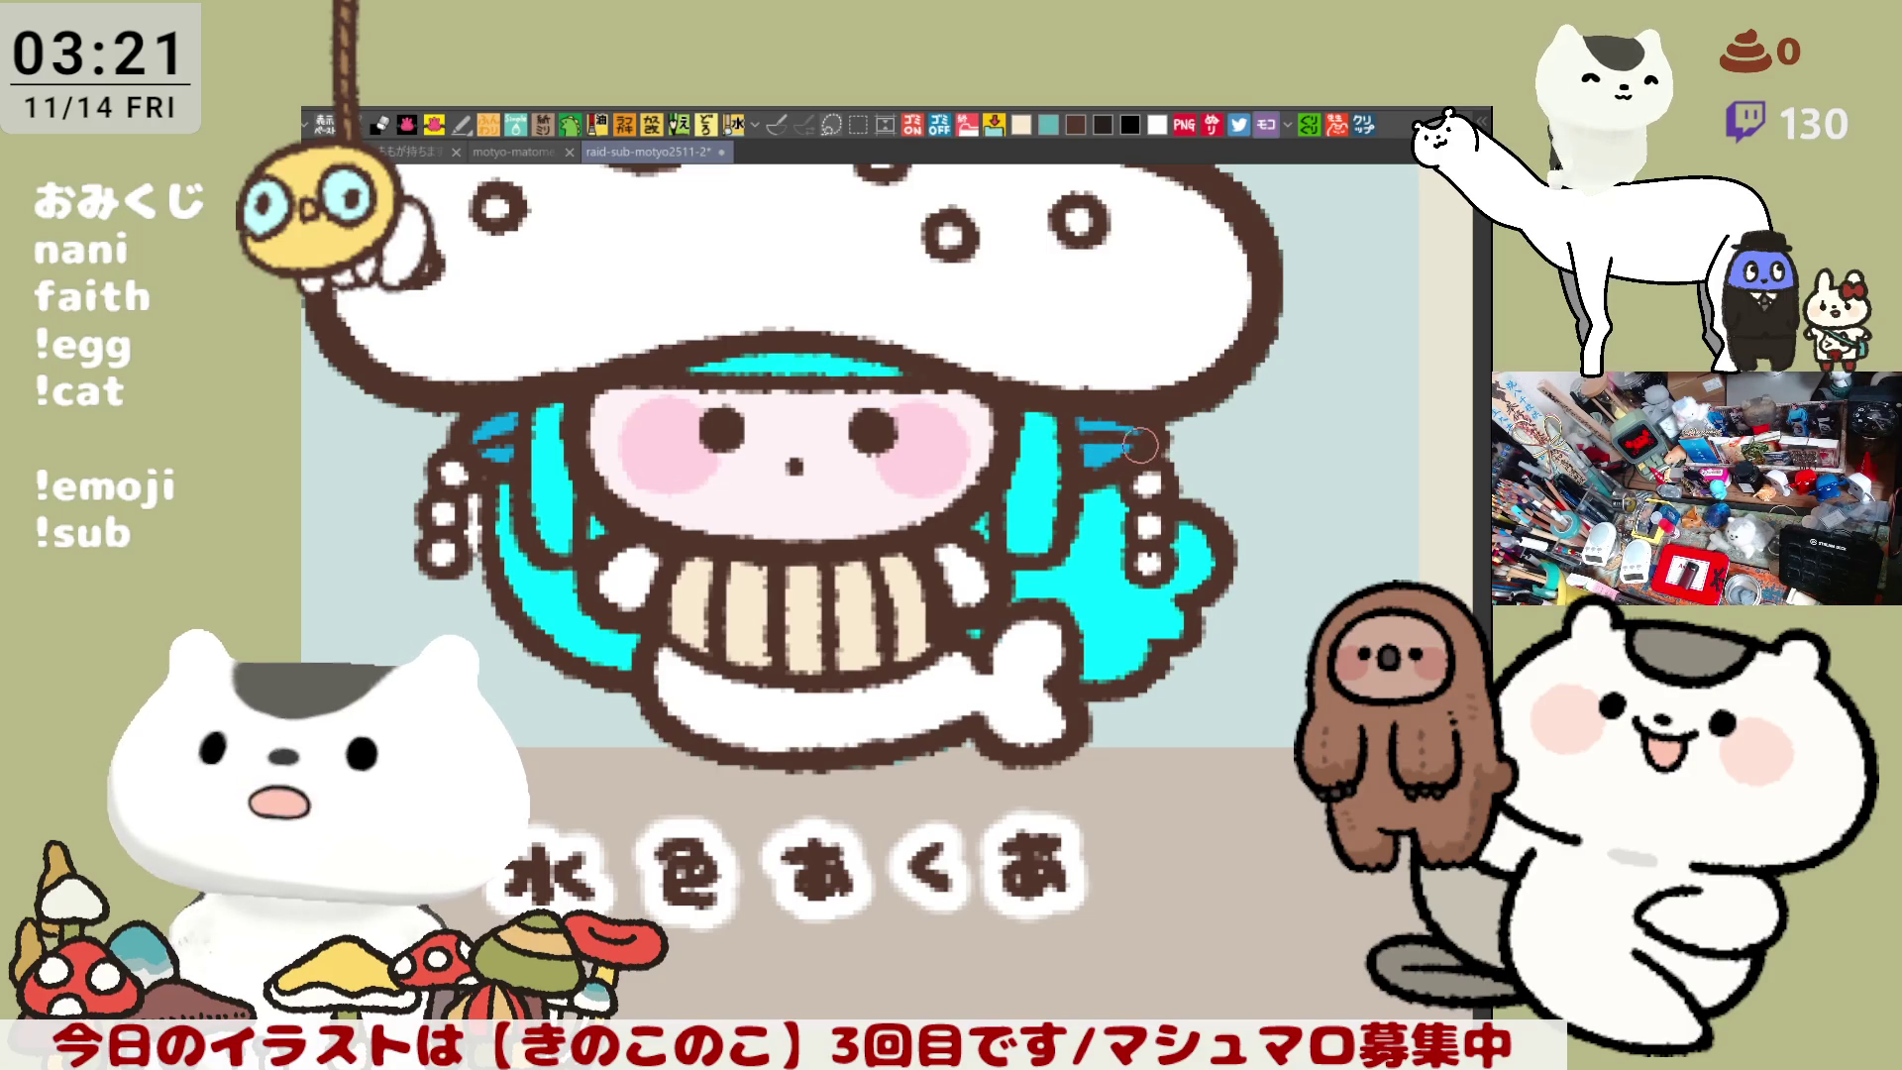
- Fill the fish bone beneath the grin with cyan
{"action": "left_click_drag", "start_coordinate": [1136, 450], "coordinate": [1202, 456]}
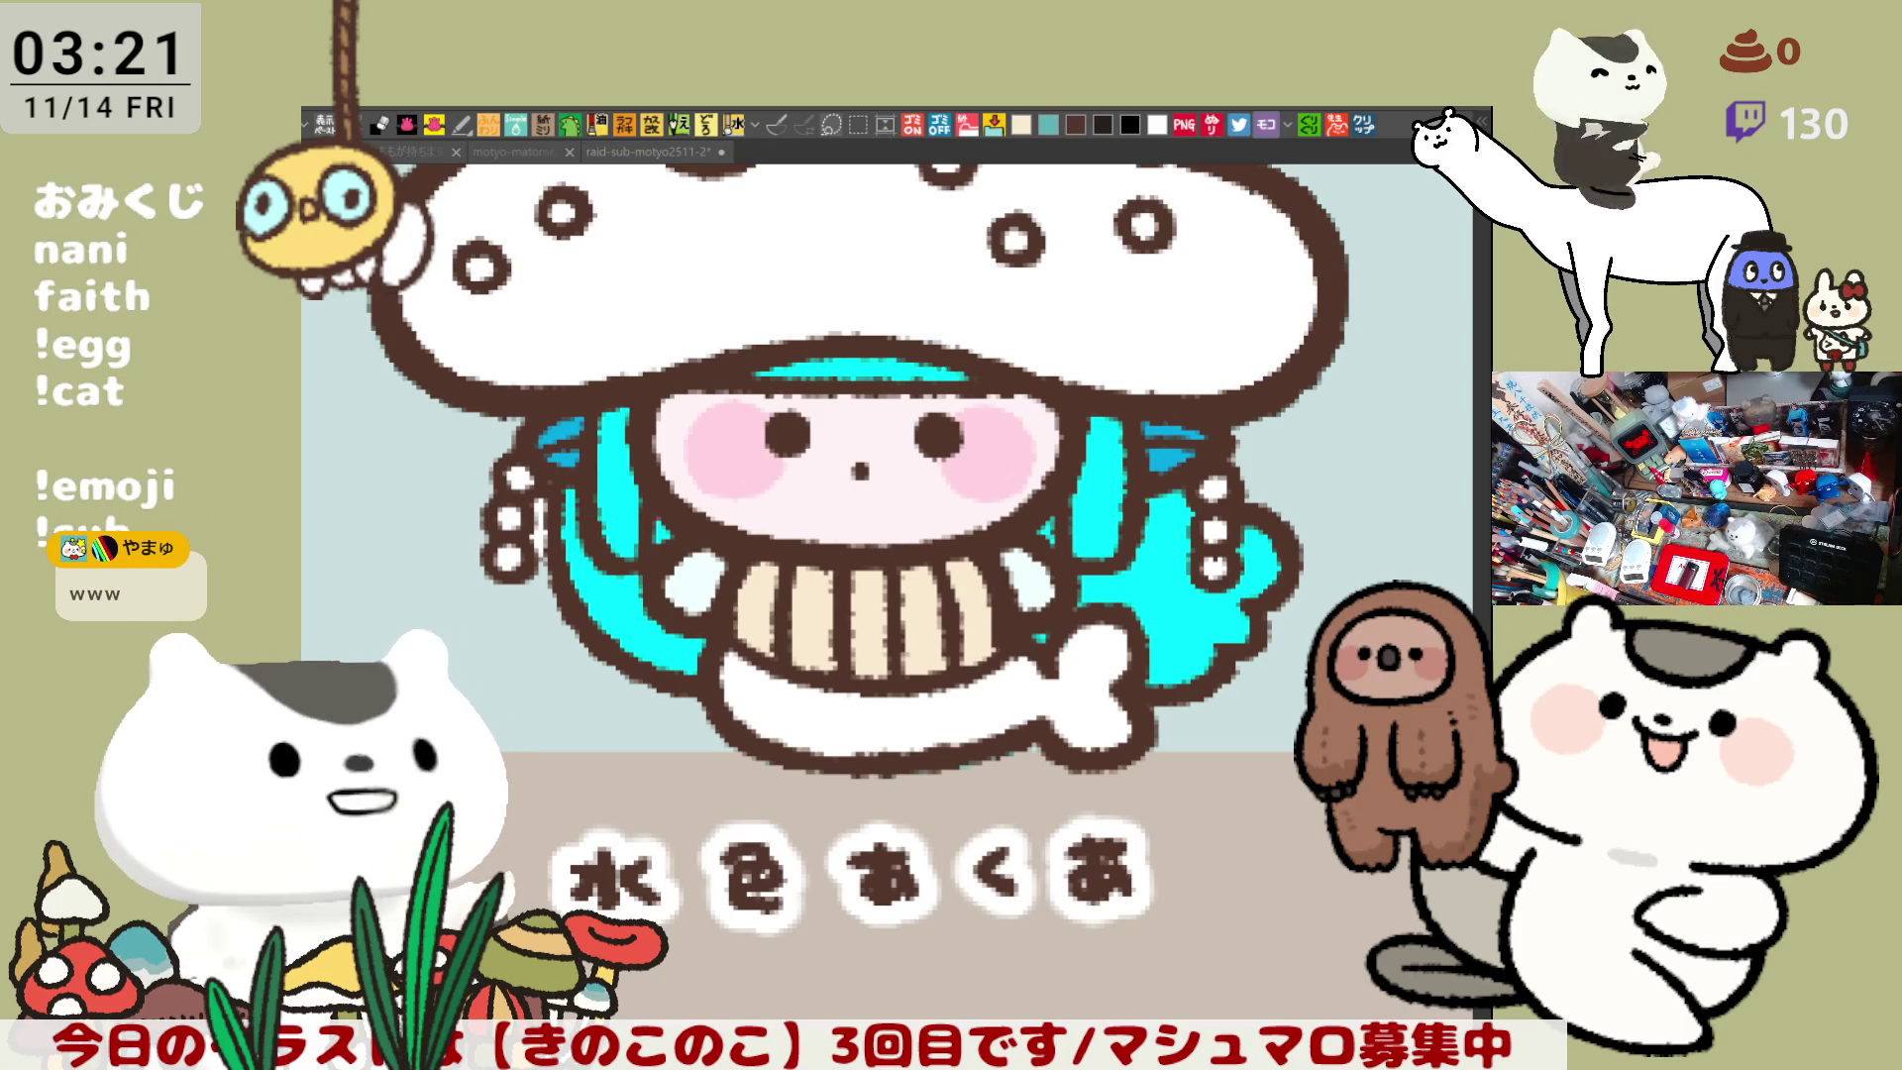
{"action": "left_click", "coordinate": [969, 700]}
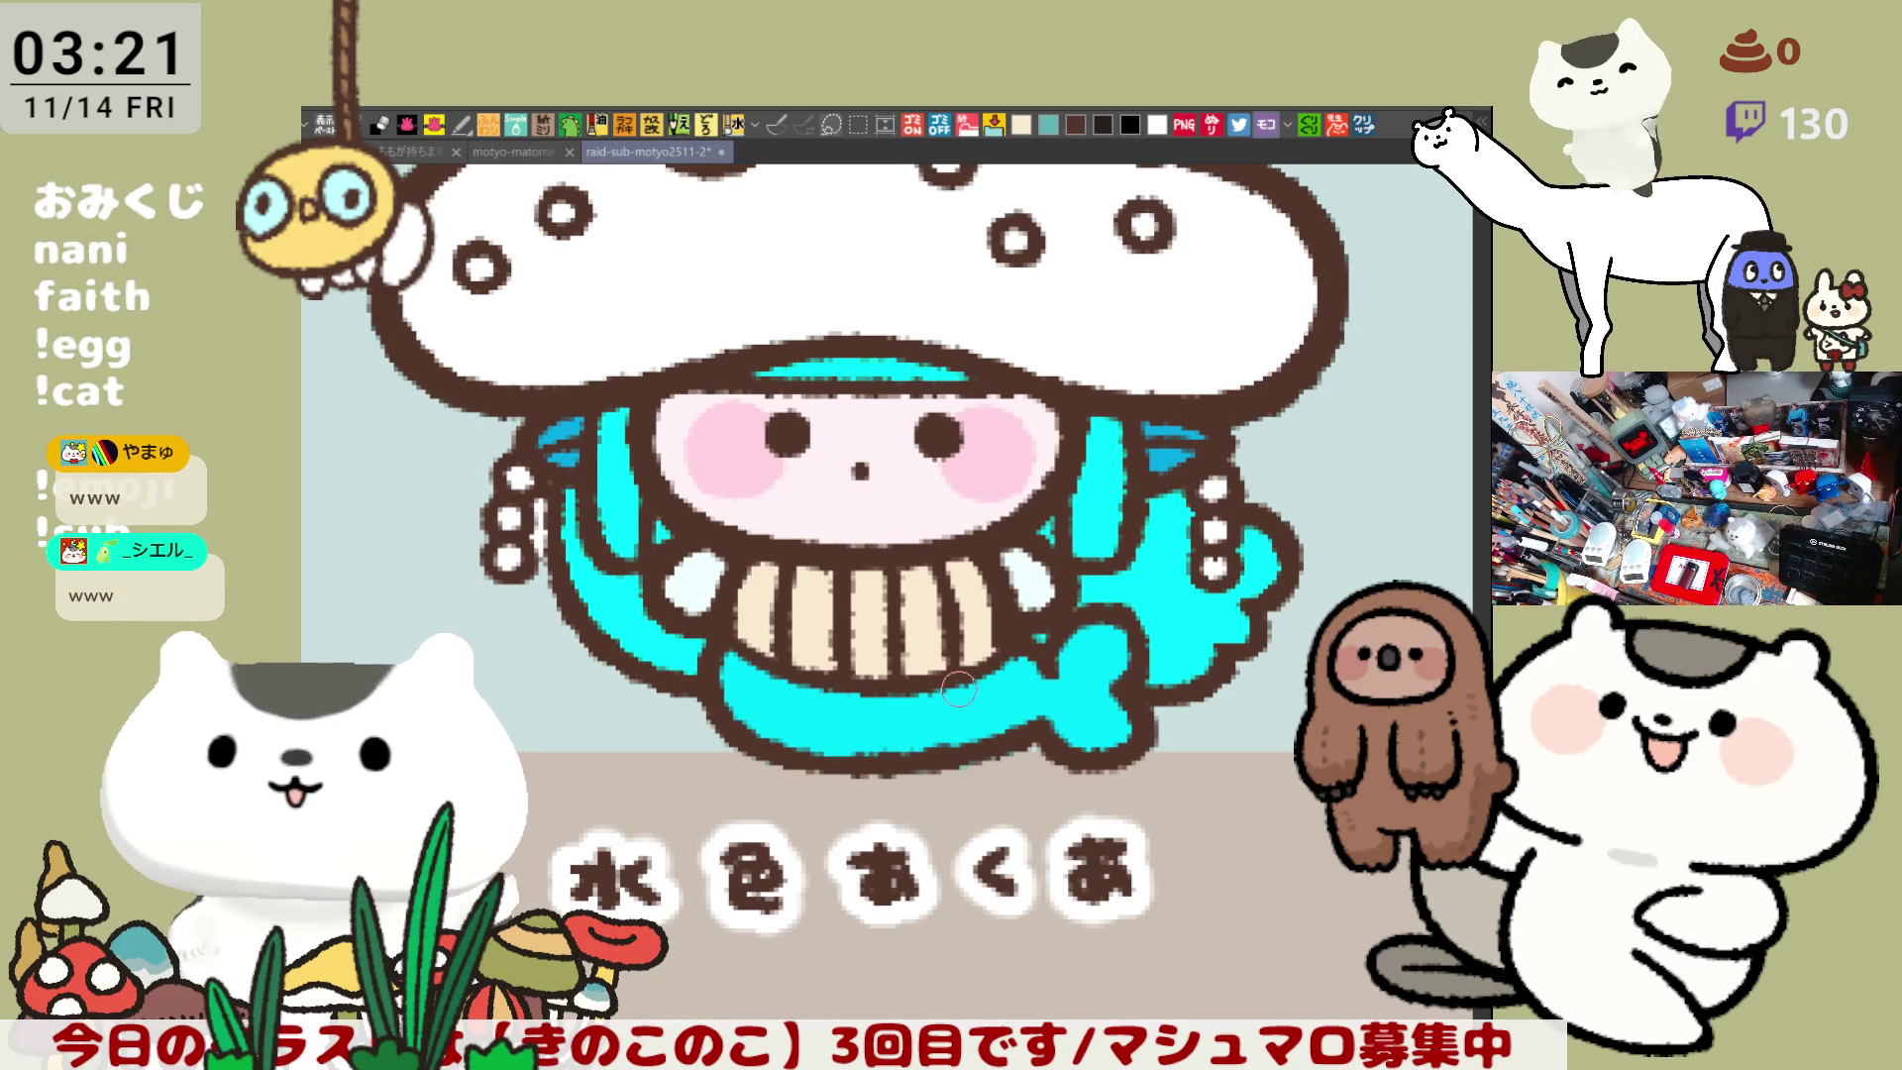
{"action": "scroll", "coordinate": [959, 689], "scroll_direction": "up", "scroll_amount": 5}
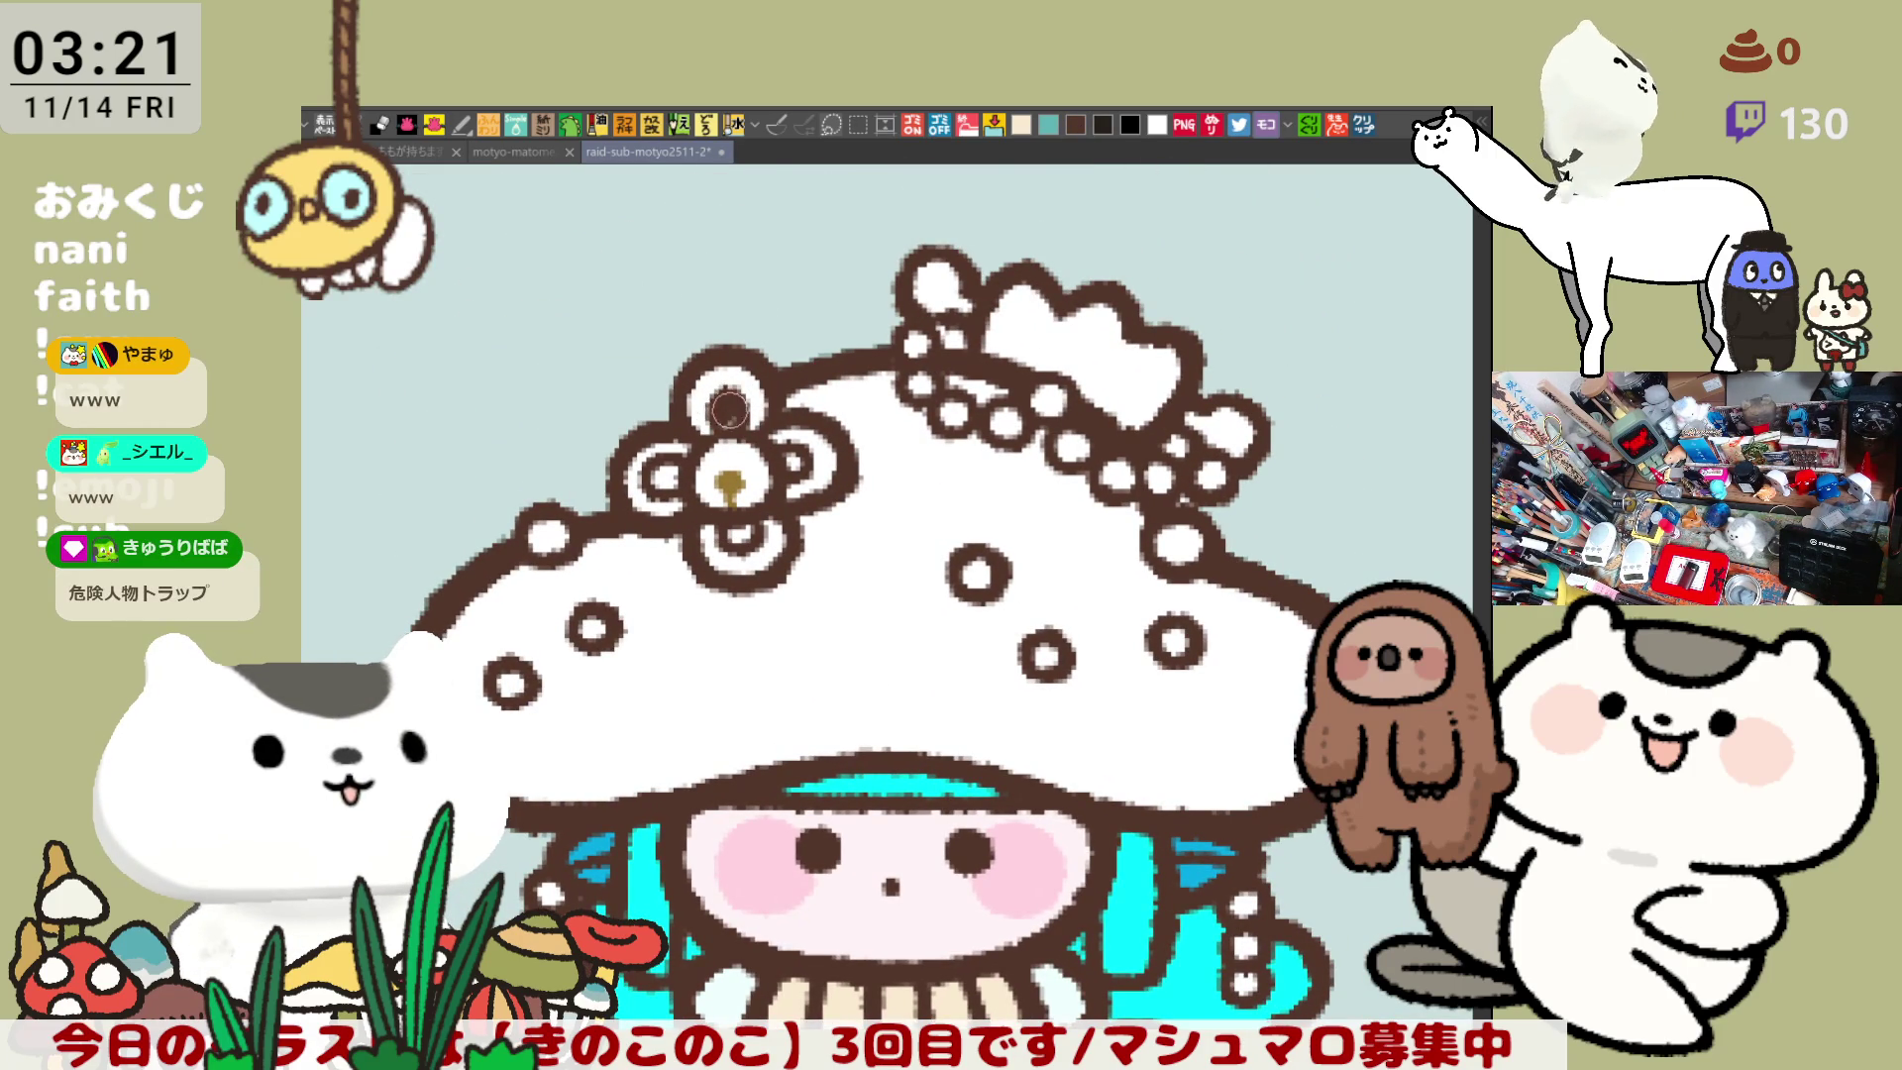
- Paint the top petal dark, undo a light overpaint, and reshape the teal inside the small ring
{"action": "left_click_drag", "start_coordinate": [725, 413], "coordinate": [729, 423]}
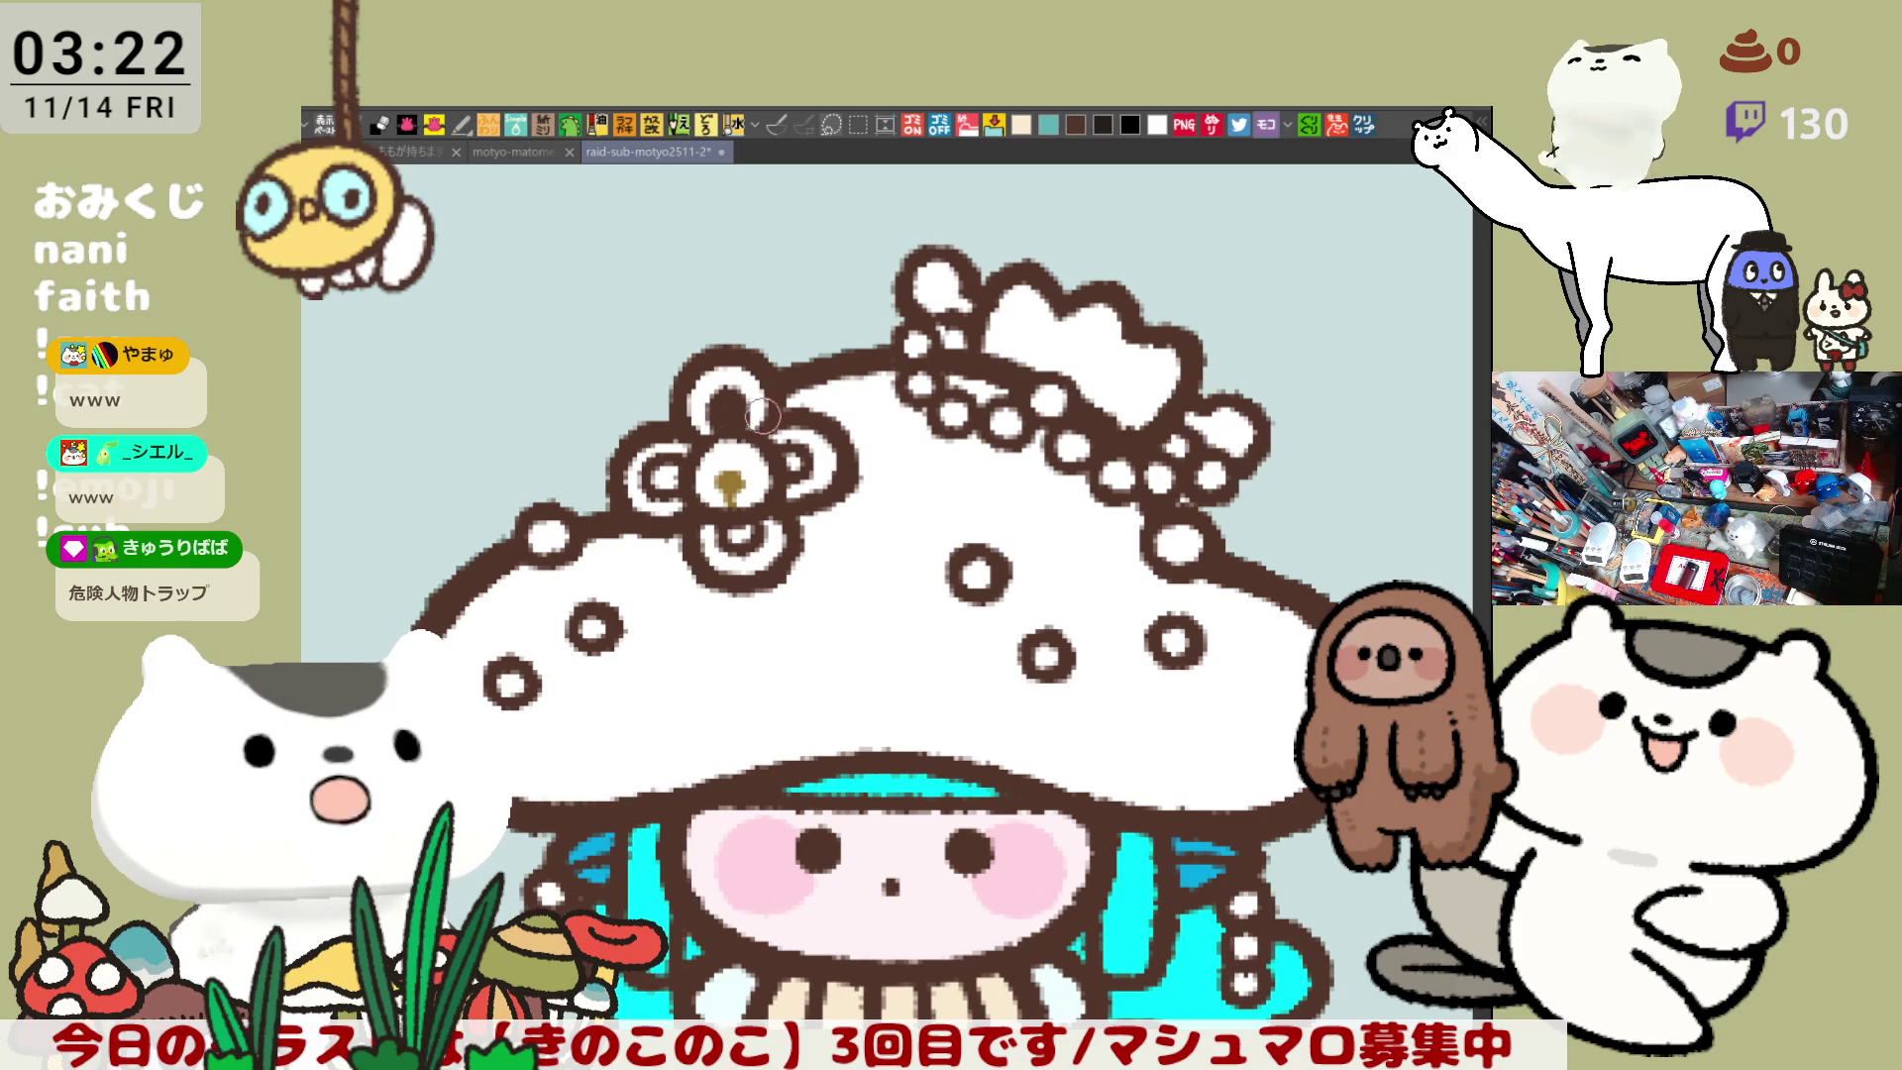
{"action": "mouse_move", "coordinate": [726, 414]}
{"action": "left_mouse_down"}
{"action": "mouse_move", "coordinate": [757, 406]}
{"action": "mouse_move", "coordinate": [720, 421]}
{"action": "left_mouse_up"}
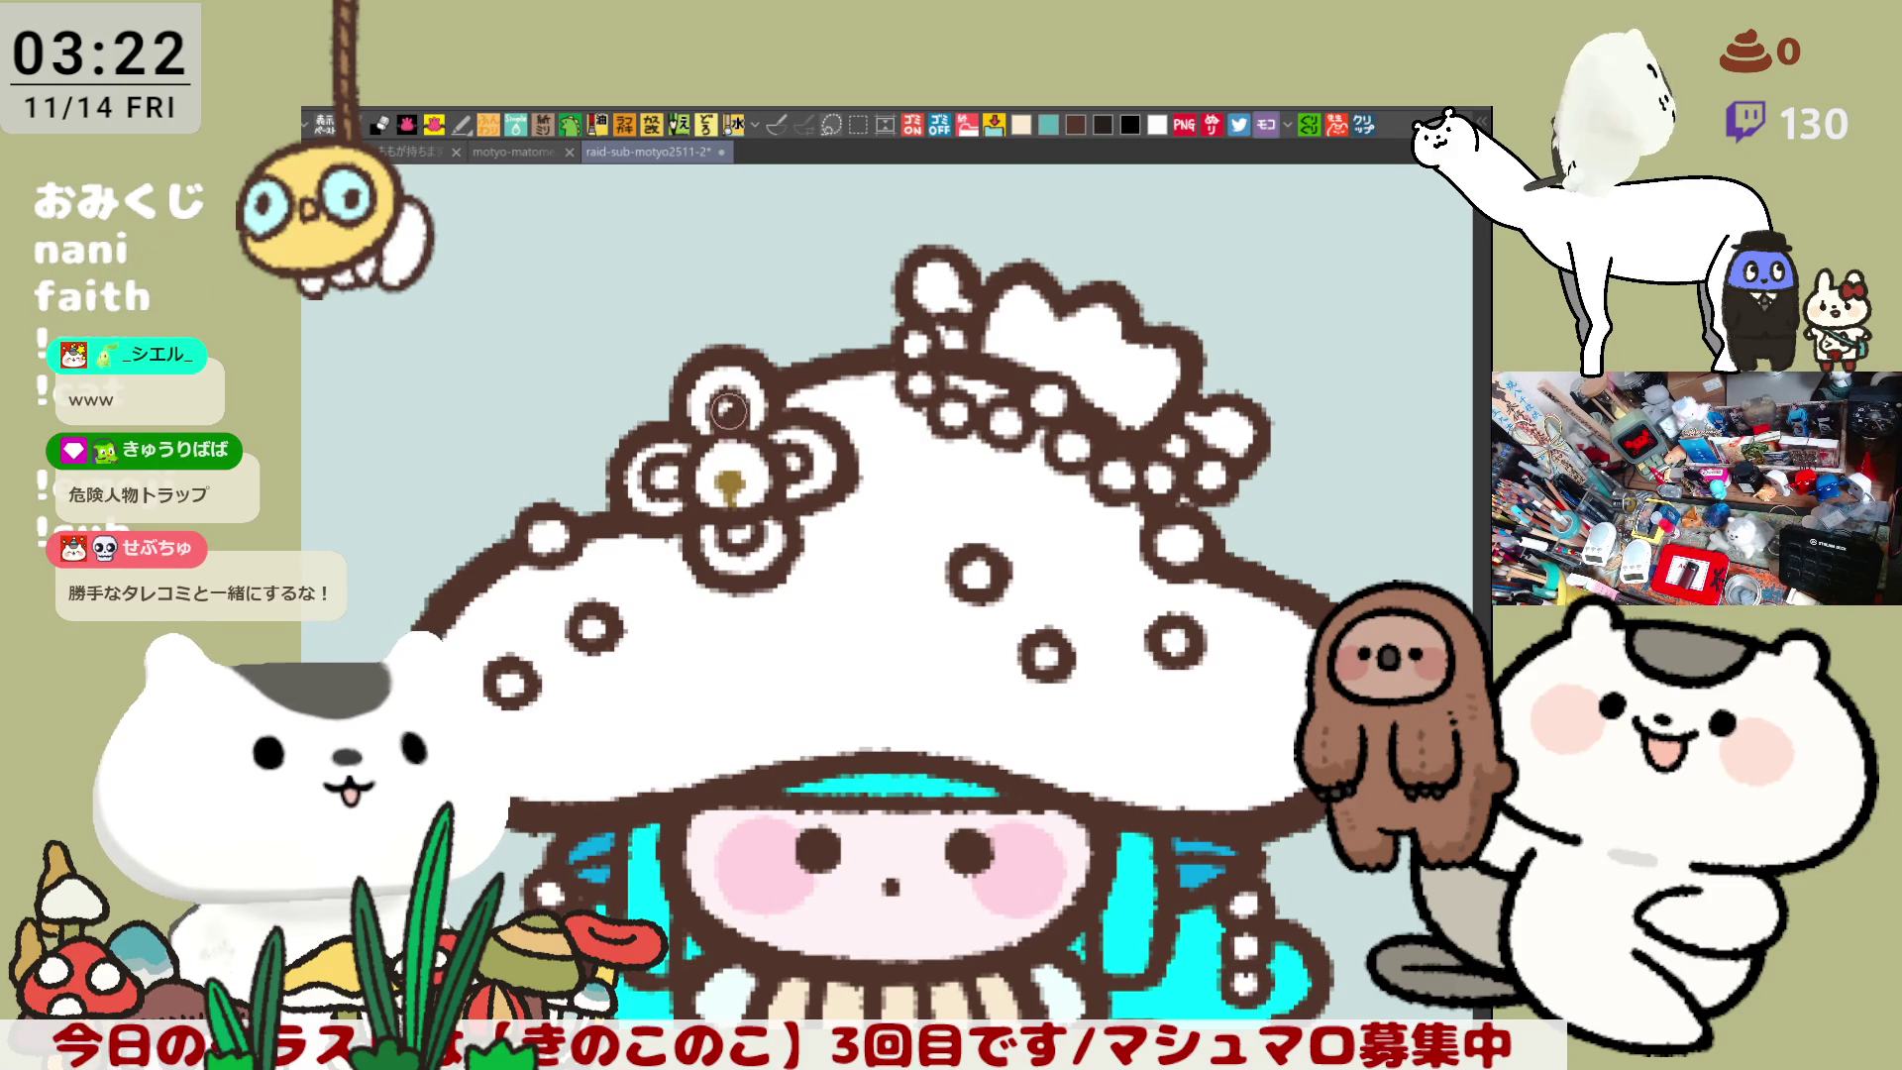
{"action": "key", "text": "ctrl+z"}
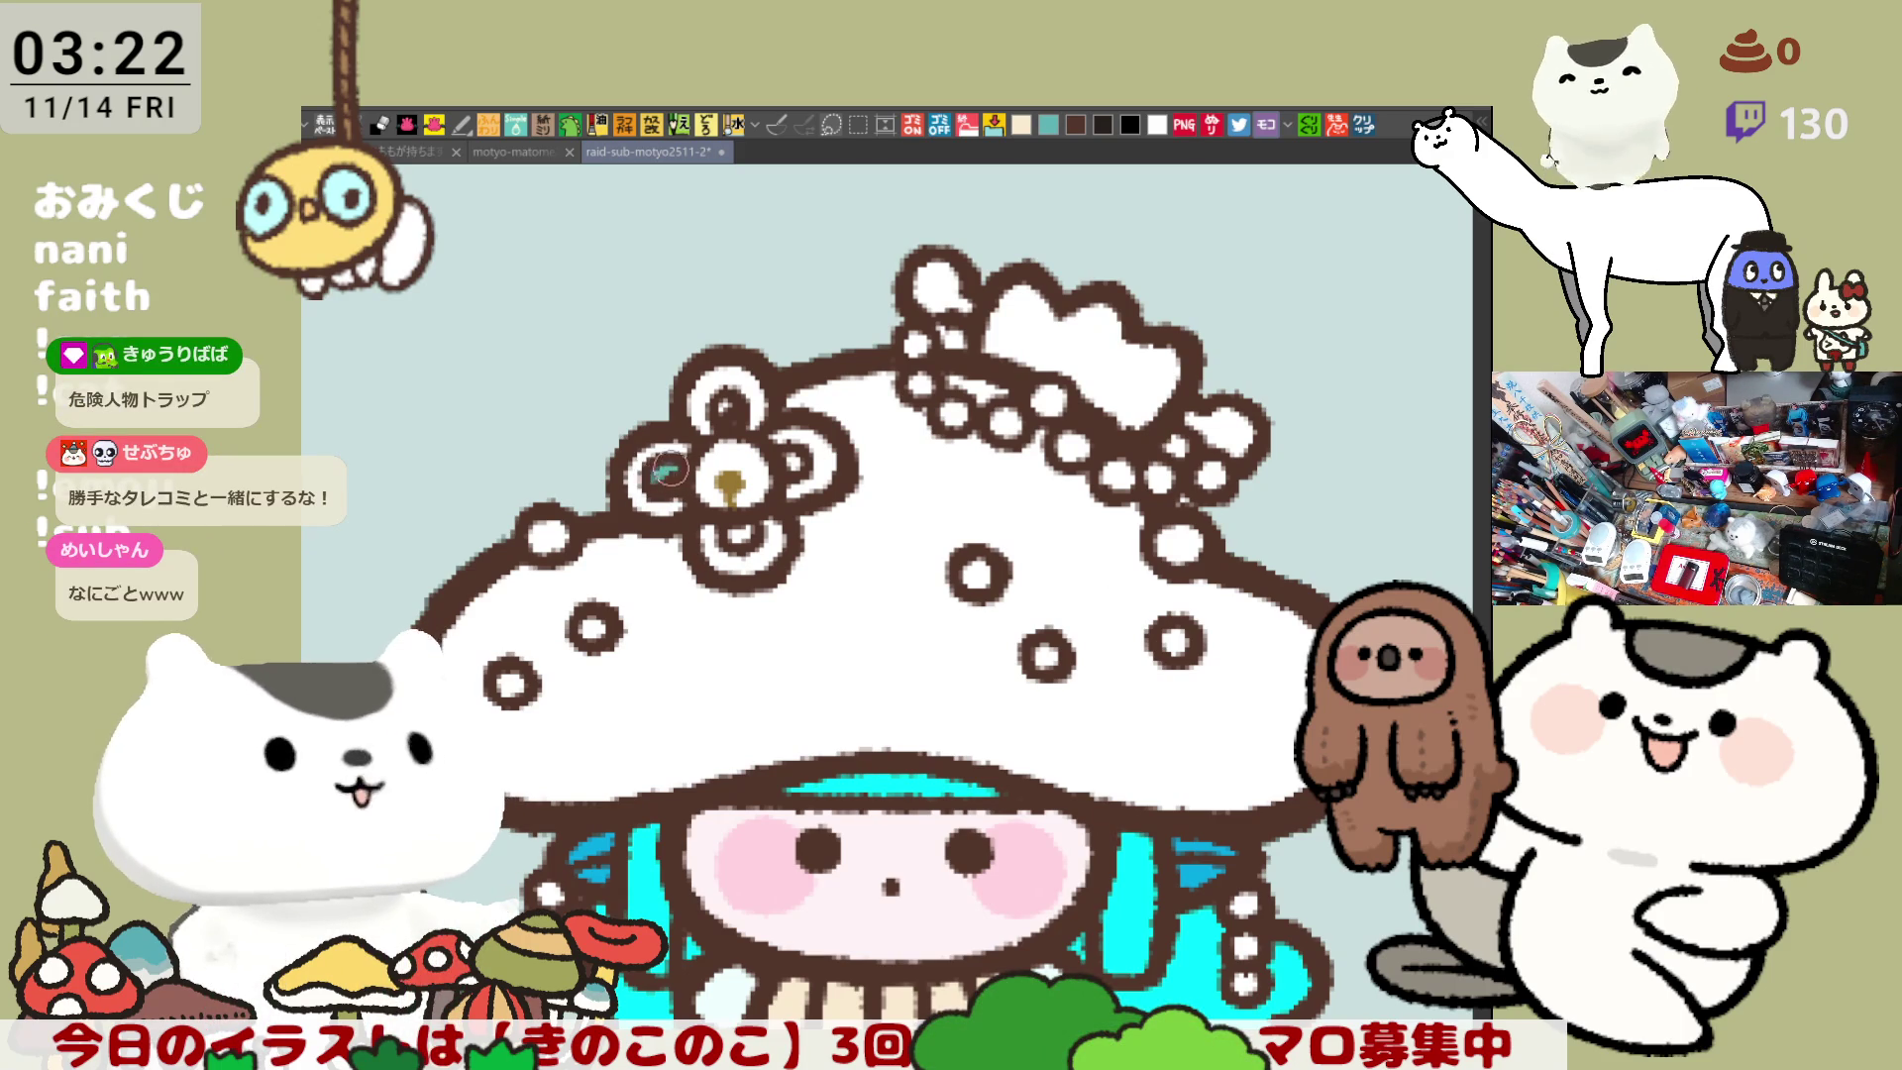
{"action": "left_click_drag", "start_coordinate": [668, 474], "coordinate": [706, 485]}
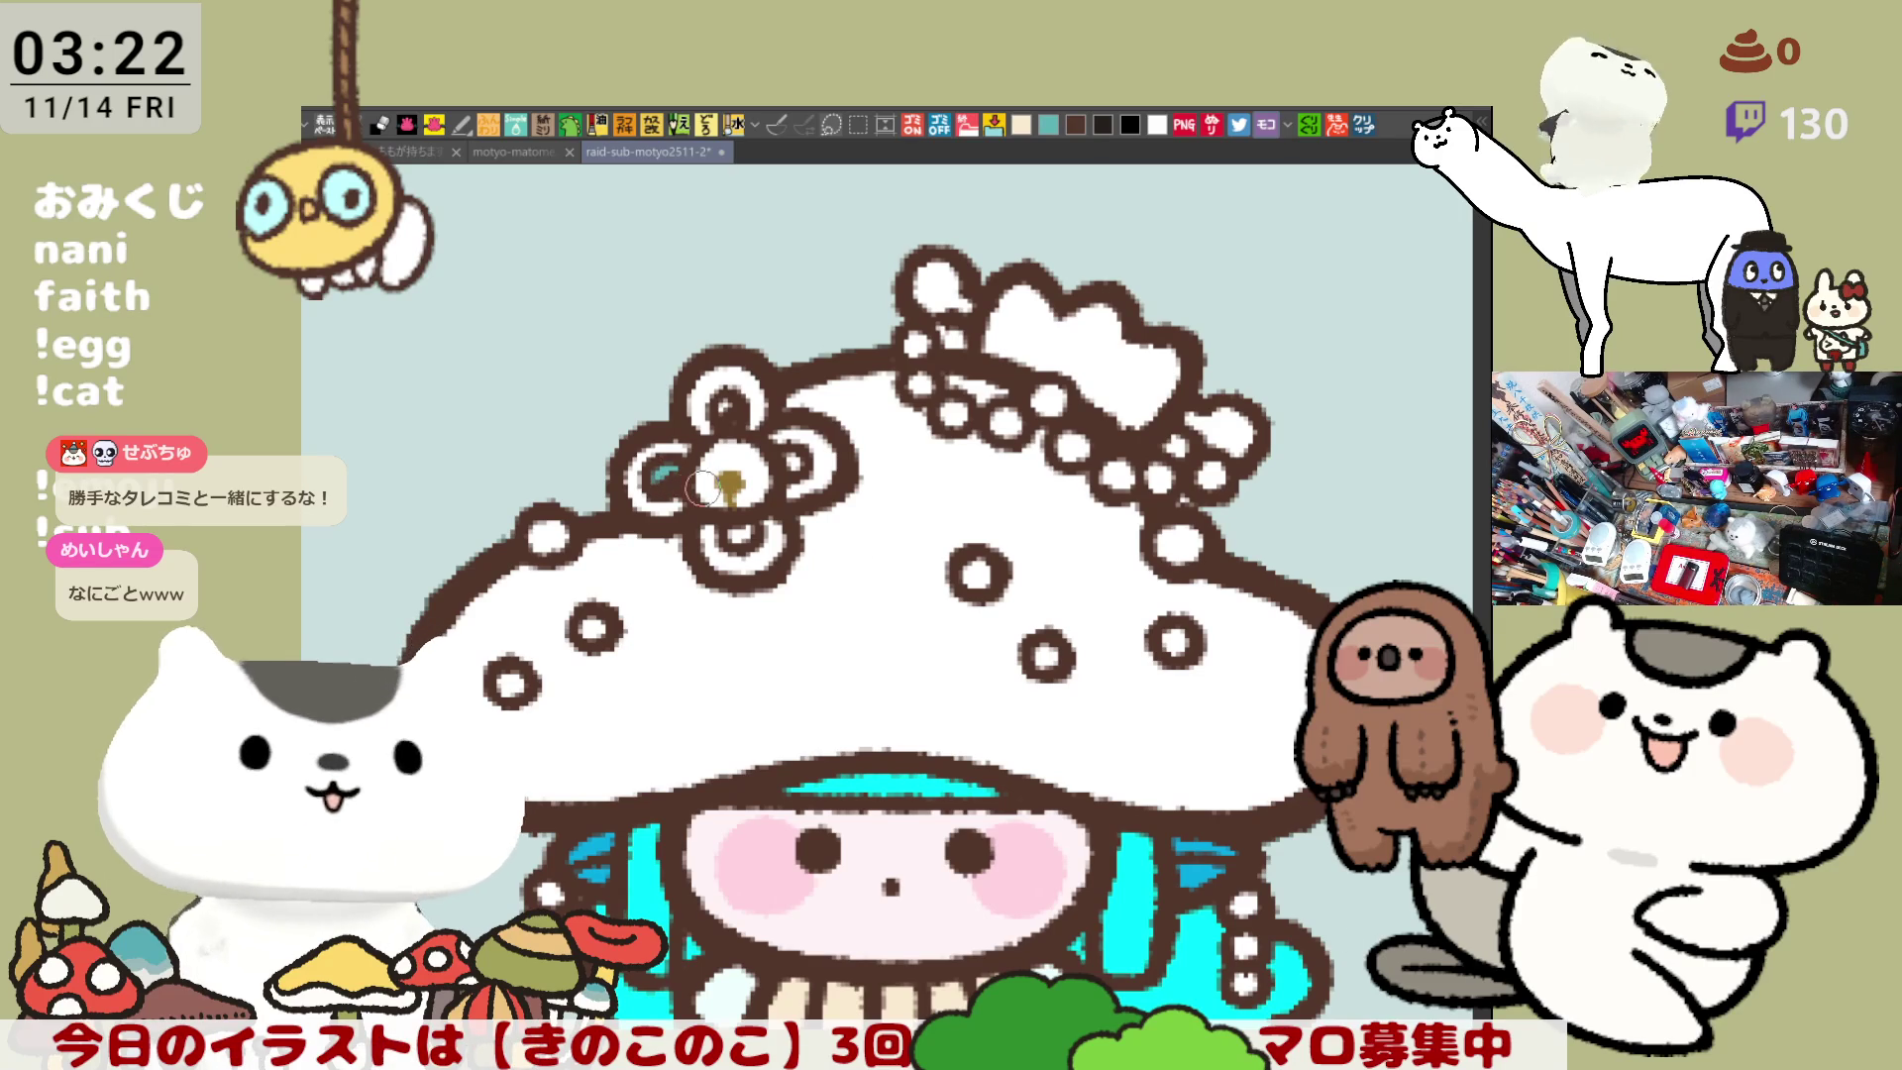
{"action": "left_click_drag", "start_coordinate": [660, 476], "coordinate": [667, 471]}
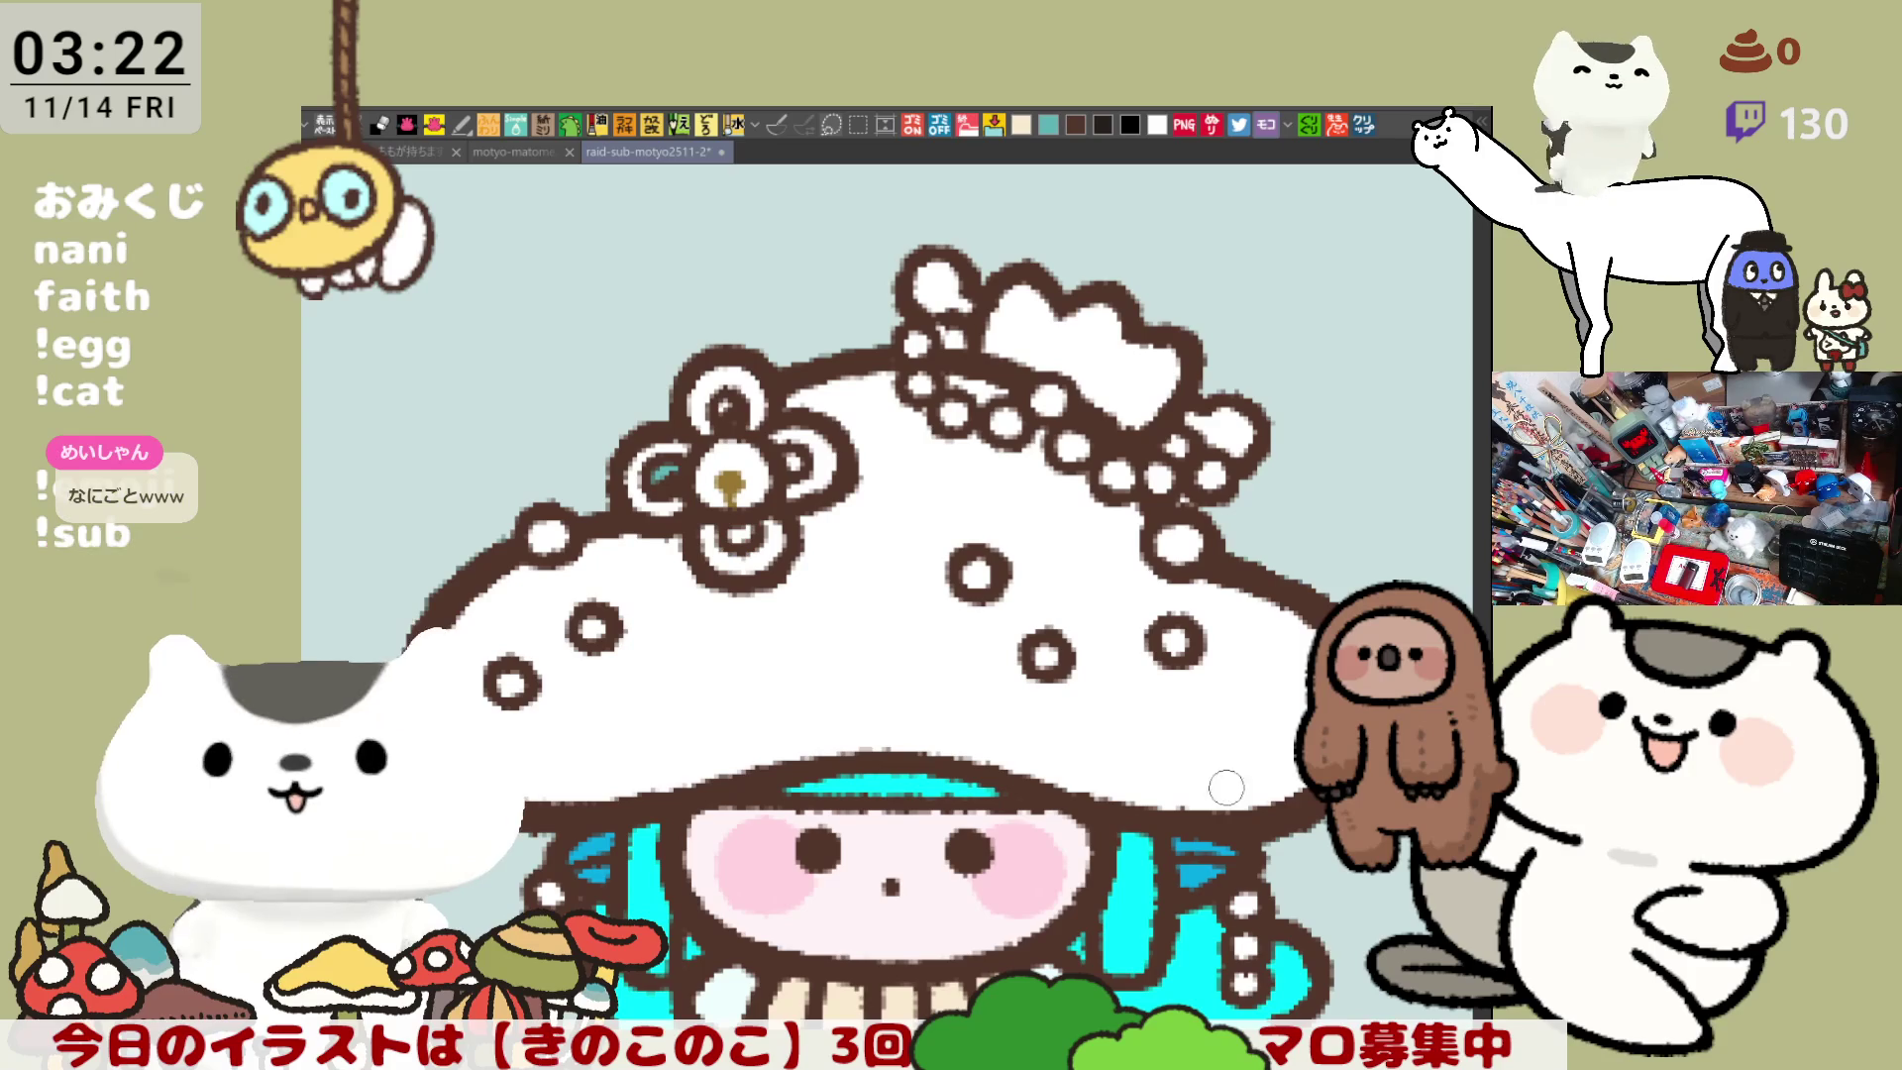
- Check the white fill by hiding and restoring it, then dot teal into the top petal's centre
{"action": "scroll", "coordinate": [704, 479], "scroll_direction": "up", "scroll_amount": 2}
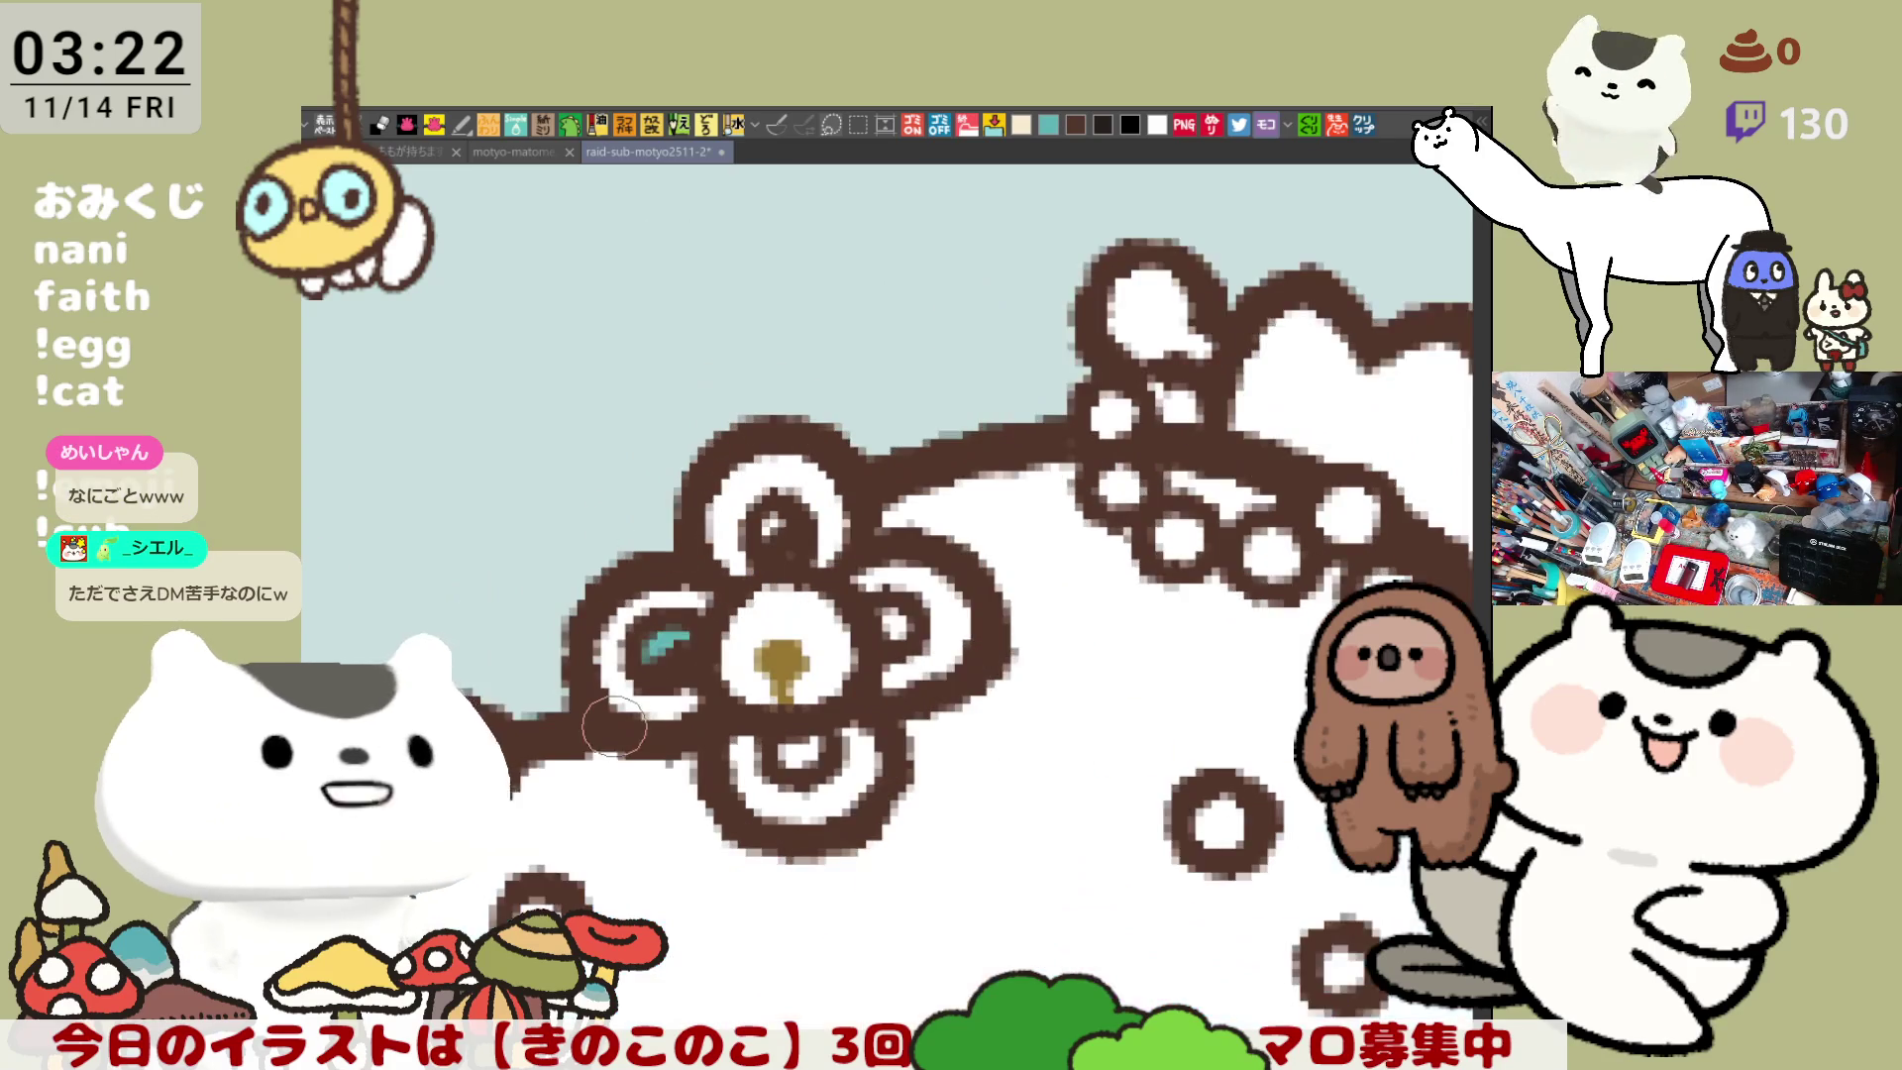
{"action": "key", "text": "ctrl+z"}
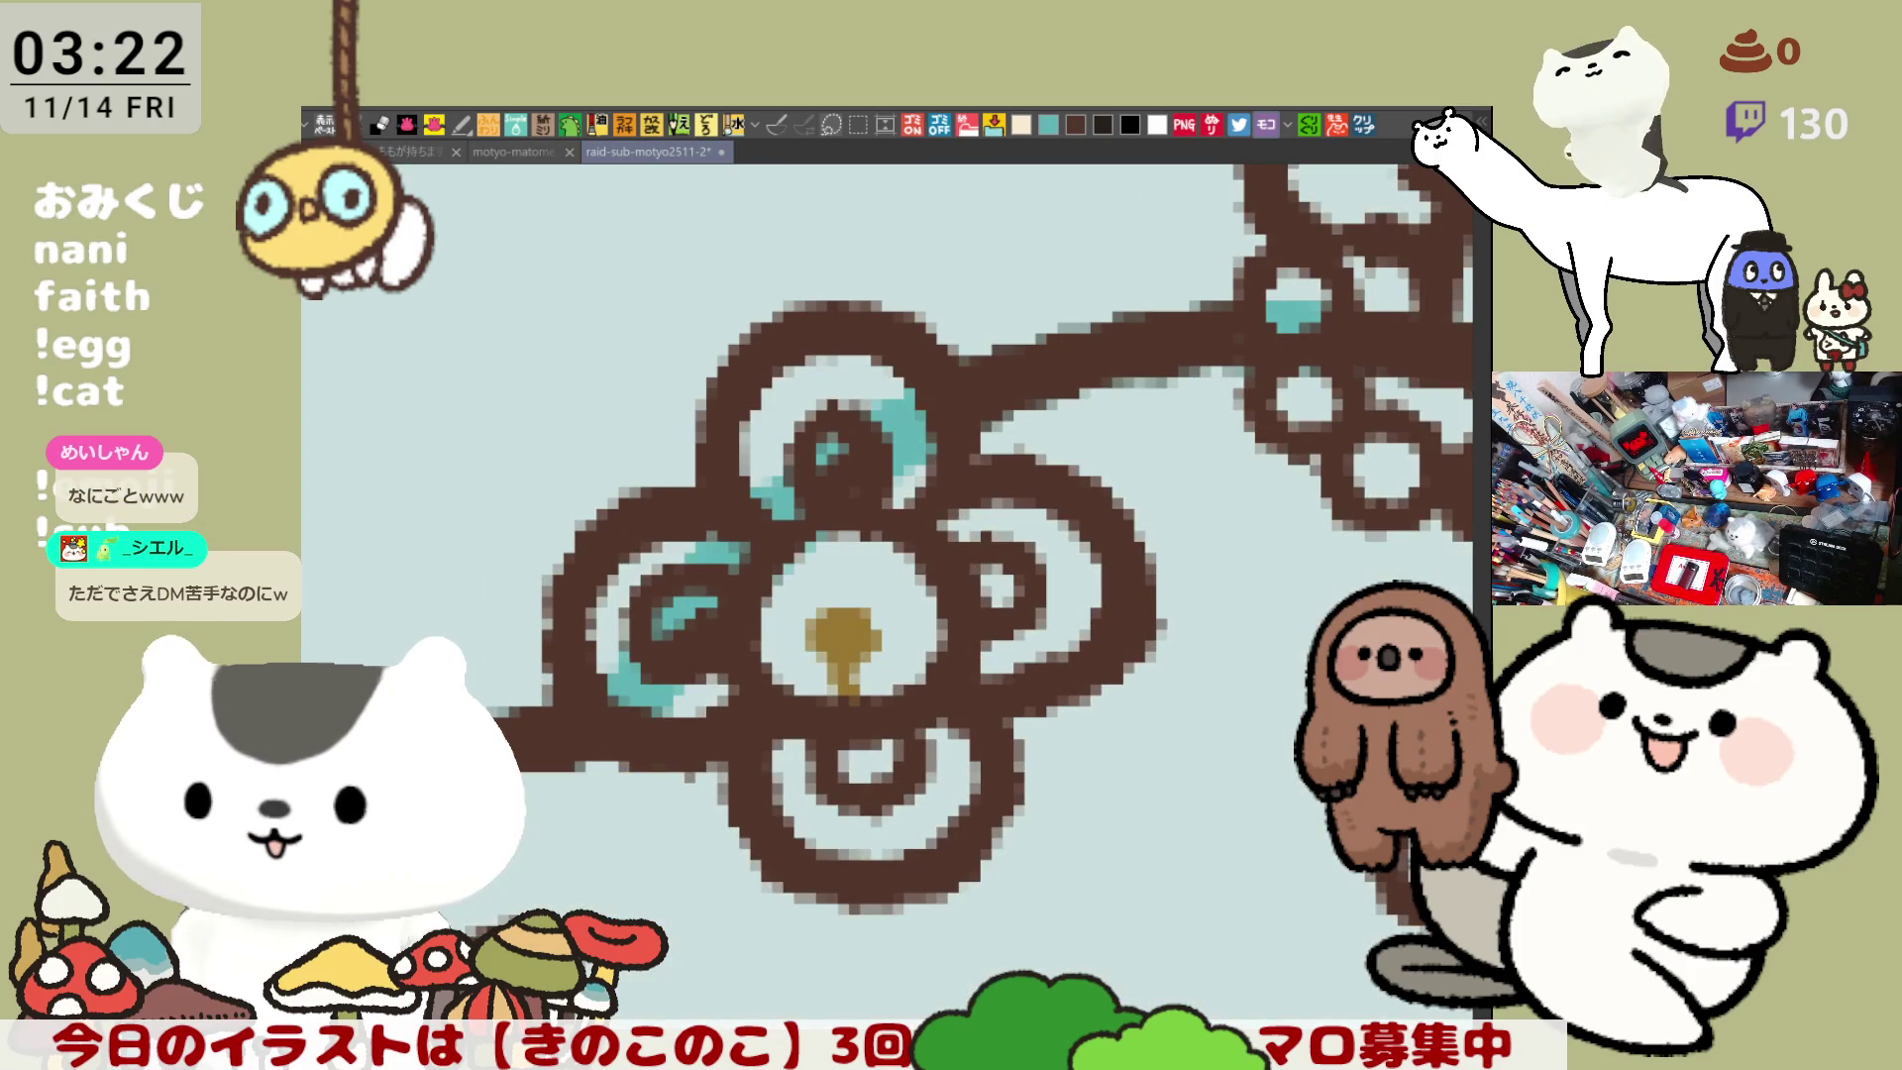
{"action": "key", "text": "ctrl+y"}
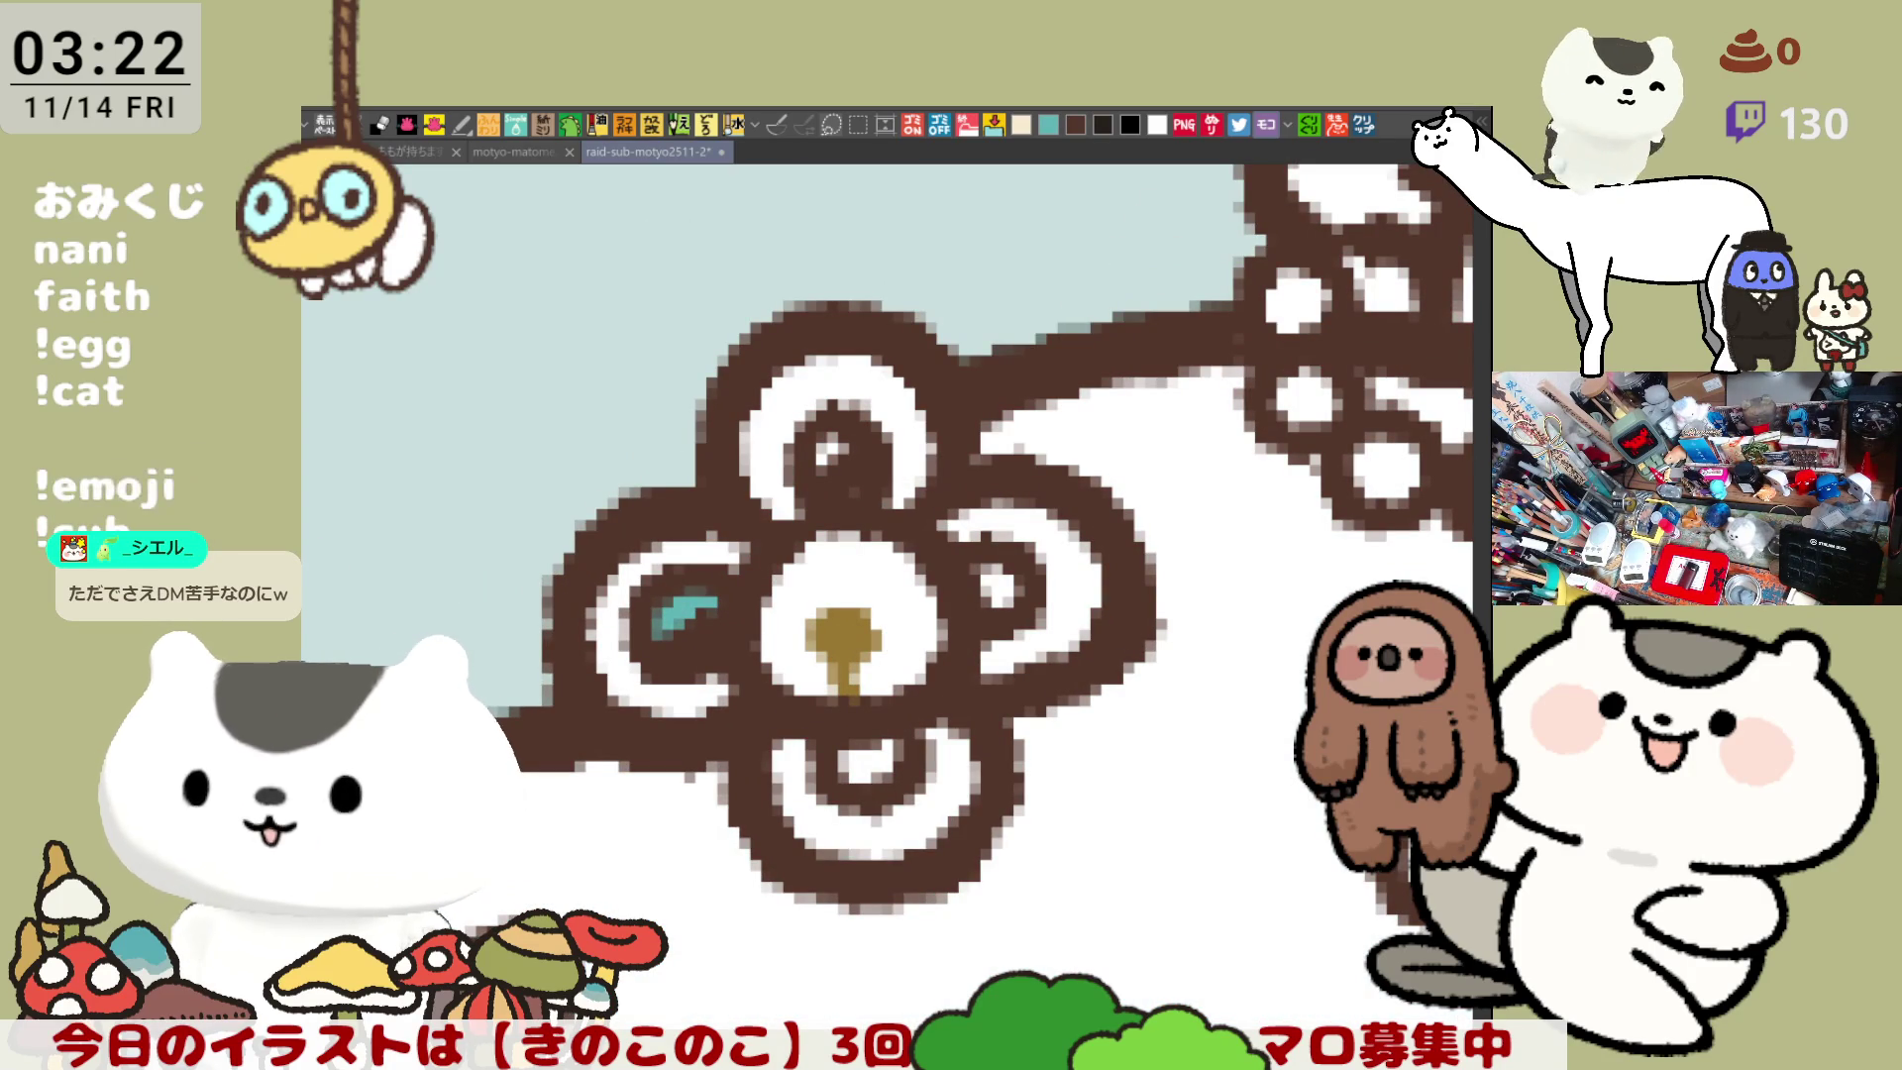
{"action": "left_click_drag", "start_coordinate": [693, 644], "coordinate": [765, 653]}
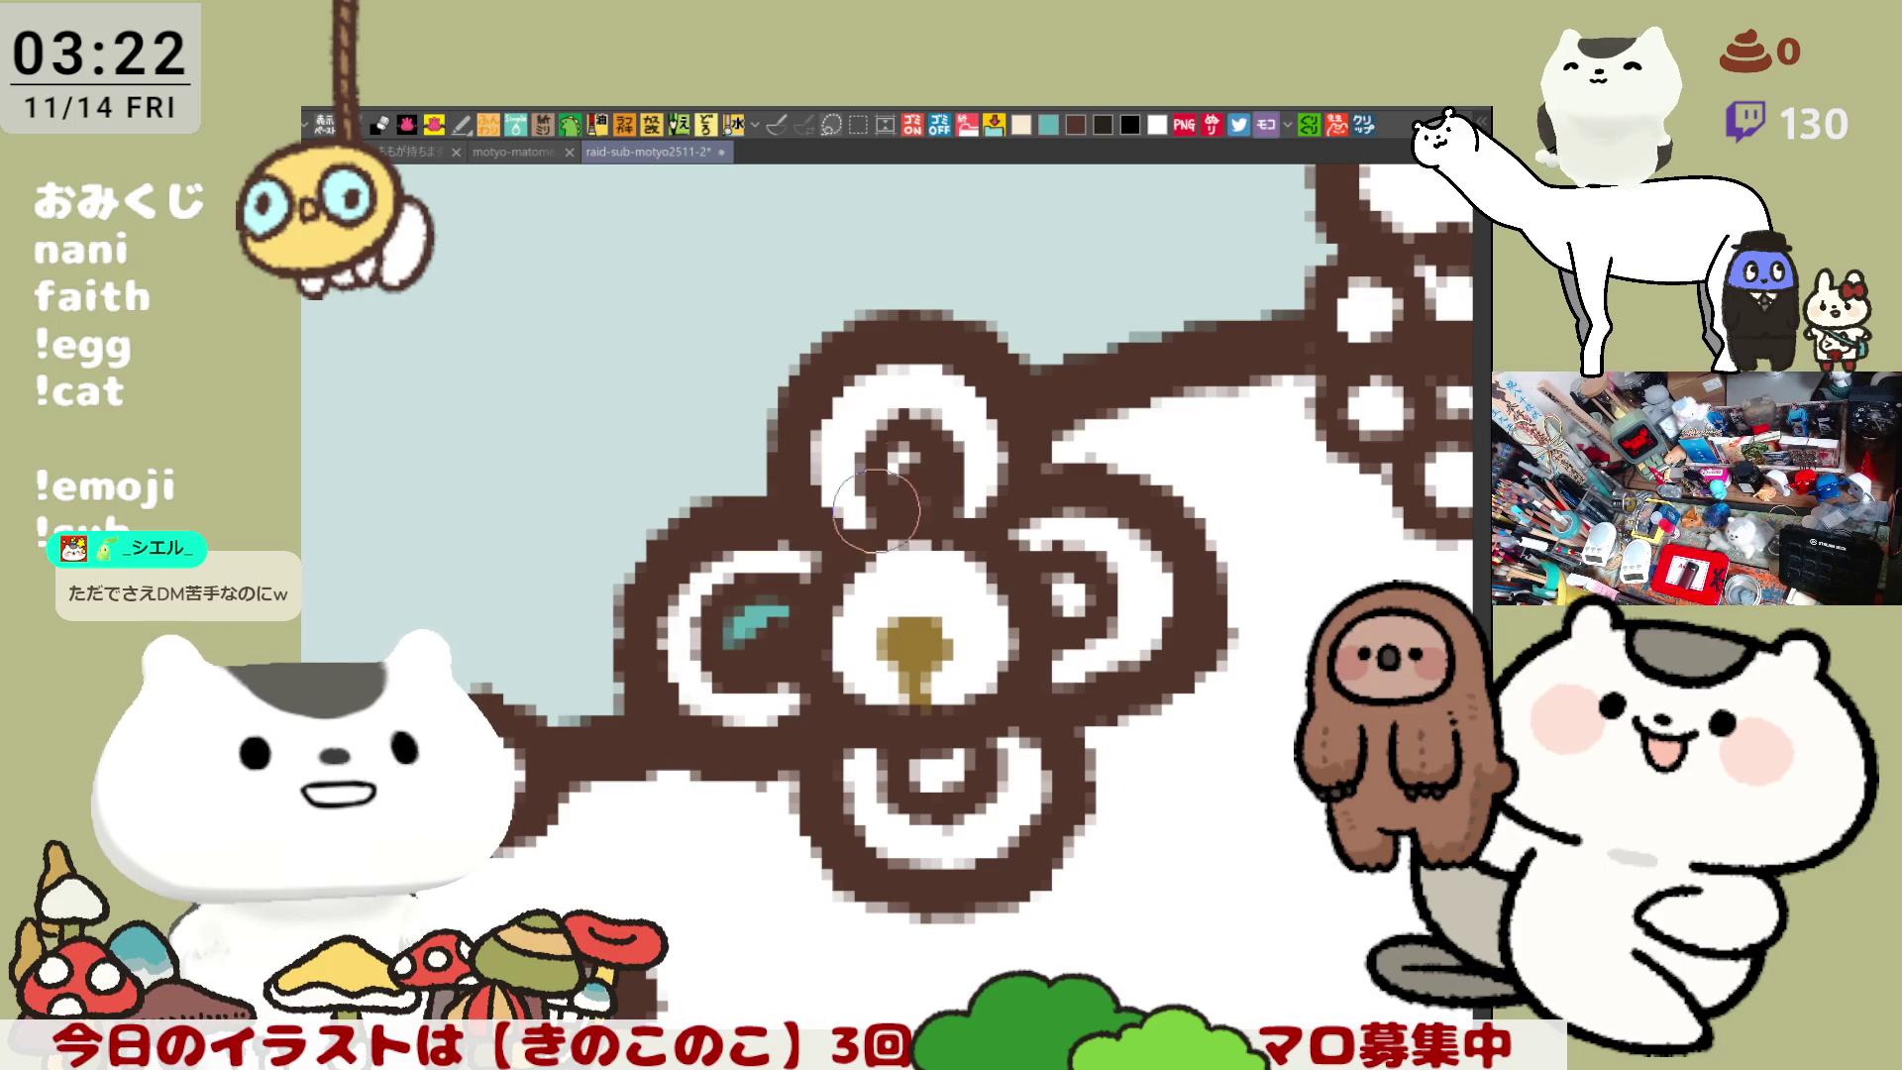
{"action": "left_click", "coordinate": [926, 481]}
{"action": "scroll", "coordinate": [926, 498], "scroll_direction": "down", "scroll_amount": 4}
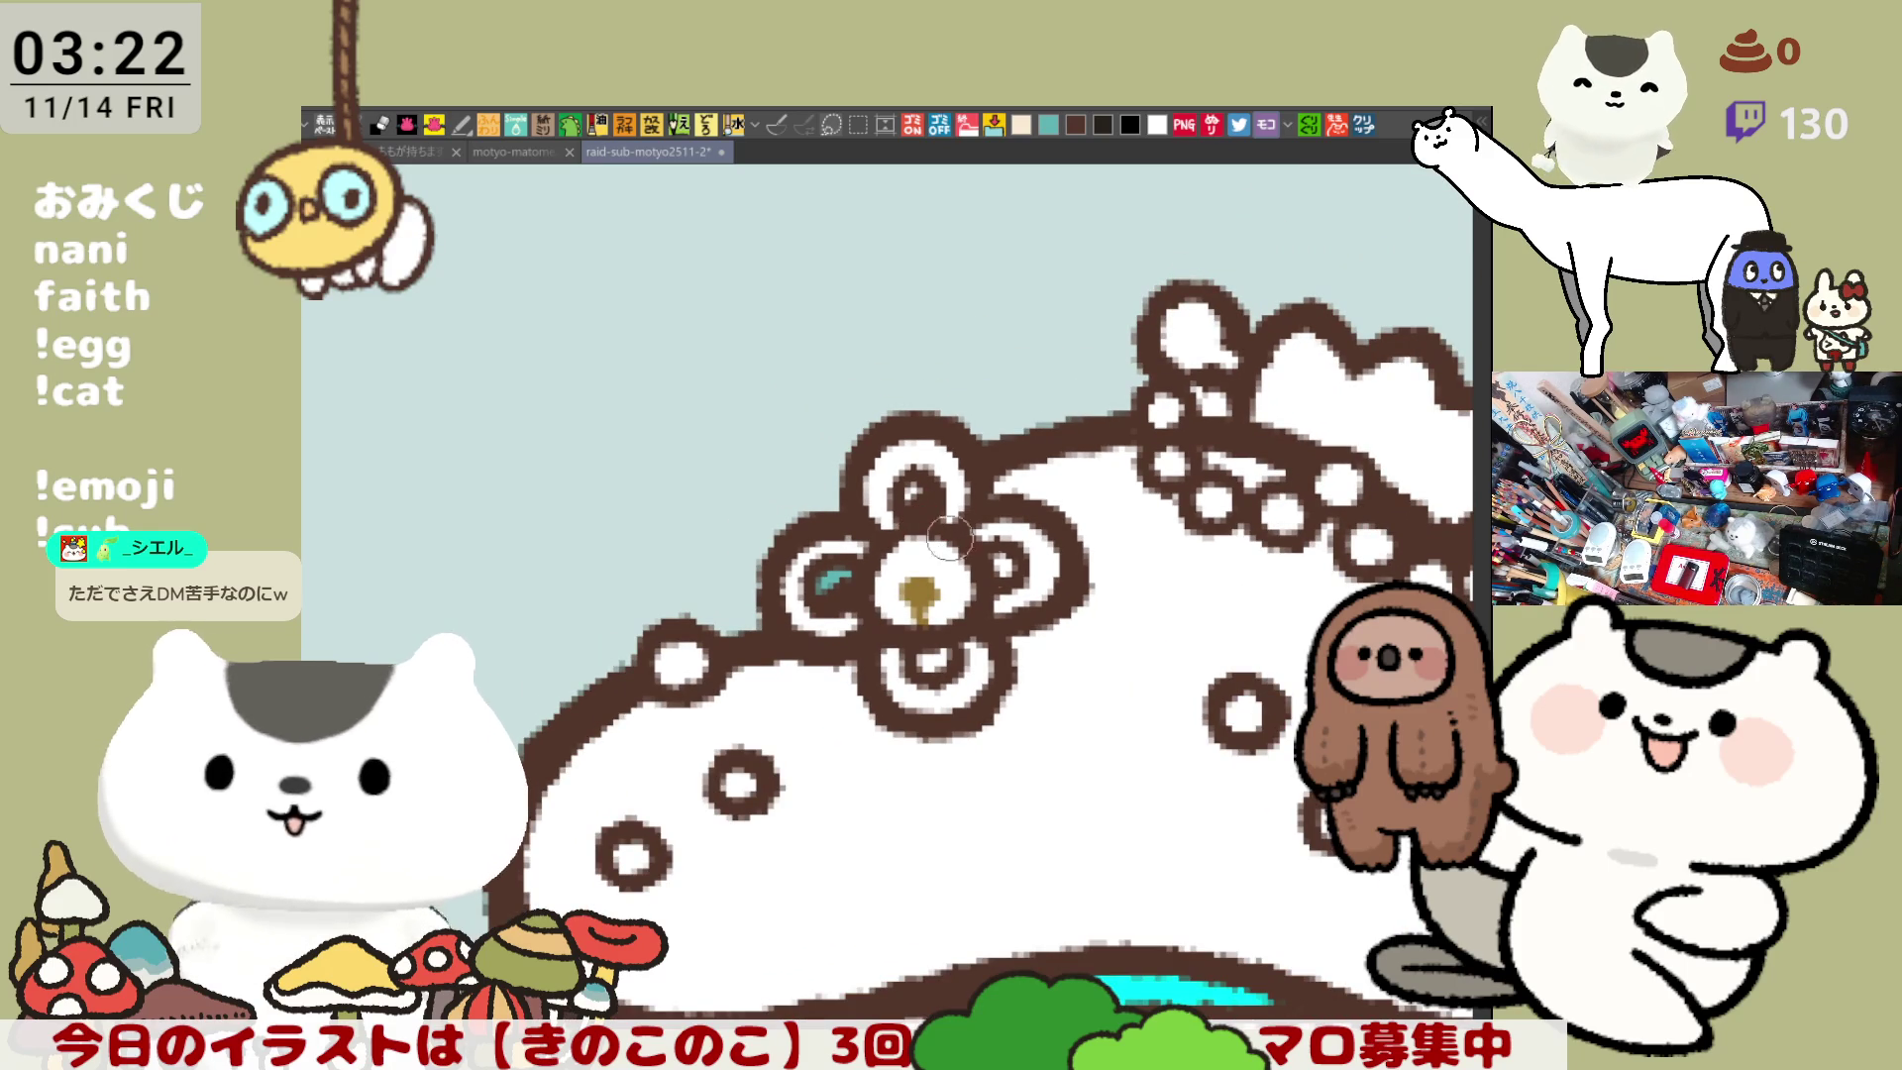
{"action": "left_click", "coordinate": [913, 491]}
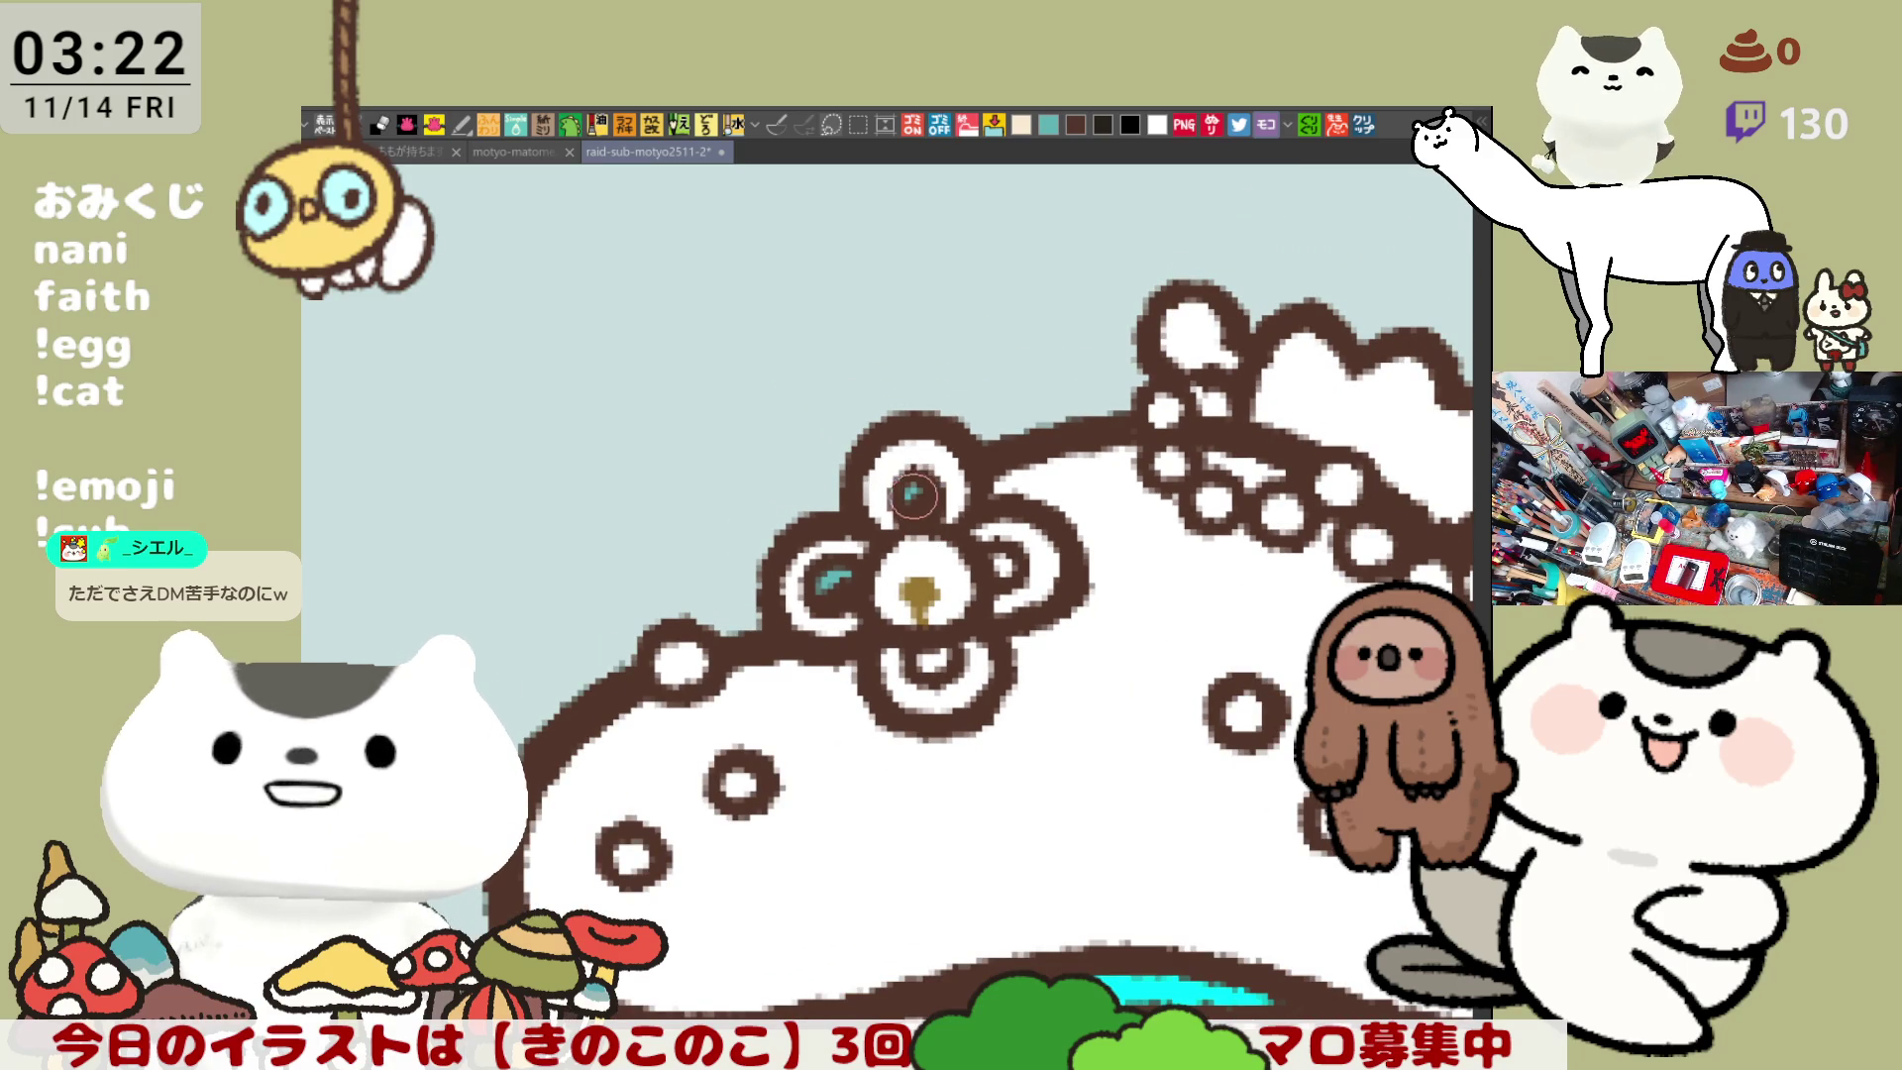
{"action": "scroll", "coordinate": [912, 491], "scroll_direction": "down", "scroll_amount": 2}
{"action": "scroll", "coordinate": [850, 525], "scroll_direction": "up", "scroll_amount": 2}
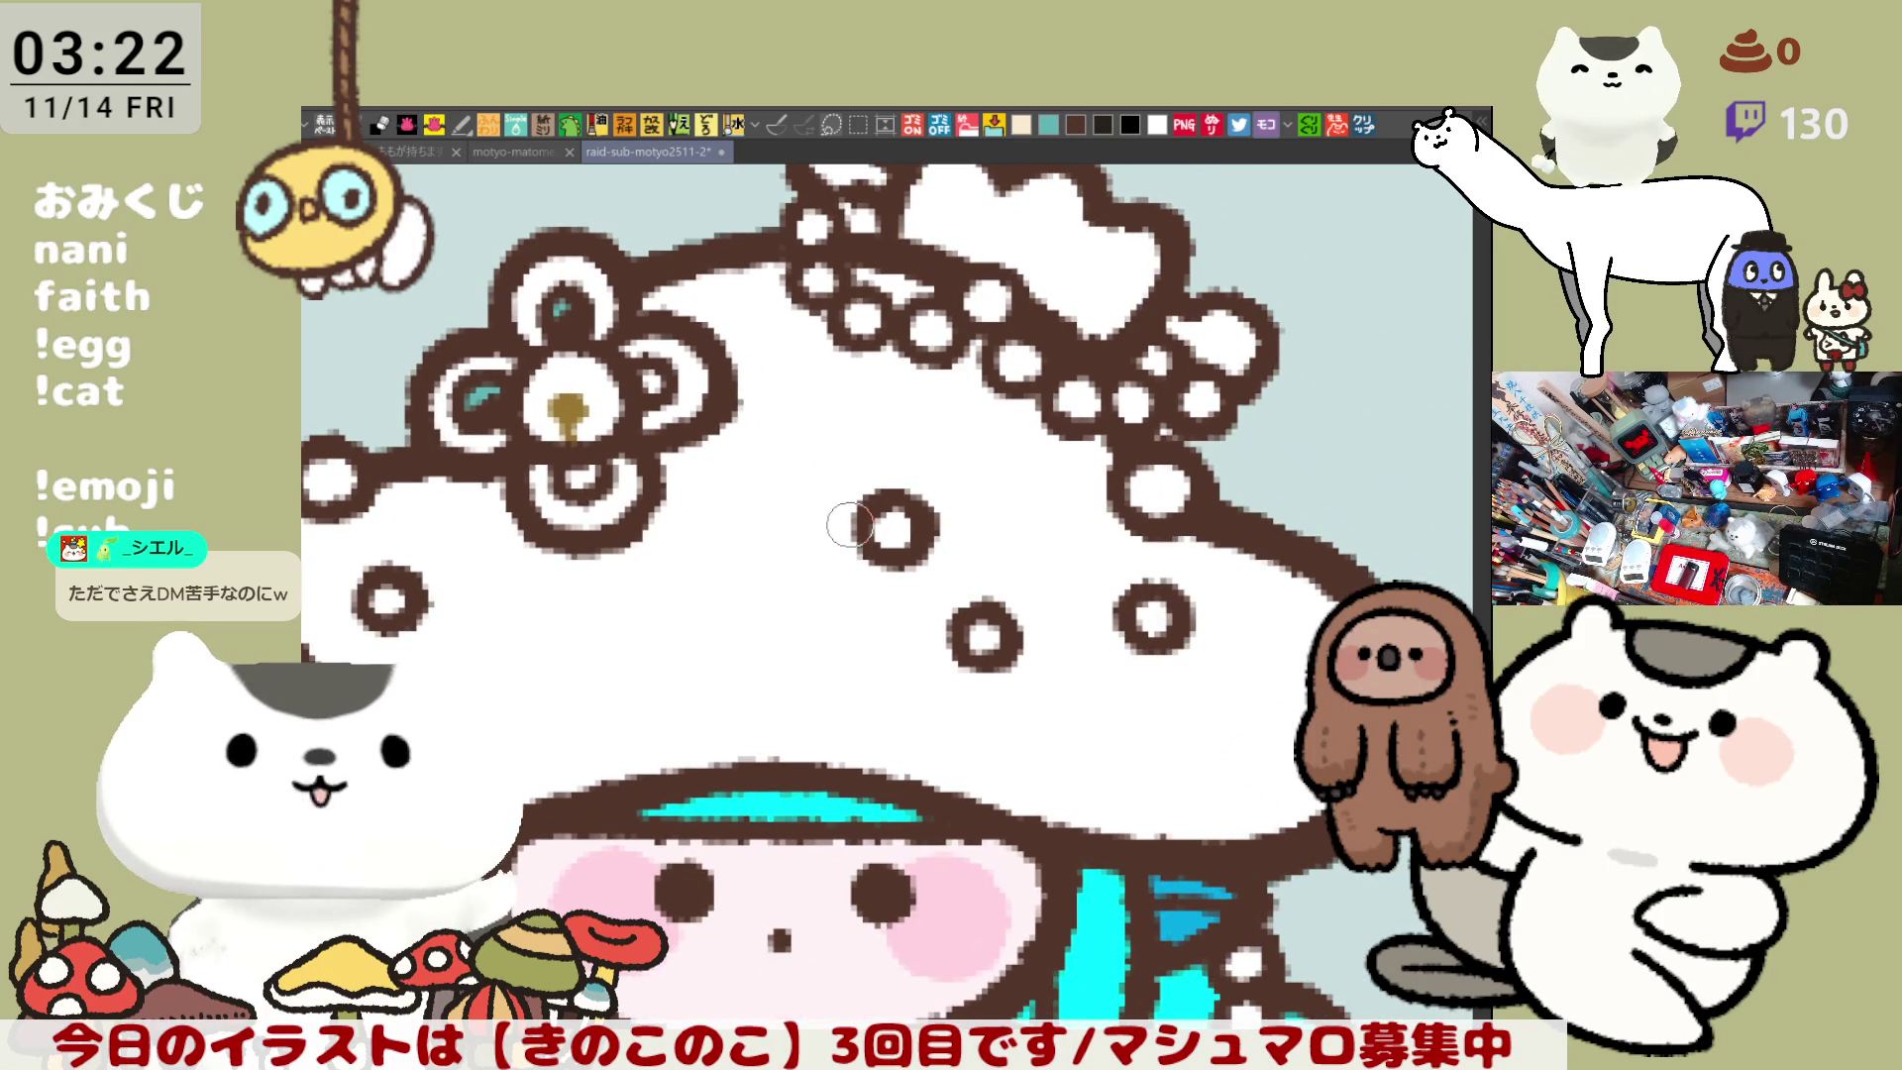
{"action": "scroll", "coordinate": [850, 525], "scroll_direction": "down", "scroll_amount": 5}
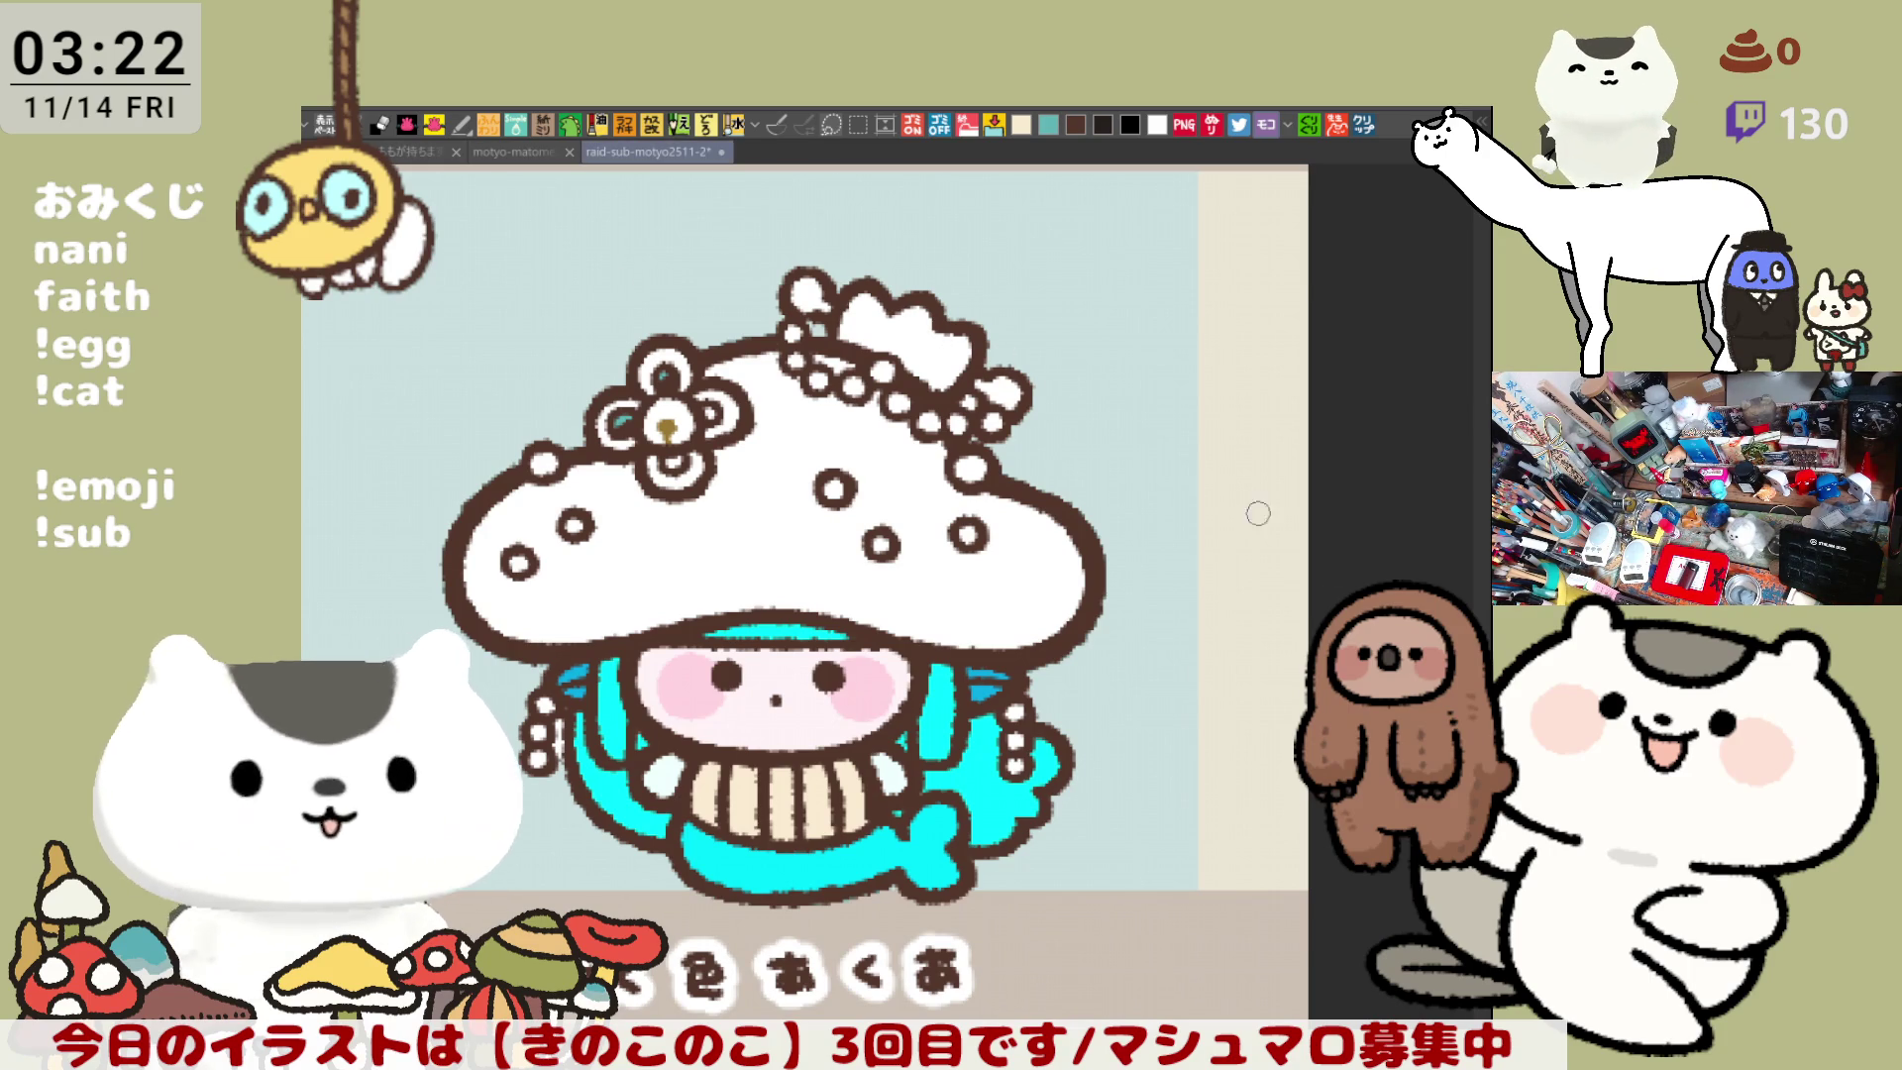
- Fill the small crown blob, the large crown shape and the gap beside it with tan
{"action": "scroll", "coordinate": [970, 661], "scroll_direction": "up", "scroll_amount": 2}
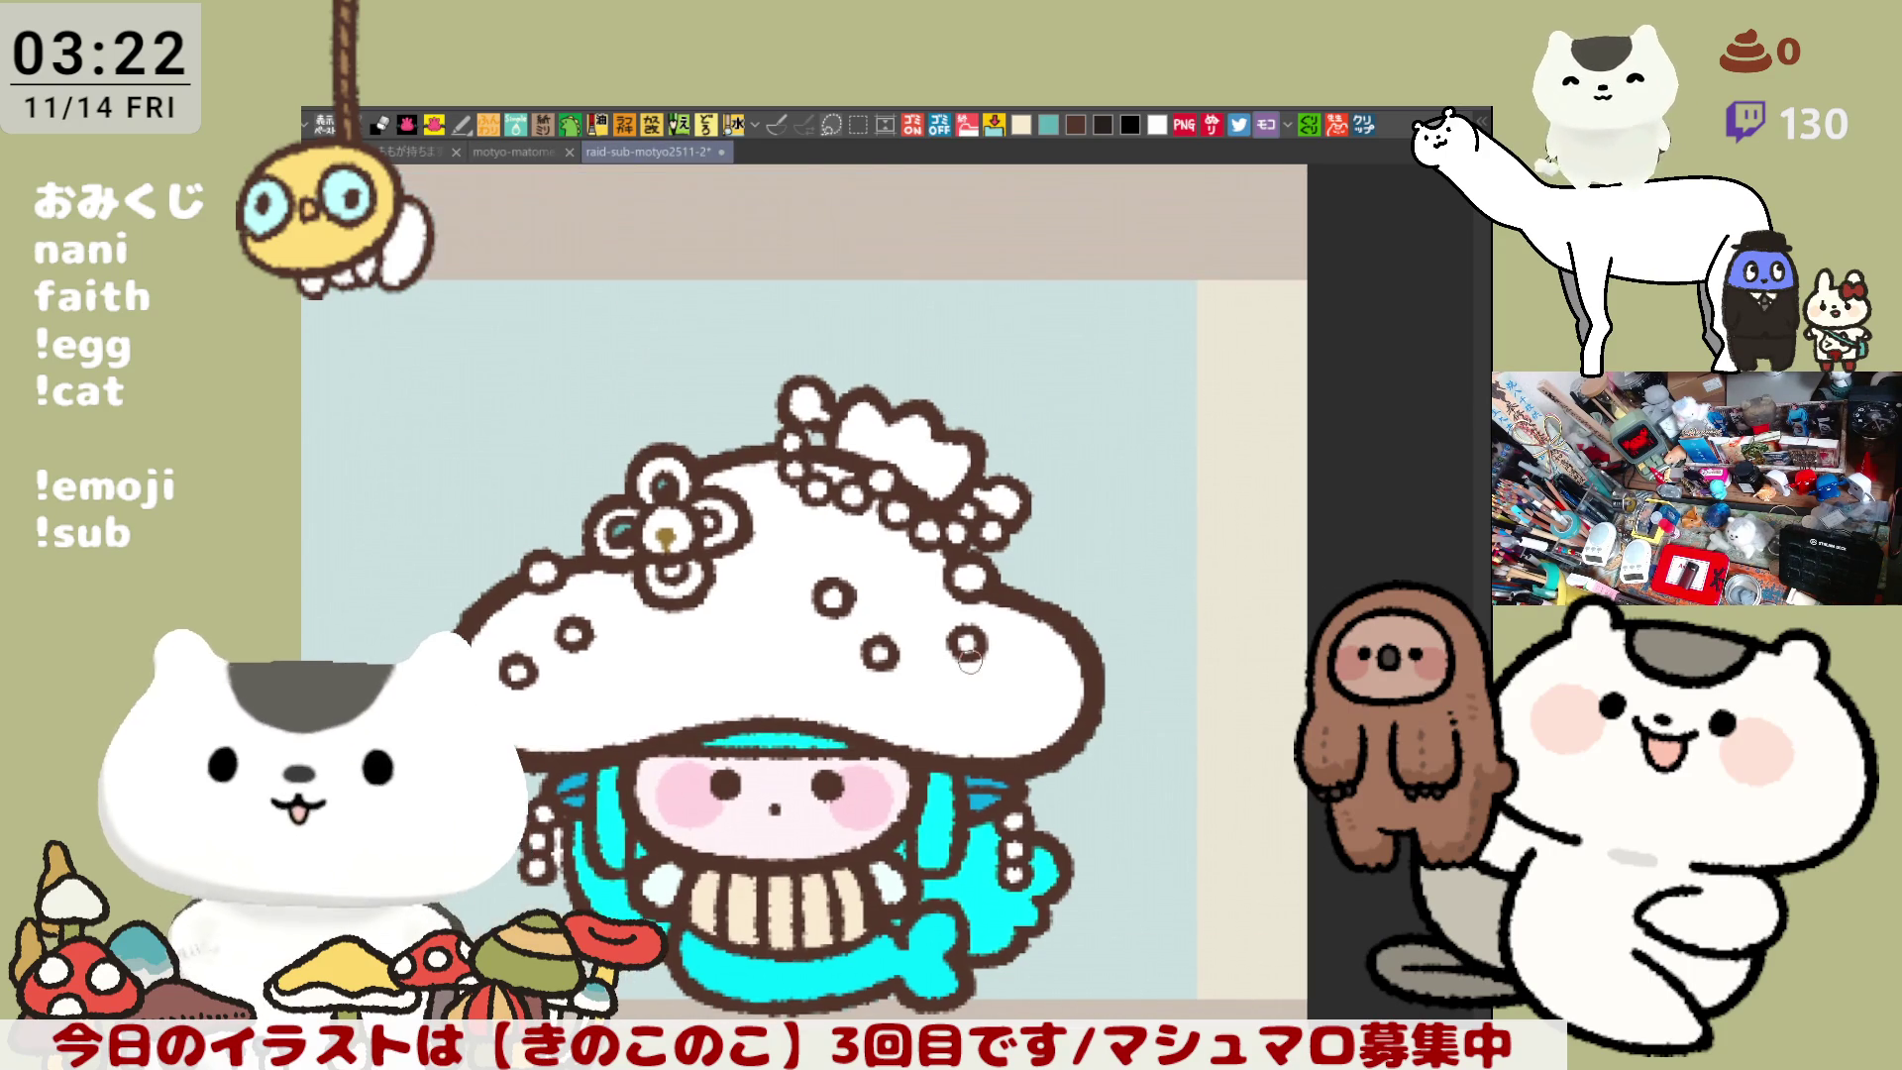
{"action": "scroll", "coordinate": [970, 661], "scroll_direction": "up", "scroll_amount": 5}
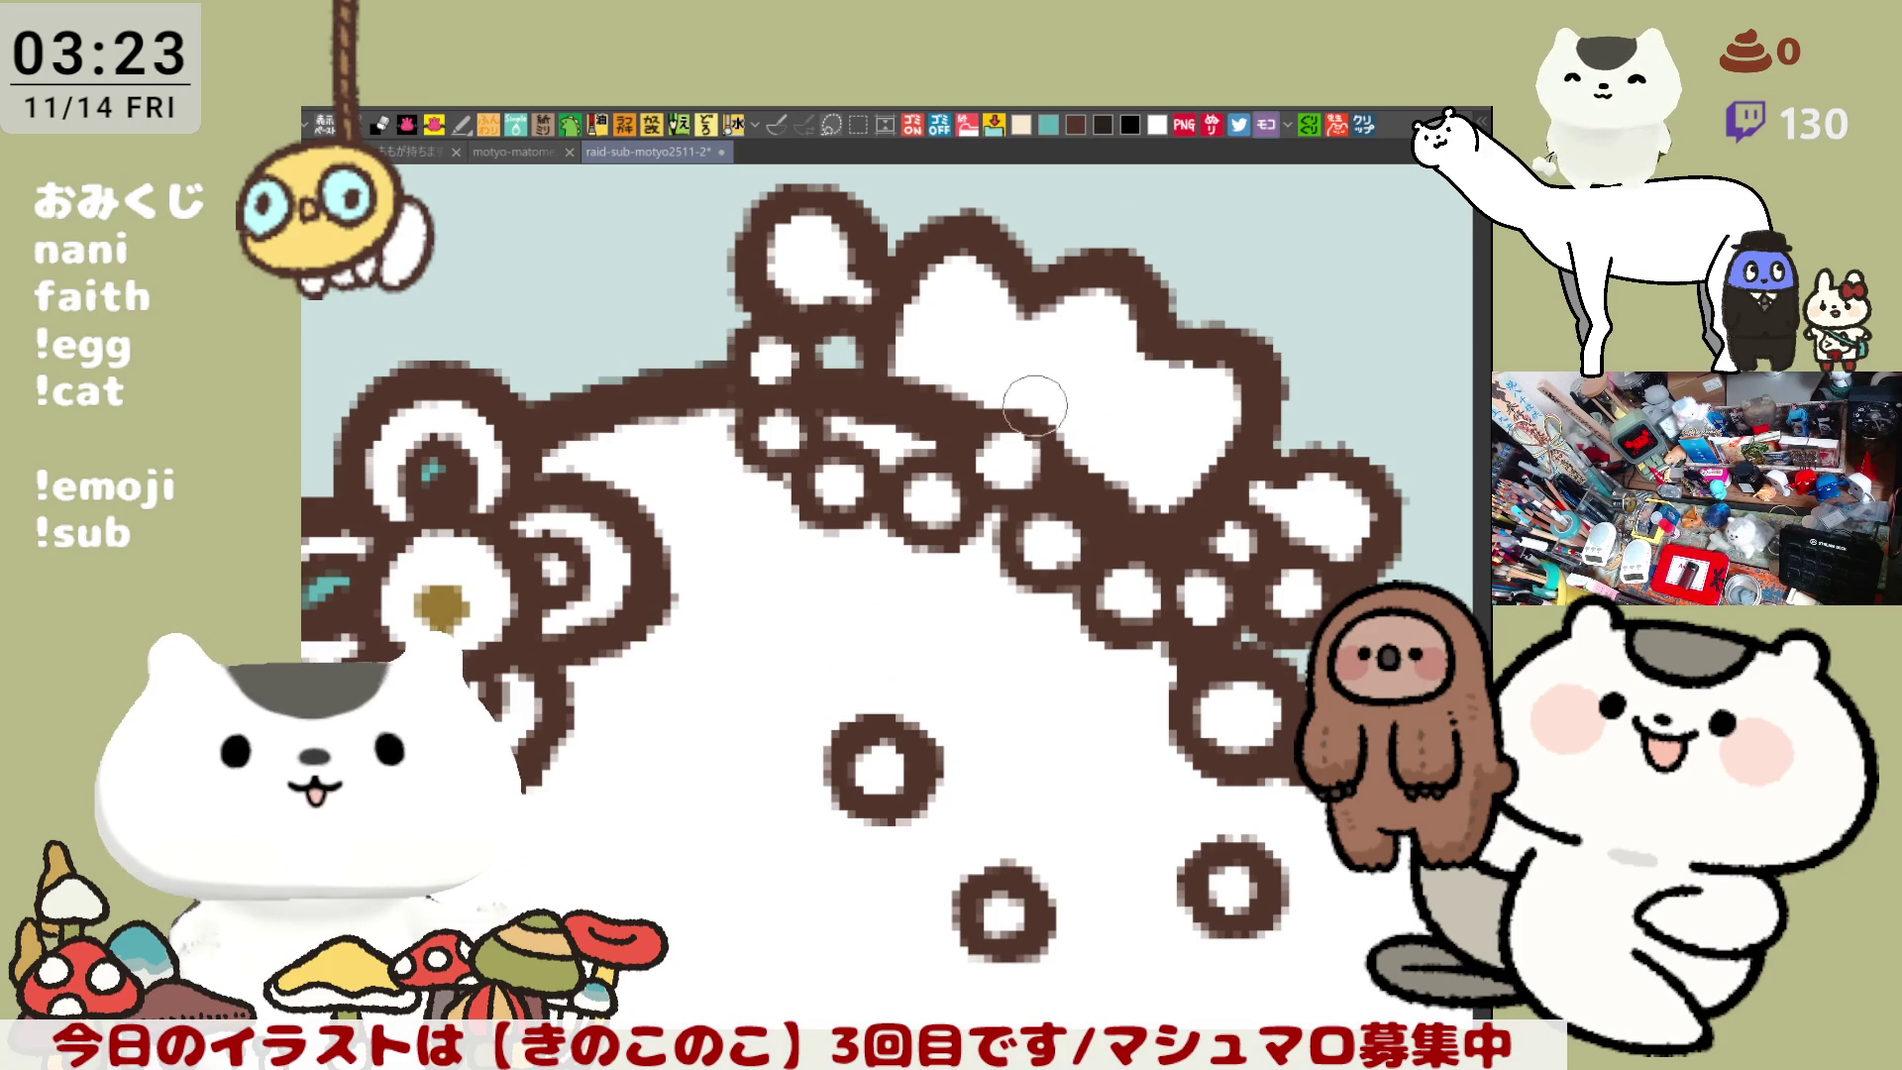
{"action": "left_click_drag", "start_coordinate": [1181, 693], "coordinate": [1105, 692]}
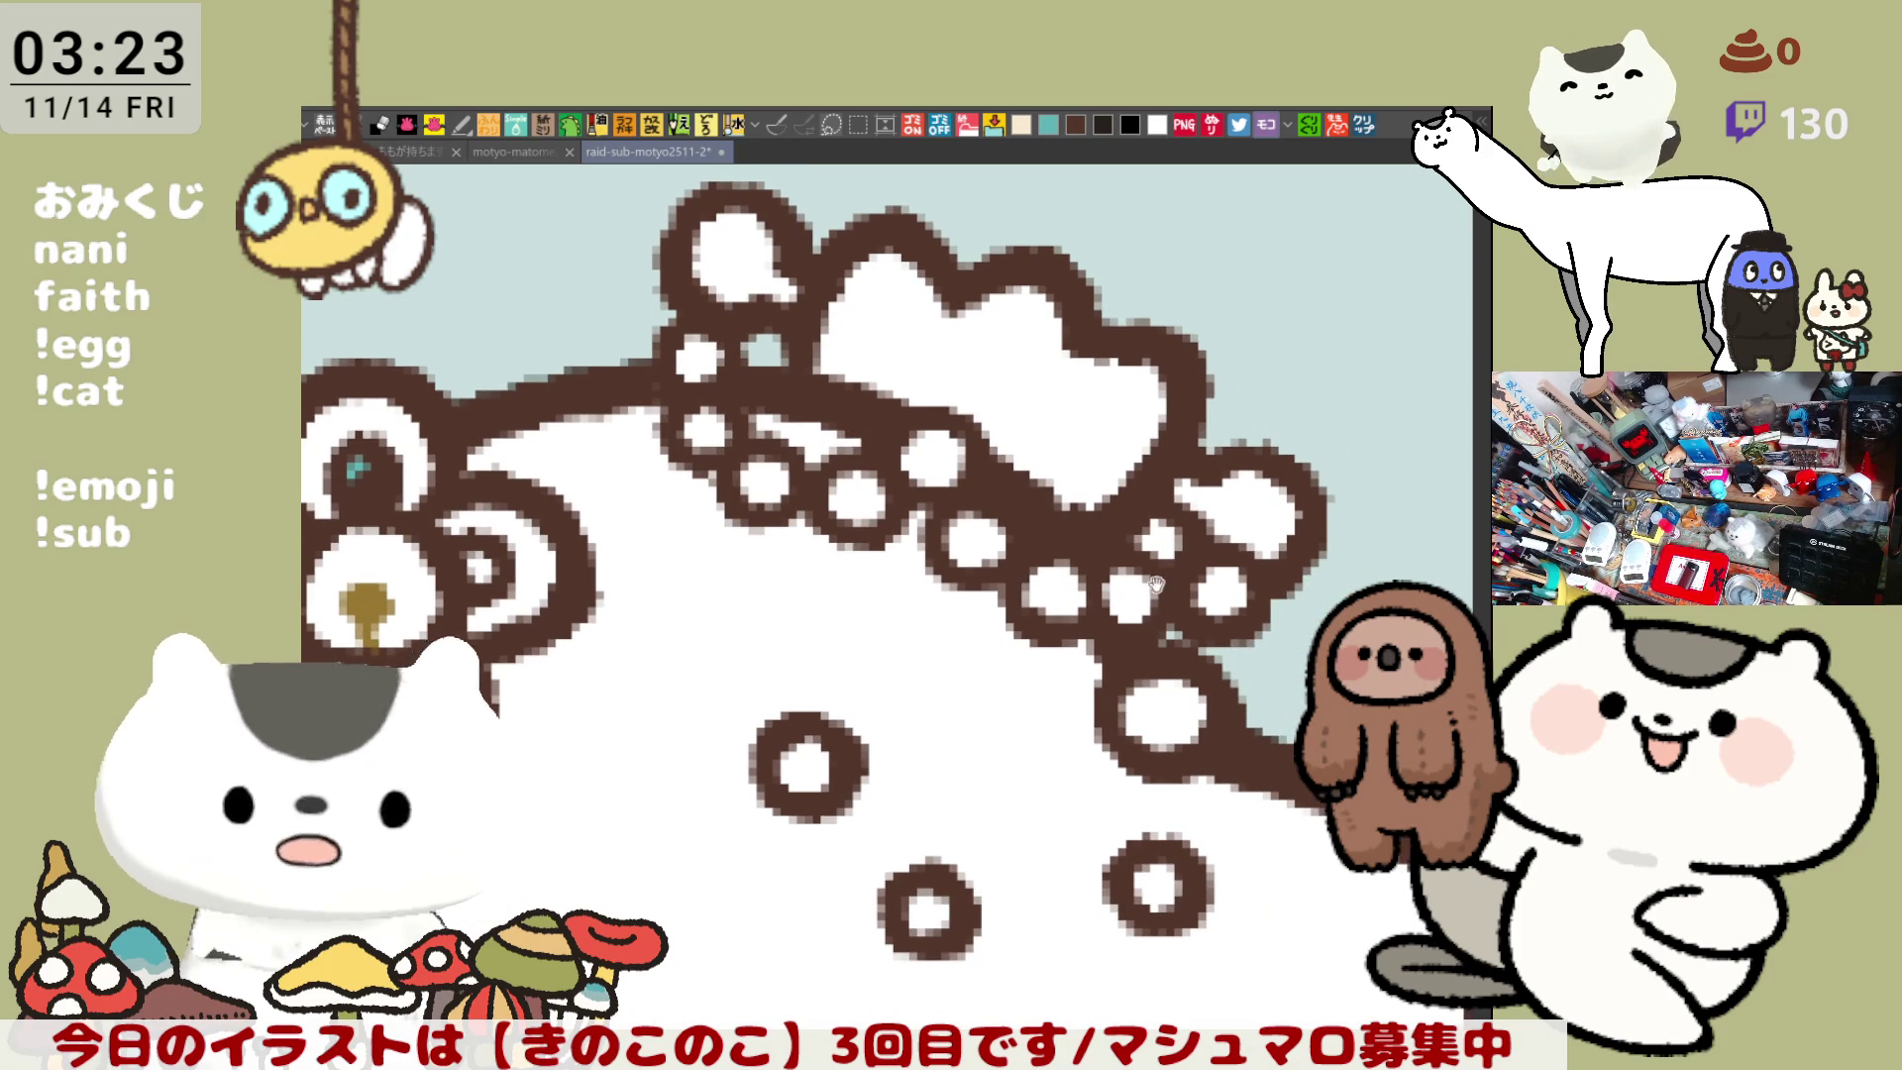
{"action": "left_click_drag", "start_coordinate": [1157, 584], "coordinate": [1246, 706]}
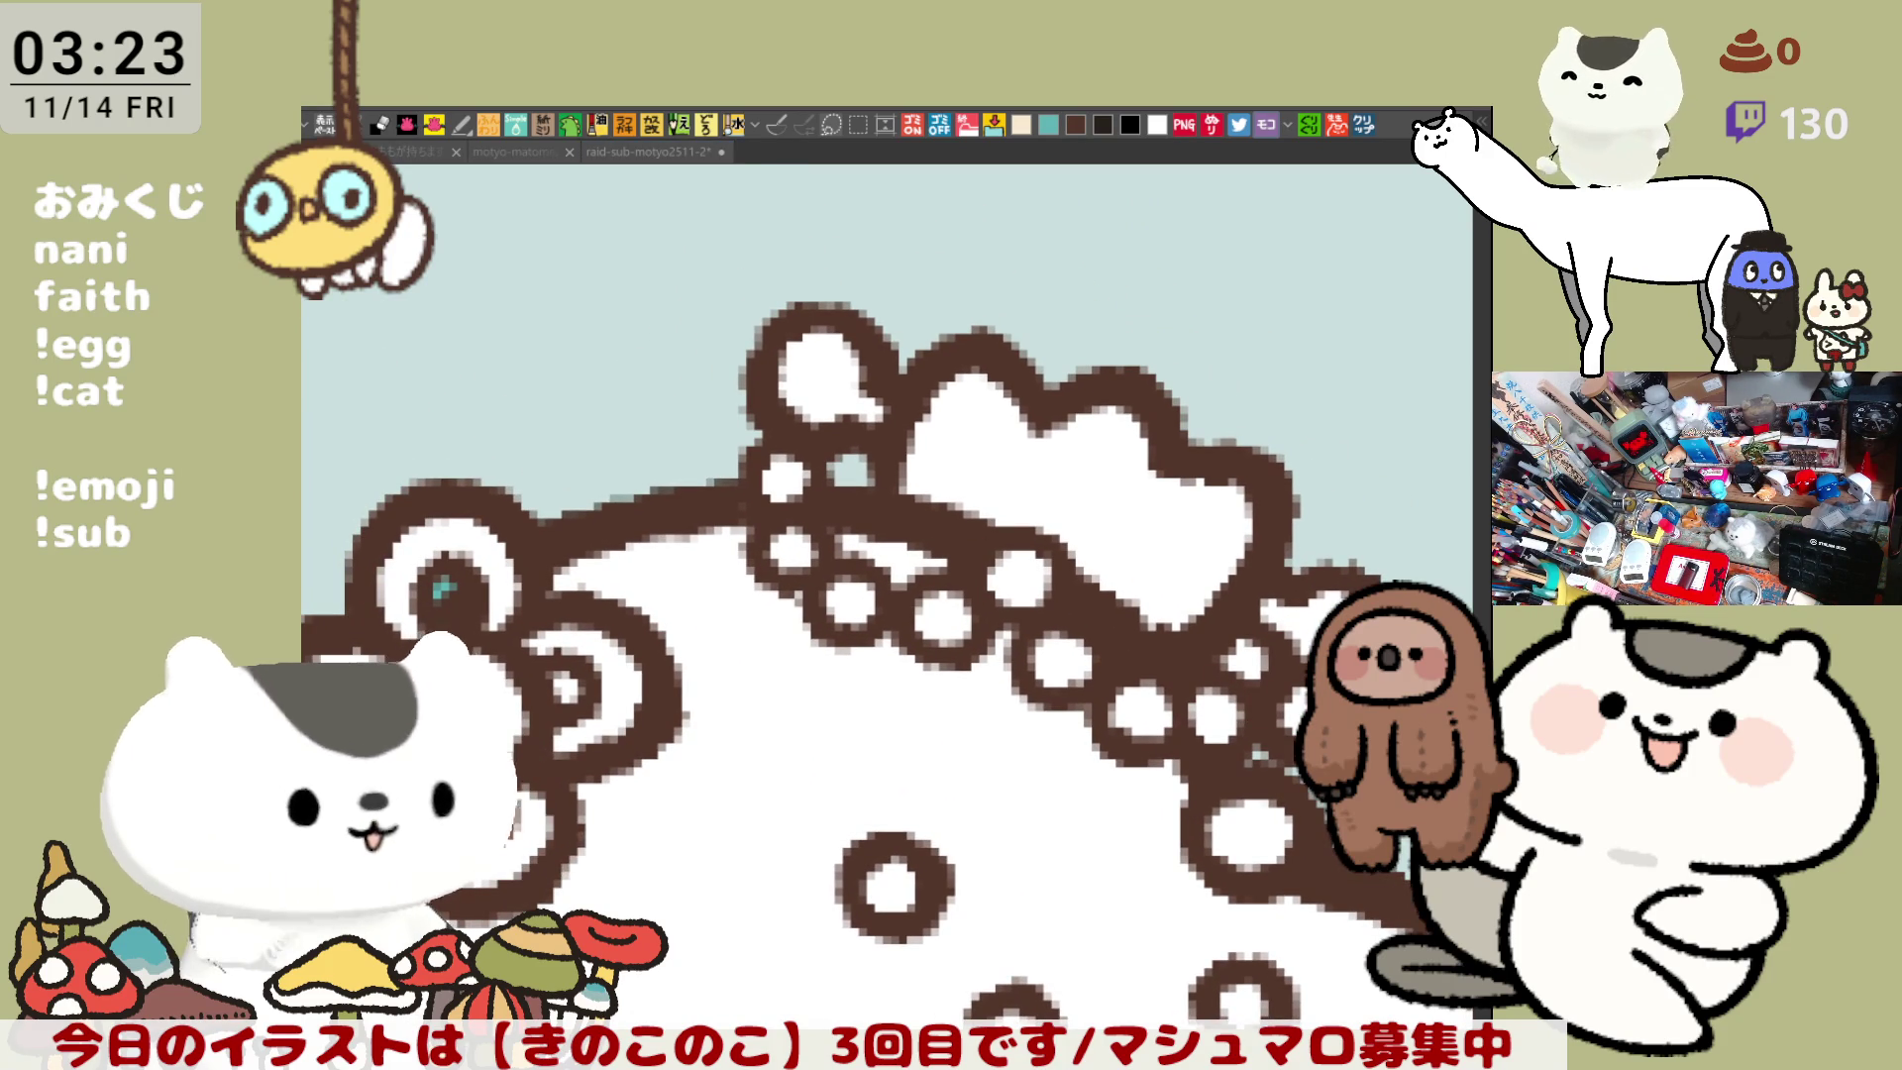
{"action": "left_click", "coordinate": [852, 368]}
{"action": "left_click", "coordinate": [1080, 475]}
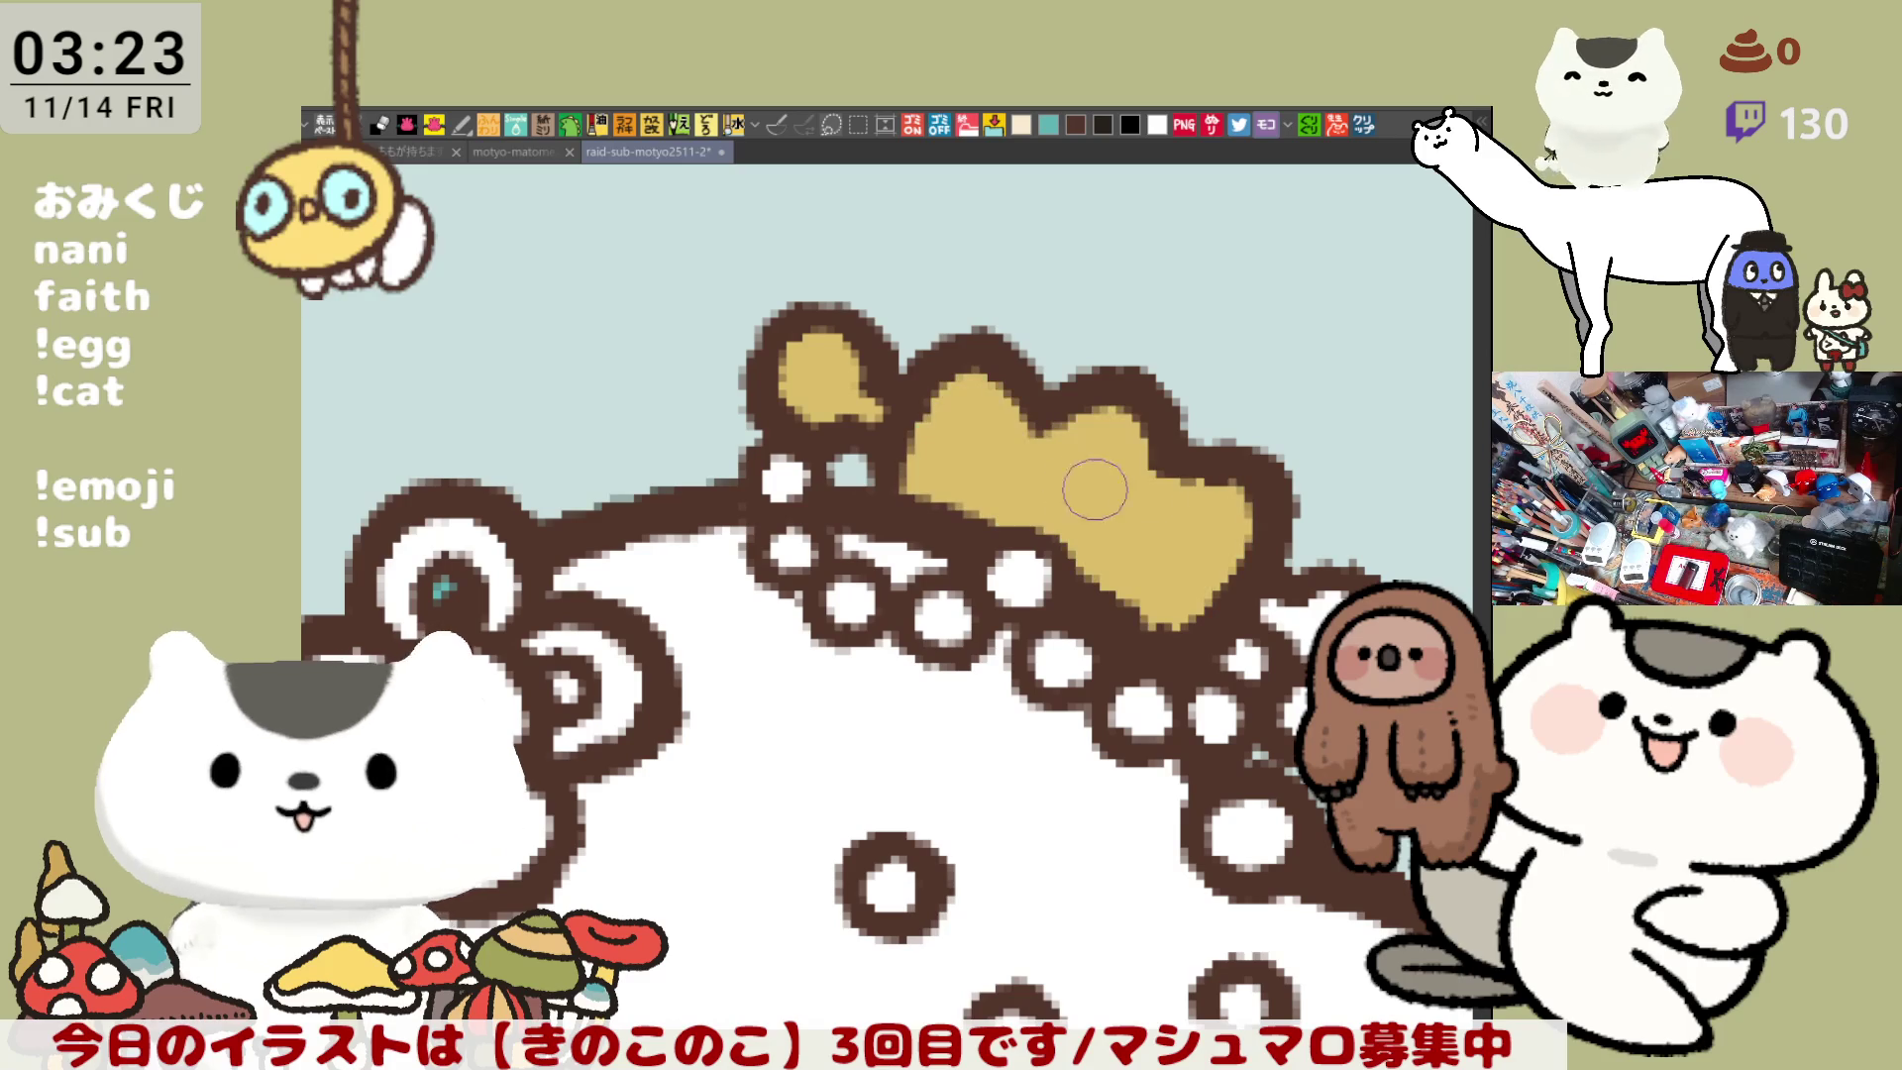
{"action": "left_click", "coordinate": [1293, 610]}
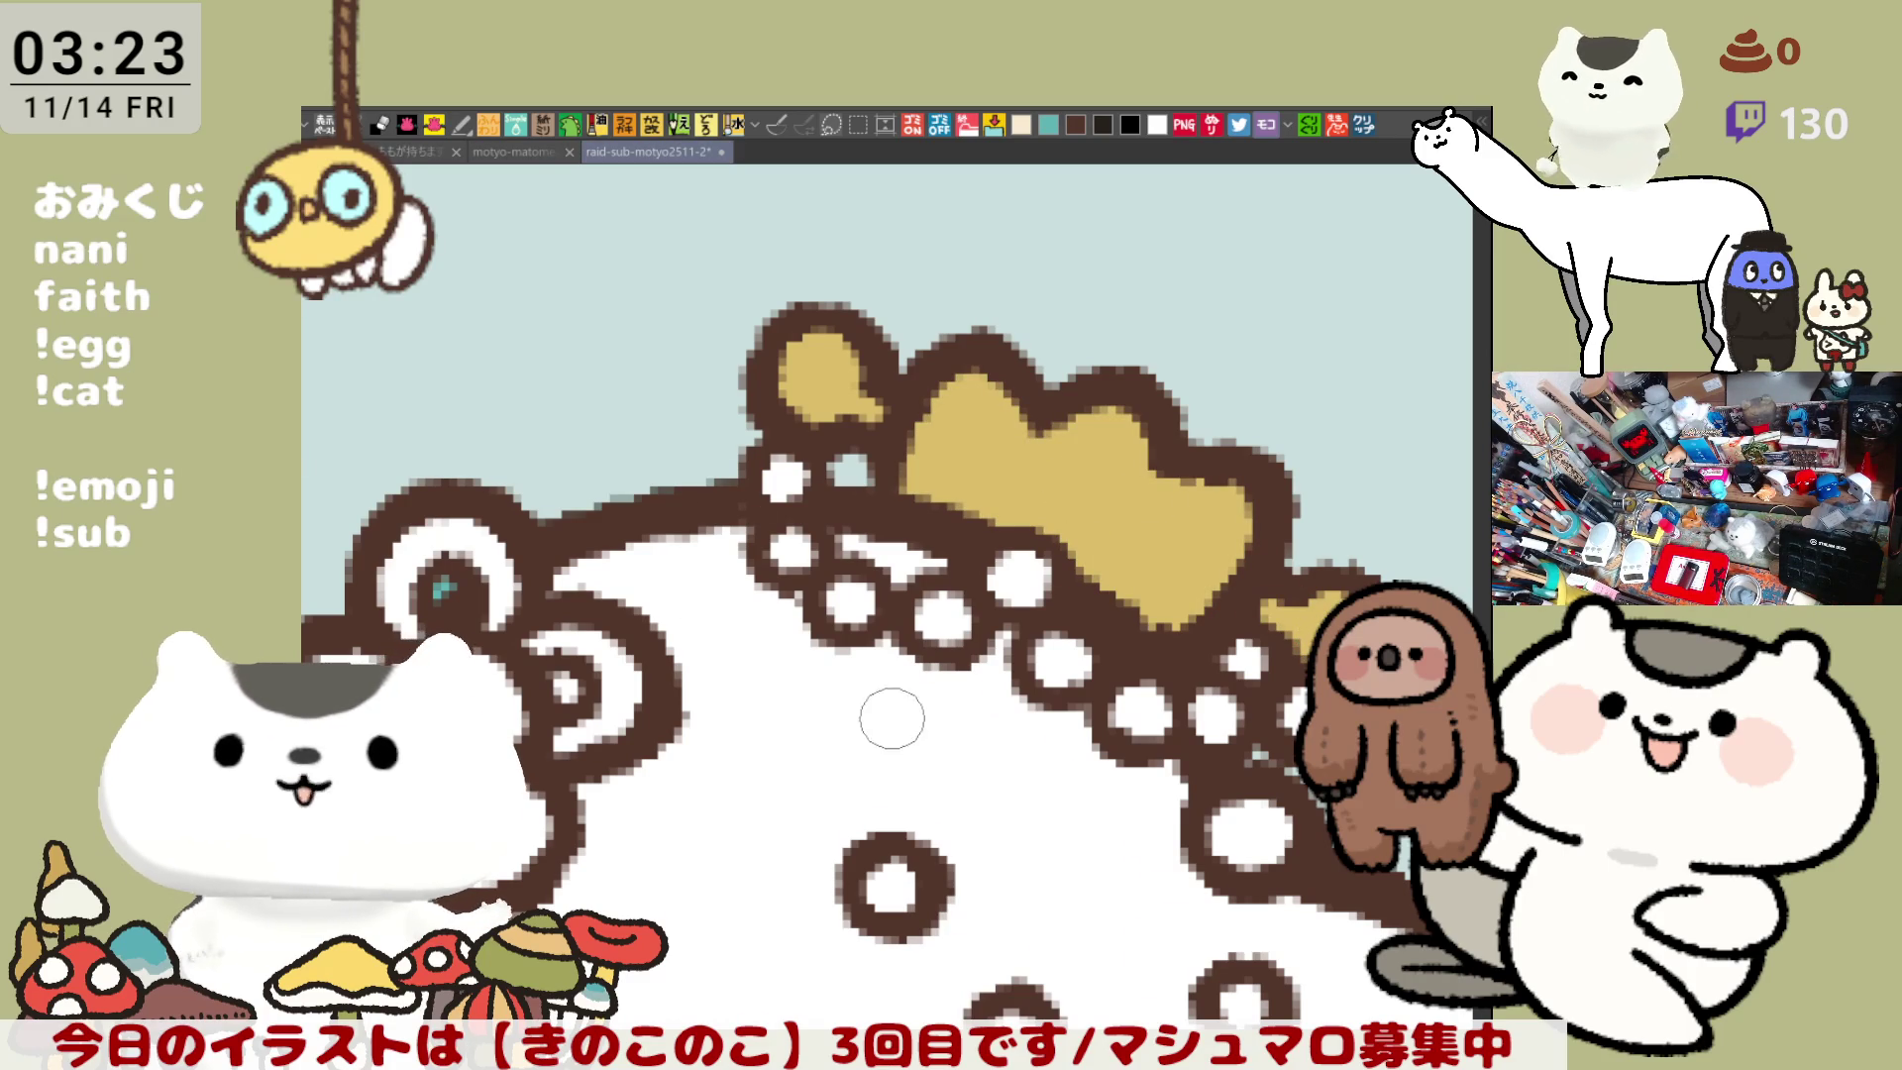
- Paint a pale highlight stroke across the fish tail
{"action": "scroll", "coordinate": [901, 719], "scroll_direction": "down", "scroll_amount": 4}
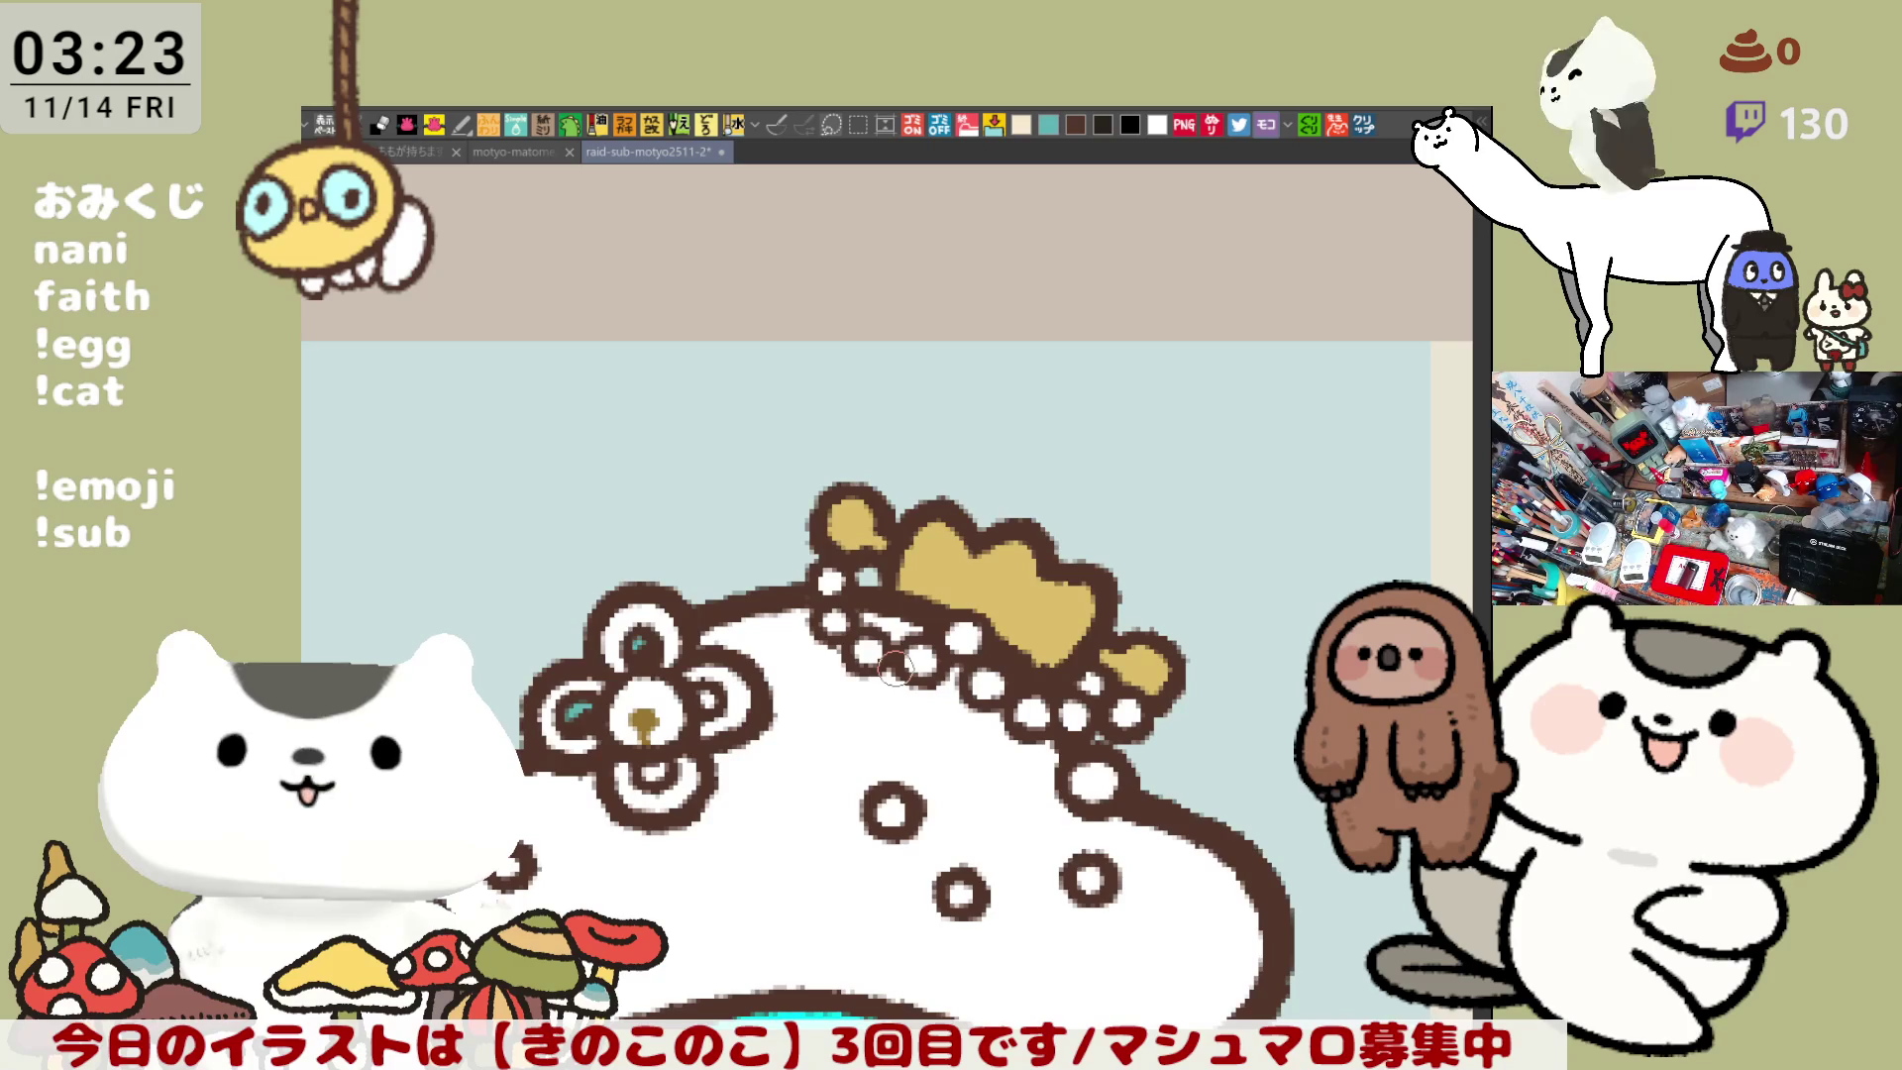
{"action": "scroll", "coordinate": [768, 858], "scroll_direction": "up", "scroll_amount": 2}
{"action": "left_click_drag", "start_coordinate": [769, 858], "coordinate": [788, 708]}
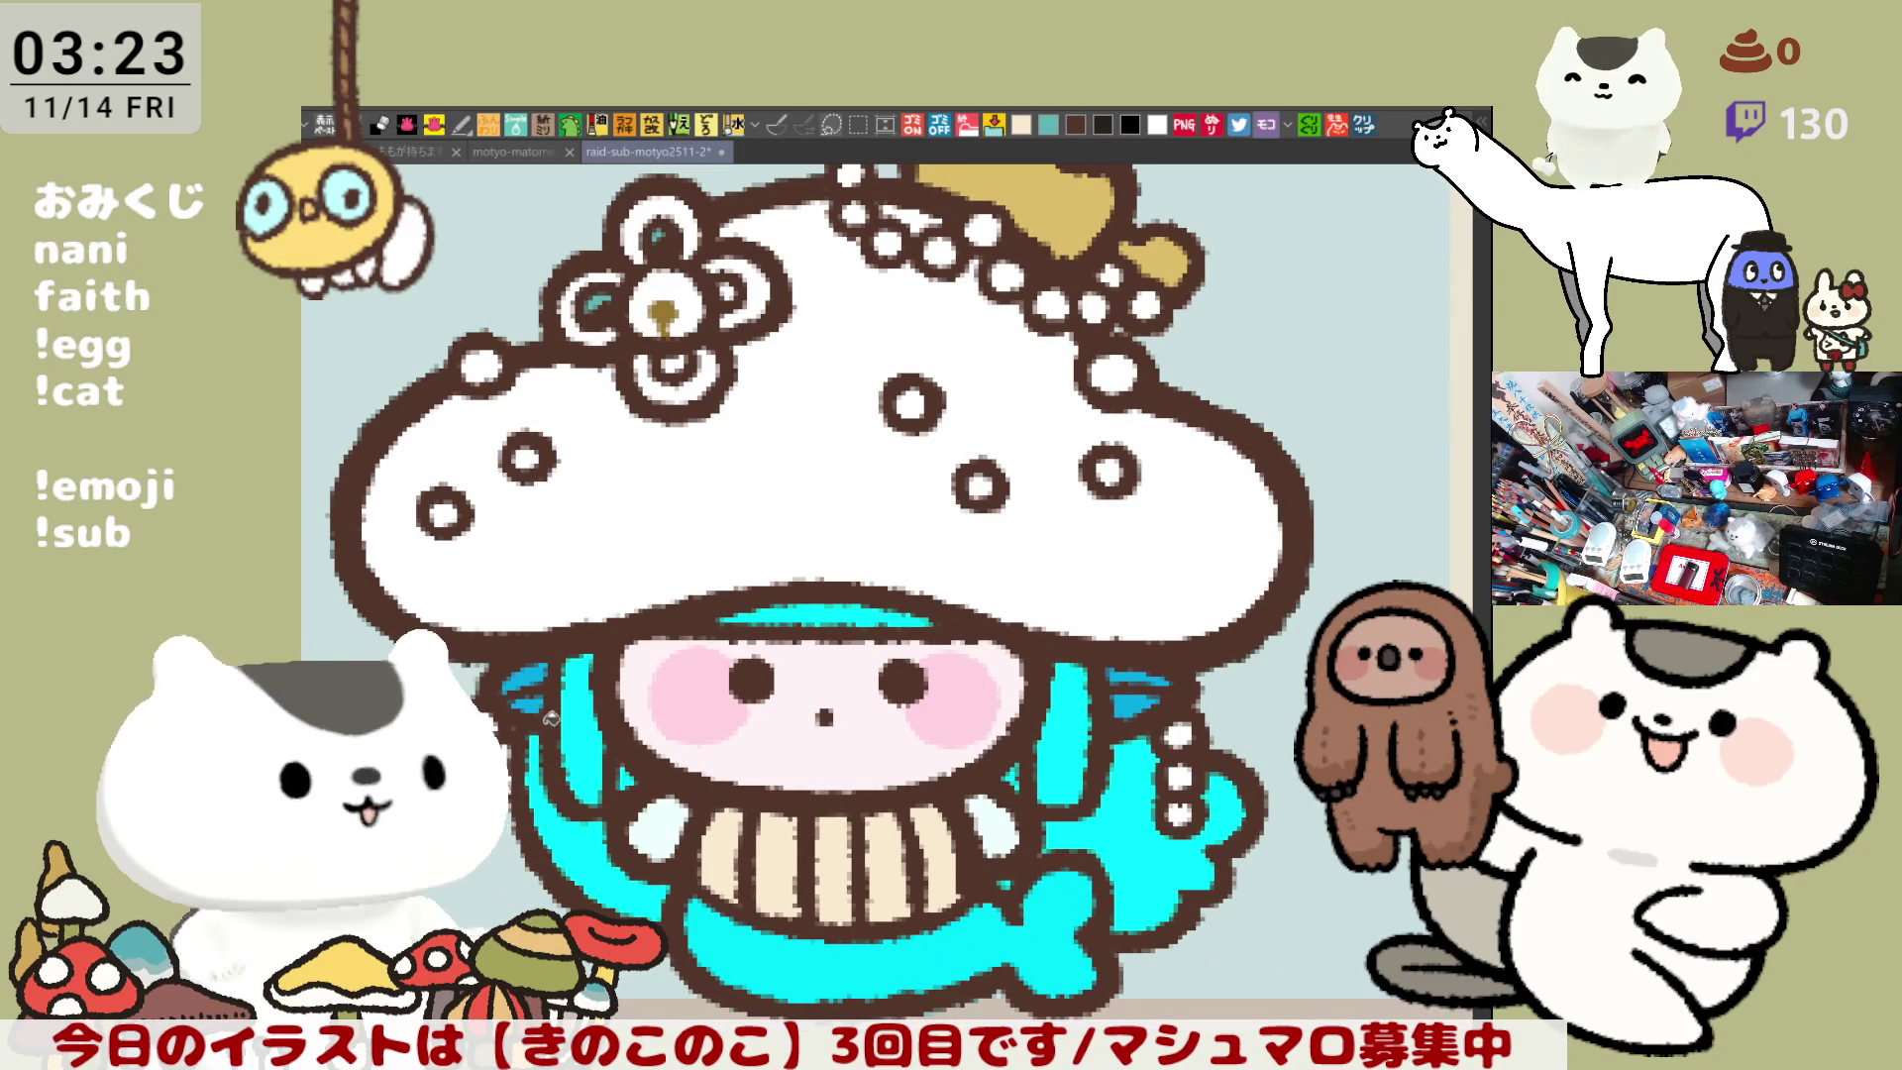
{"action": "left_click_drag", "start_coordinate": [1149, 708], "coordinate": [1124, 822]}
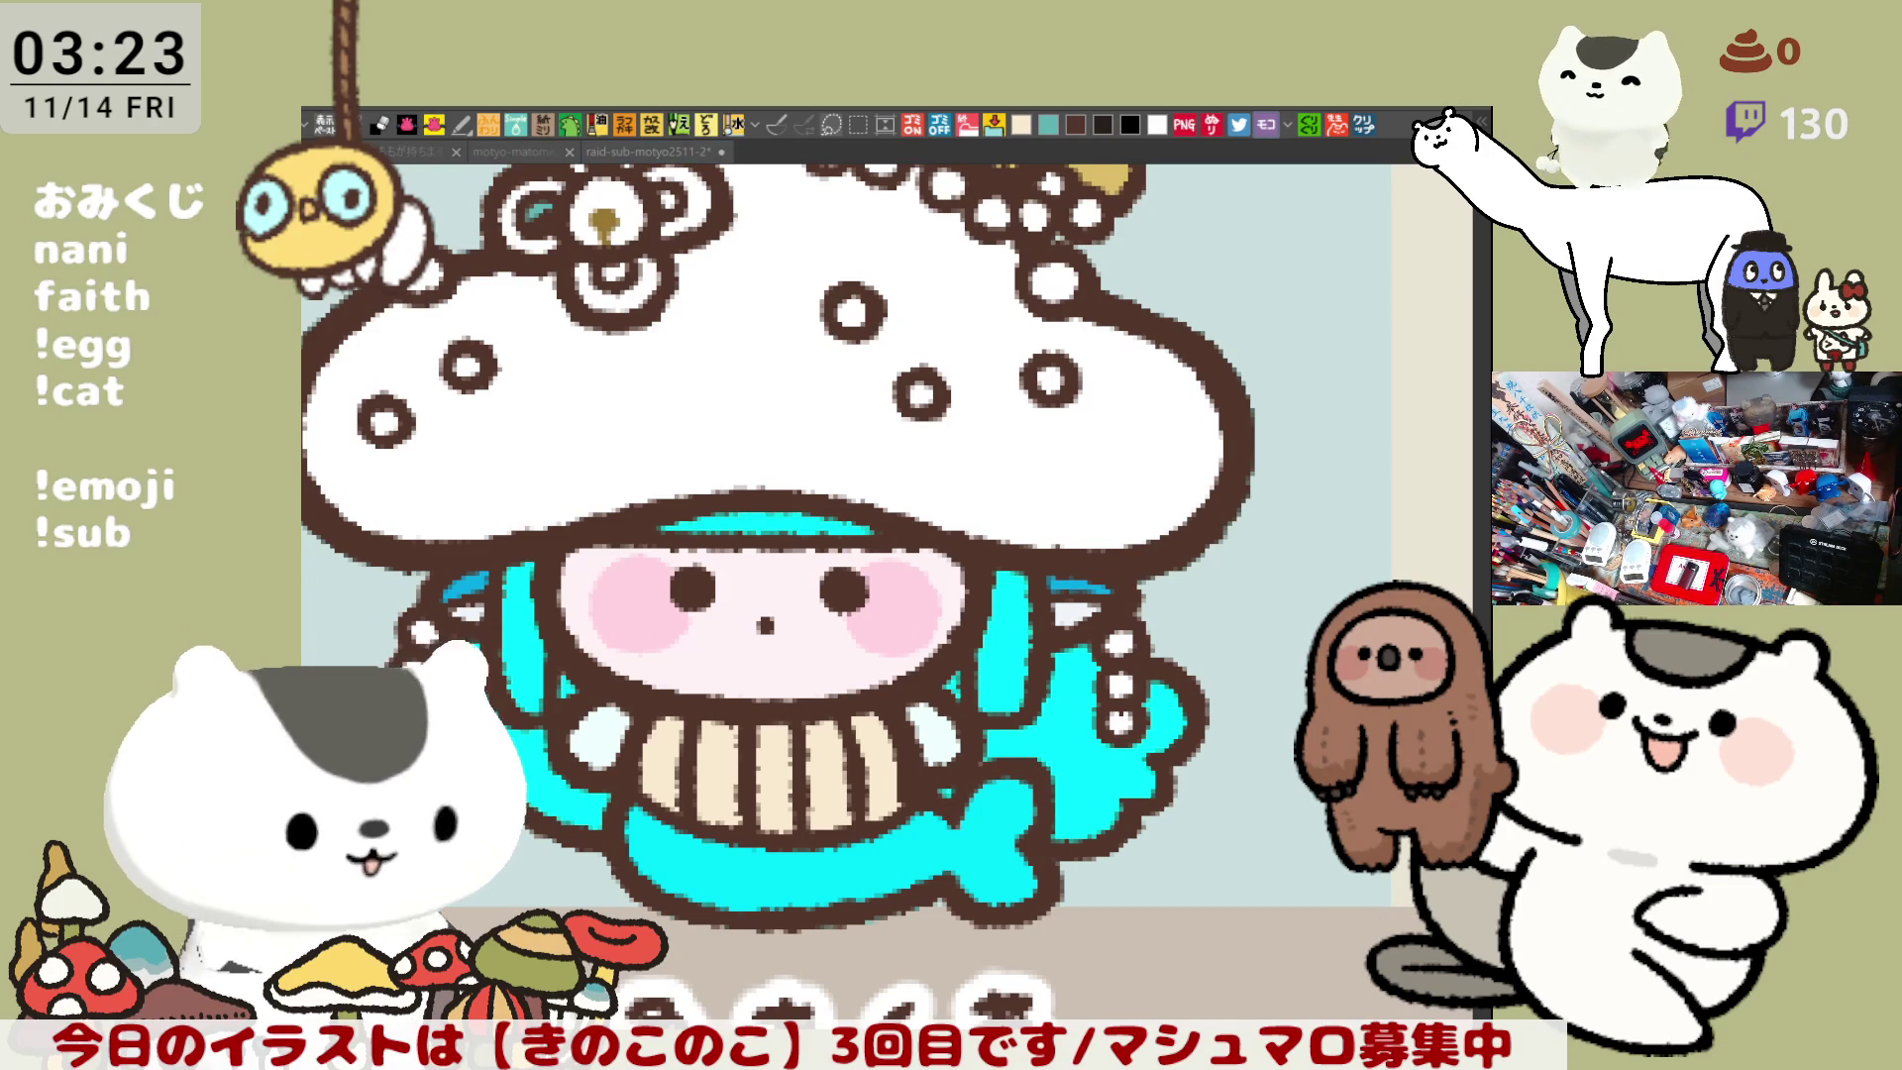
{"action": "mouse_move", "coordinate": [966, 827]}
{"action": "left_mouse_down"}
{"action": "mouse_move", "coordinate": [945, 870]}
{"action": "mouse_move", "coordinate": [994, 828]}
{"action": "left_mouse_up"}
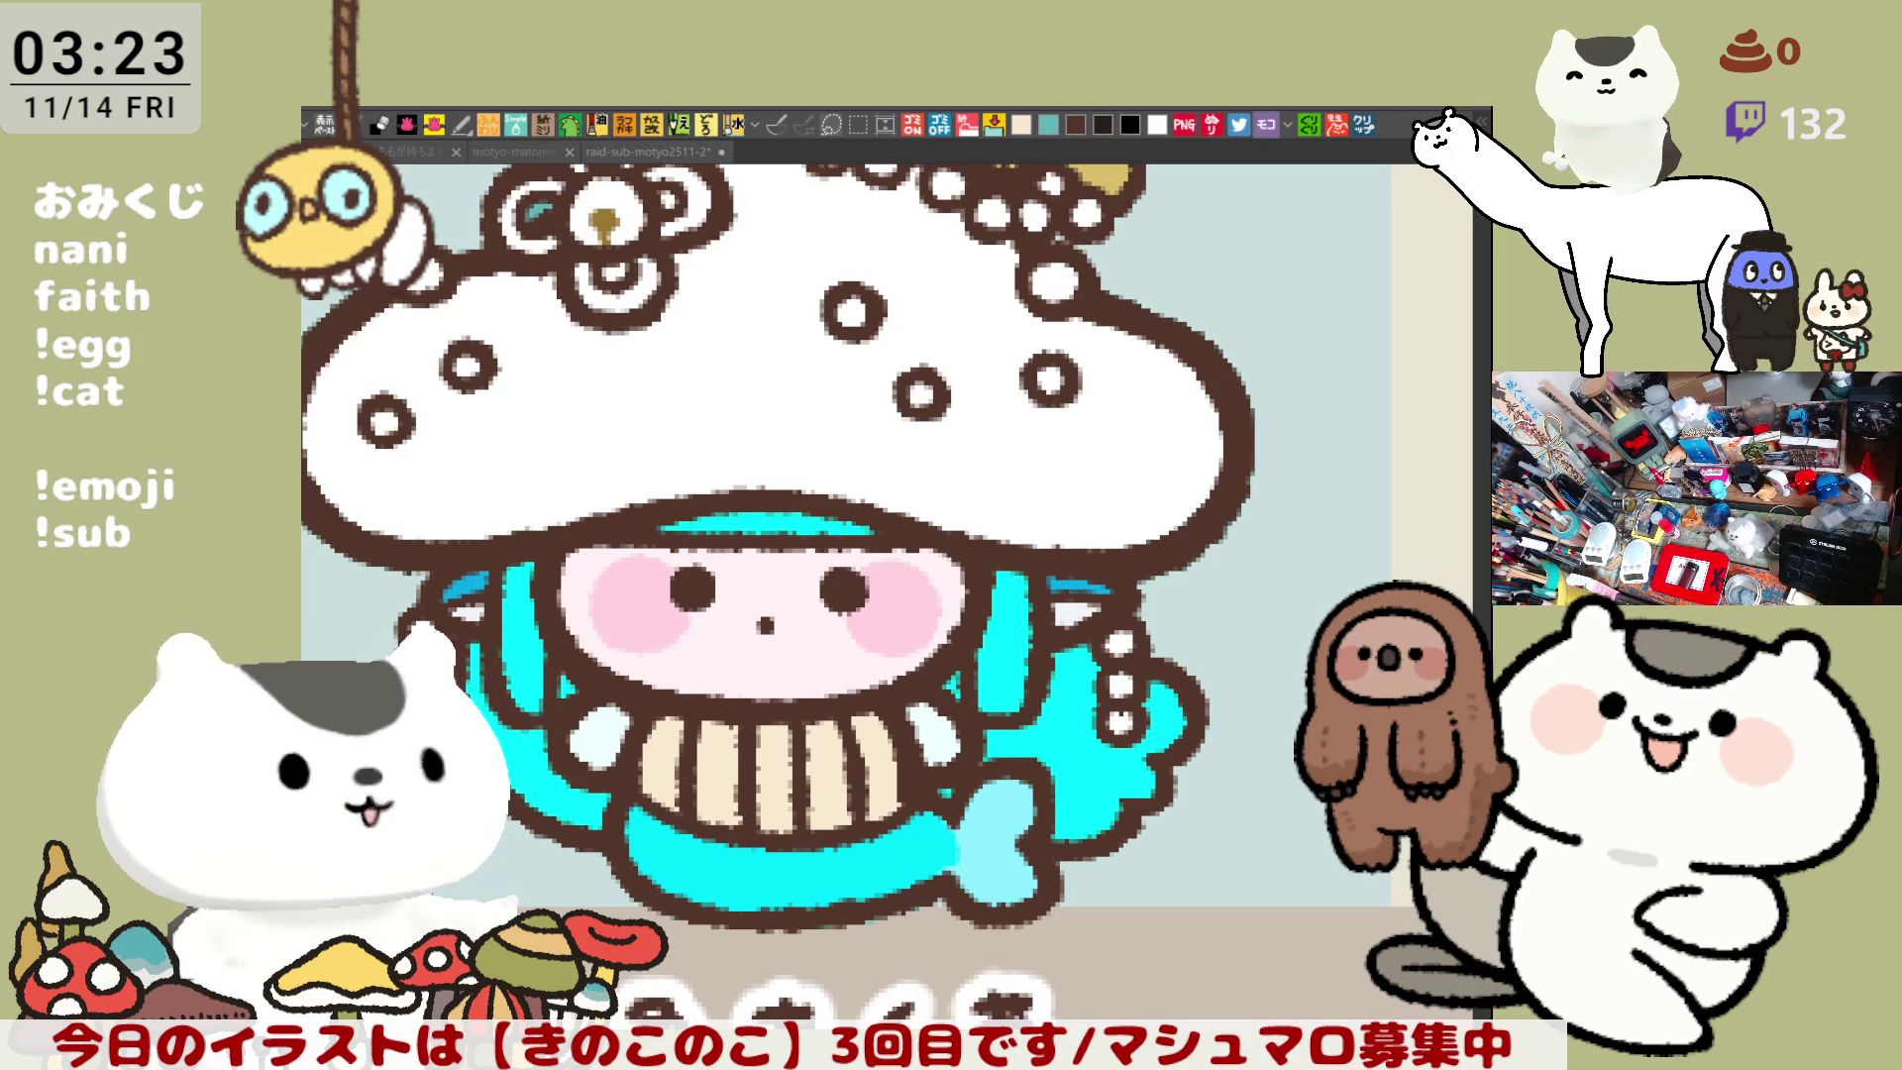
{"action": "left_click_drag", "start_coordinate": [1013, 591], "coordinate": [1042, 684]}
{"action": "left_click_drag", "start_coordinate": [1007, 445], "coordinate": [1019, 663]}
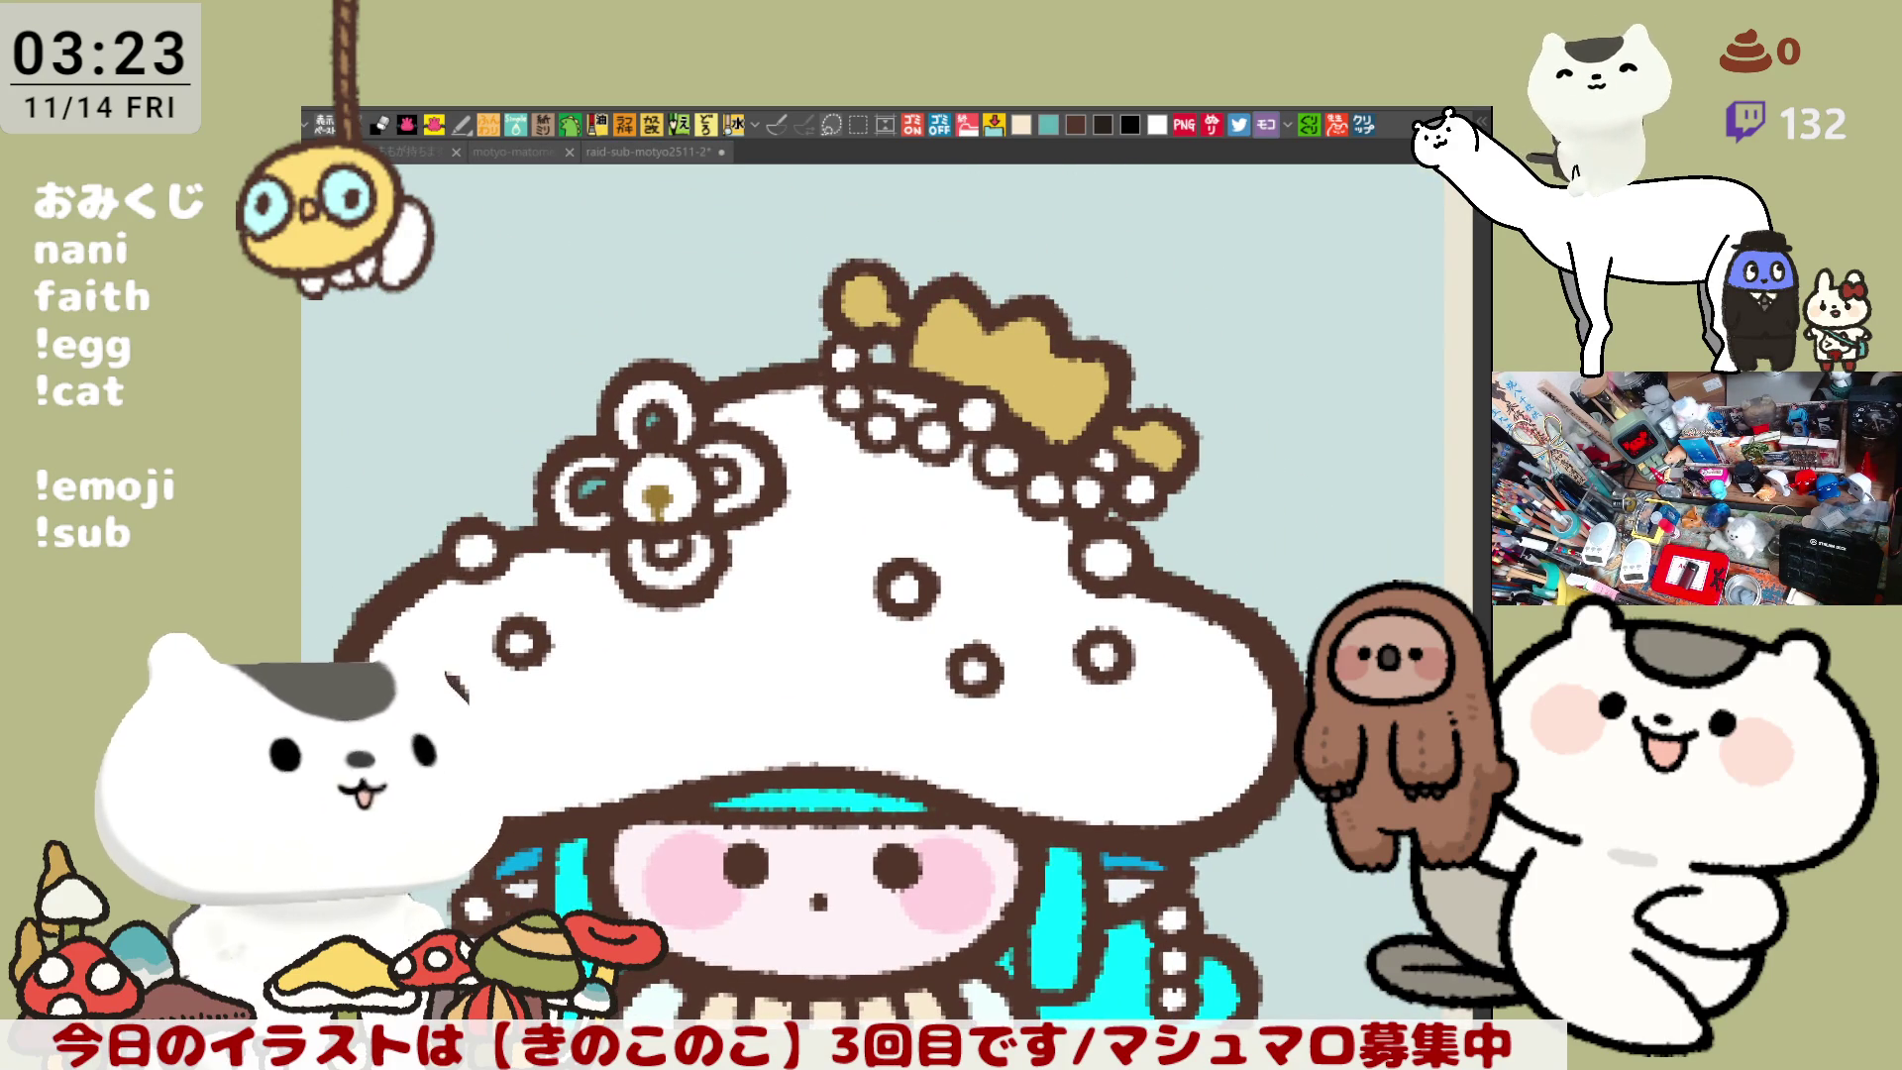
- Paint light-yellow highlights on the main crown, the small right piece and the left crown ball
{"action": "mouse_move", "coordinate": [983, 332]}
{"action": "left_mouse_down"}
{"action": "mouse_move", "coordinate": [991, 346]}
{"action": "mouse_move", "coordinate": [1021, 327]}
{"action": "mouse_move", "coordinate": [991, 387]}
{"action": "mouse_move", "coordinate": [1050, 347]}
{"action": "mouse_move", "coordinate": [1060, 406]}
{"action": "left_mouse_up"}
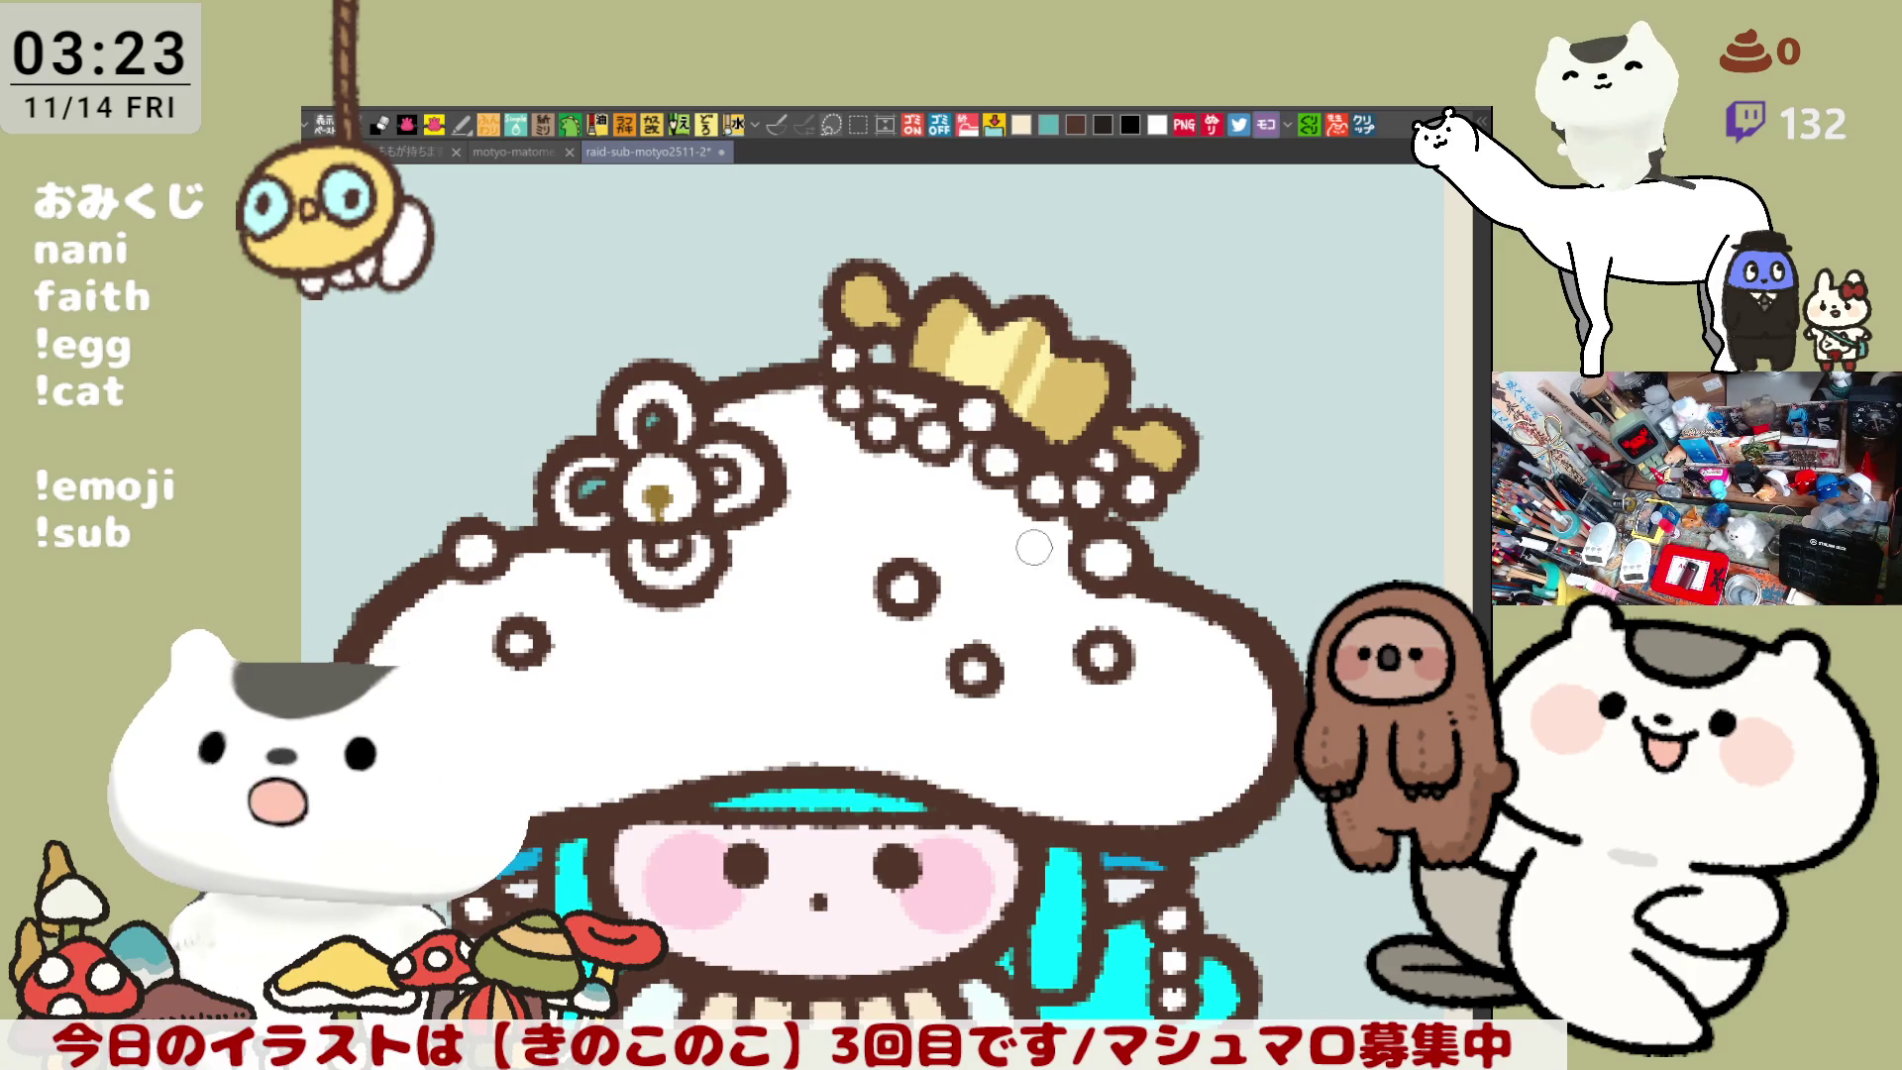
{"action": "left_click_drag", "start_coordinate": [1033, 546], "coordinate": [1010, 514]}
{"action": "mouse_move", "coordinate": [1108, 428]}
{"action": "left_mouse_down"}
{"action": "mouse_move", "coordinate": [1129, 387]}
{"action": "mouse_move", "coordinate": [1141, 406]}
{"action": "left_mouse_up"}
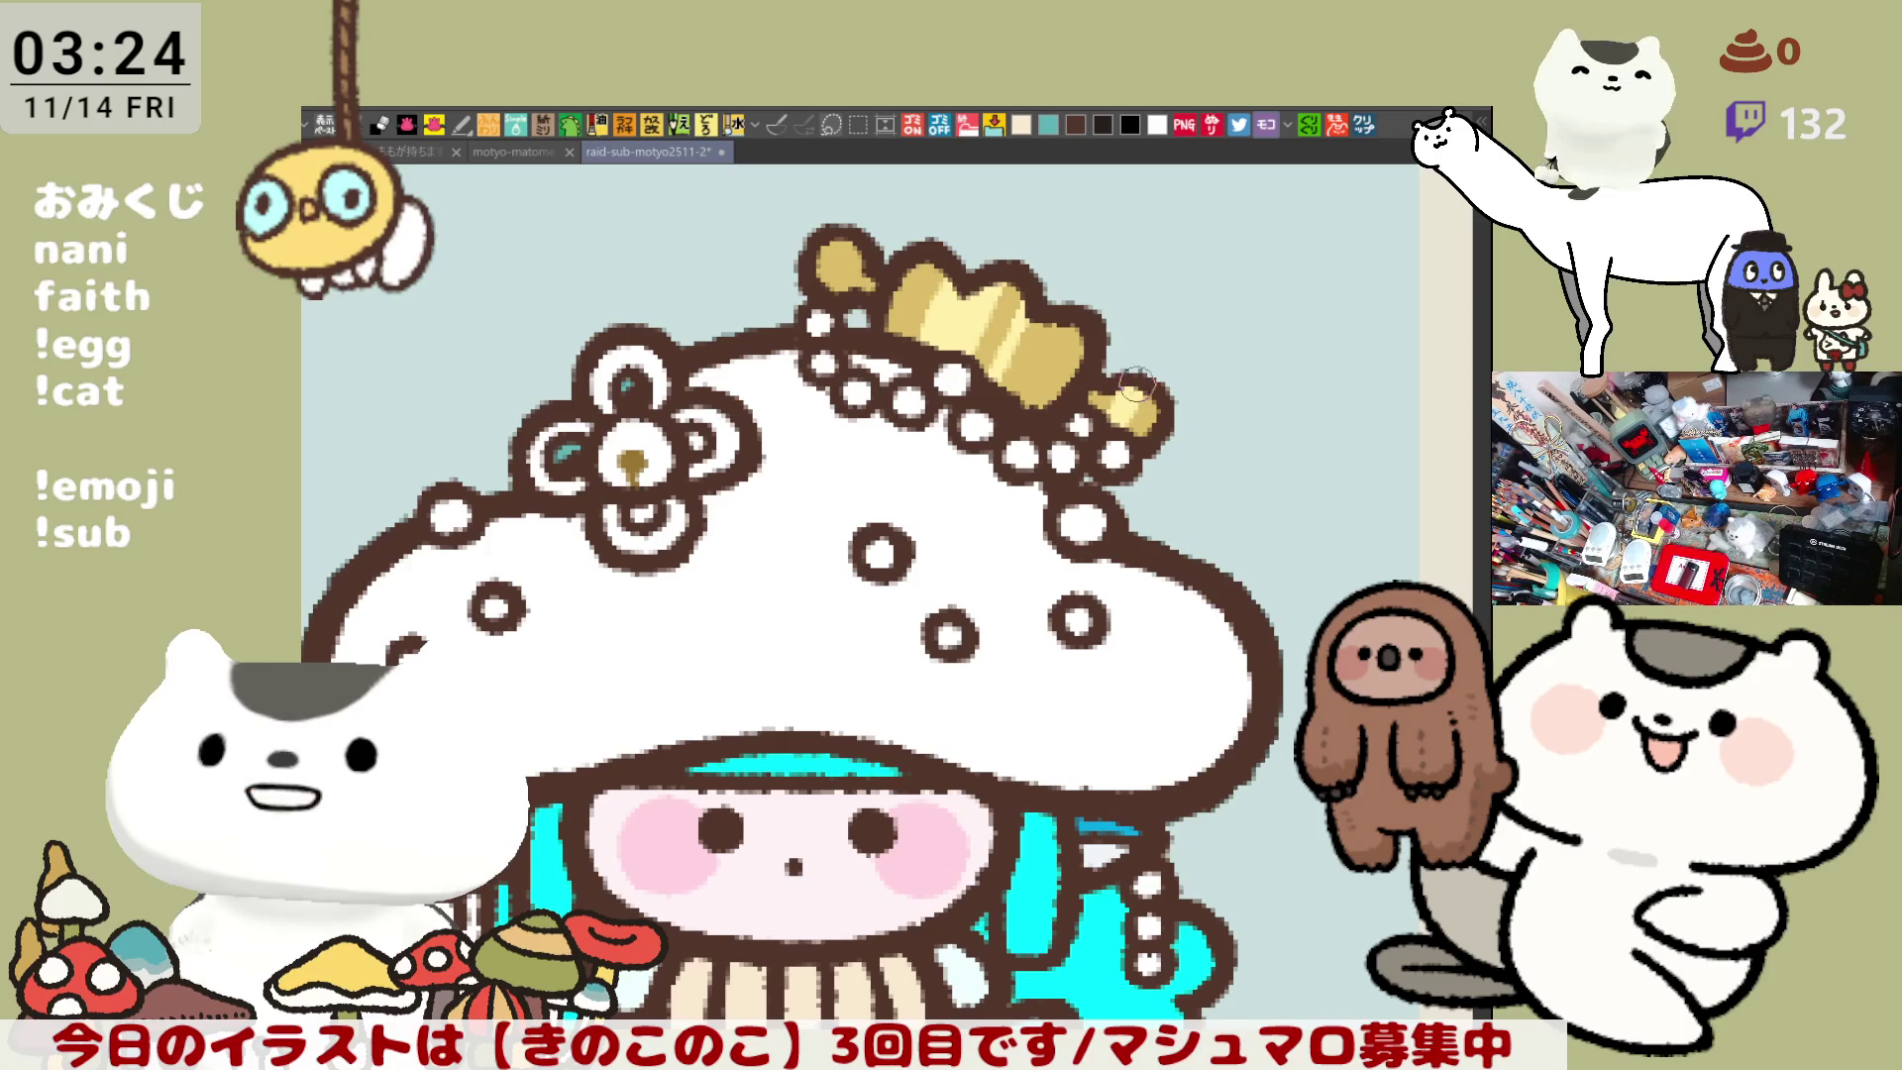
{"action": "left_click_drag", "start_coordinate": [837, 260], "coordinate": [847, 265]}
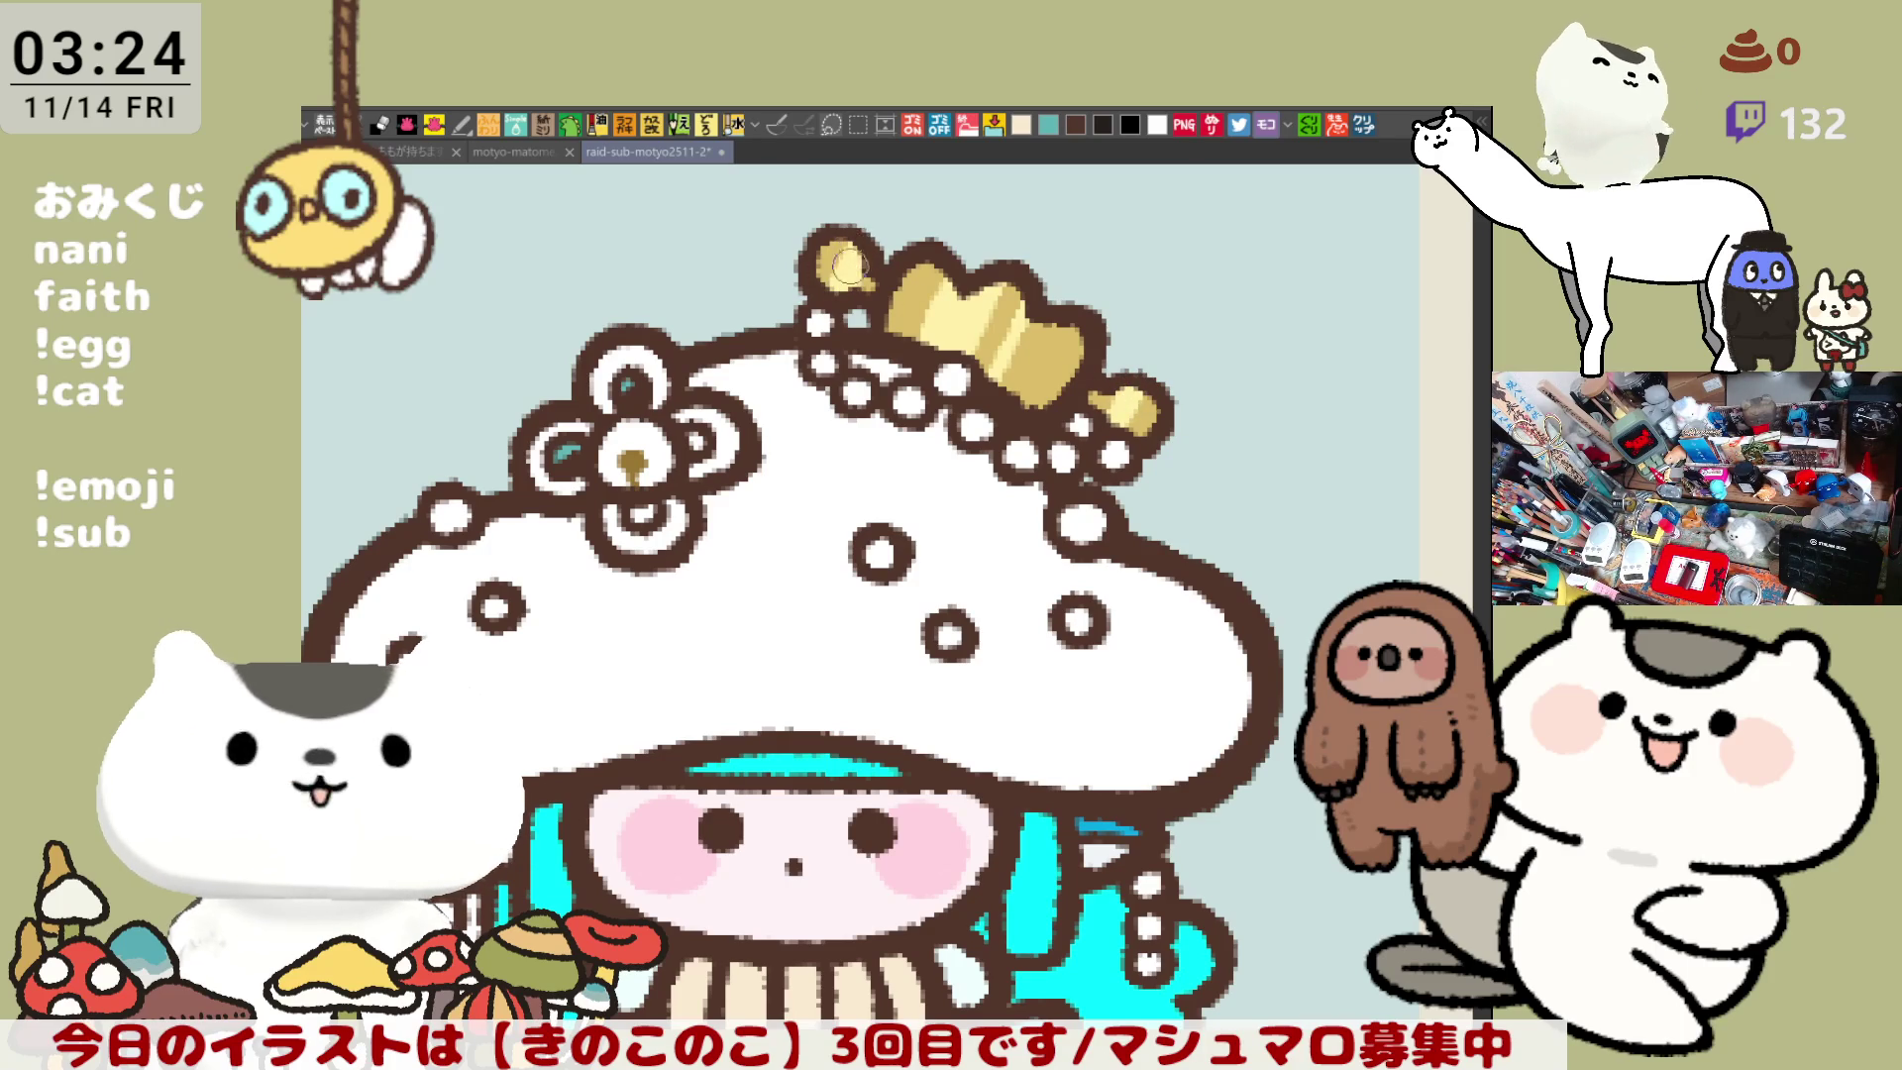
- Fill the flower's left petal teal
{"action": "mouse_move", "coordinate": [1002, 615]}
{"action": "left_mouse_down"}
{"action": "mouse_move", "coordinate": [1006, 552]}
{"action": "mouse_move", "coordinate": [1165, 452]}
{"action": "left_mouse_up"}
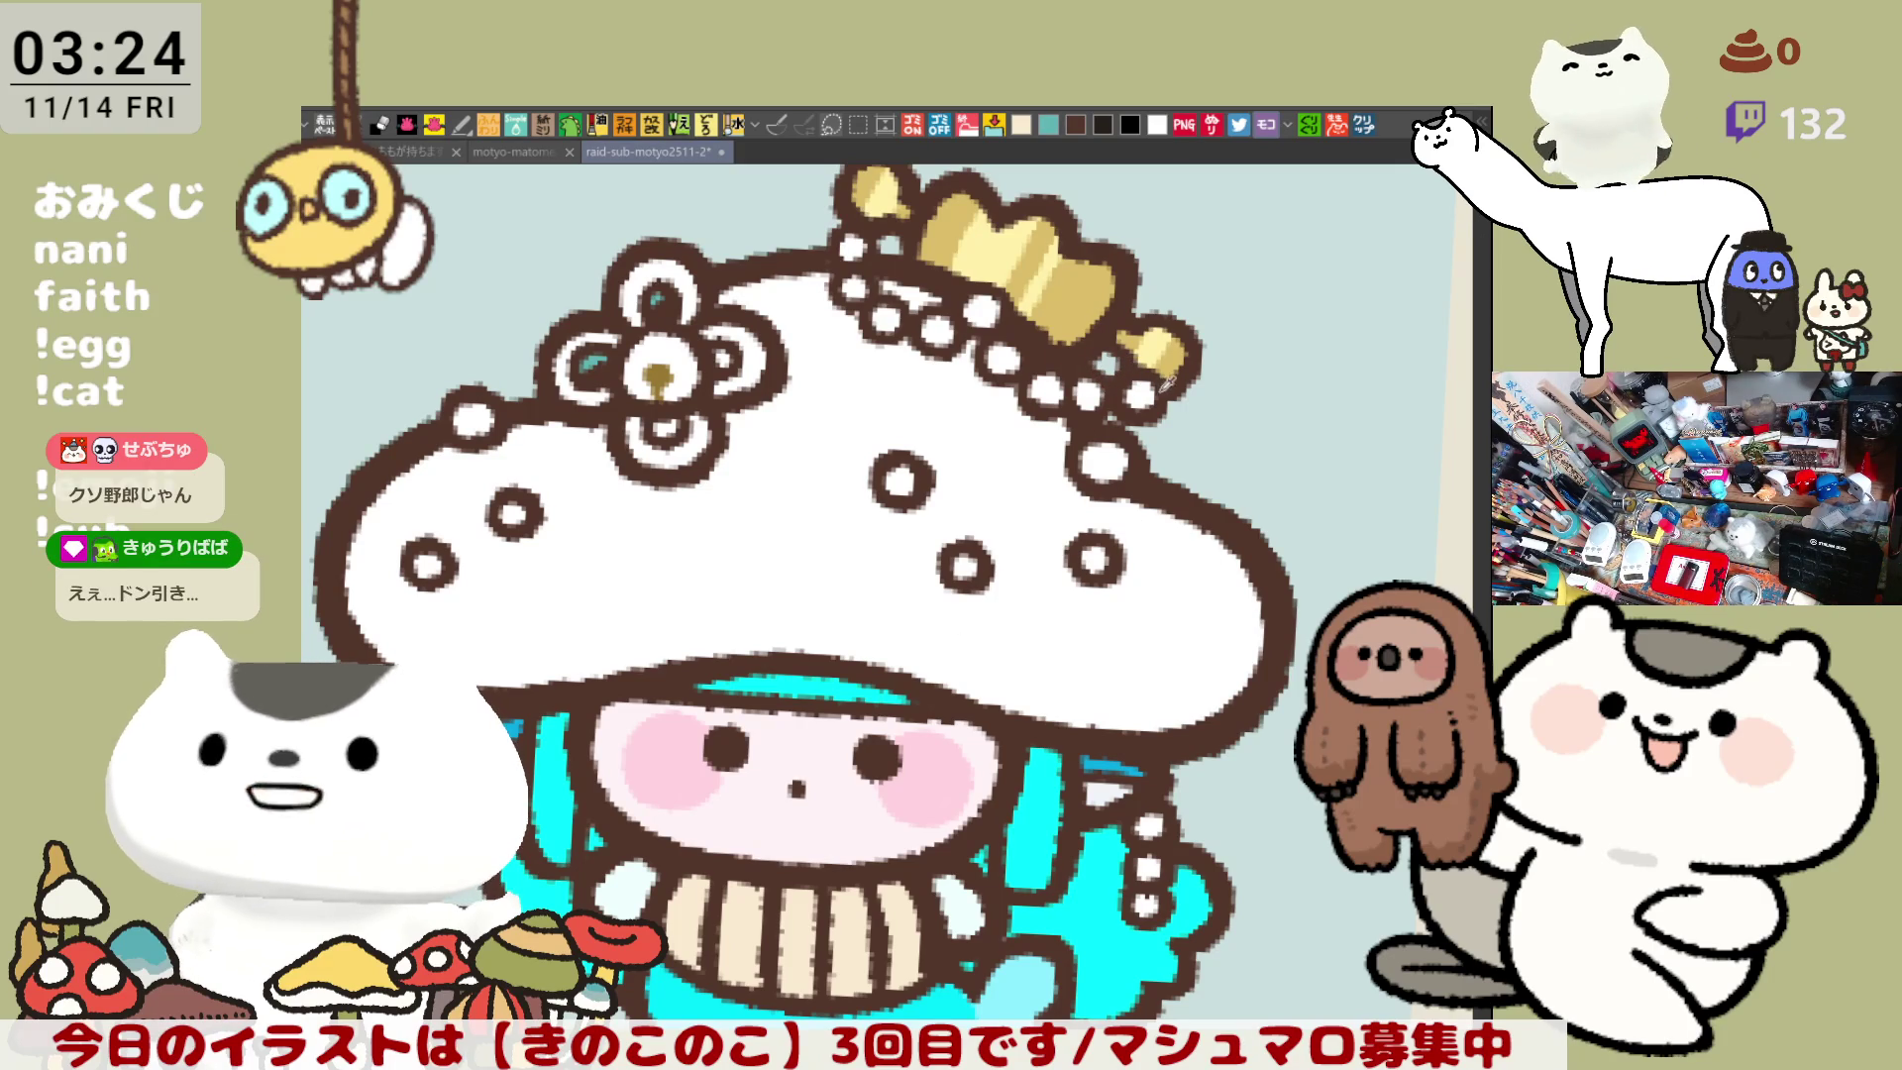
{"action": "scroll", "coordinate": [1120, 616], "scroll_direction": "left", "scroll_amount": 2}
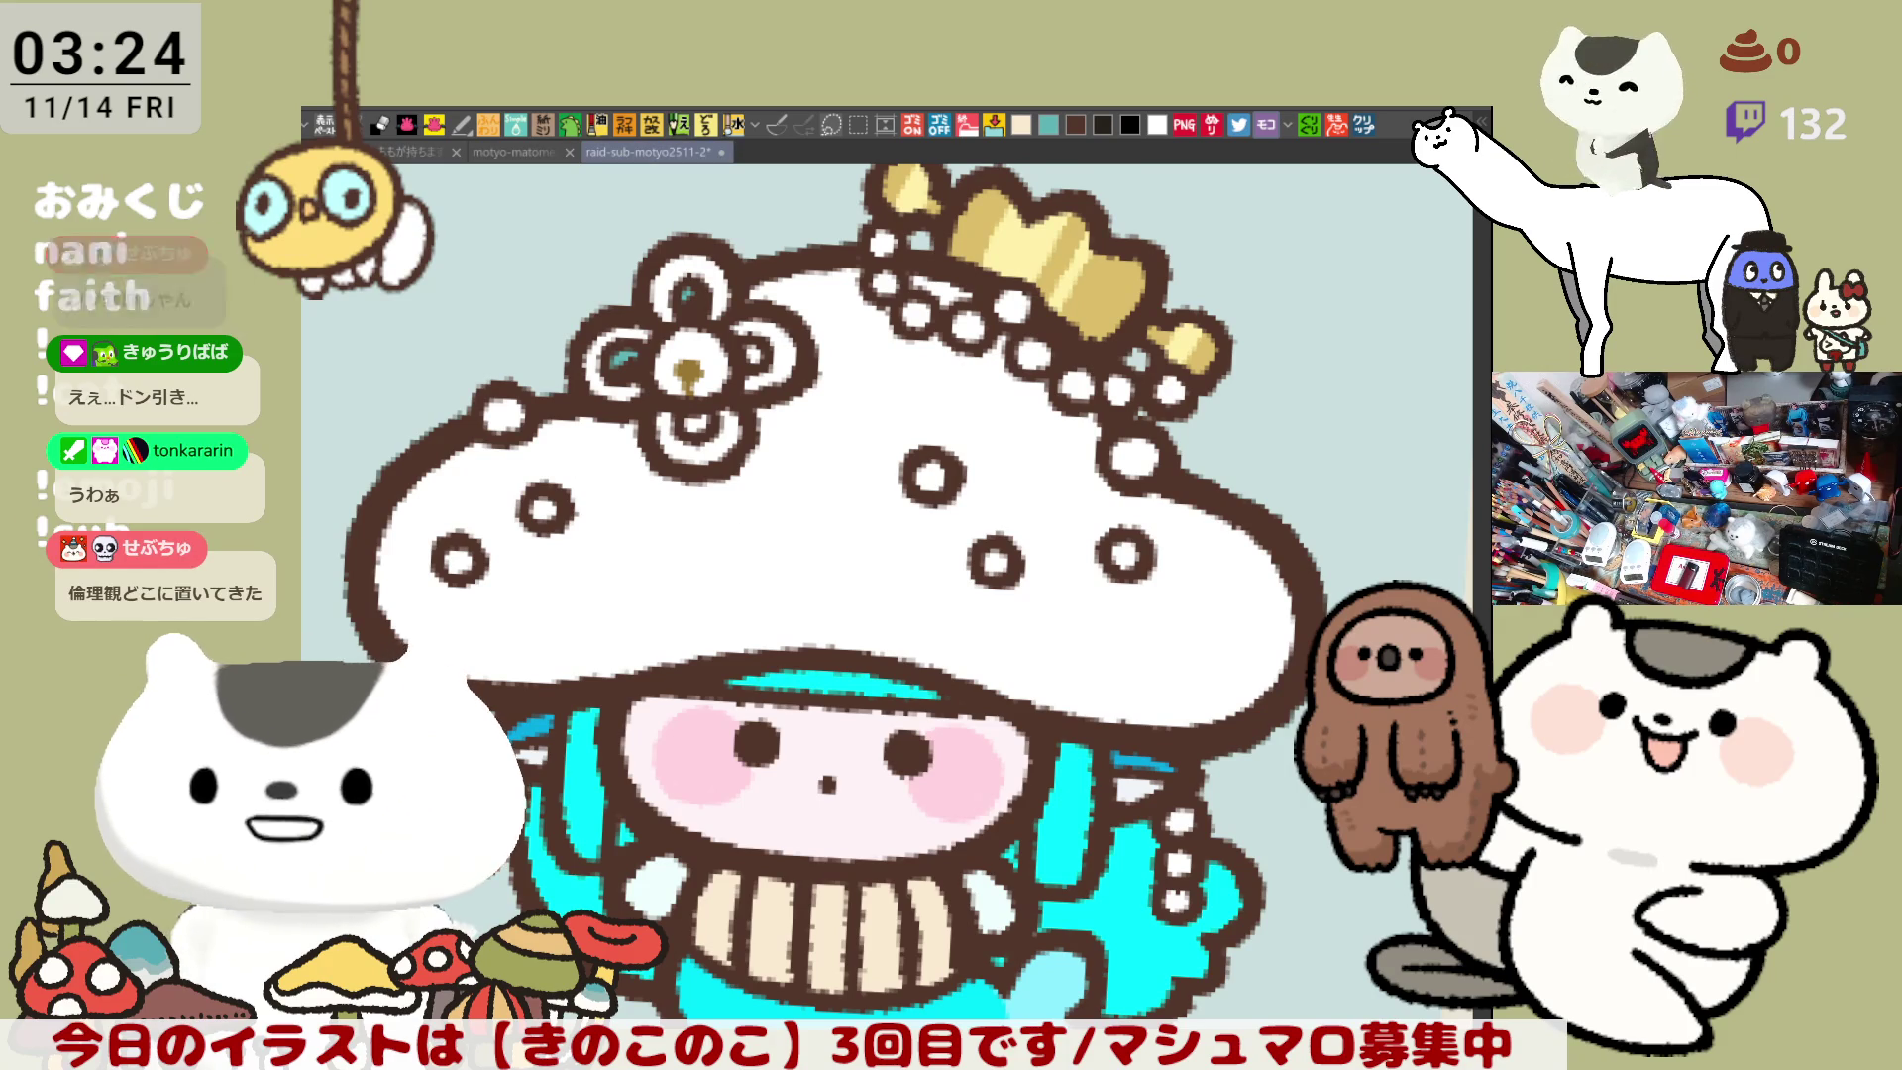
{"action": "left_click", "coordinate": [609, 362]}
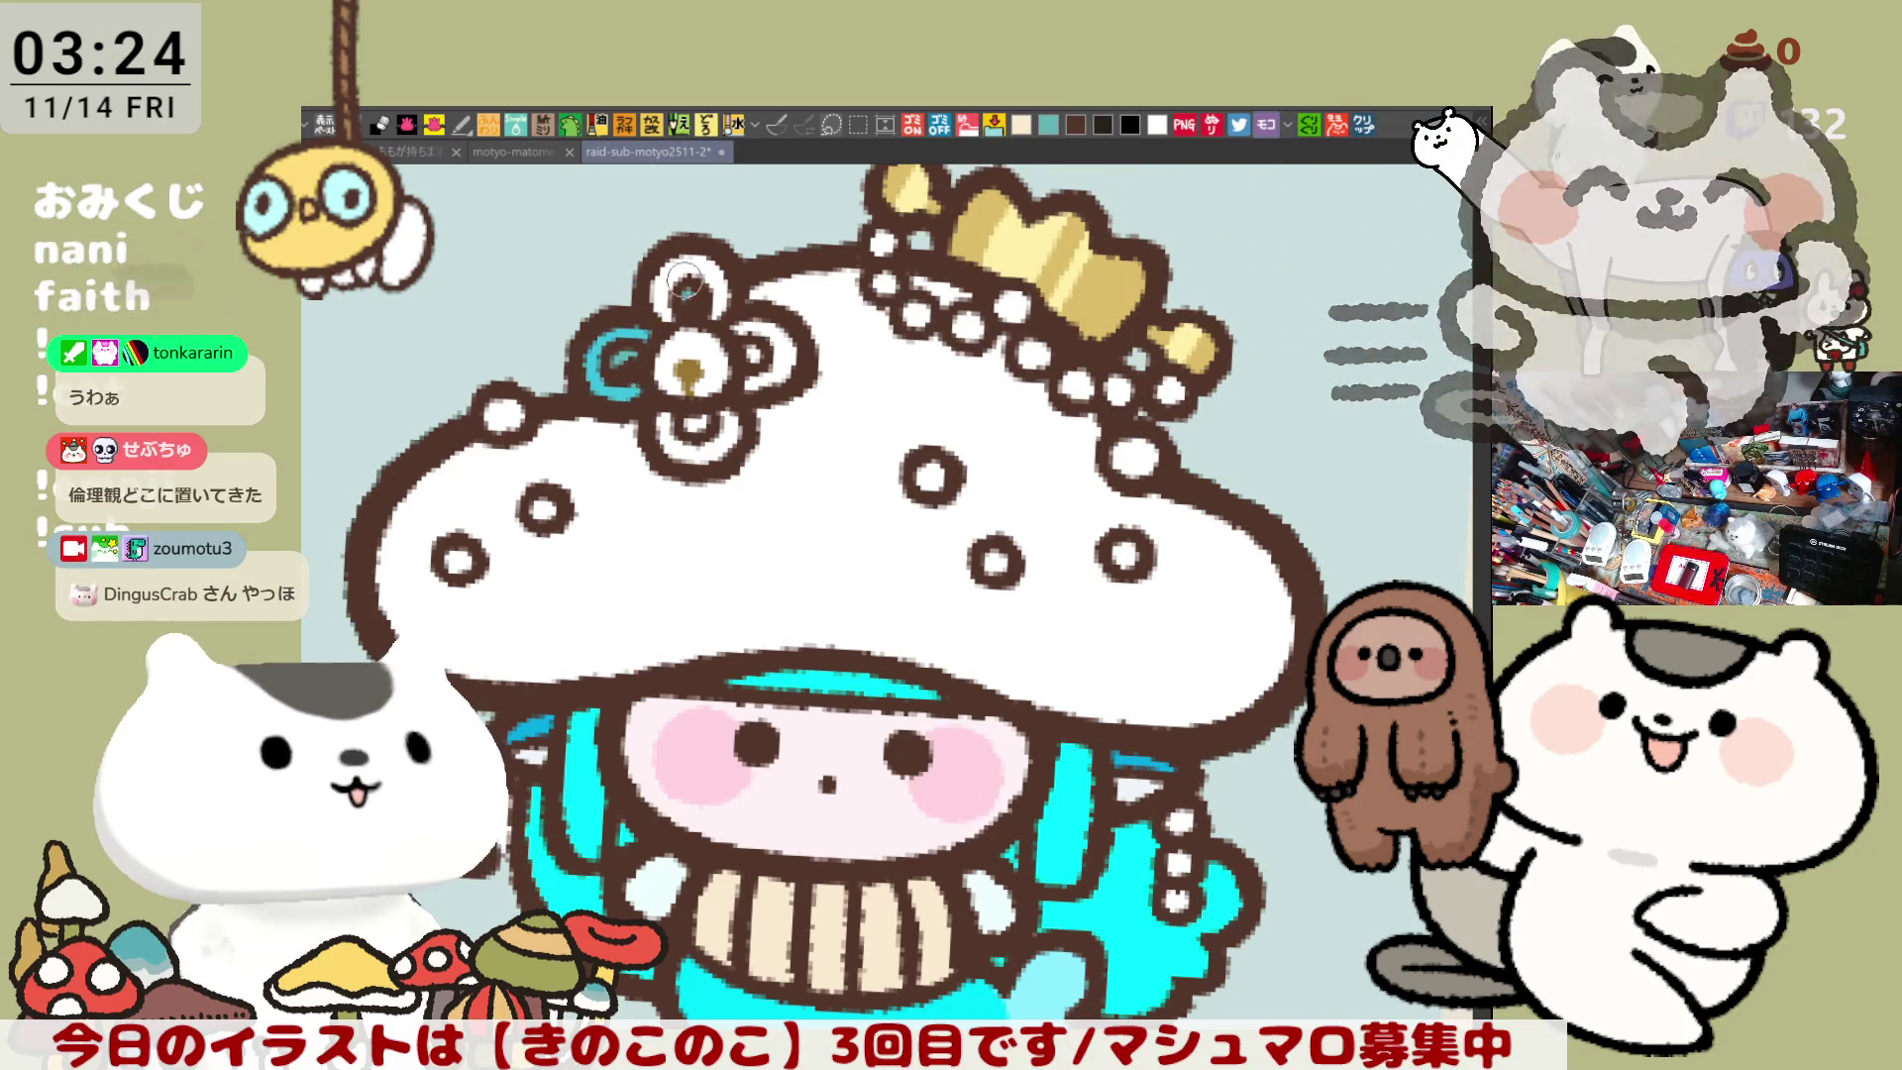
- Fill the flower's top, right and bottom petals teal and its centre gold
{"action": "left_click", "coordinate": [711, 284]}
{"action": "left_click", "coordinate": [790, 337]}
{"action": "left_click", "coordinate": [700, 416]}
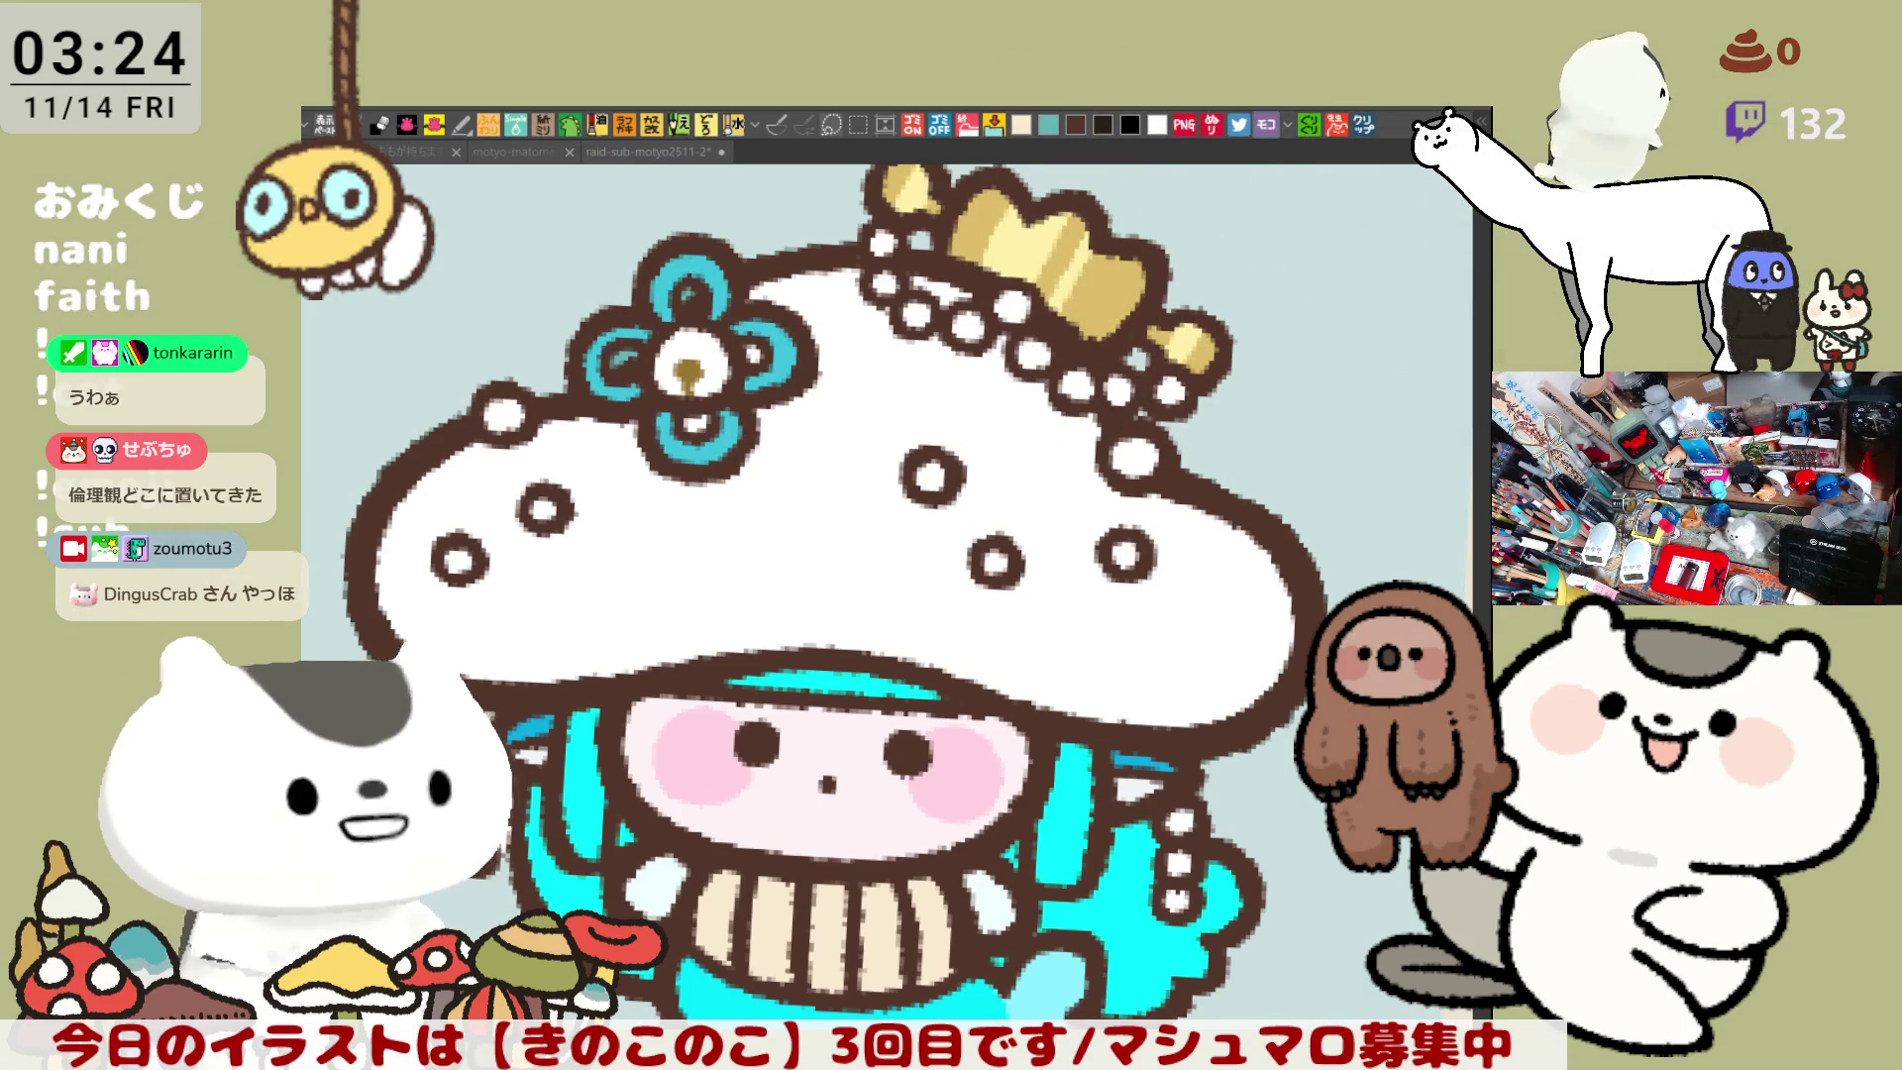
{"action": "left_click", "coordinate": [705, 347]}
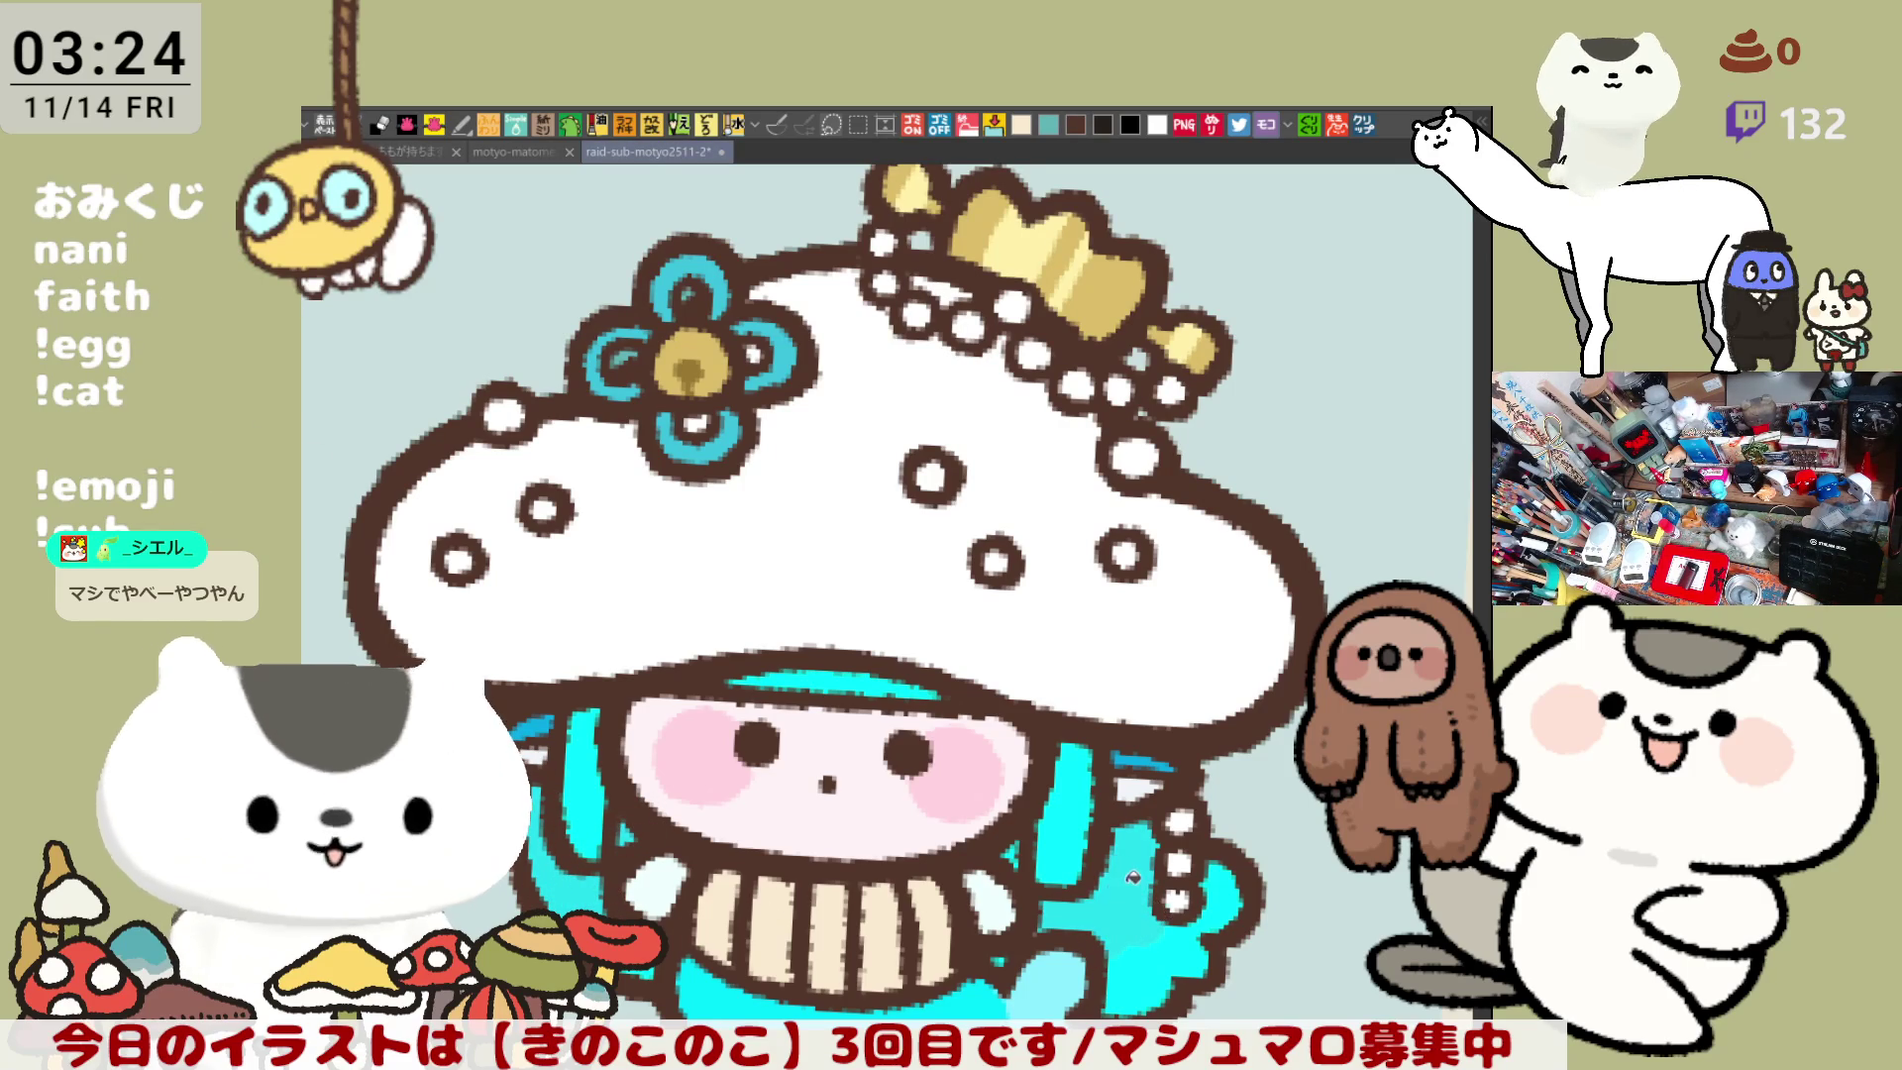
- Zoom out to frame the whole character, then fill the white cap light cyan, leaving its dots white
{"action": "left_click_drag", "start_coordinate": [999, 963], "coordinate": [1171, 724]}
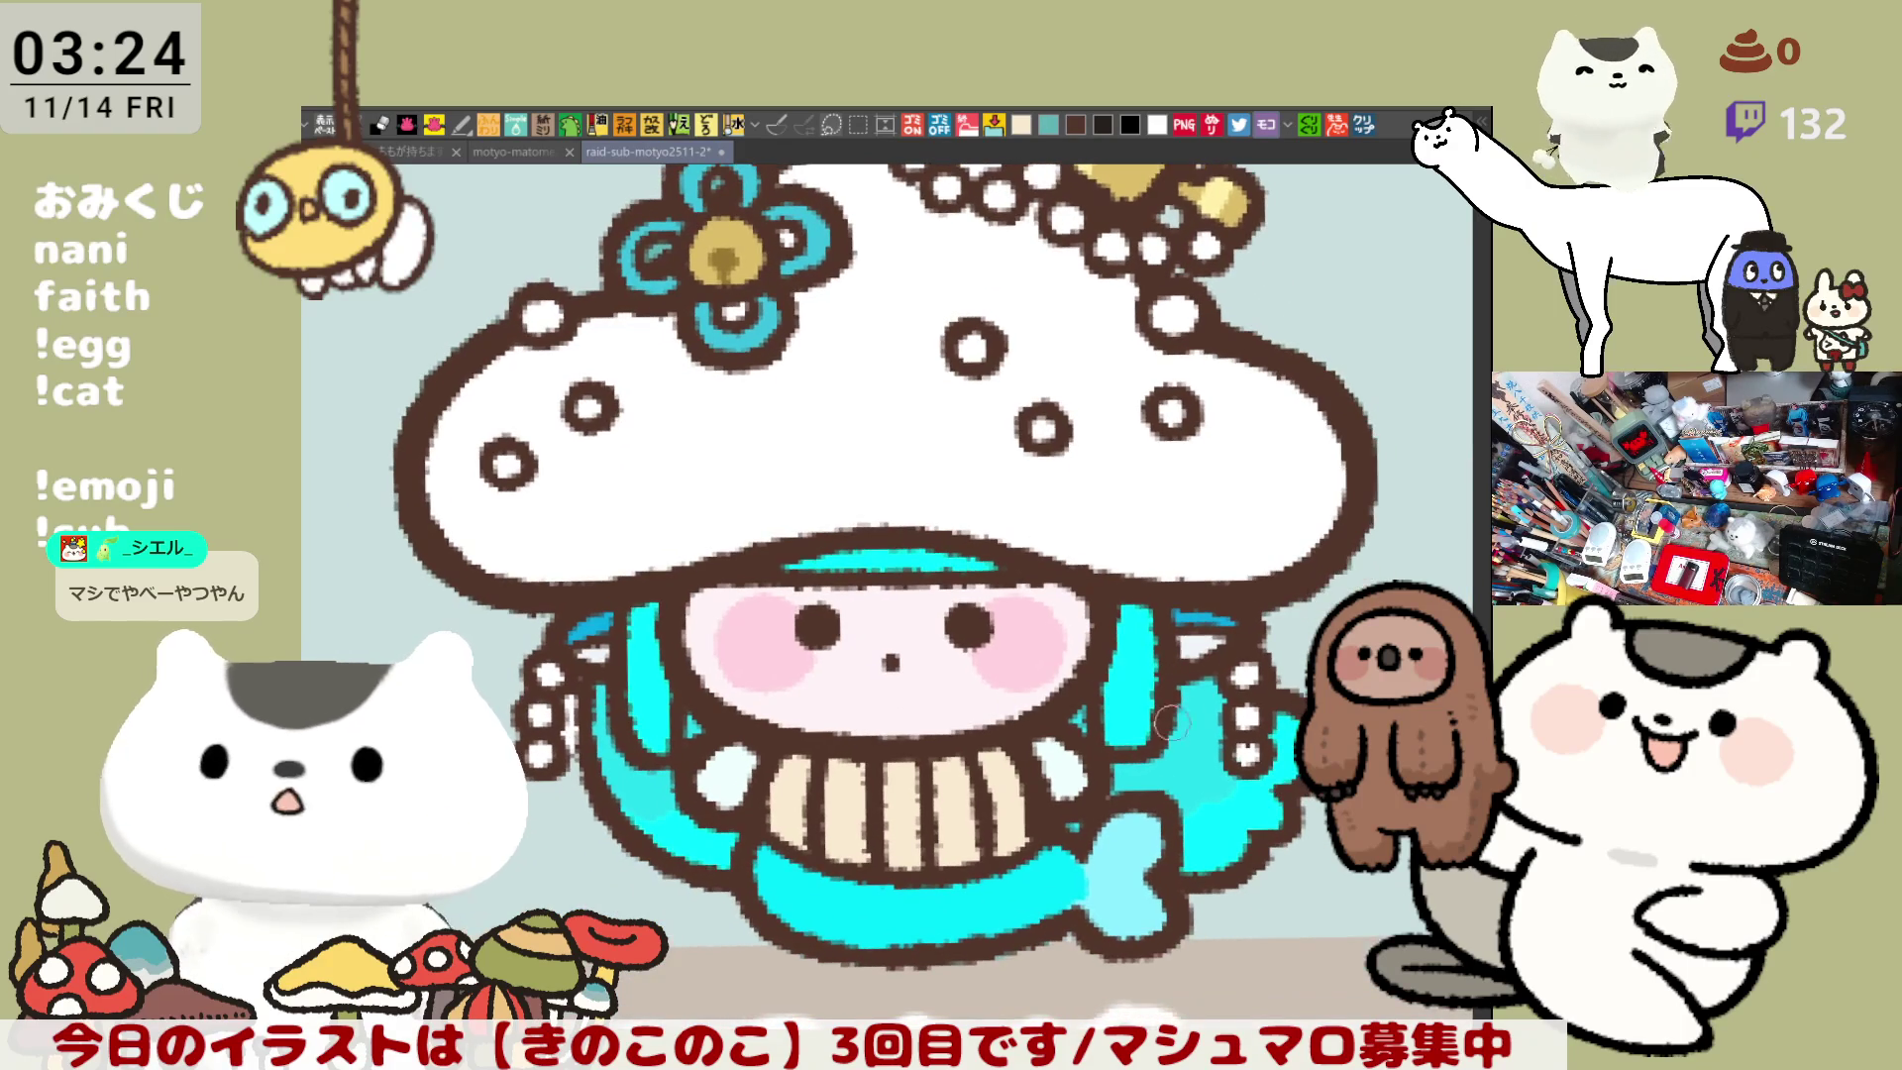
{"action": "scroll", "coordinate": [1171, 723], "scroll_direction": "down", "scroll_amount": 5}
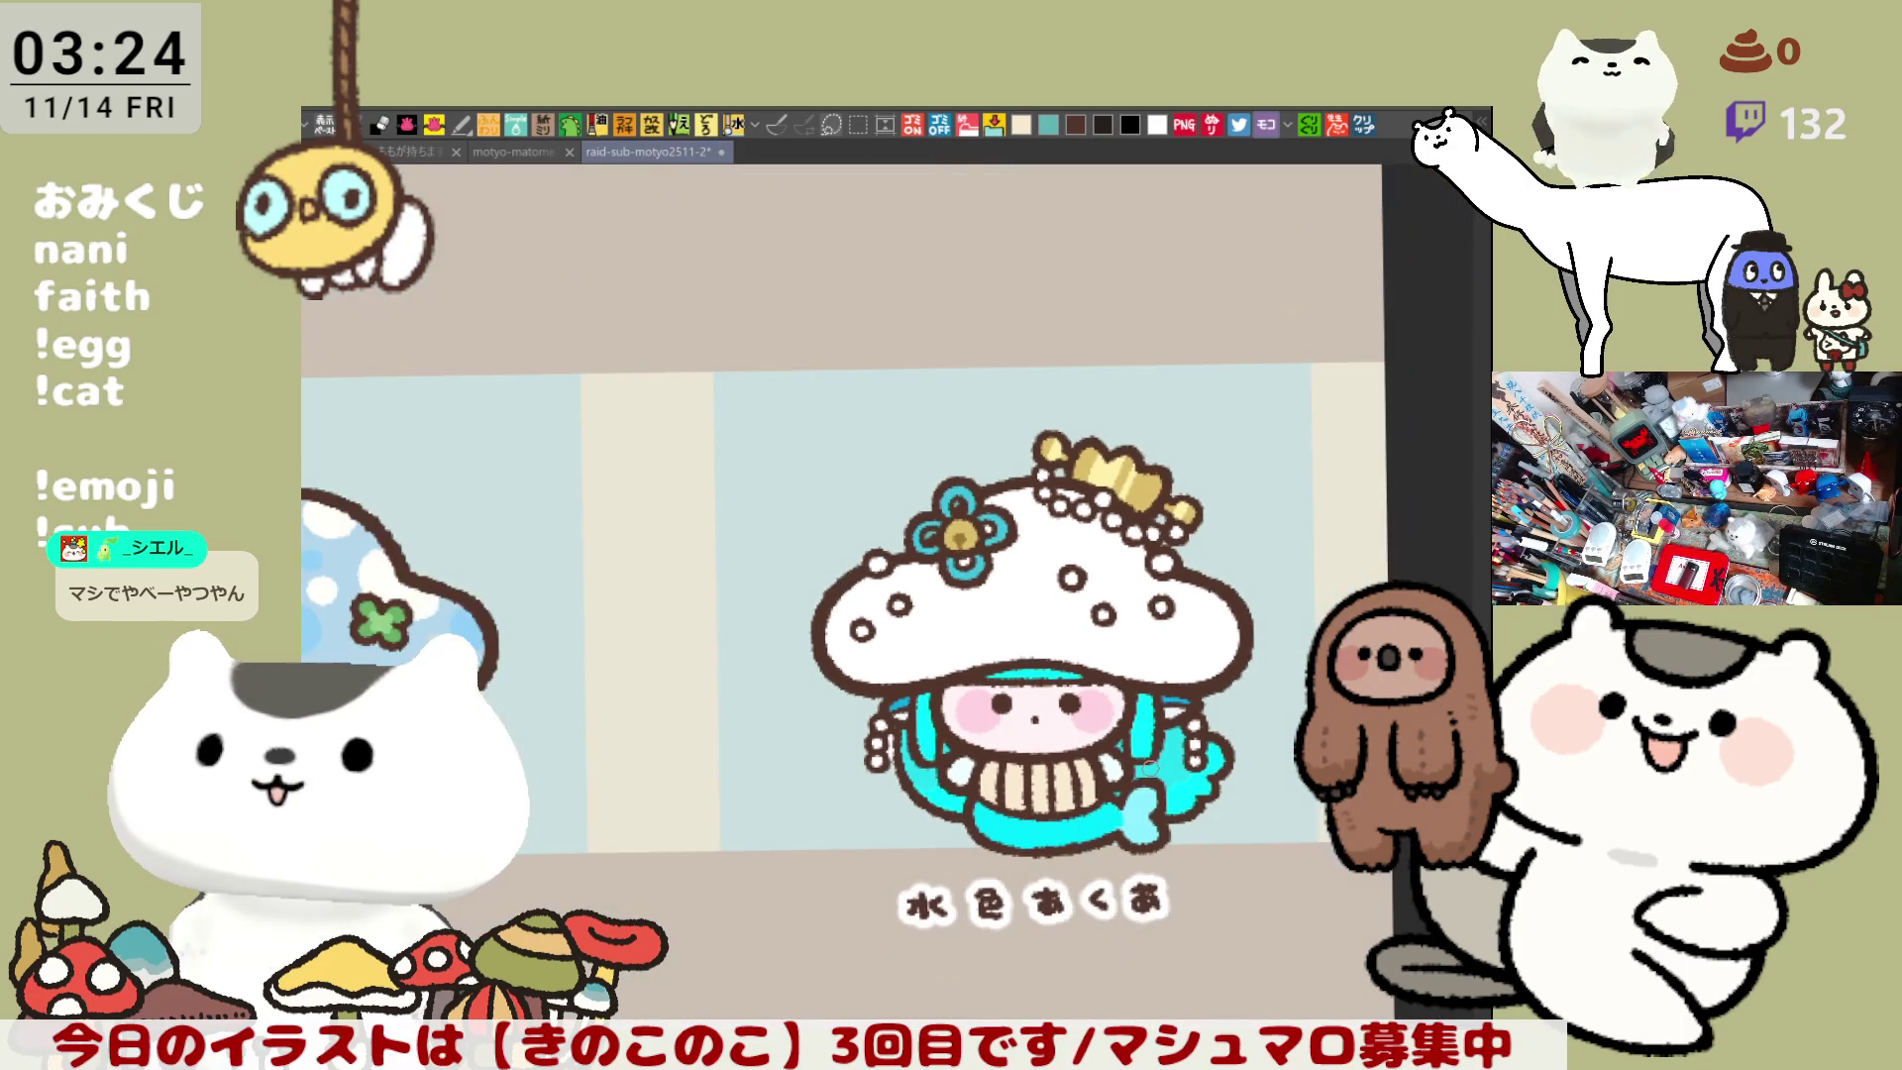
{"action": "scroll", "coordinate": [1149, 766], "scroll_direction": "down", "scroll_amount": 2}
{"action": "scroll", "coordinate": [1149, 766], "scroll_direction": "up", "scroll_amount": 3}
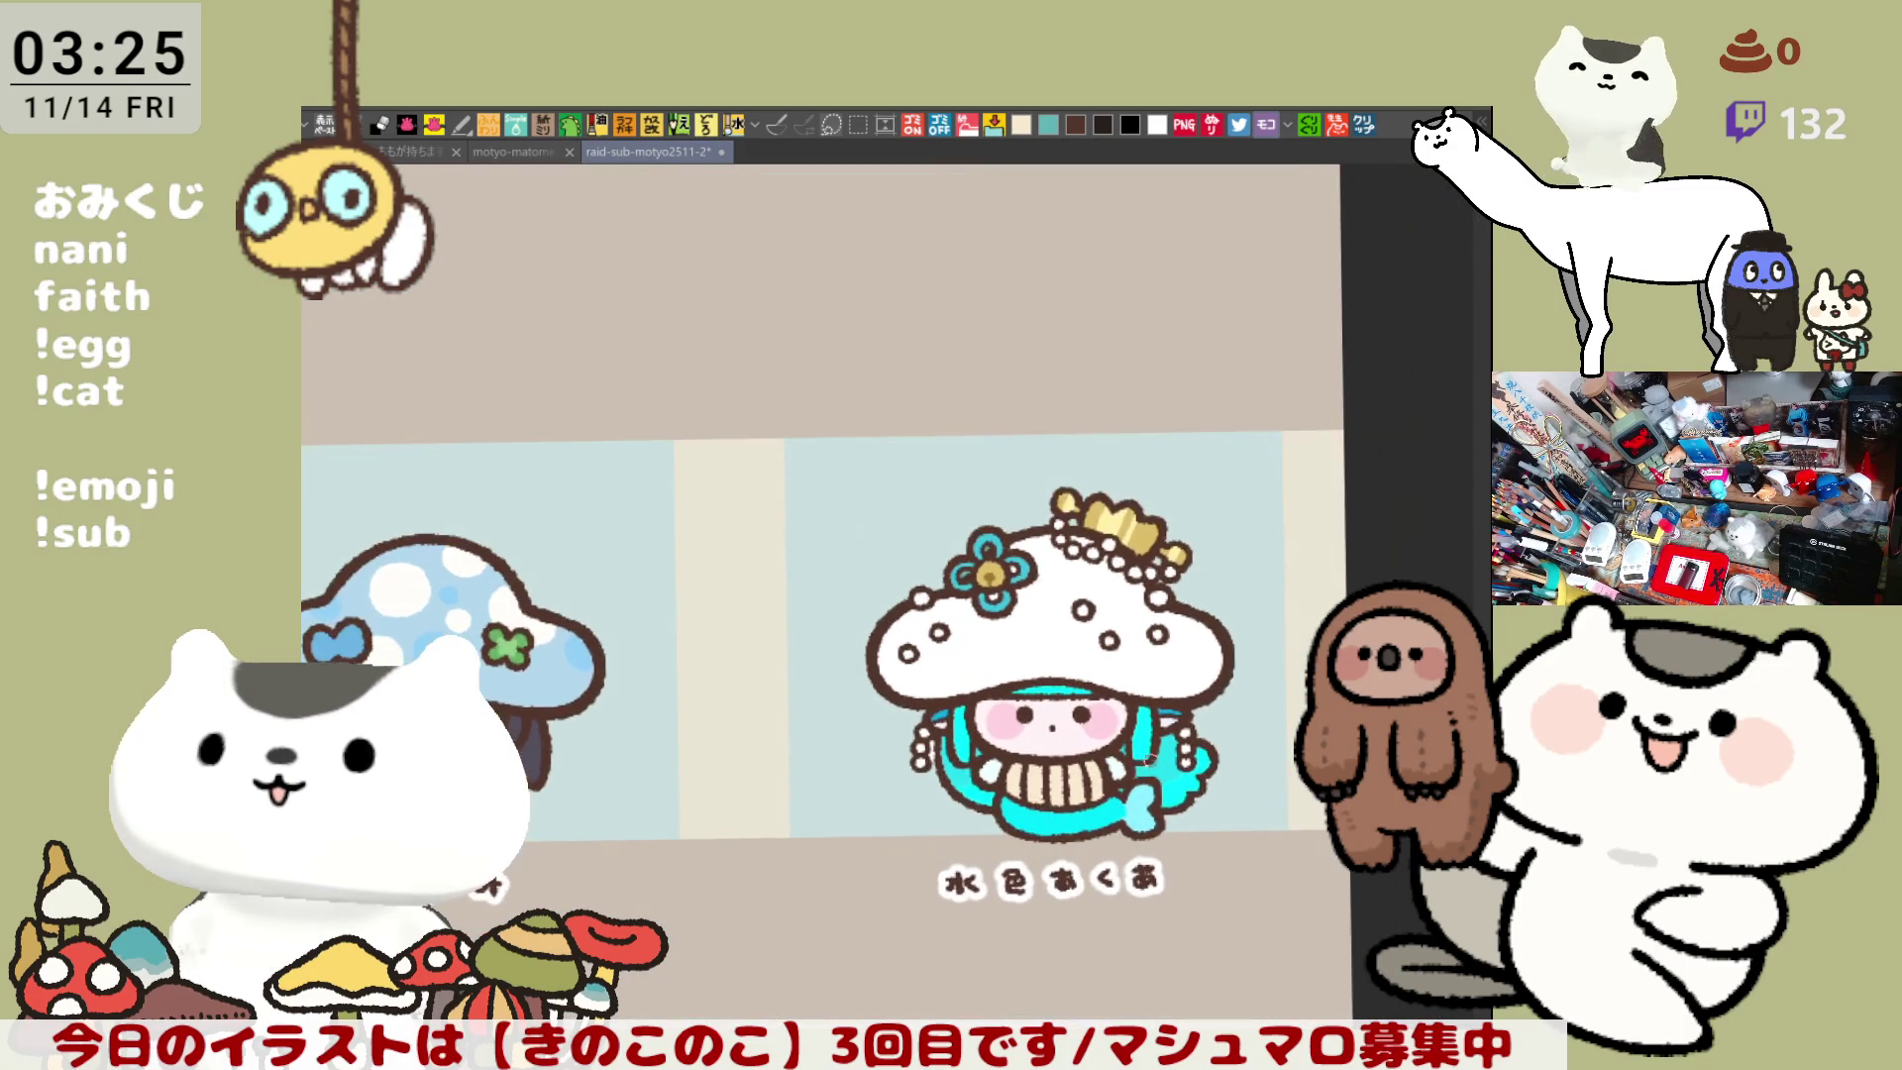
{"action": "scroll", "coordinate": [1150, 749], "scroll_direction": "up", "scroll_amount": 6}
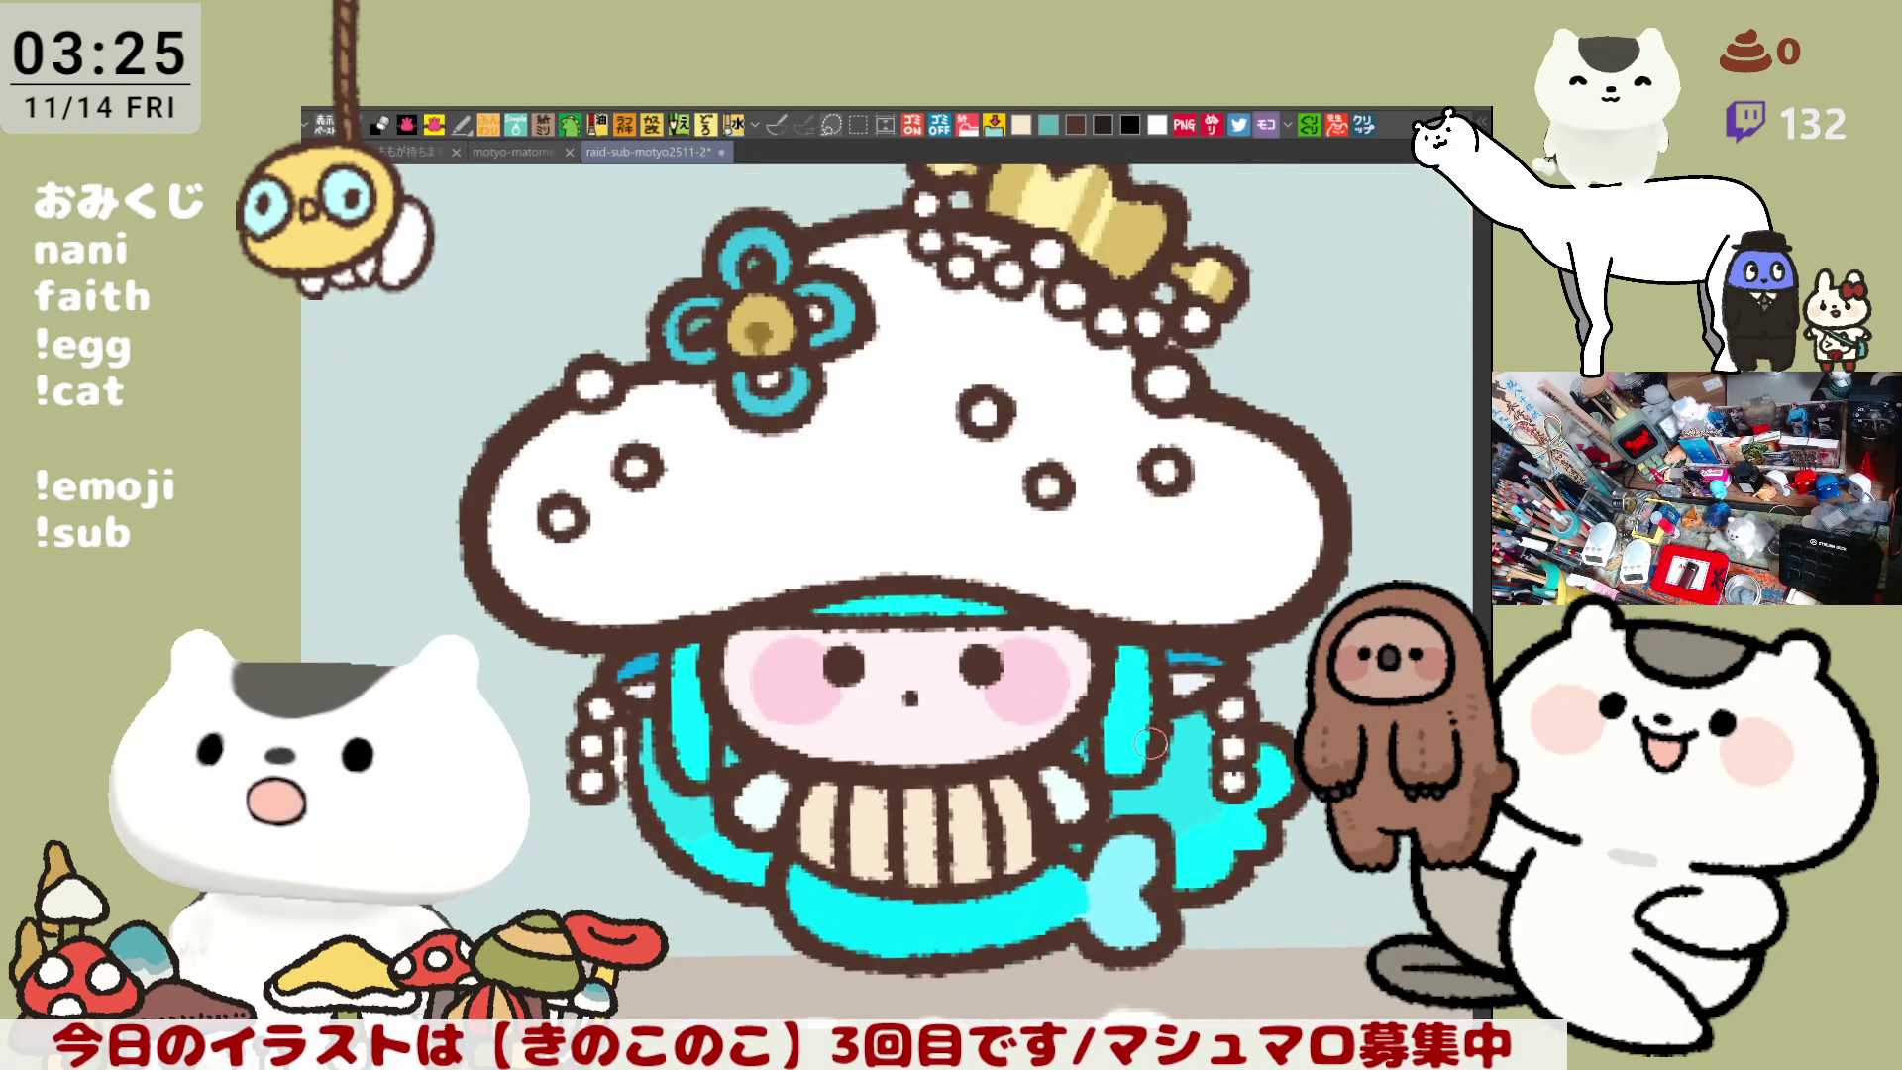
{"action": "scroll", "coordinate": [1150, 741], "scroll_direction": "up", "scroll_amount": 1}
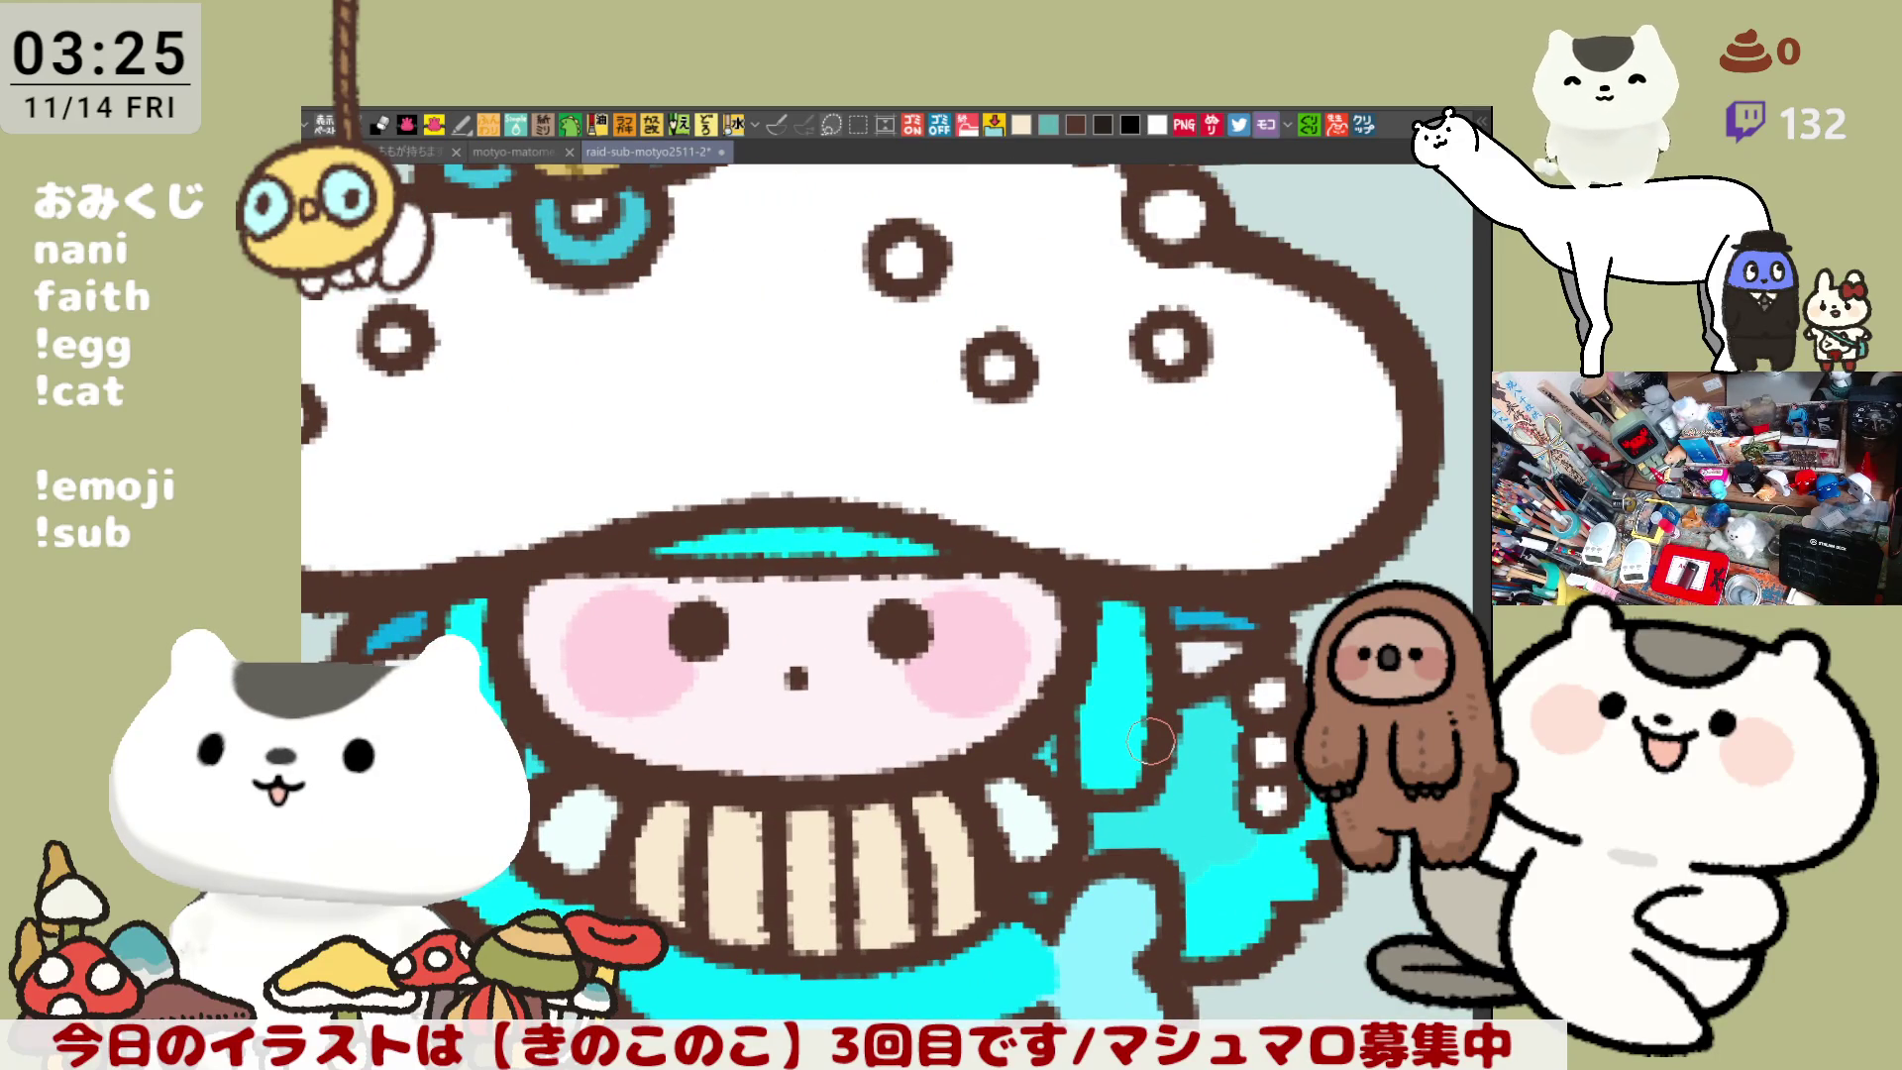
{"action": "scroll", "coordinate": [1150, 741], "scroll_direction": "down", "scroll_amount": 2}
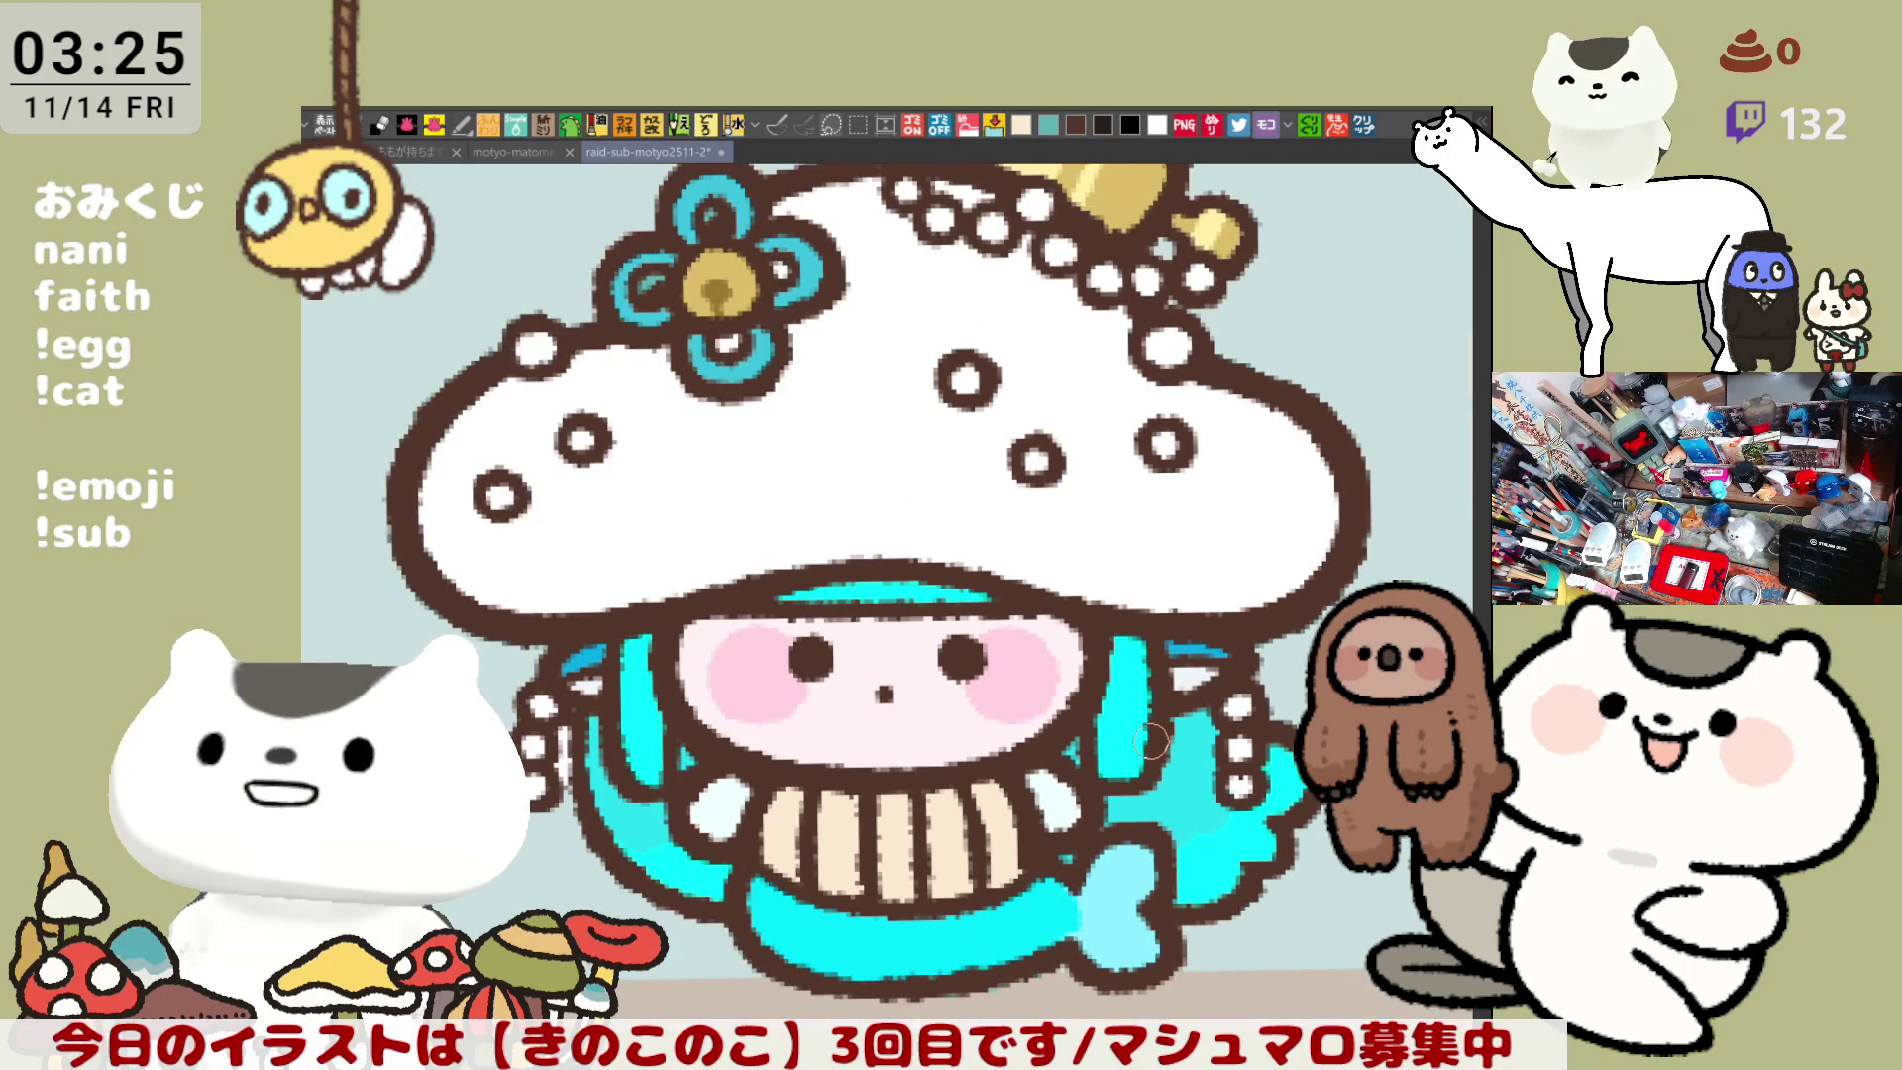
{"action": "scroll", "coordinate": [1150, 741], "scroll_direction": "down", "scroll_amount": 1}
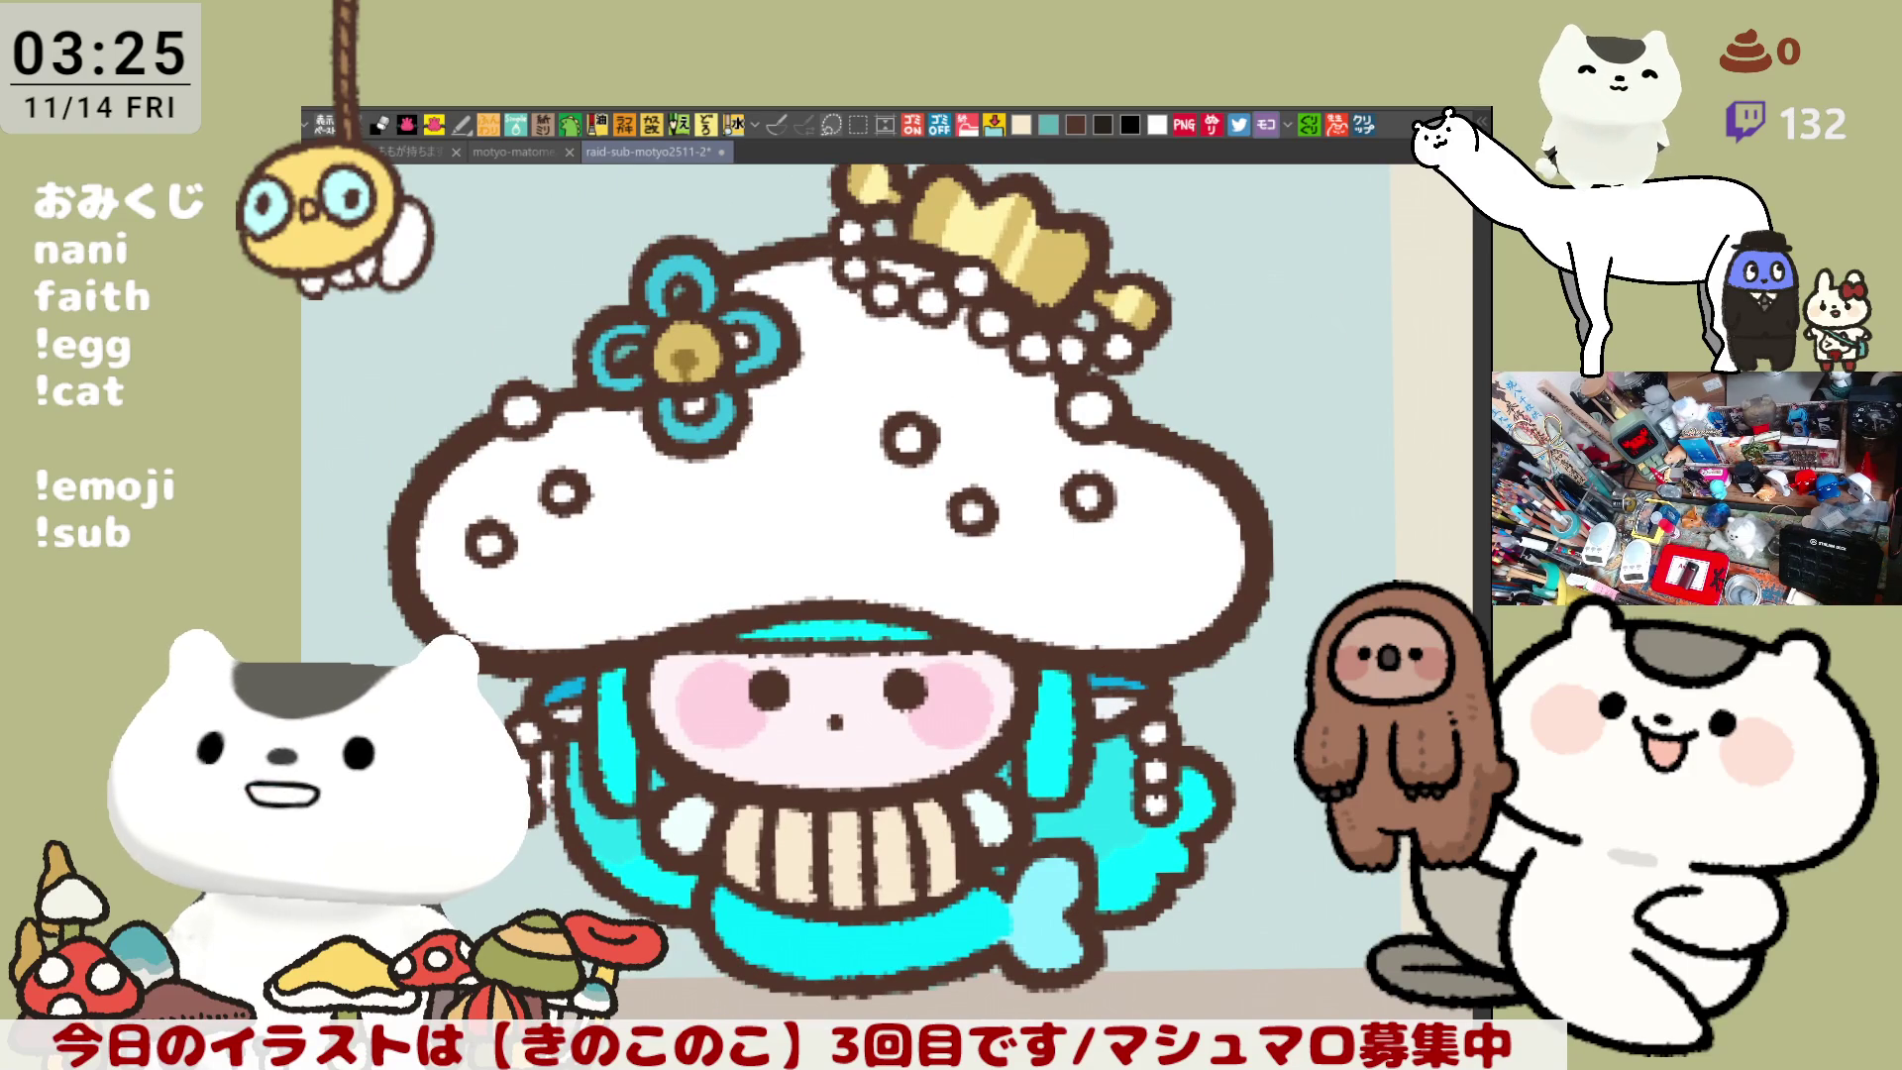
{"action": "left_click", "coordinate": [835, 527]}
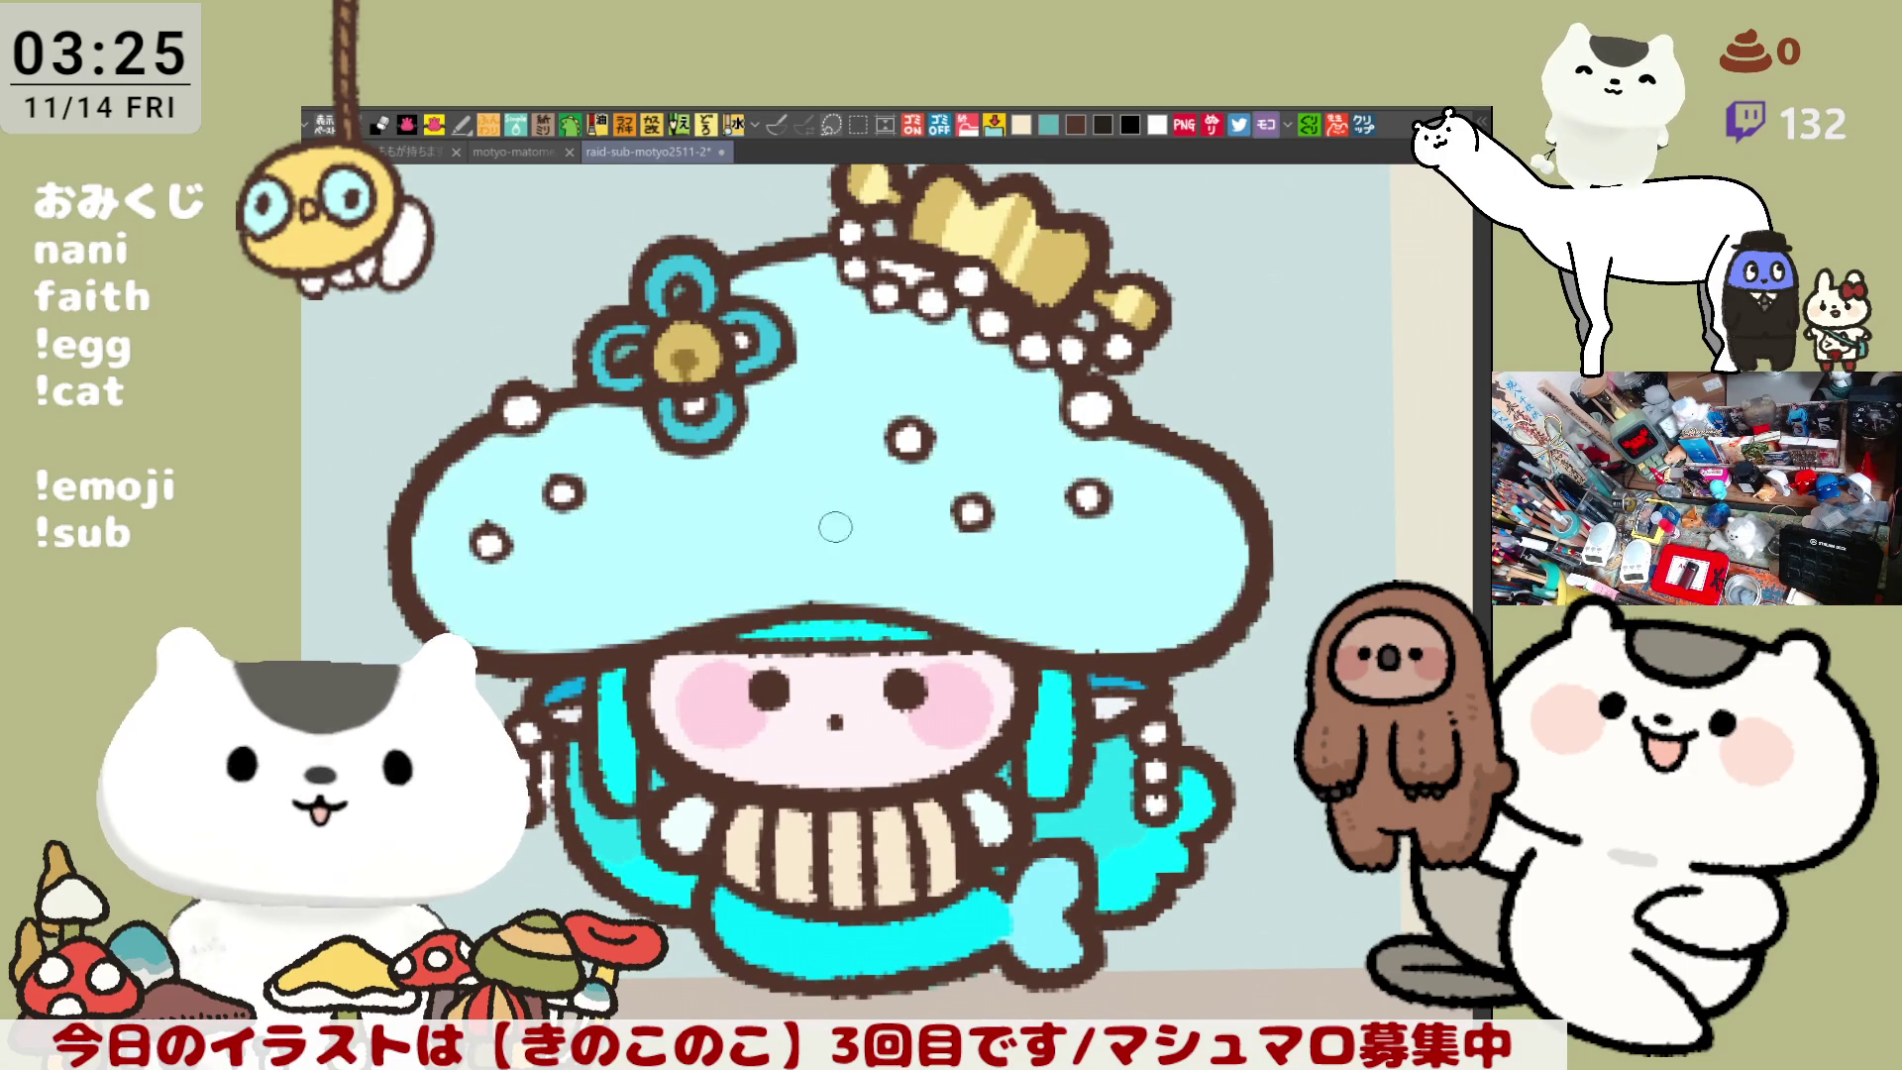
- Keep the light cyan fill on the cap and save the file
{"action": "key", "text": "ctrl+z"}
{"action": "key", "text": "ctrl+y"}
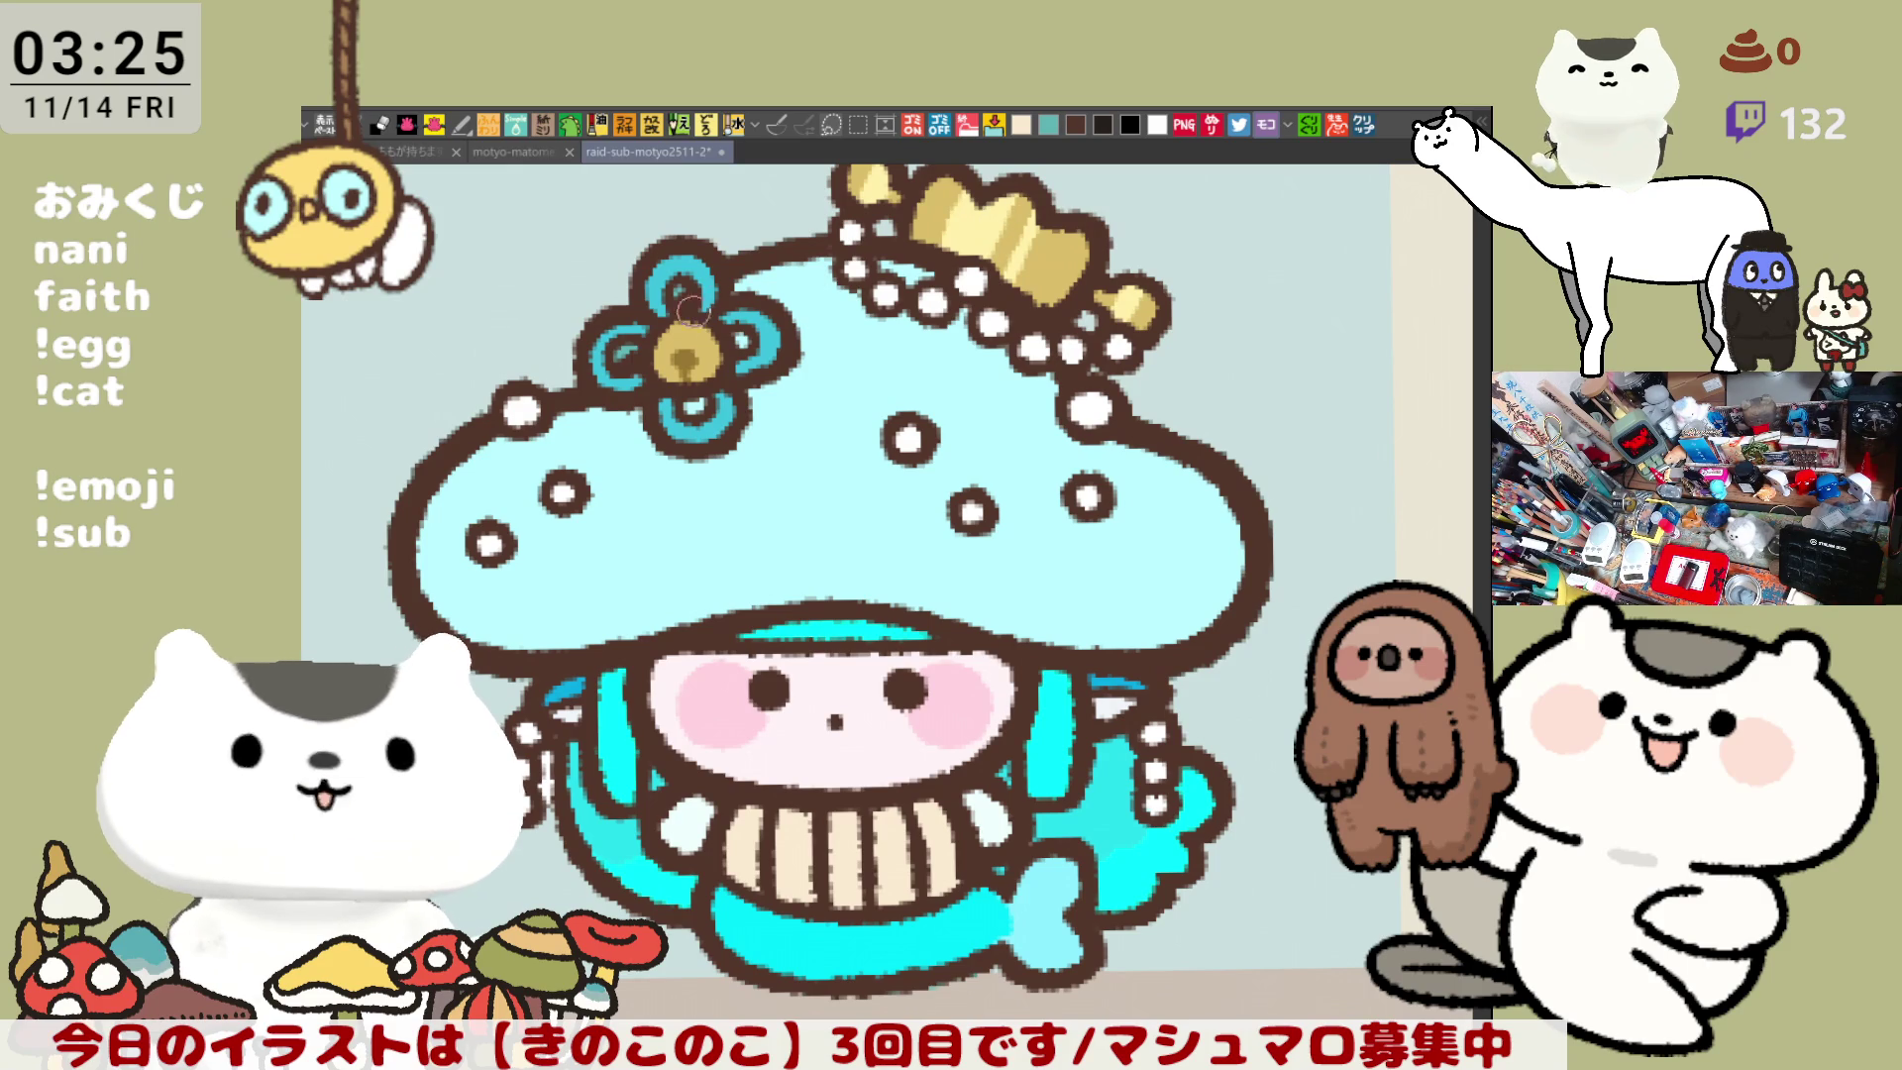
{"action": "mouse_move", "coordinate": [776, 540]}
{"action": "left_mouse_down"}
{"action": "mouse_move", "coordinate": [876, 515]}
{"action": "mouse_move", "coordinate": [798, 487]}
{"action": "left_mouse_up"}
{"action": "key", "text": "ctrl+s"}
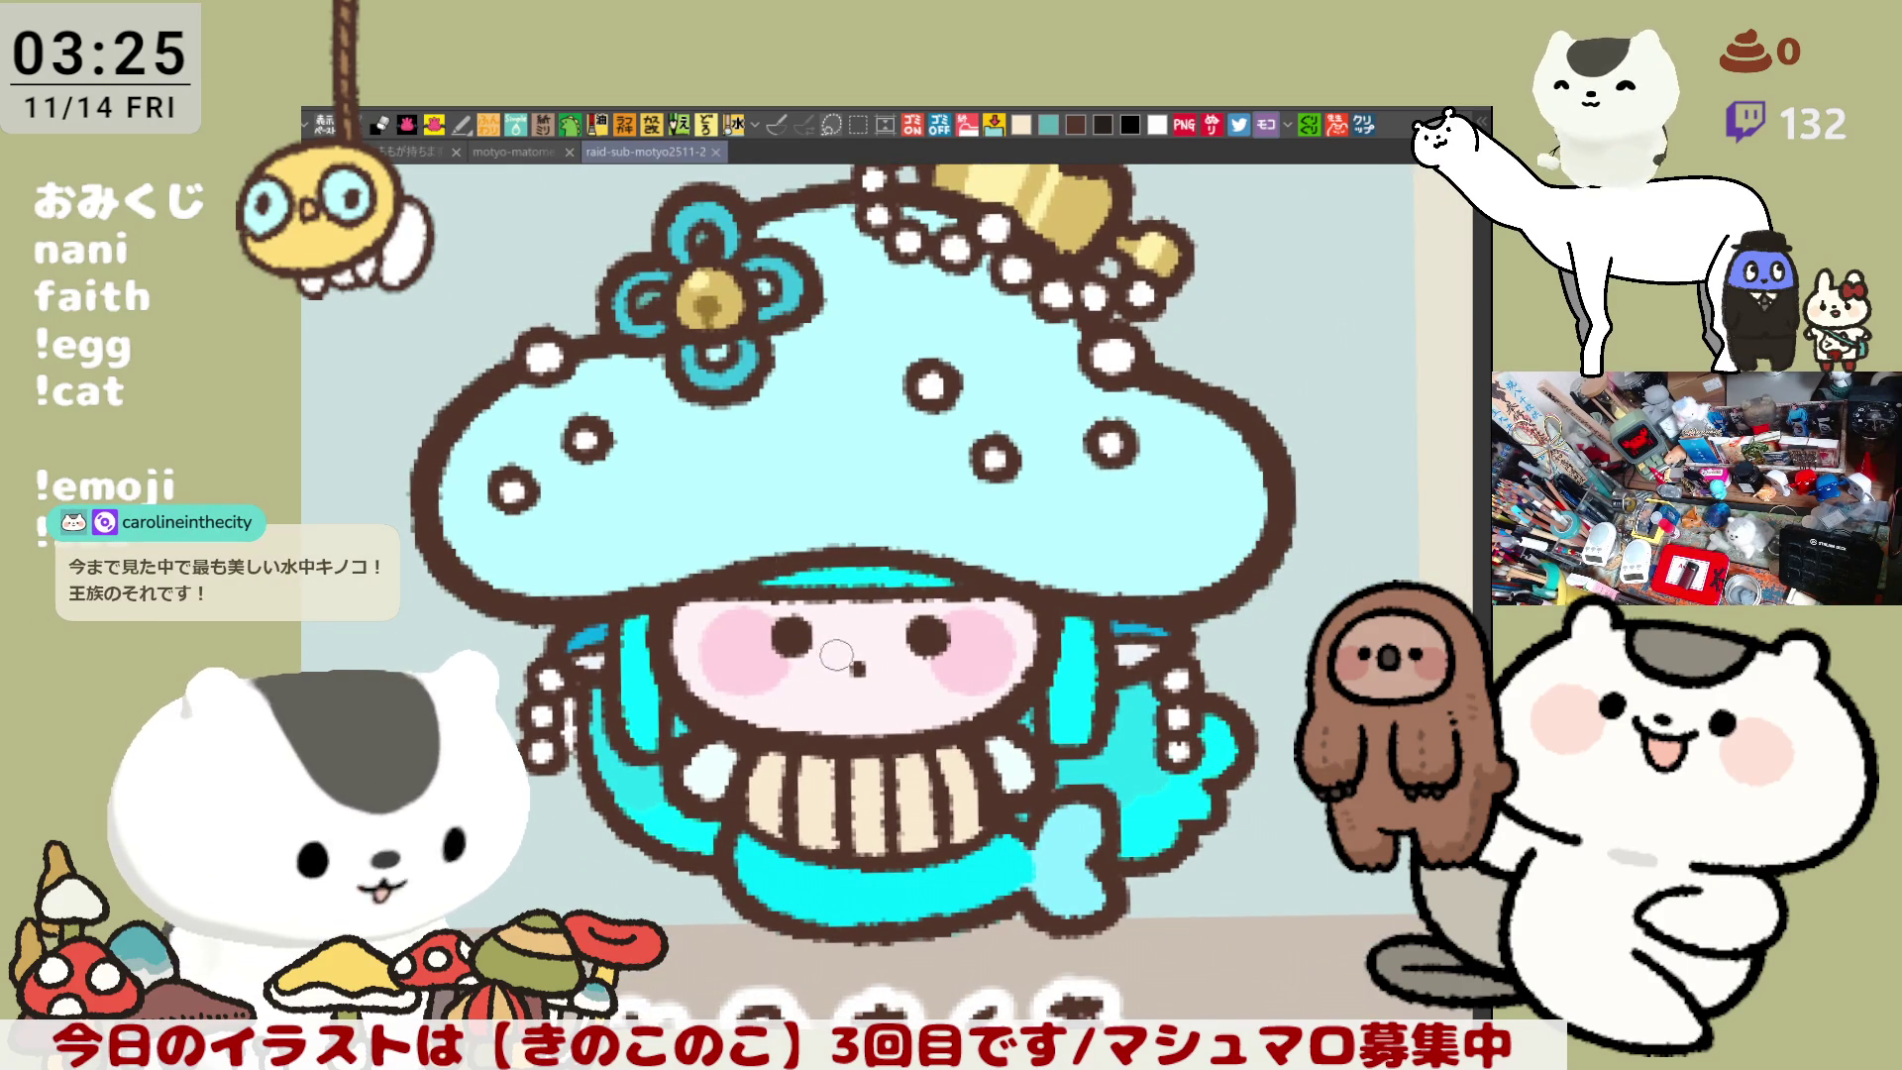
- Paint pale white highlight ovals and a small arc on the cap
{"action": "left_click_drag", "start_coordinate": [837, 655], "coordinate": [950, 643]}
{"action": "scroll", "coordinate": [954, 682], "scroll_direction": "down", "scroll_amount": 3}
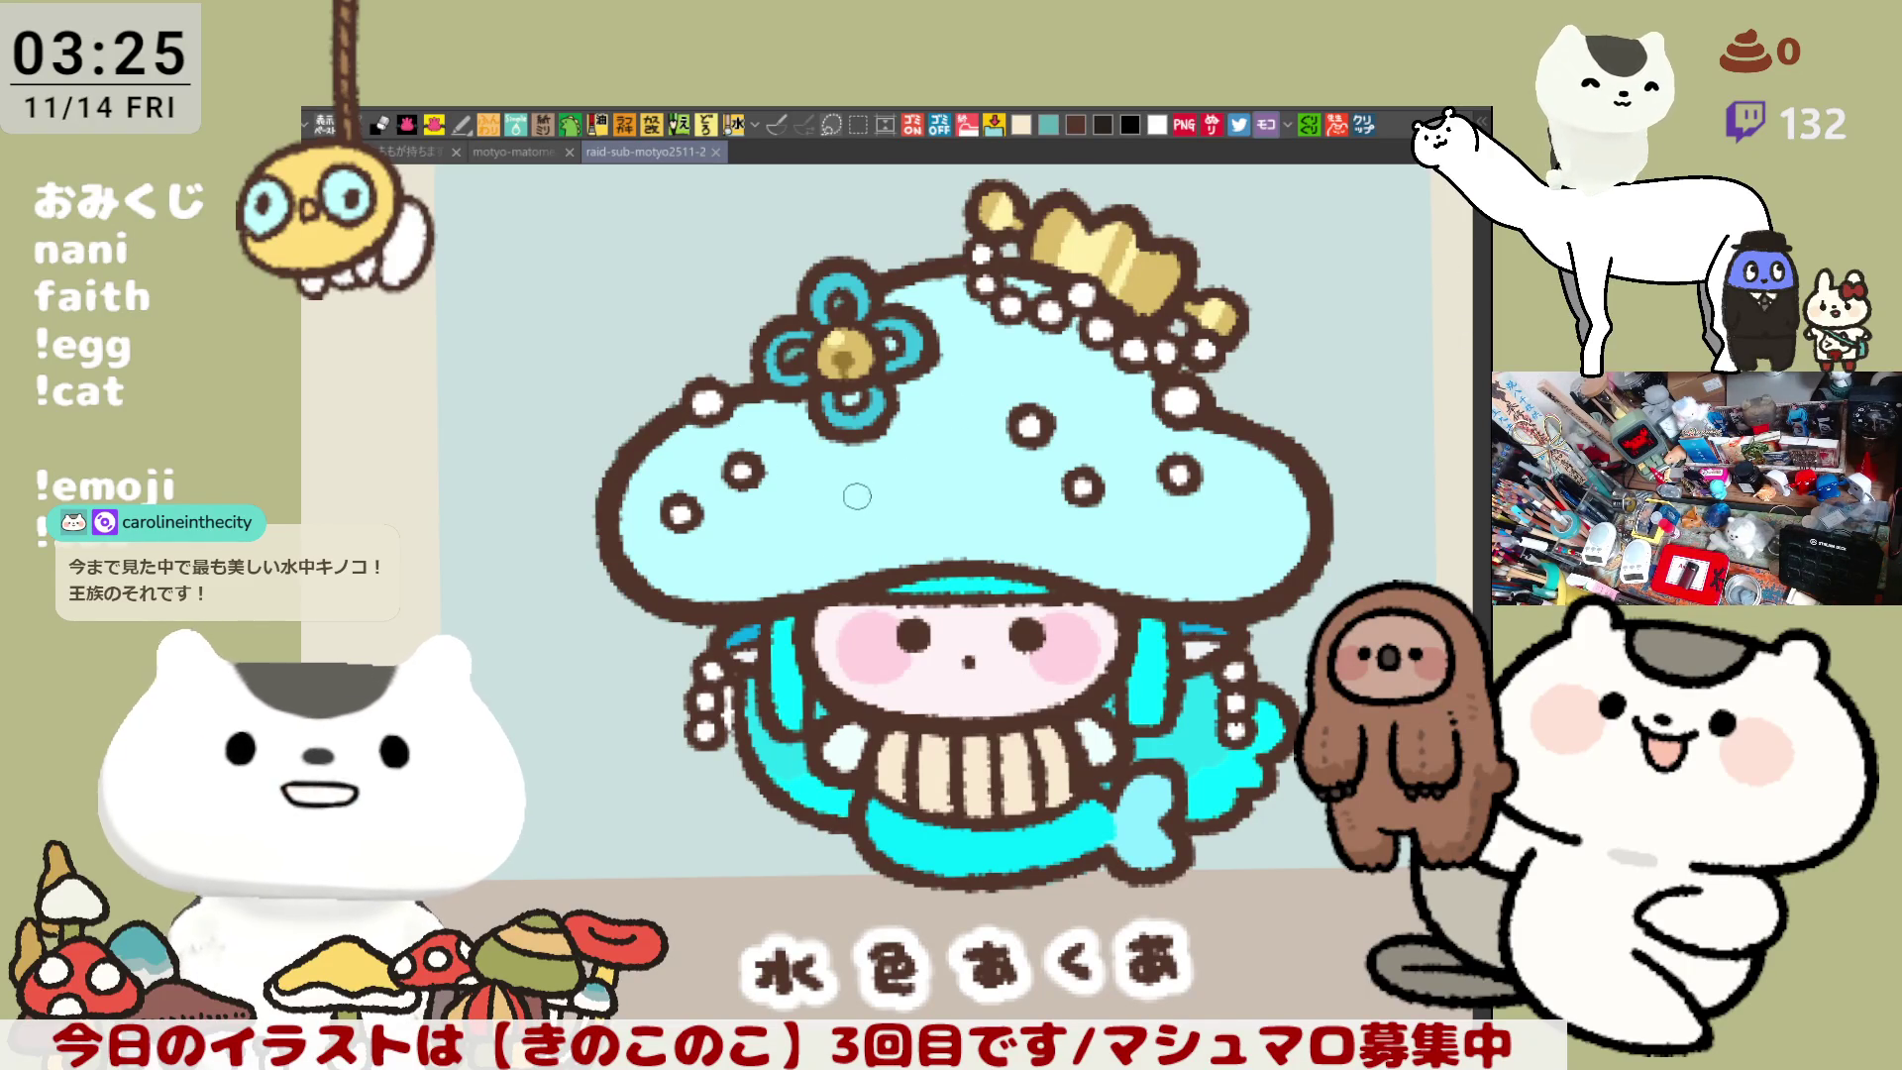
{"action": "mouse_move", "coordinate": [788, 520]}
{"action": "left_mouse_down"}
{"action": "mouse_move", "coordinate": [863, 515]}
{"action": "mouse_move", "coordinate": [803, 530]}
{"action": "left_mouse_up"}
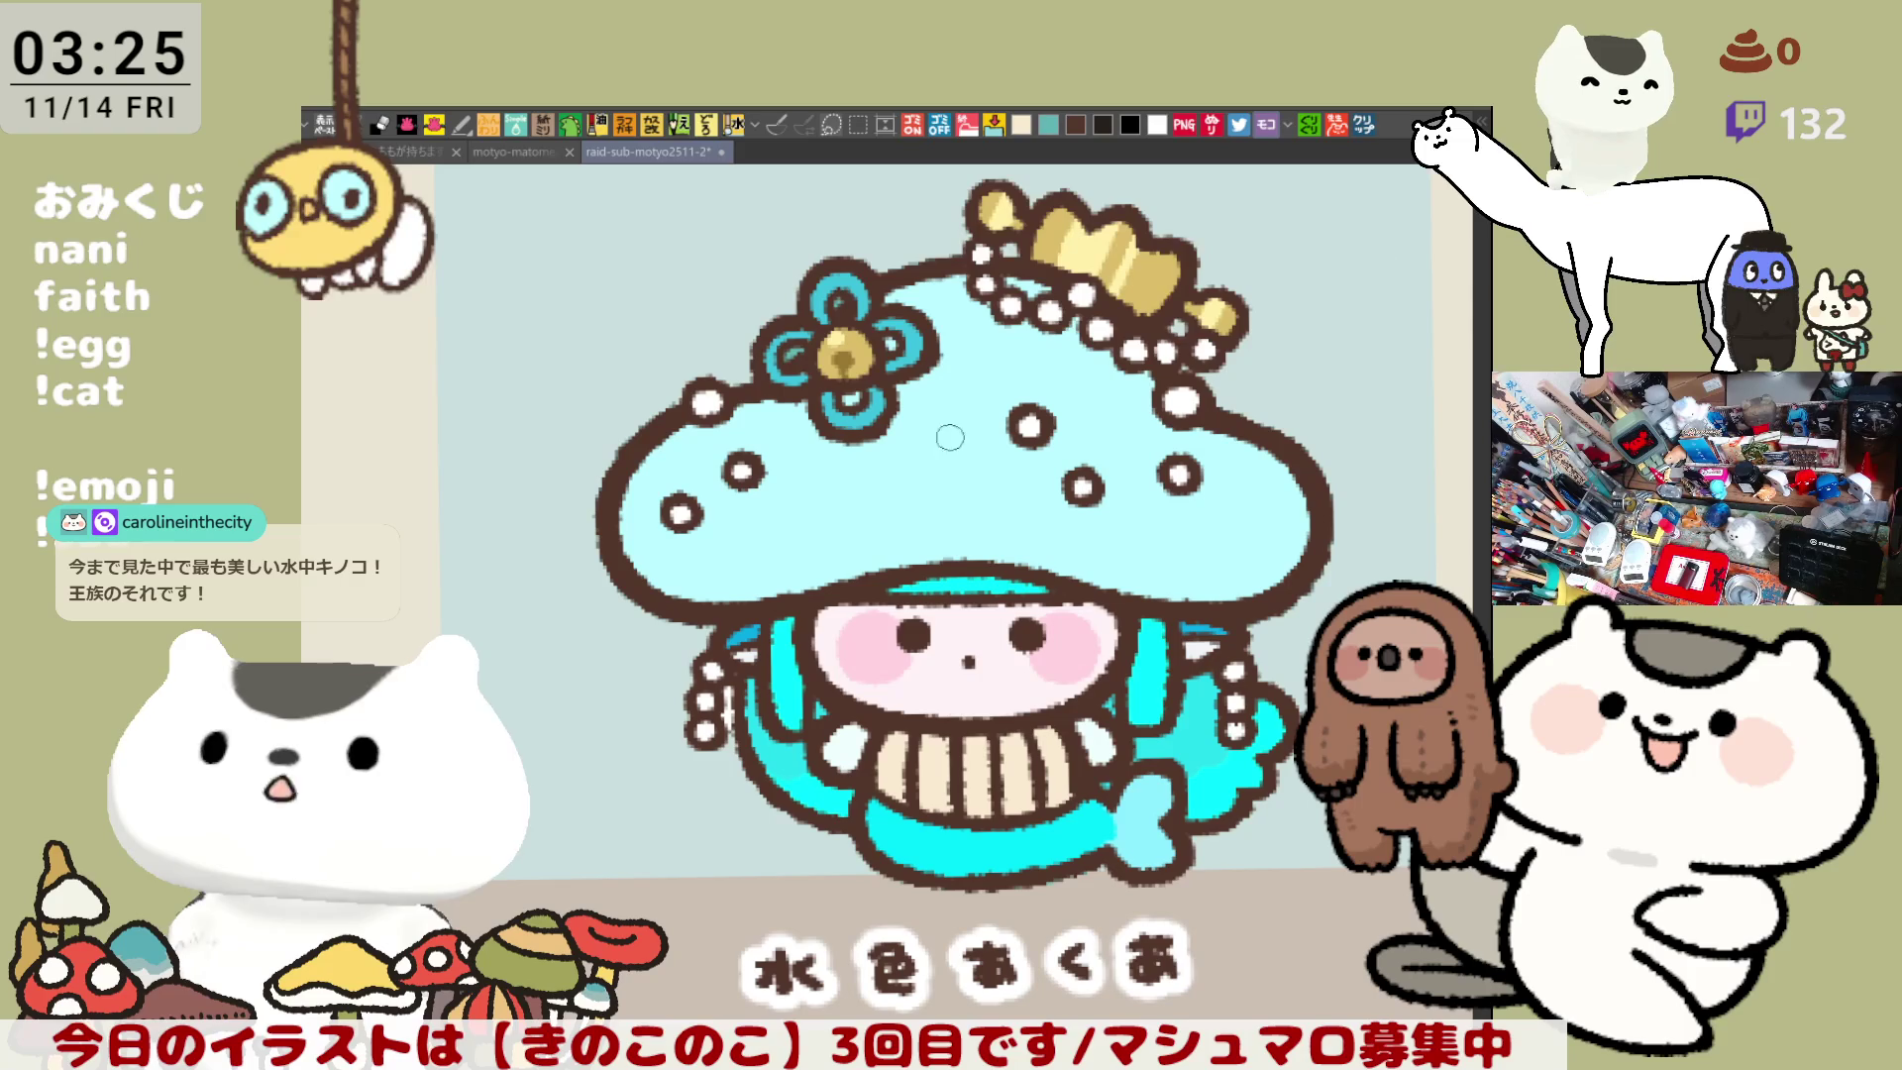
{"action": "mouse_move", "coordinate": [775, 543]}
{"action": "left_mouse_down"}
{"action": "mouse_move", "coordinate": [730, 497]}
{"action": "mouse_move", "coordinate": [785, 467]}
{"action": "mouse_move", "coordinate": [853, 500]}
{"action": "mouse_move", "coordinate": [756, 541]}
{"action": "mouse_move", "coordinate": [759, 490]}
{"action": "mouse_move", "coordinate": [733, 537]}
{"action": "mouse_move", "coordinate": [787, 495]}
{"action": "mouse_move", "coordinate": [768, 543]}
{"action": "left_mouse_up"}
{"action": "mouse_move", "coordinate": [882, 444]}
{"action": "left_mouse_down"}
{"action": "mouse_move", "coordinate": [898, 419]}
{"action": "mouse_move", "coordinate": [883, 445]}
{"action": "left_mouse_up"}
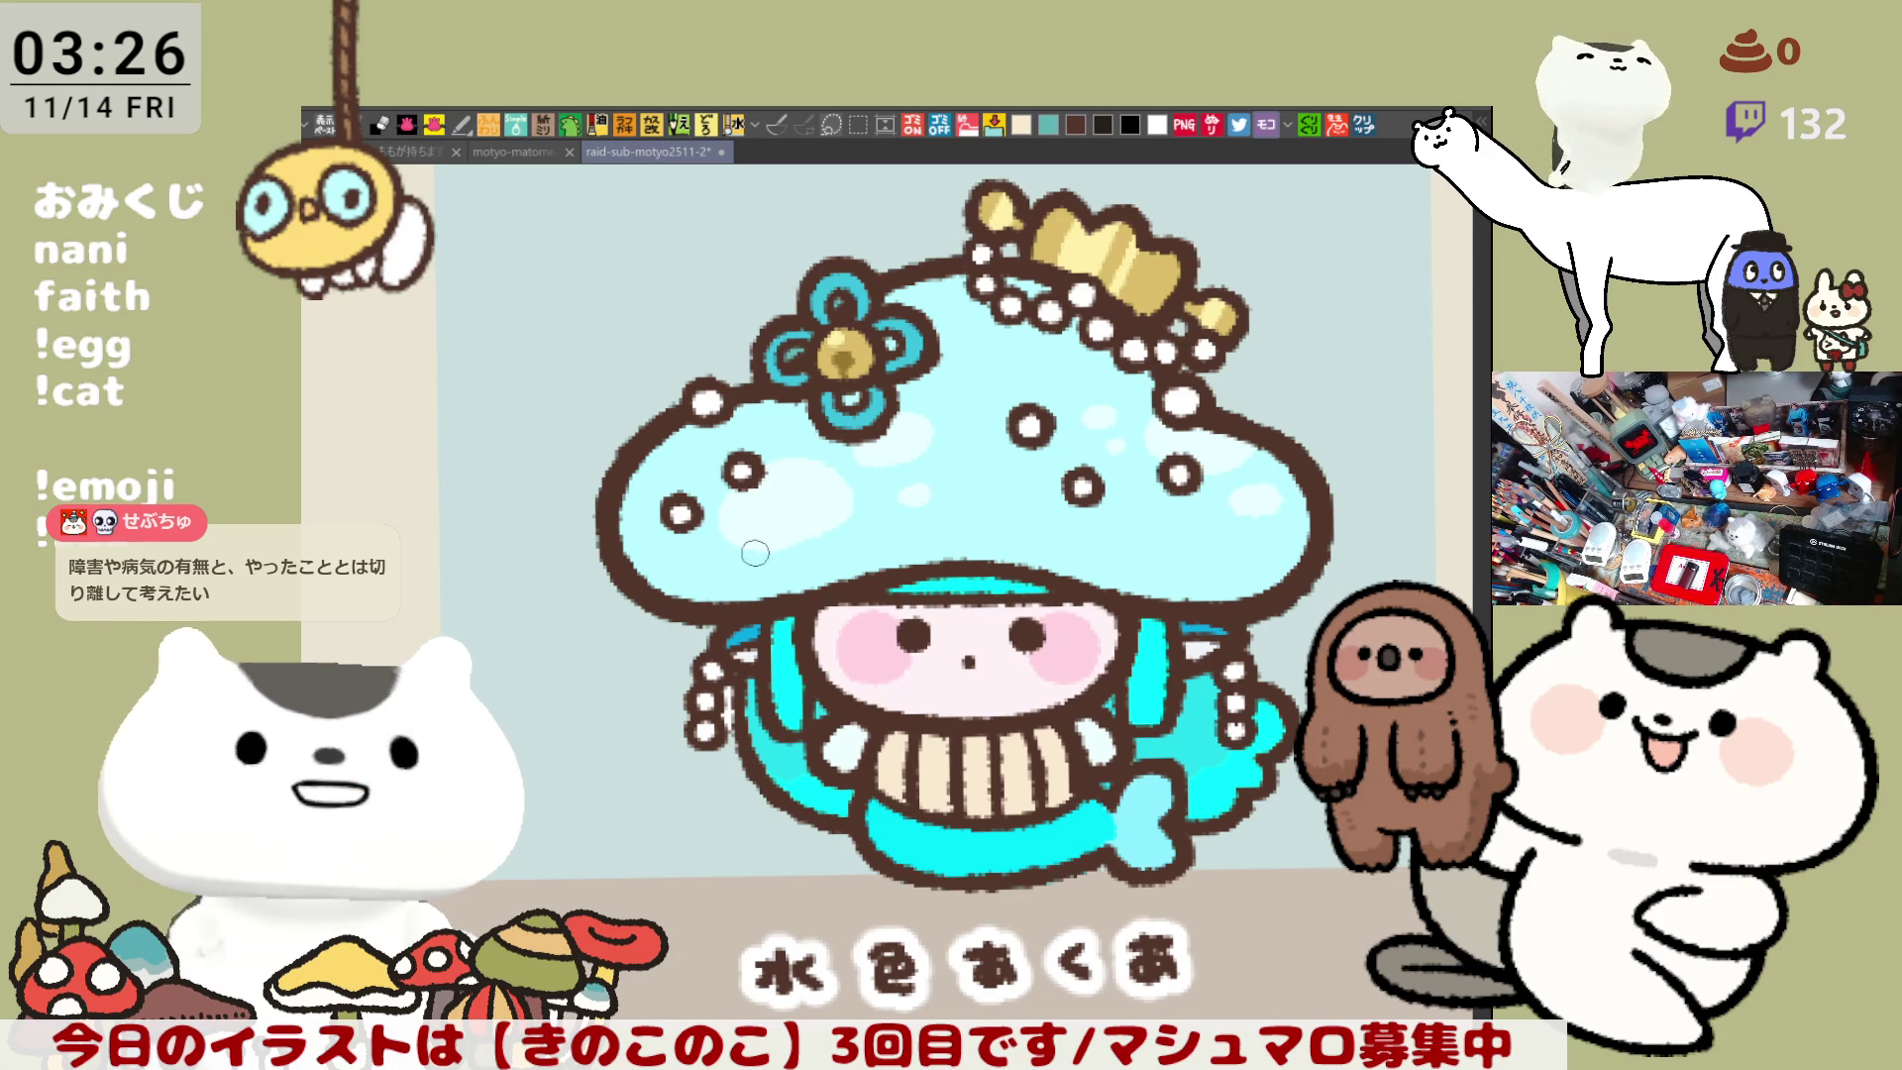
- Dab darker cyan shading spots on the cap's left, middle, lower and right areas
{"action": "mouse_move", "coordinate": [640, 561]}
{"action": "left_mouse_down"}
{"action": "mouse_move", "coordinate": [662, 527]}
{"action": "mouse_move", "coordinate": [656, 572]}
{"action": "mouse_move", "coordinate": [673, 540]}
{"action": "left_mouse_up"}
{"action": "mouse_move", "coordinate": [800, 419]}
{"action": "left_mouse_down"}
{"action": "mouse_move", "coordinate": [772, 407]}
{"action": "mouse_move", "coordinate": [826, 434]}
{"action": "mouse_move", "coordinate": [808, 412]}
{"action": "left_mouse_up"}
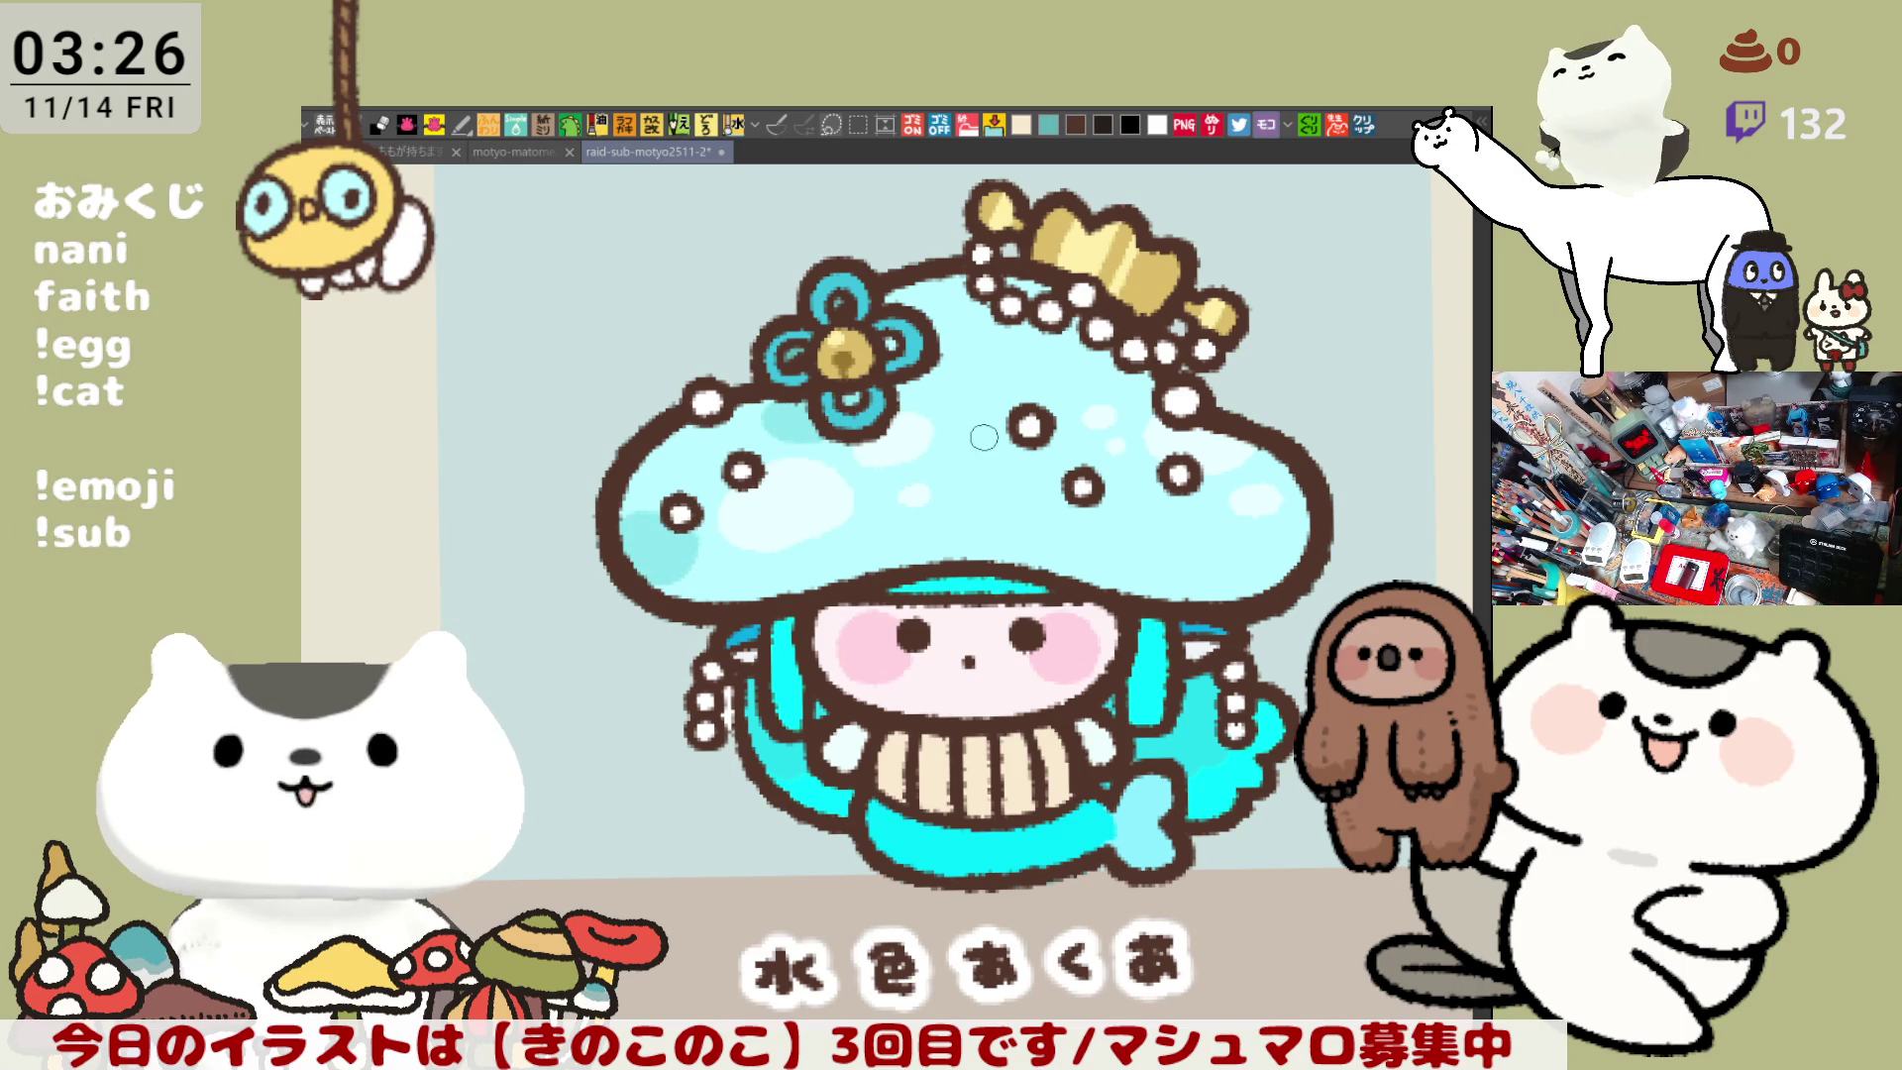
{"action": "left_click_drag", "start_coordinate": [948, 466], "coordinate": [966, 472]}
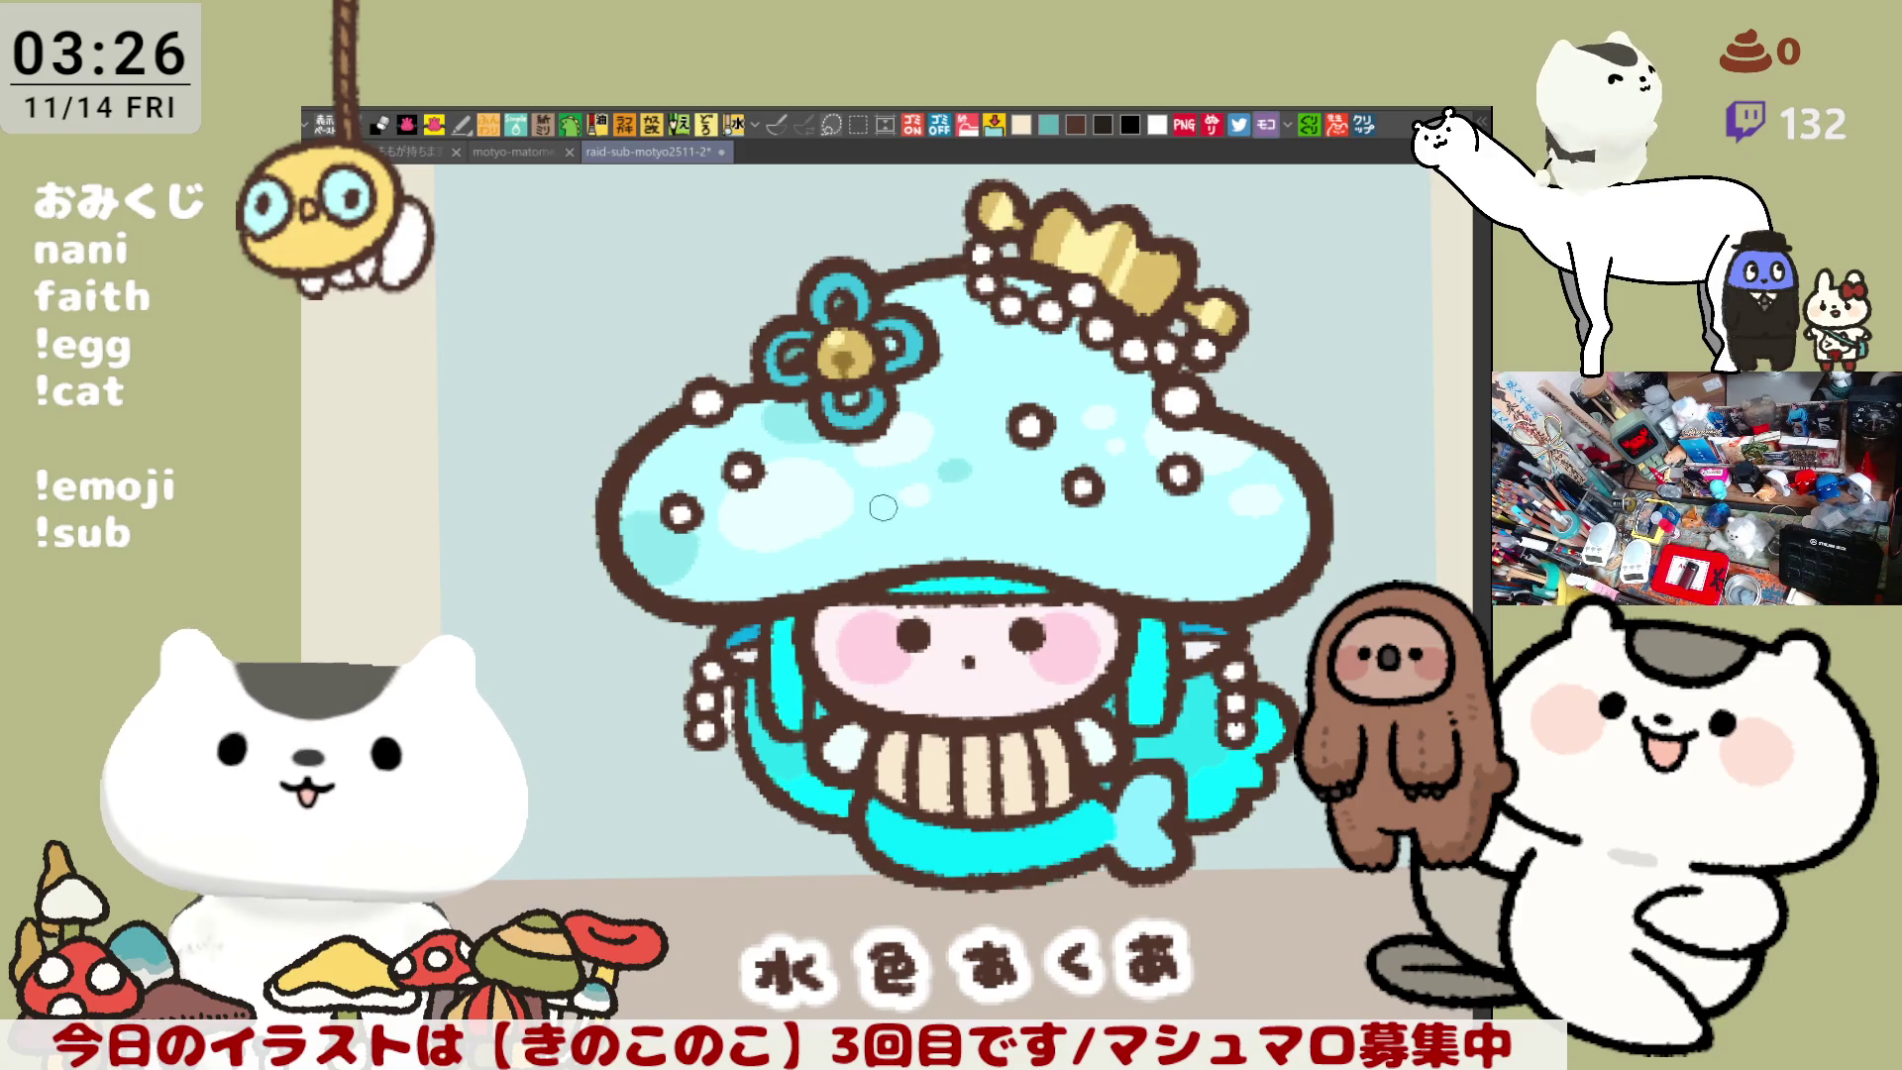
{"action": "left_click_drag", "start_coordinate": [852, 535], "coordinate": [884, 530]}
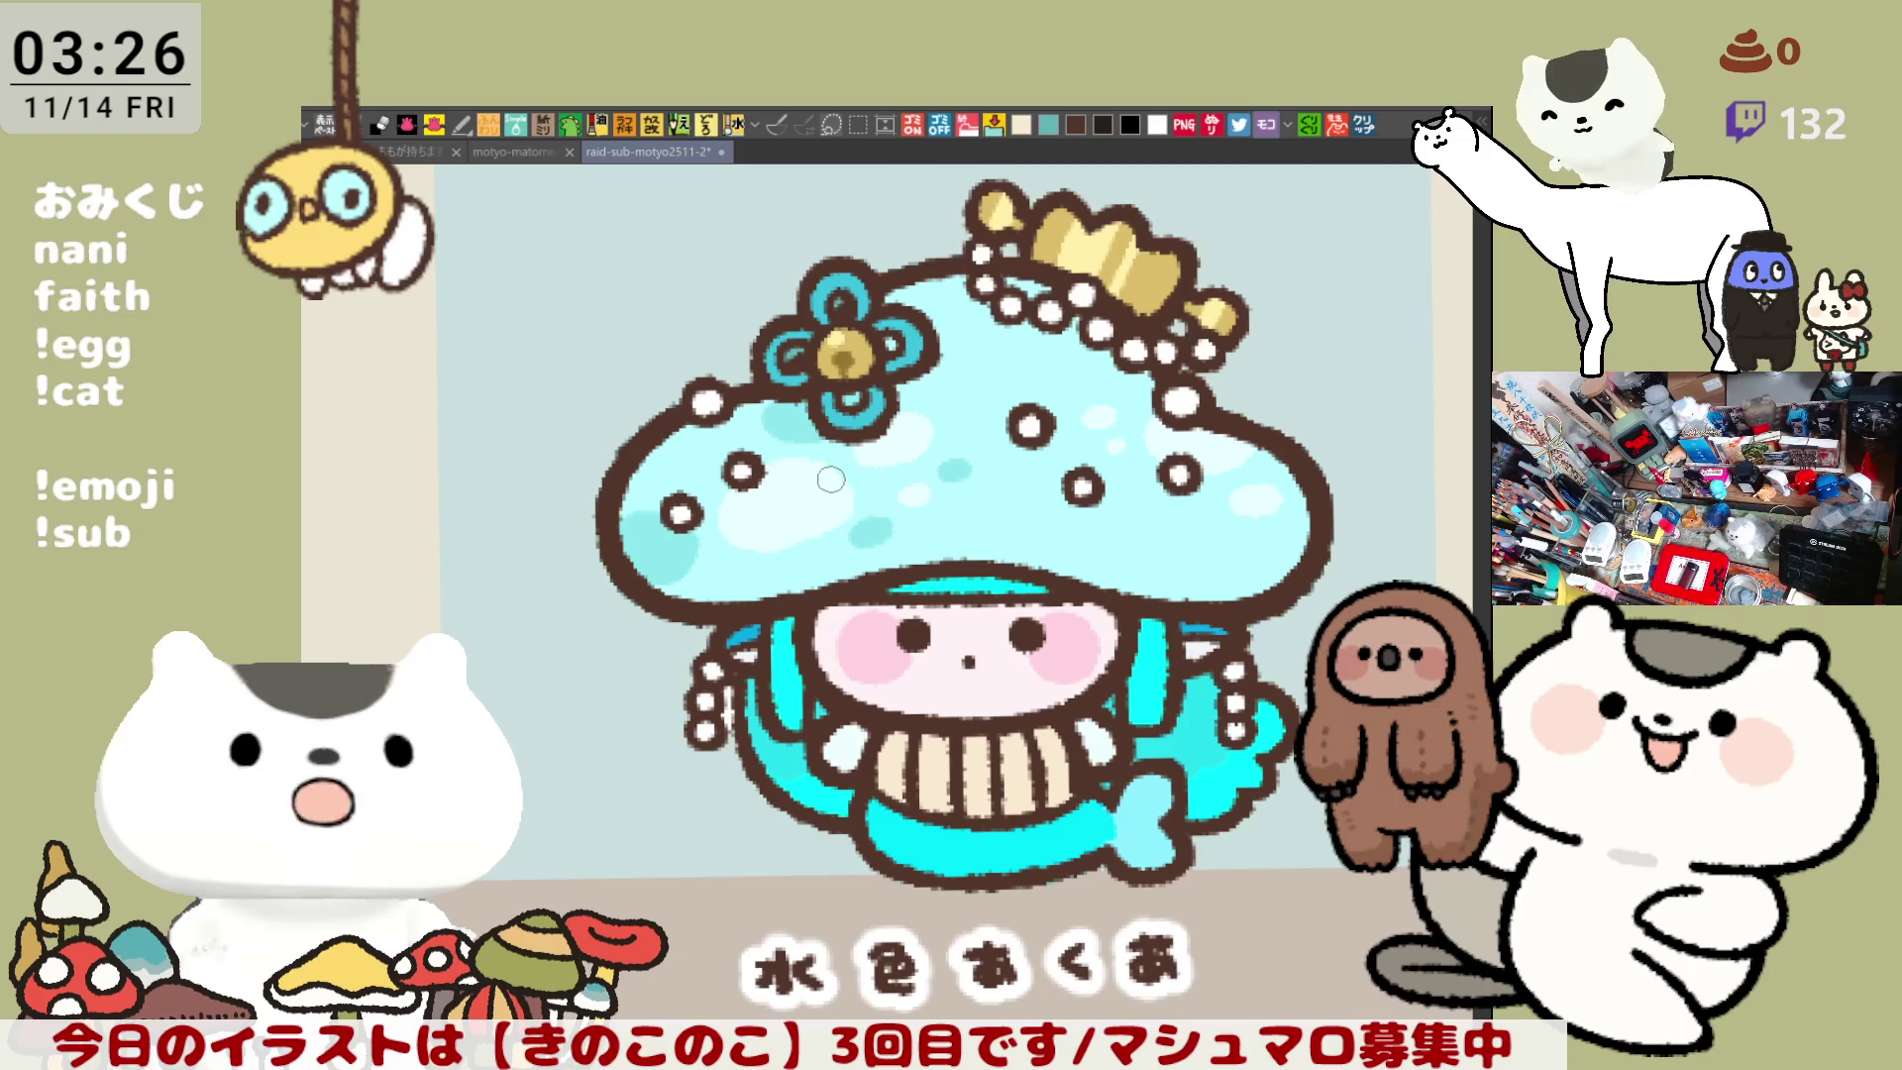
{"action": "mouse_move", "coordinate": [1188, 496]}
{"action": "left_mouse_down"}
{"action": "mouse_move", "coordinate": [1140, 515]}
{"action": "mouse_move", "coordinate": [1184, 496]}
{"action": "mouse_move", "coordinate": [1212, 515]}
{"action": "left_mouse_up"}
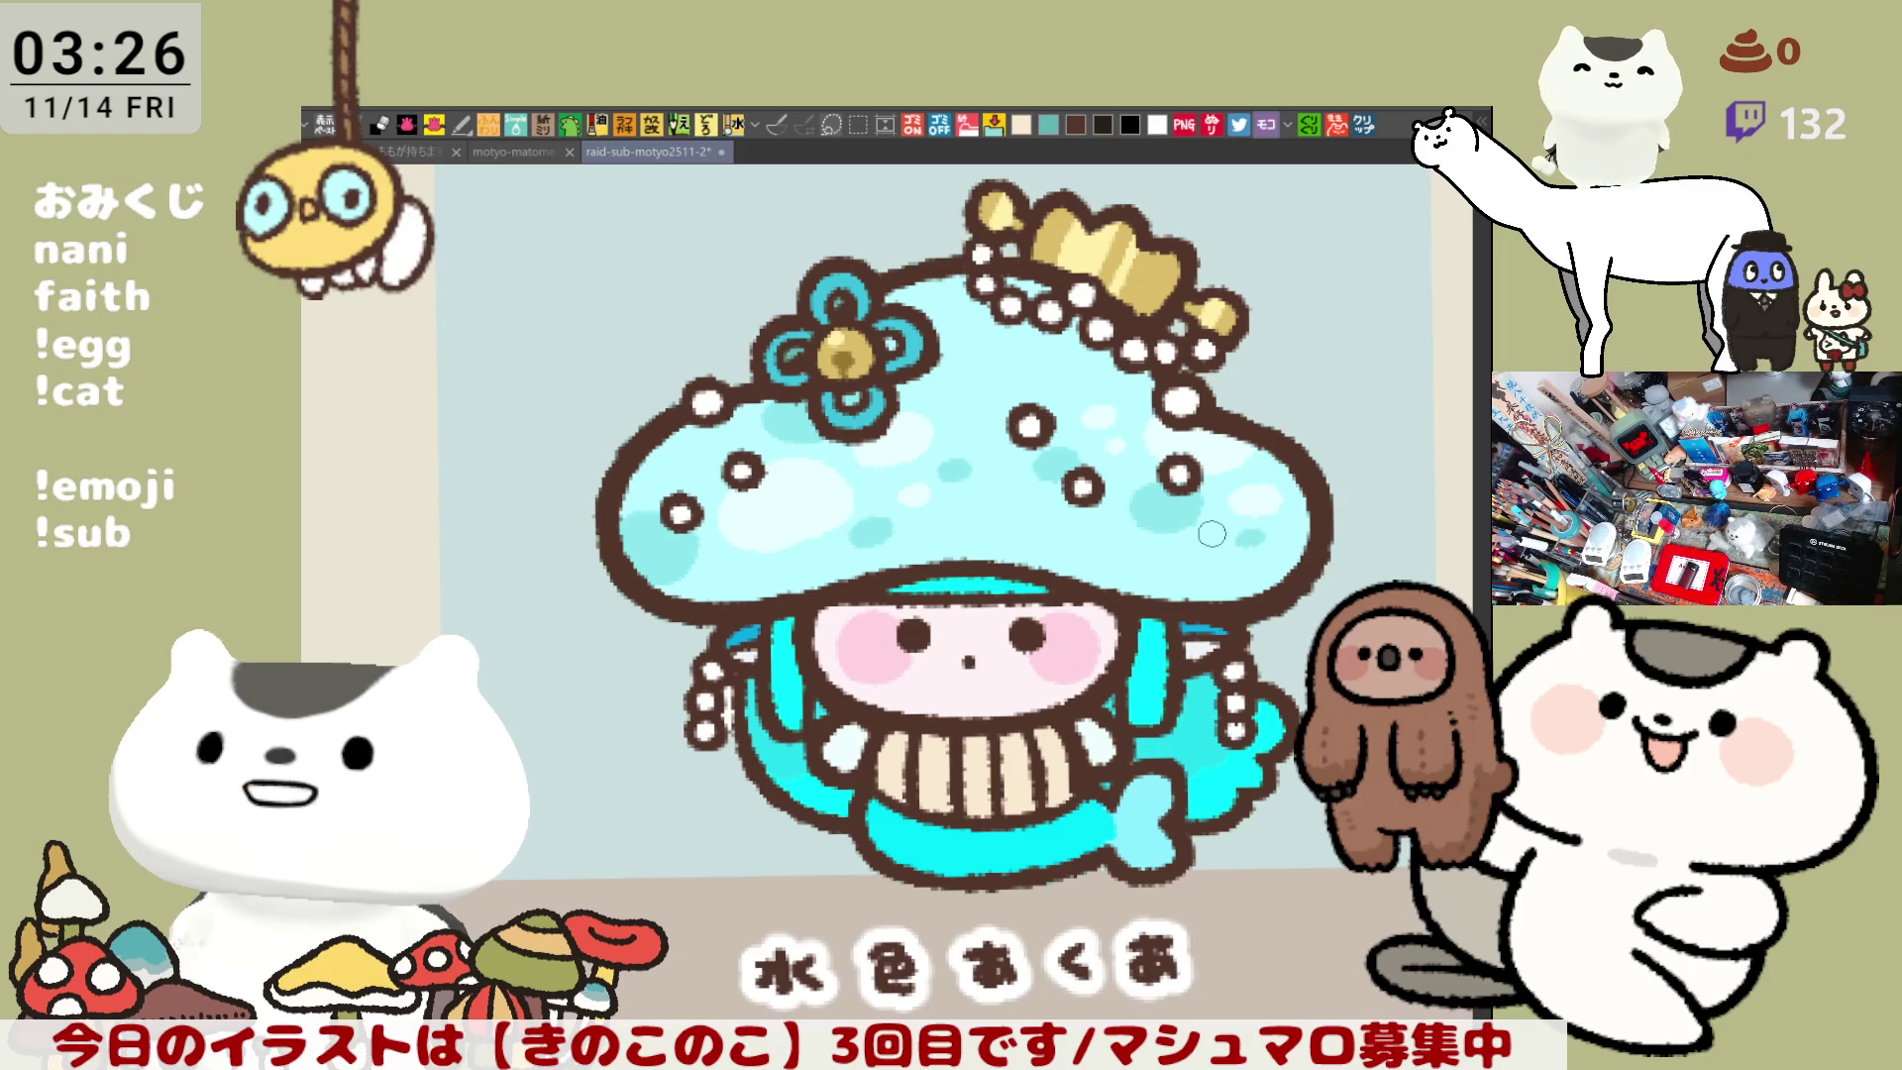
{"action": "scroll", "coordinate": [1211, 534], "scroll_direction": "down", "scroll_amount": 5}
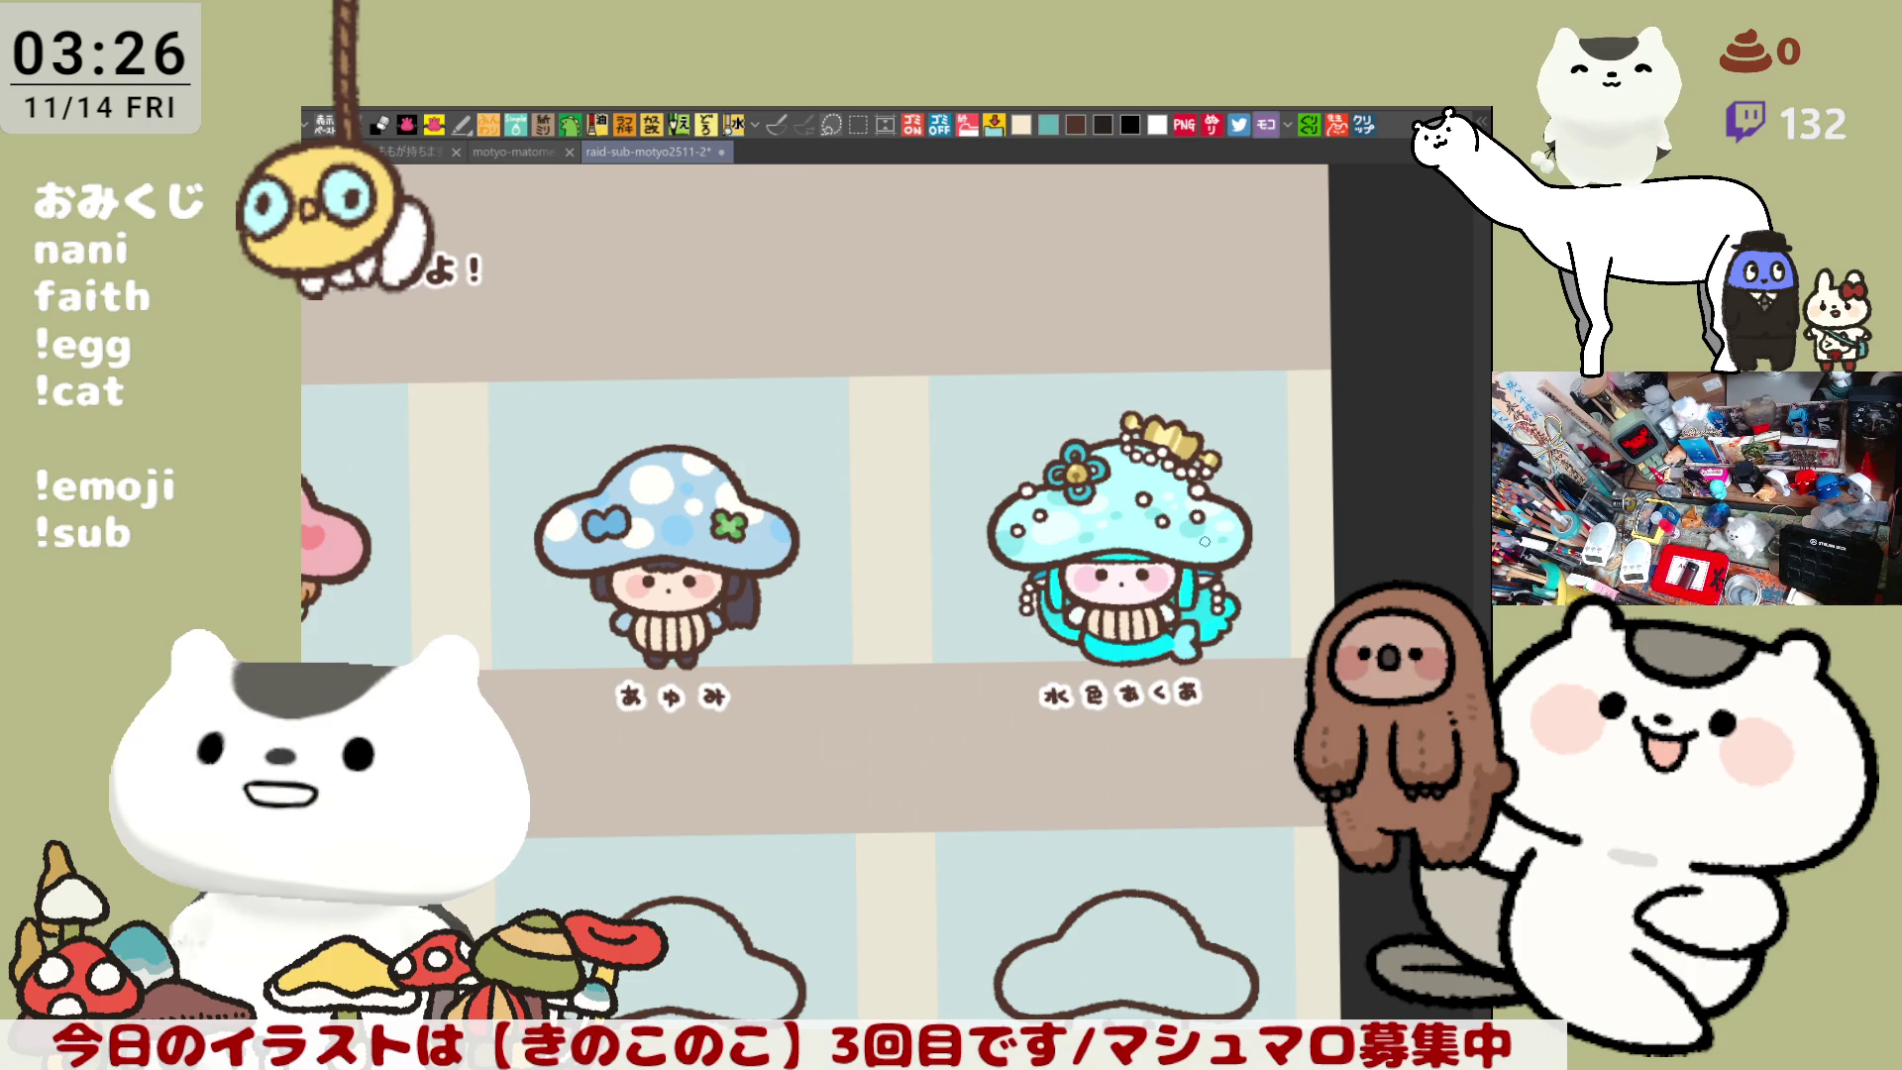
- Save, inspect the aqua mushroom close up, then zoom back out to the character grid
{"action": "key", "text": "ctrl+s"}
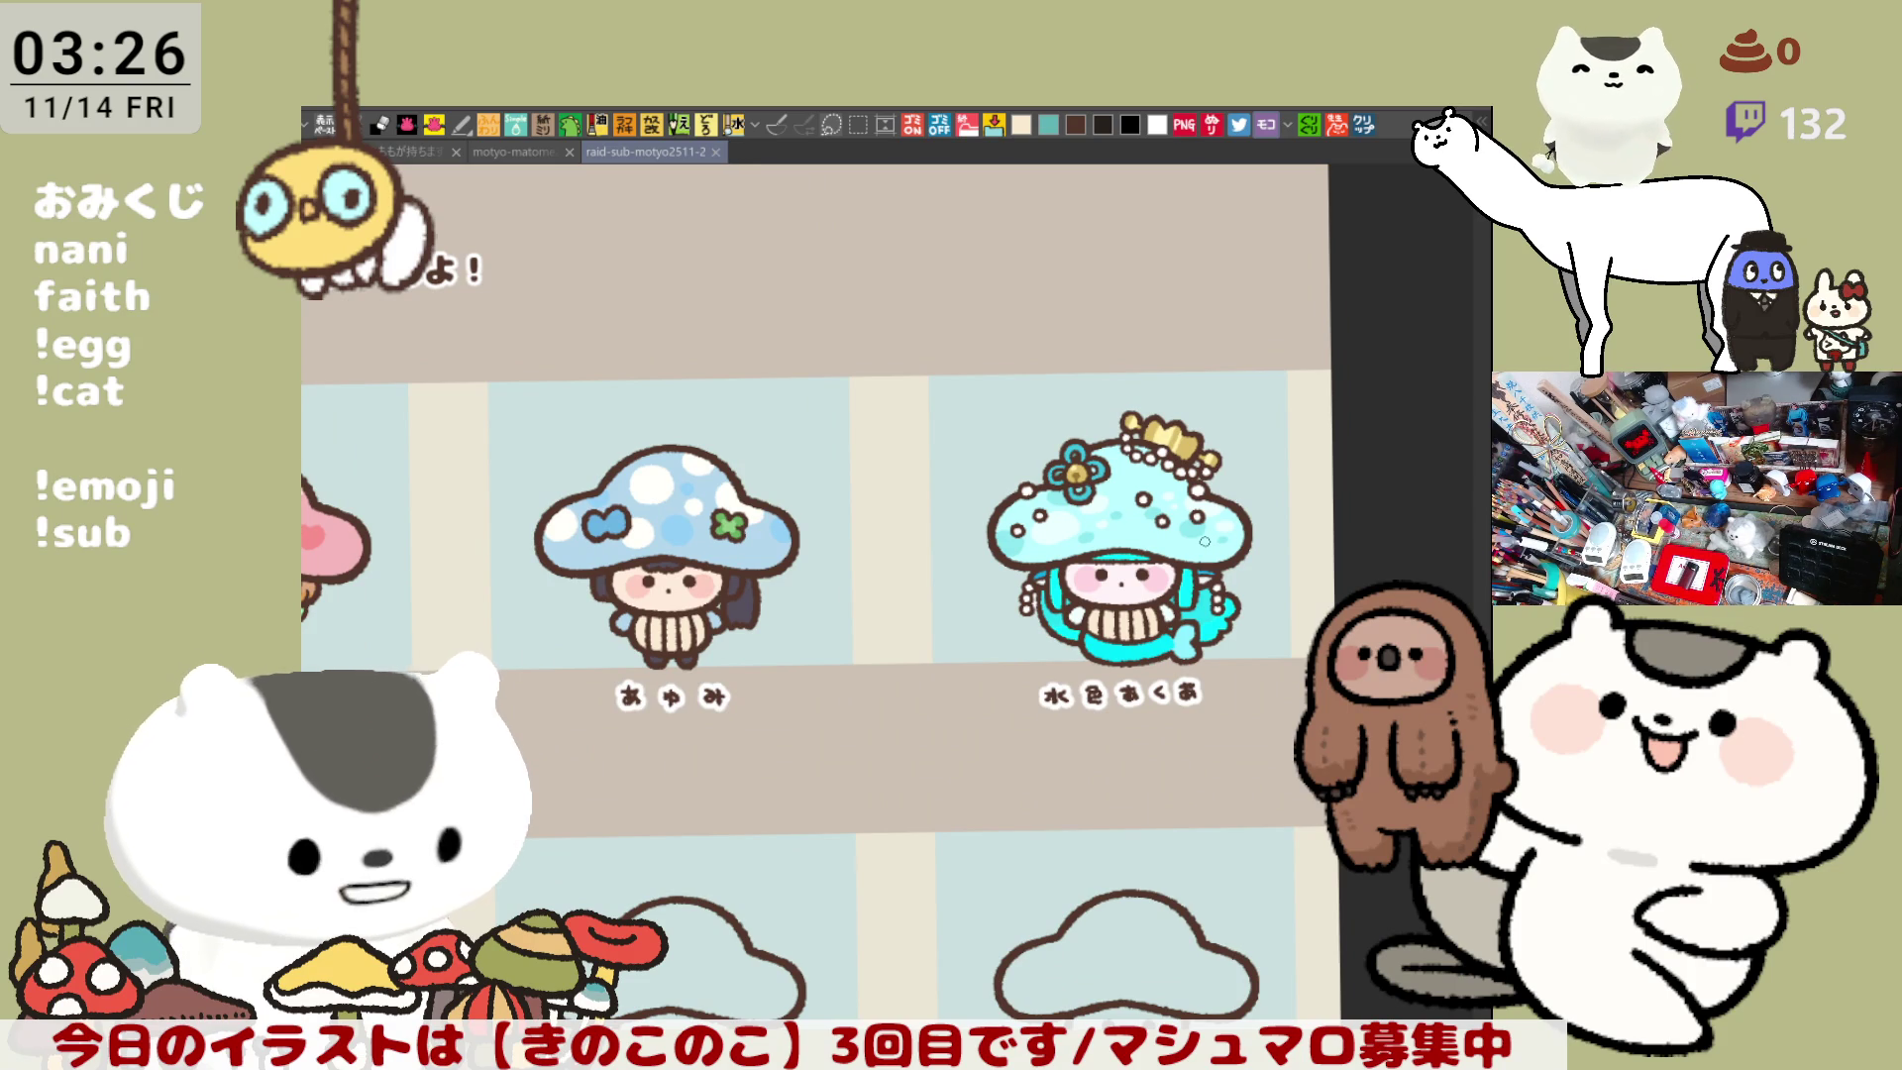
{"action": "scroll", "coordinate": [1204, 541], "scroll_direction": "up", "scroll_amount": 1}
{"action": "scroll", "coordinate": [1205, 541], "scroll_direction": "up", "scroll_amount": 4}
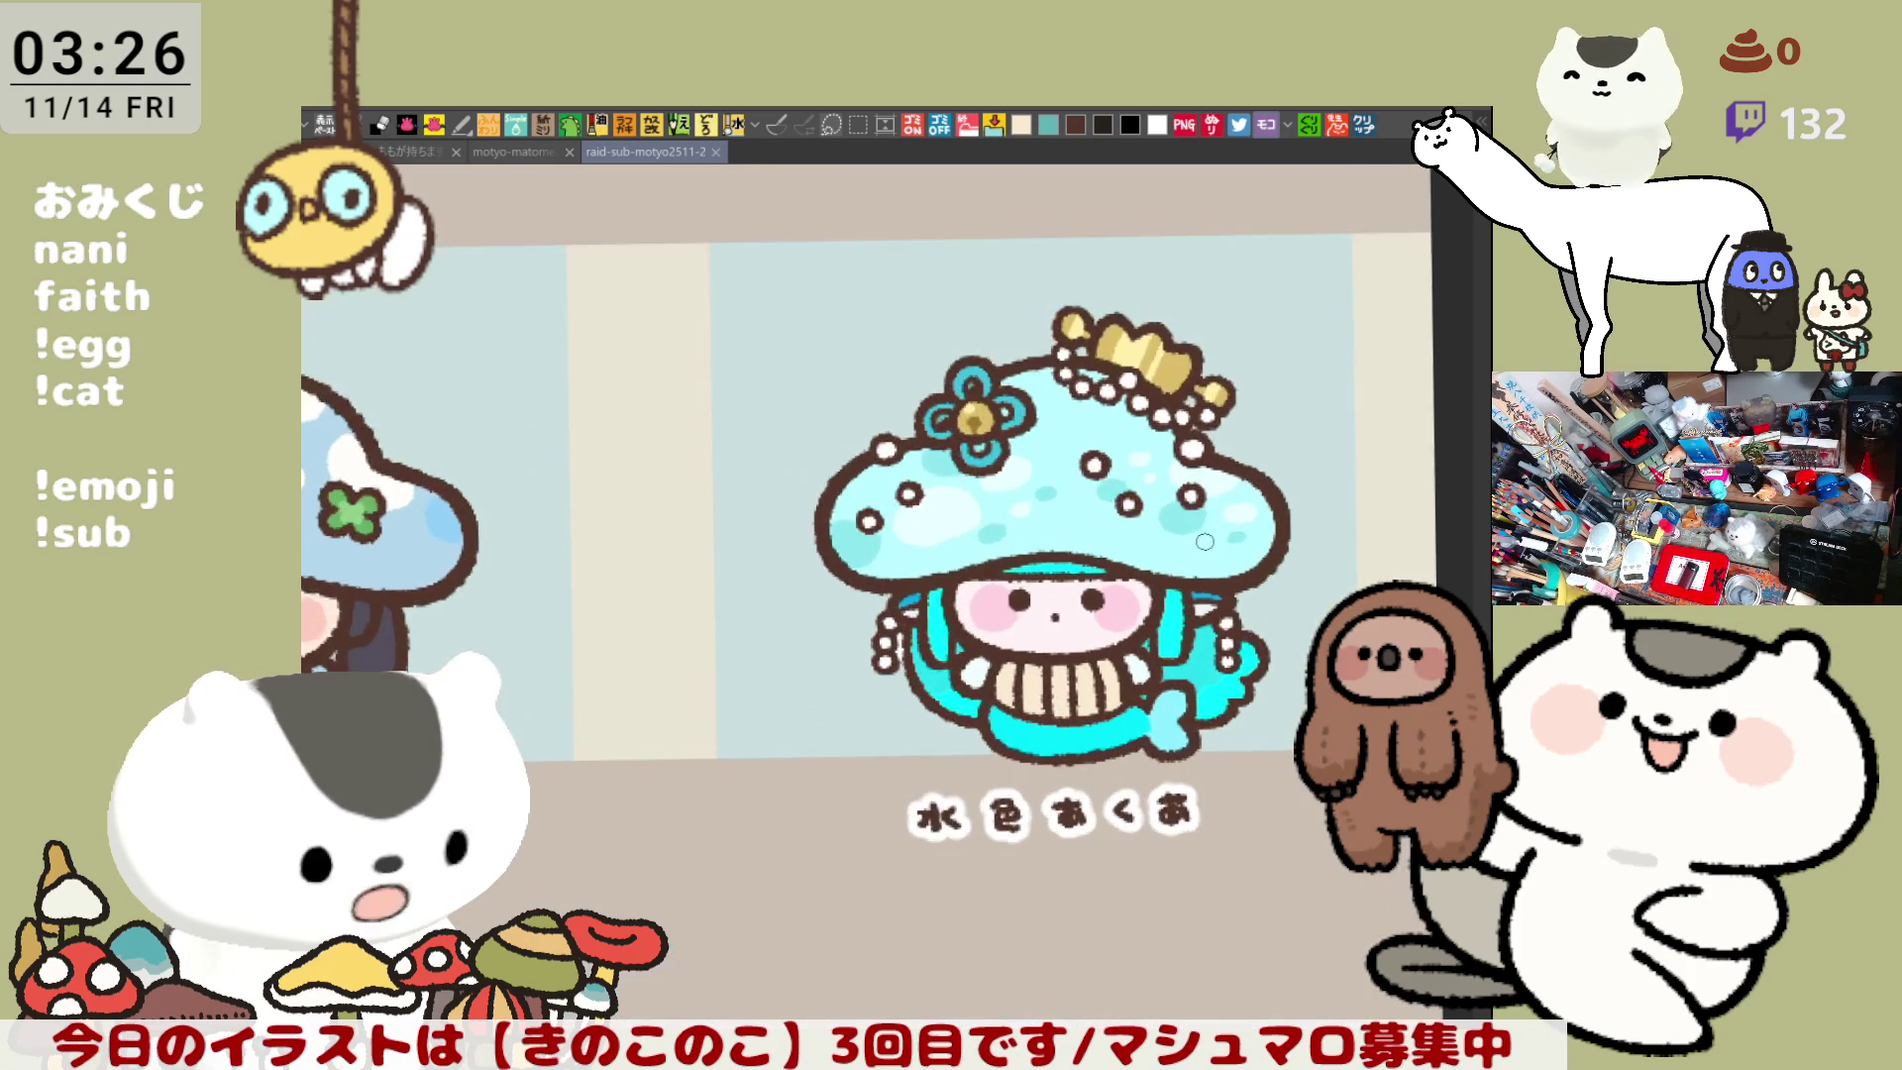
{"action": "scroll", "coordinate": [1205, 541], "scroll_direction": "up", "scroll_amount": 2}
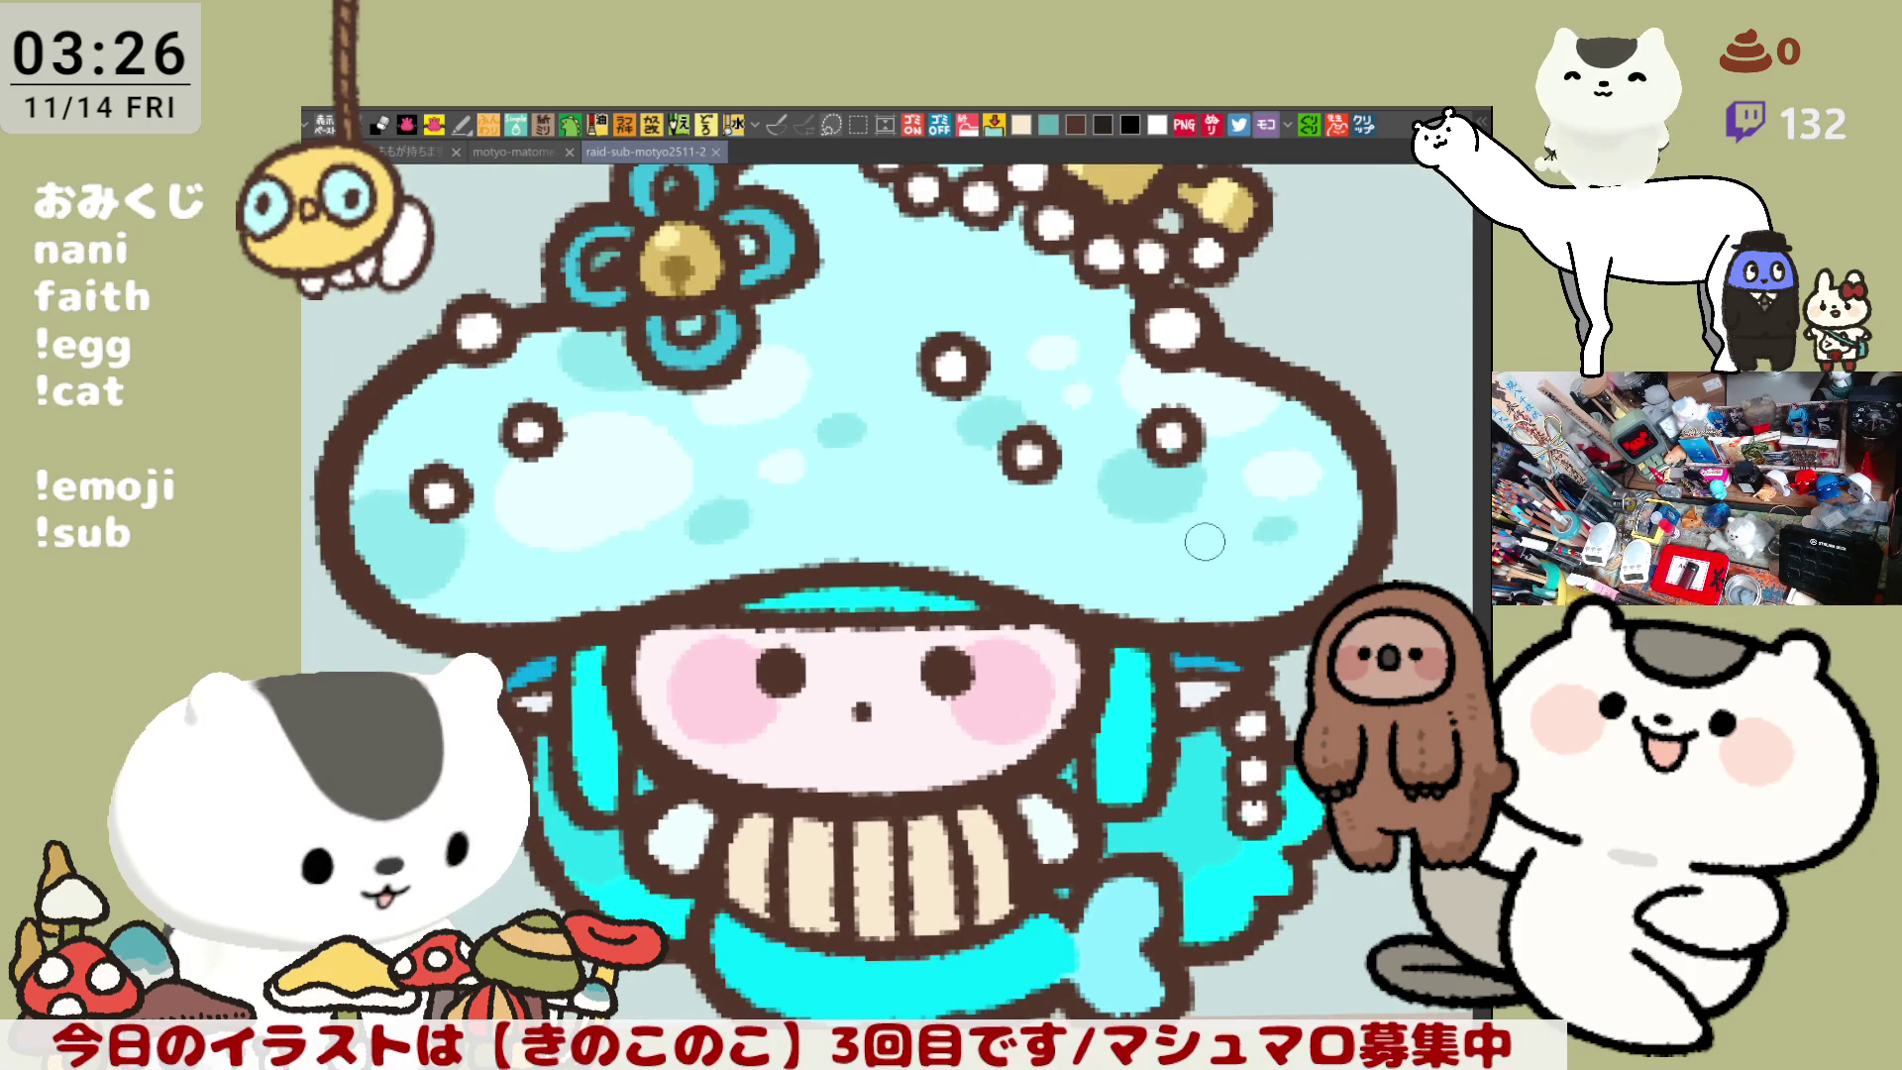
{"action": "left_click_drag", "start_coordinate": [816, 702], "coordinate": [975, 776]}
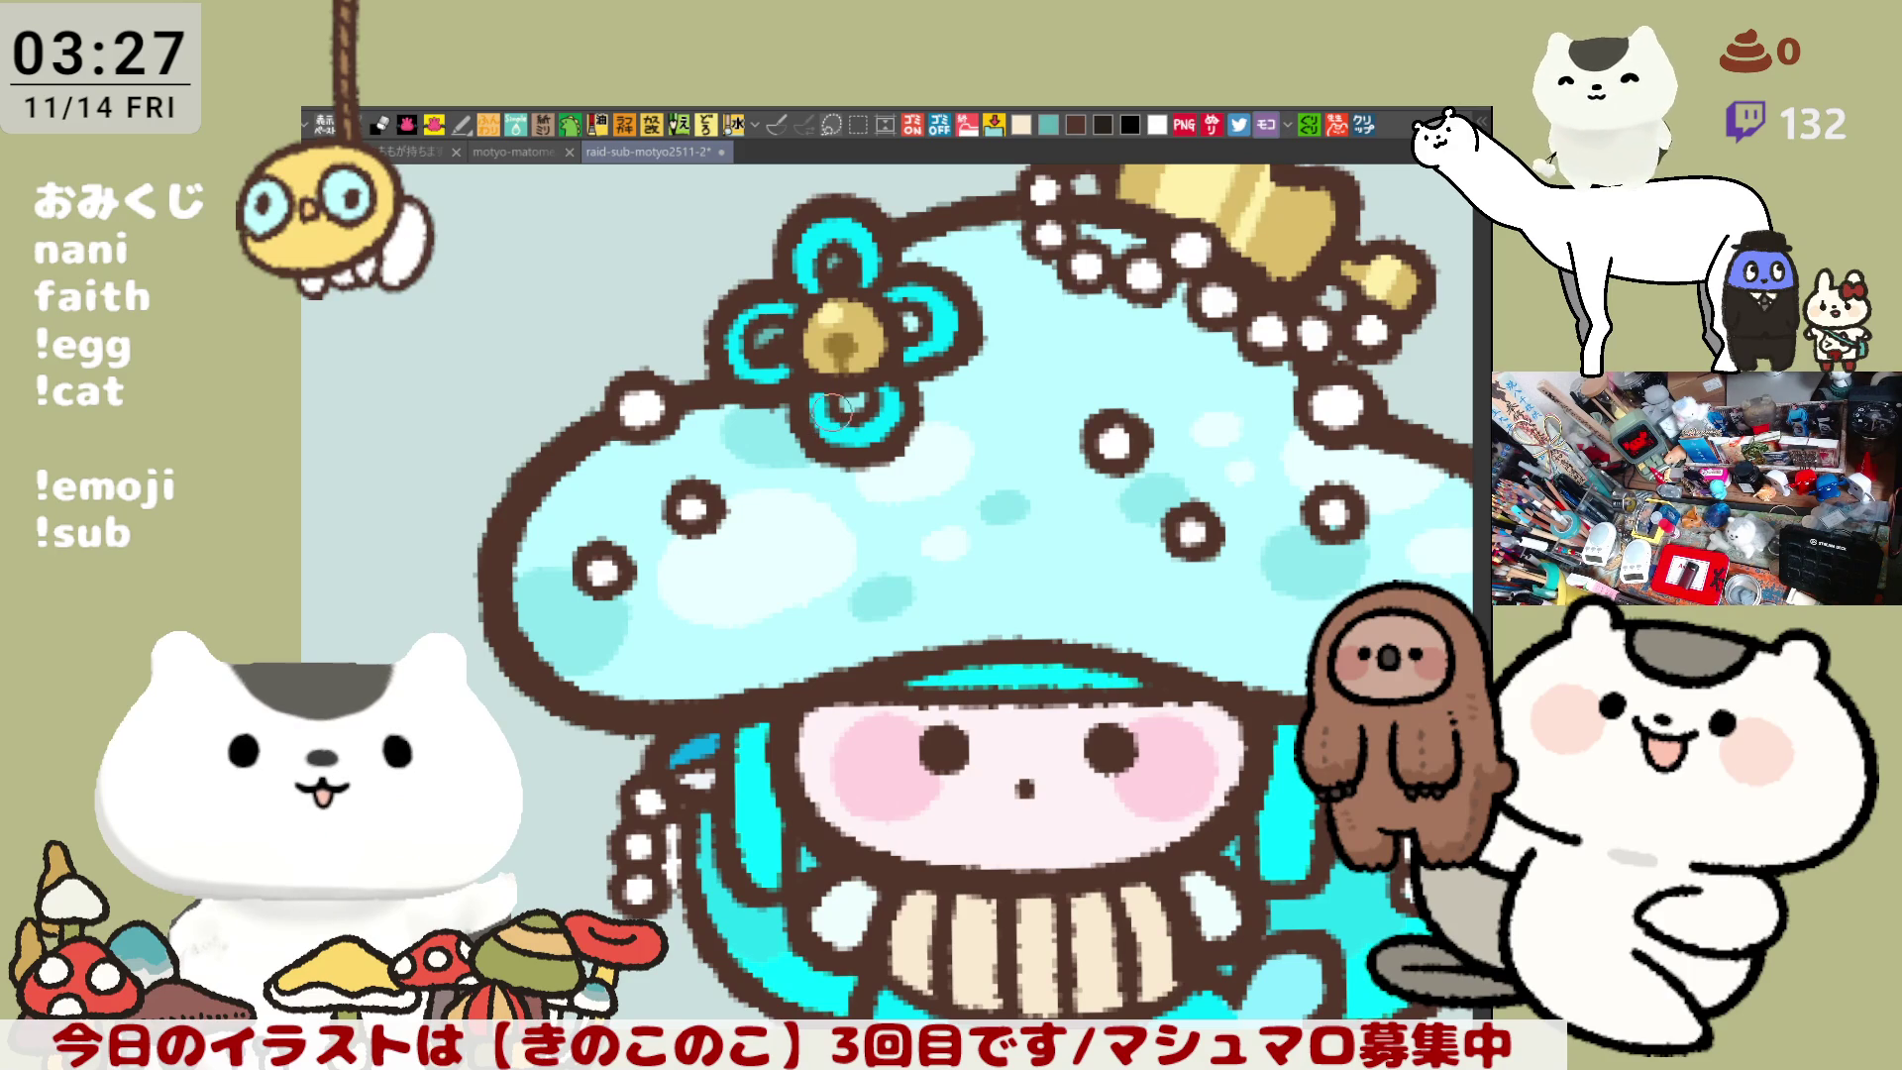
{"action": "scroll", "coordinate": [835, 411], "scroll_direction": "down", "scroll_amount": 5}
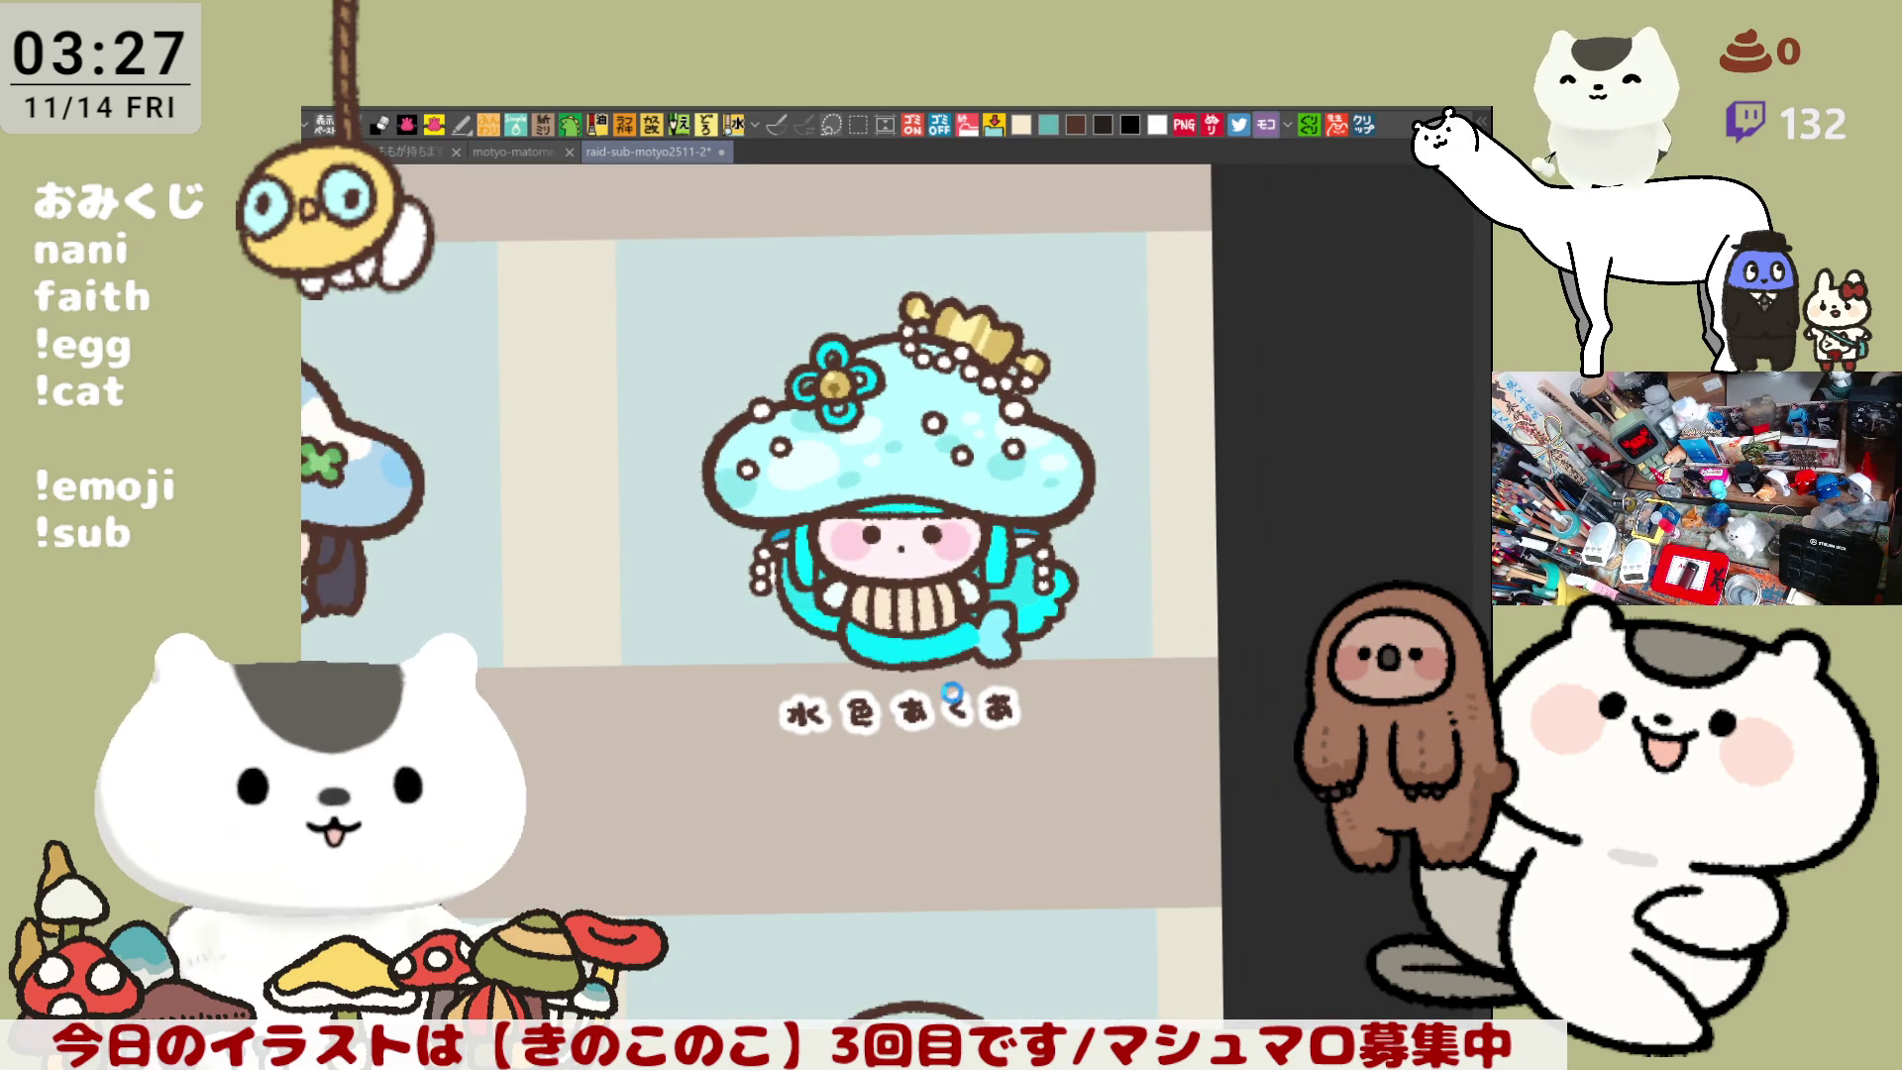
{"action": "scroll", "coordinate": [952, 693], "scroll_direction": "down", "scroll_amount": 3}
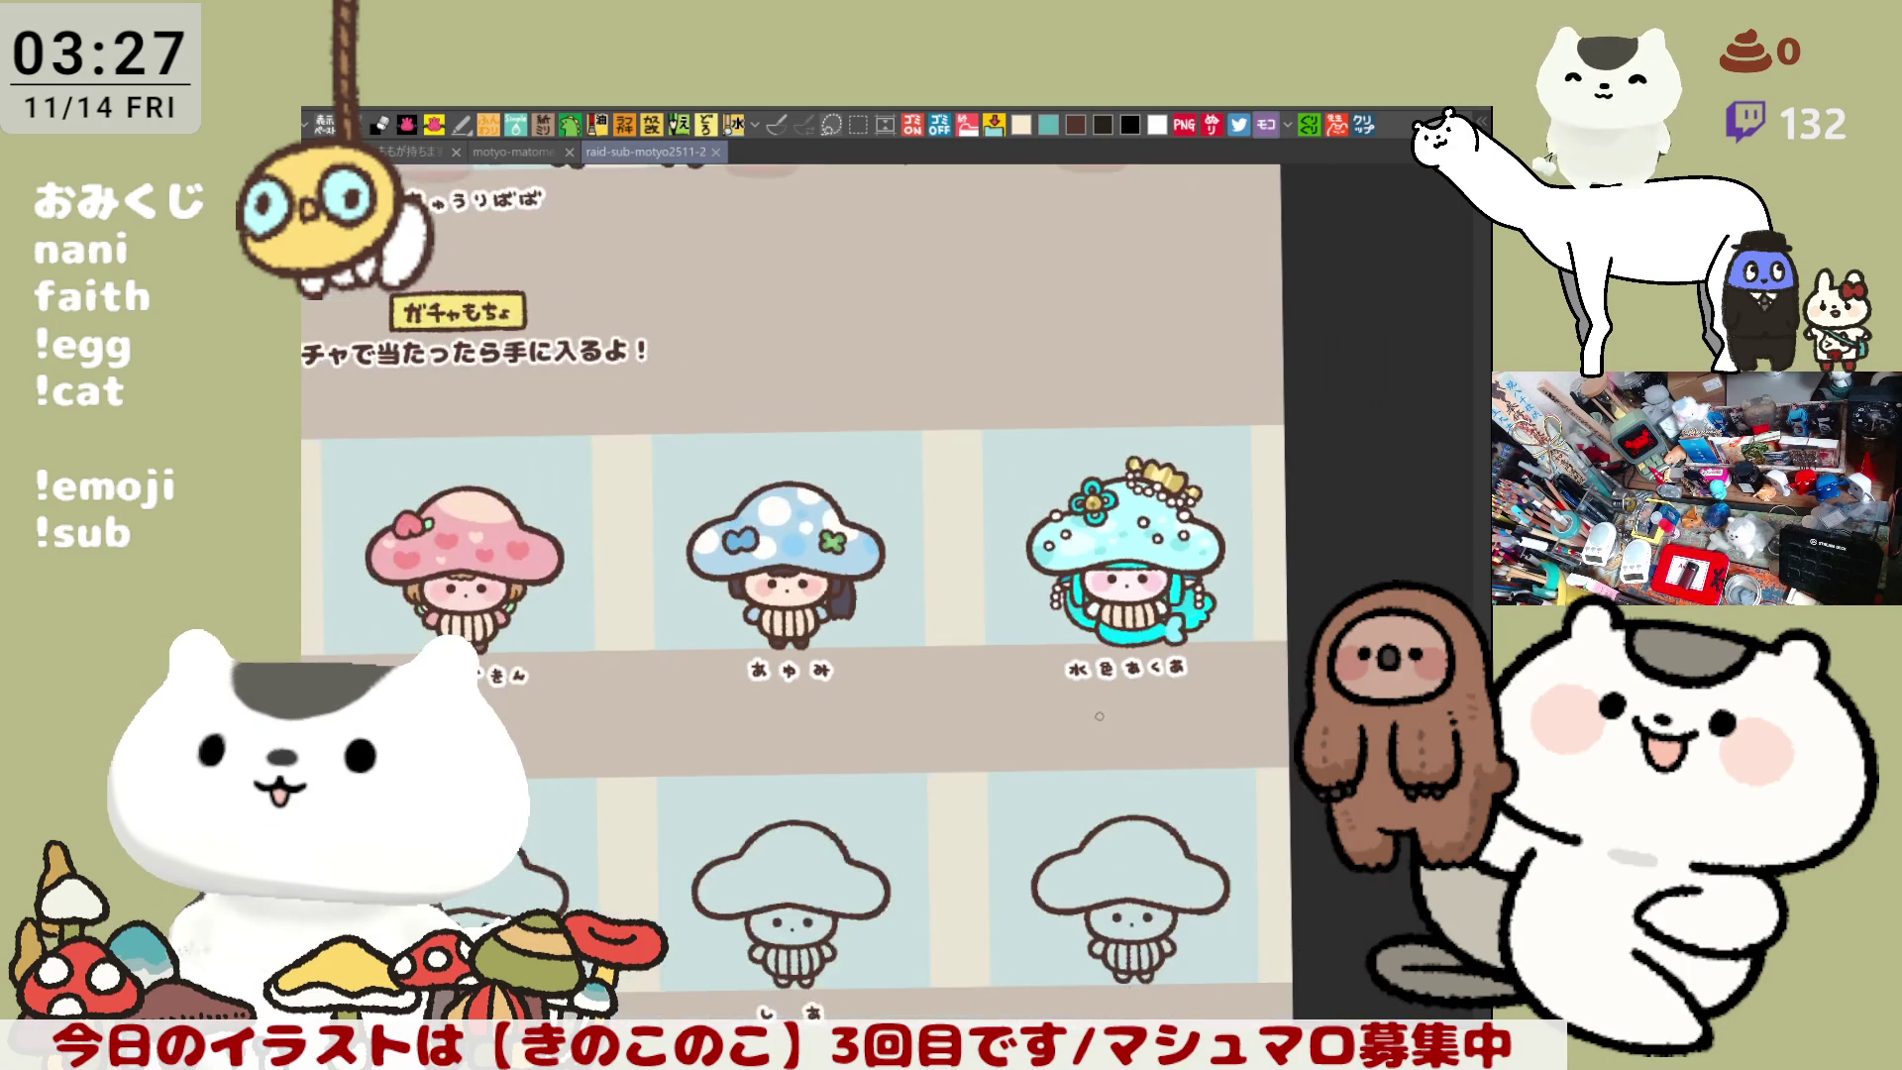
- Navigate to the uncoloured mushroom character above the ふじ布 label
{"action": "mouse_move", "coordinate": [798, 717]}
{"action": "left_mouse_down"}
{"action": "mouse_move", "coordinate": [894, 702]}
{"action": "mouse_move", "coordinate": [1201, 503]}
{"action": "mouse_move", "coordinate": [1257, 489]}
{"action": "mouse_move", "coordinate": [837, 537]}
{"action": "left_mouse_up"}
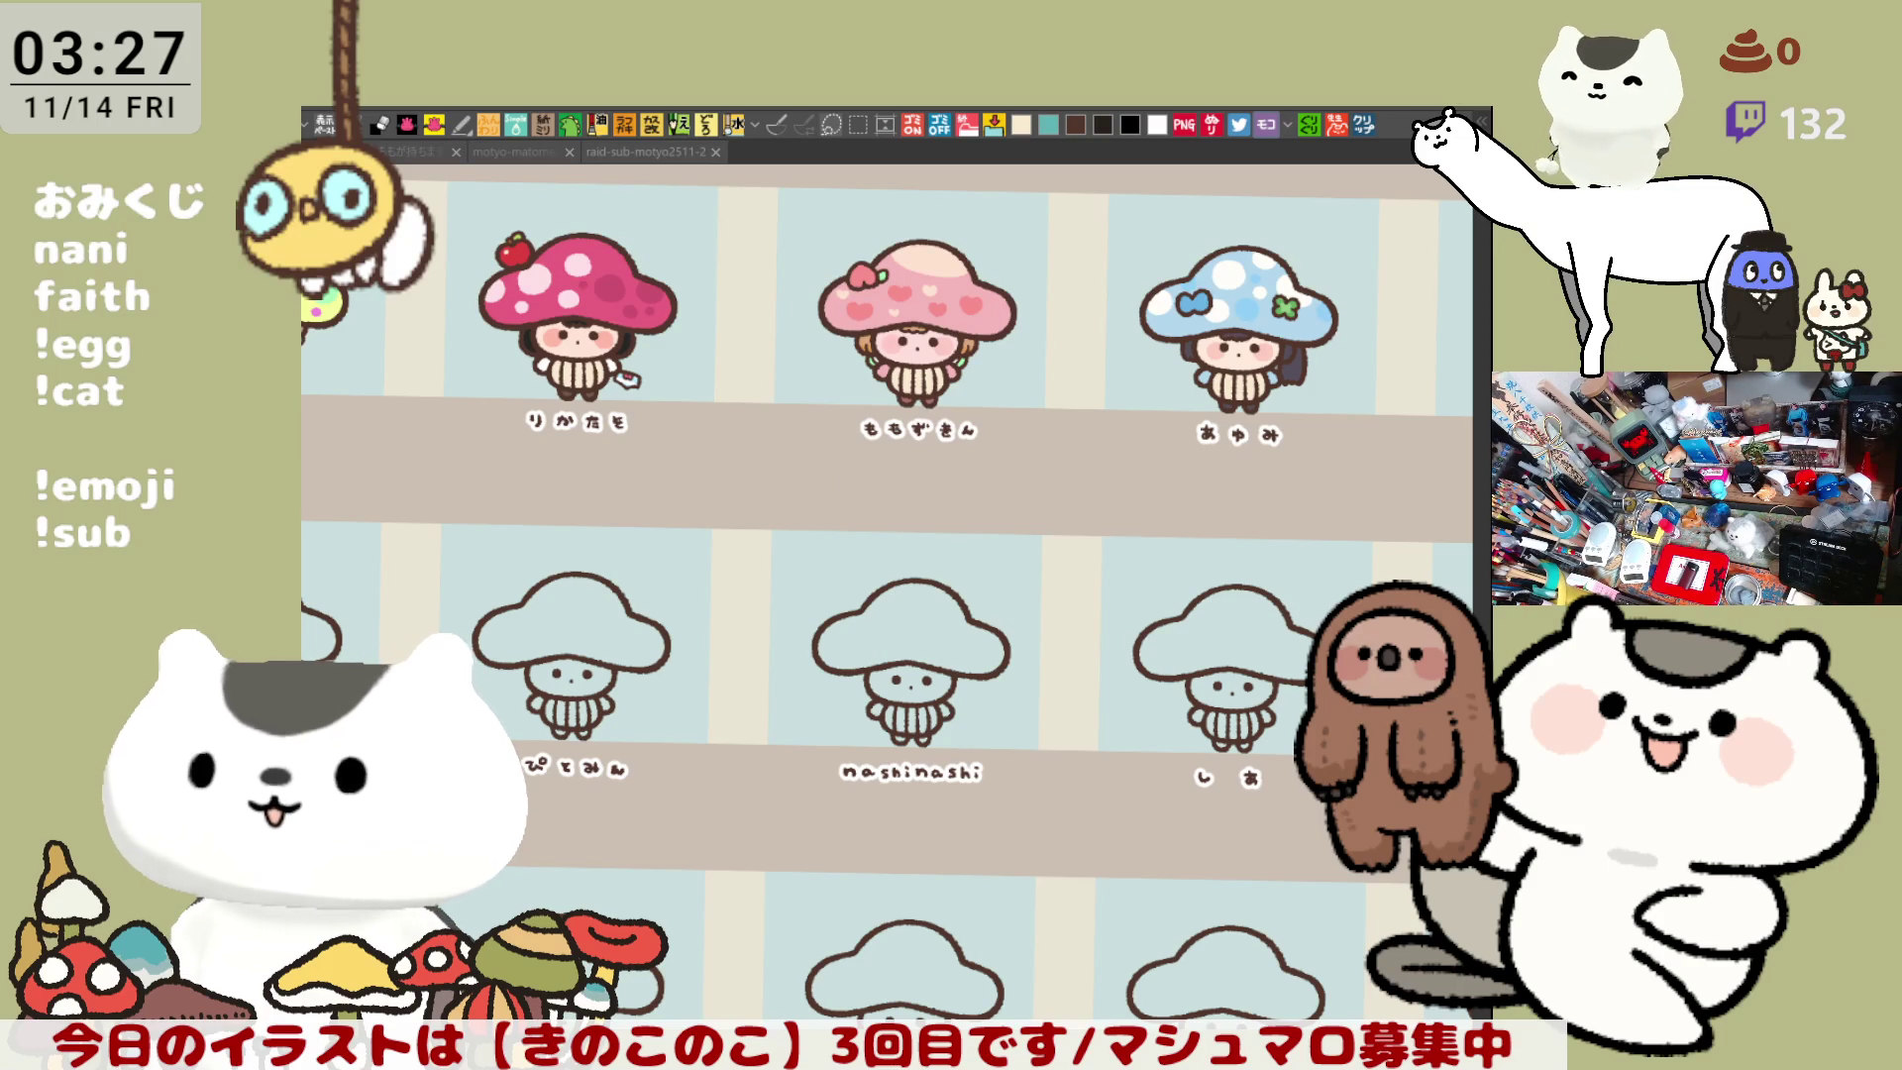
{"action": "left_click_drag", "start_coordinate": [739, 859], "coordinate": [877, 856]}
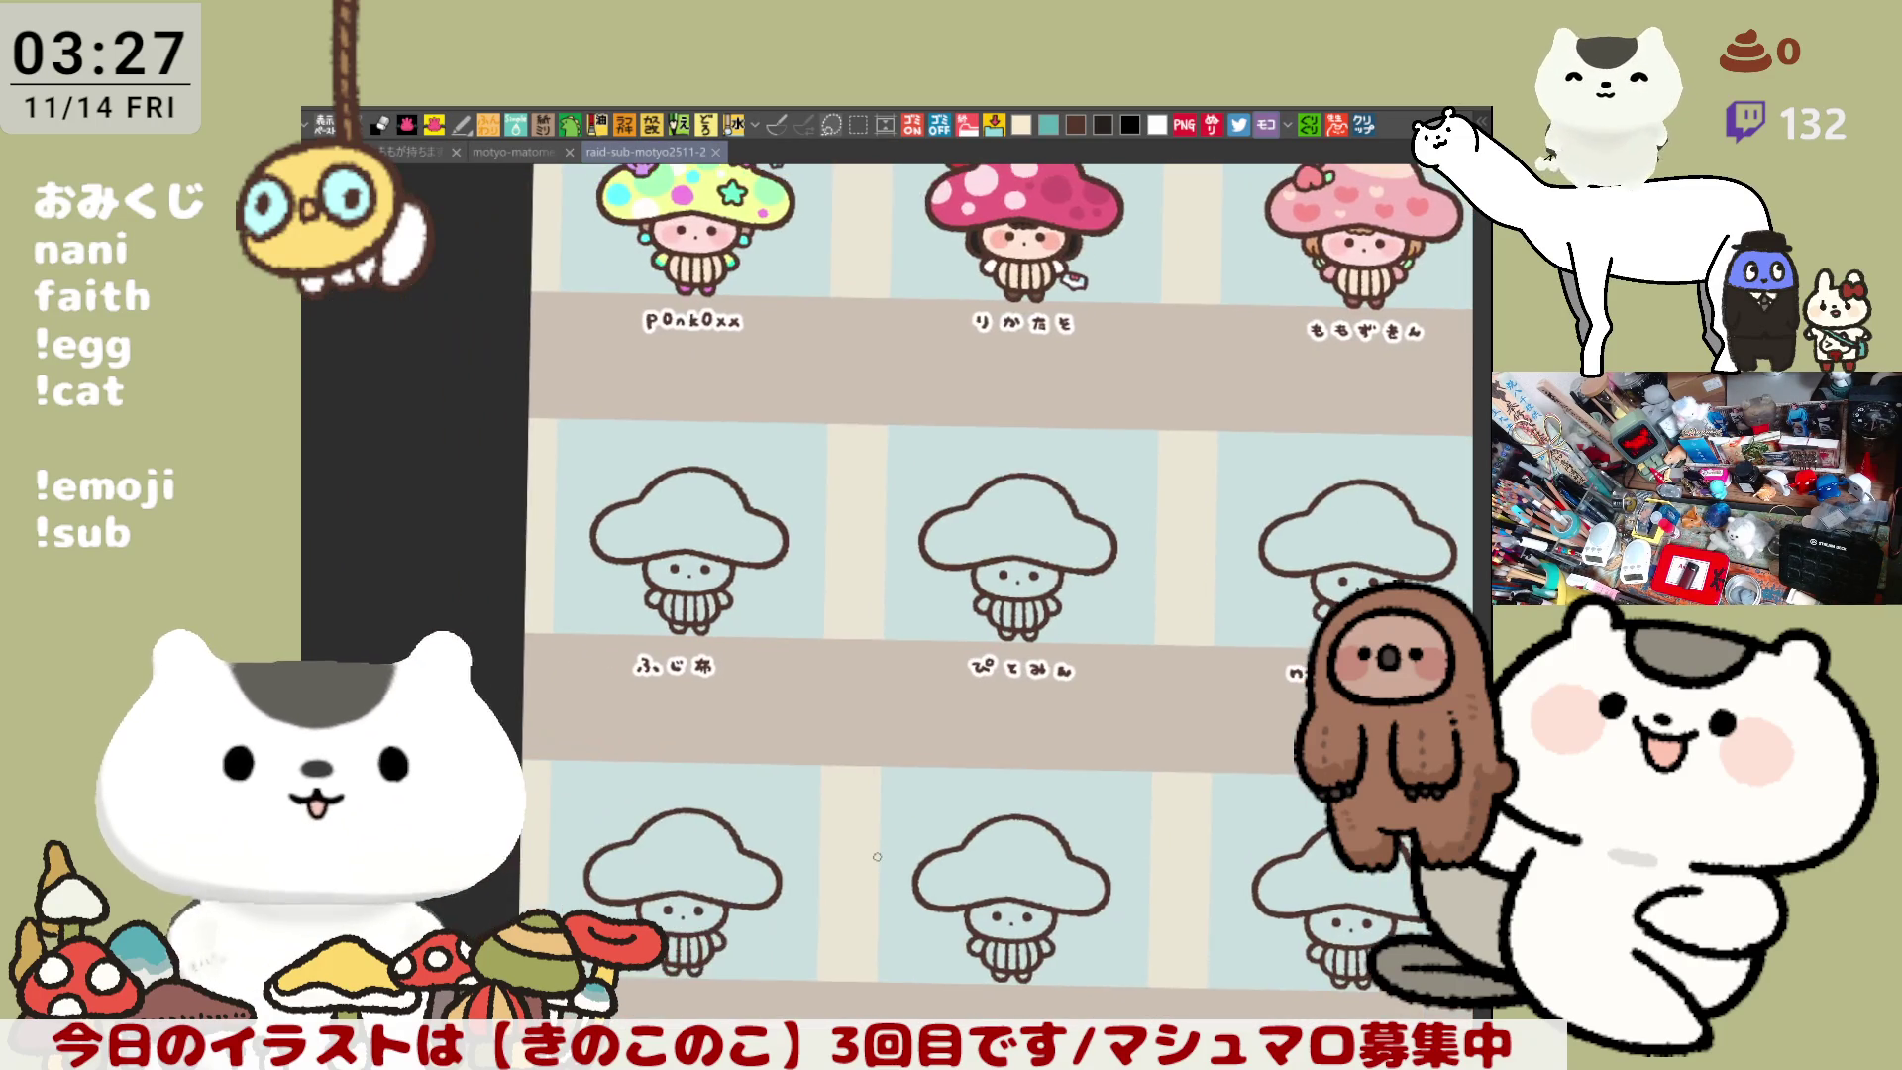
{"action": "scroll", "coordinate": [877, 856], "scroll_direction": "up", "scroll_amount": 5}
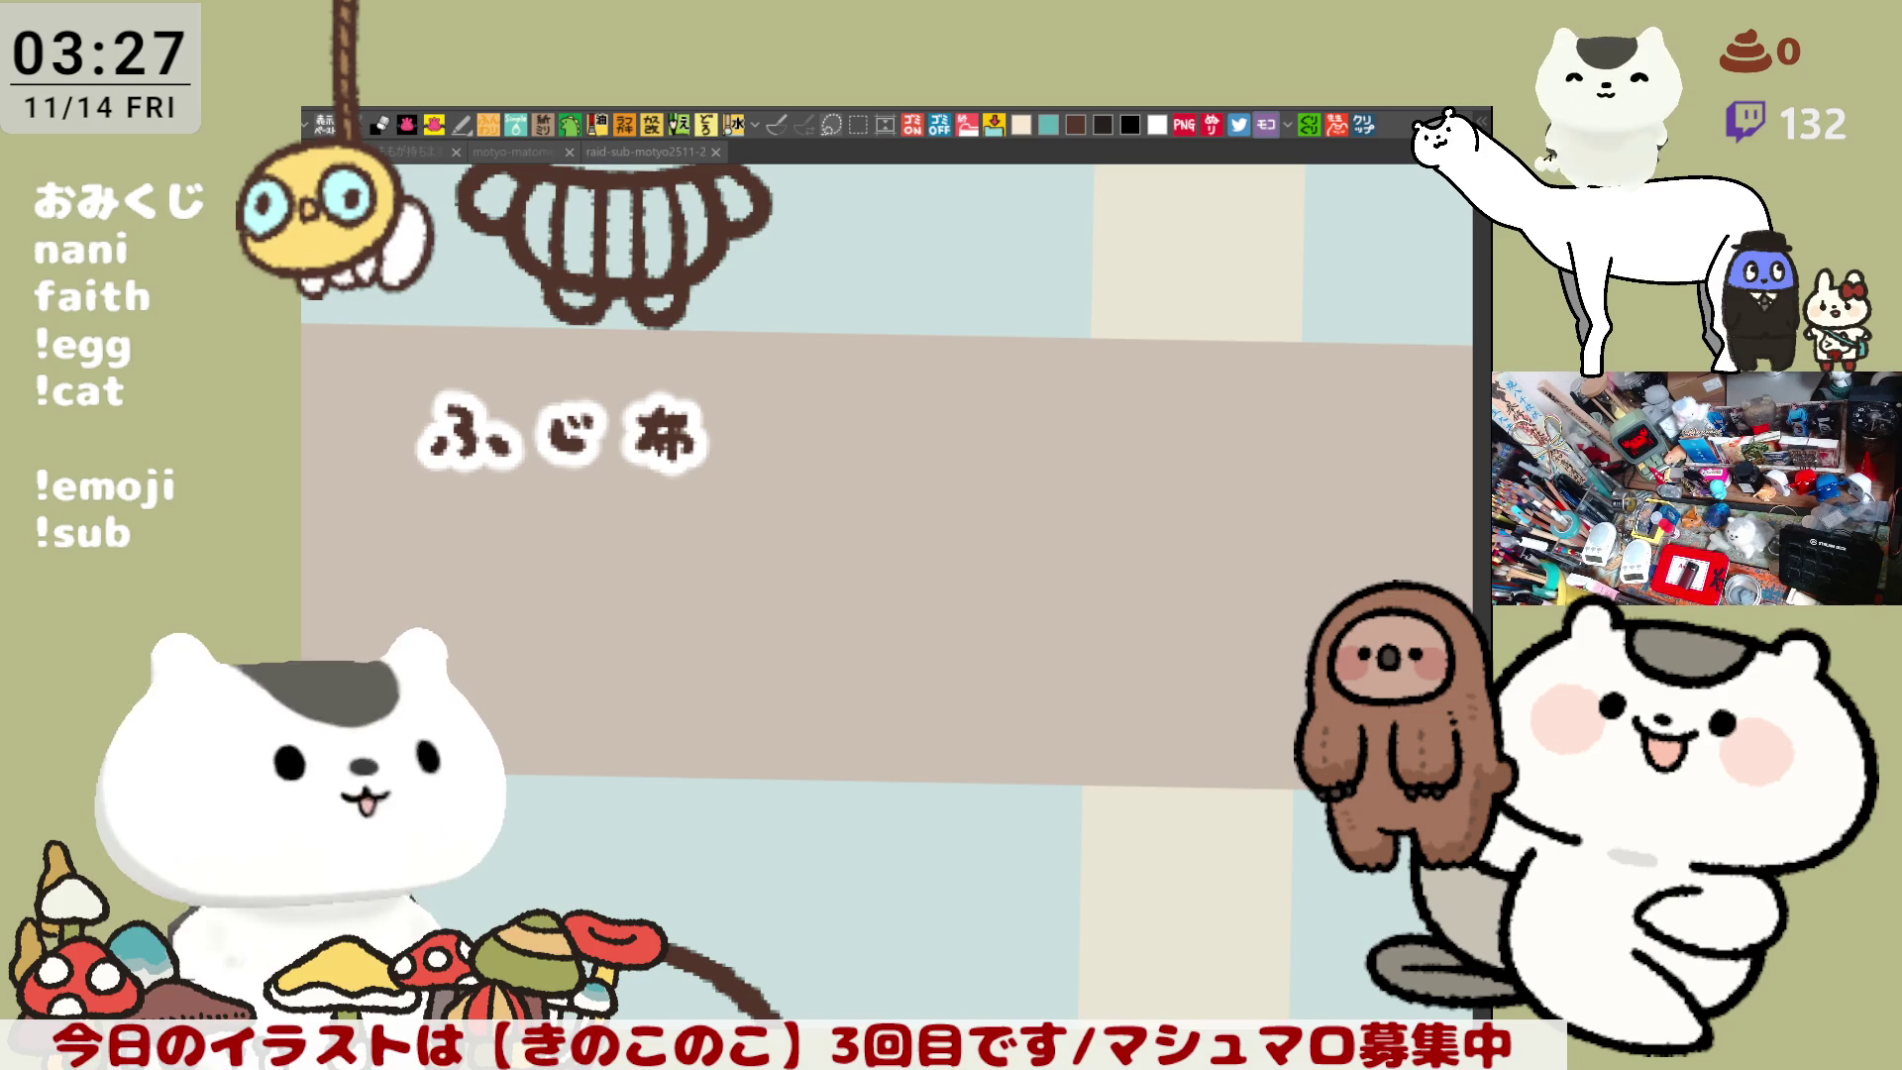
{"action": "left_click_drag", "start_coordinate": [616, 387], "coordinate": [738, 769]}
{"action": "scroll", "coordinate": [738, 769], "scroll_direction": "up", "scroll_amount": 2}
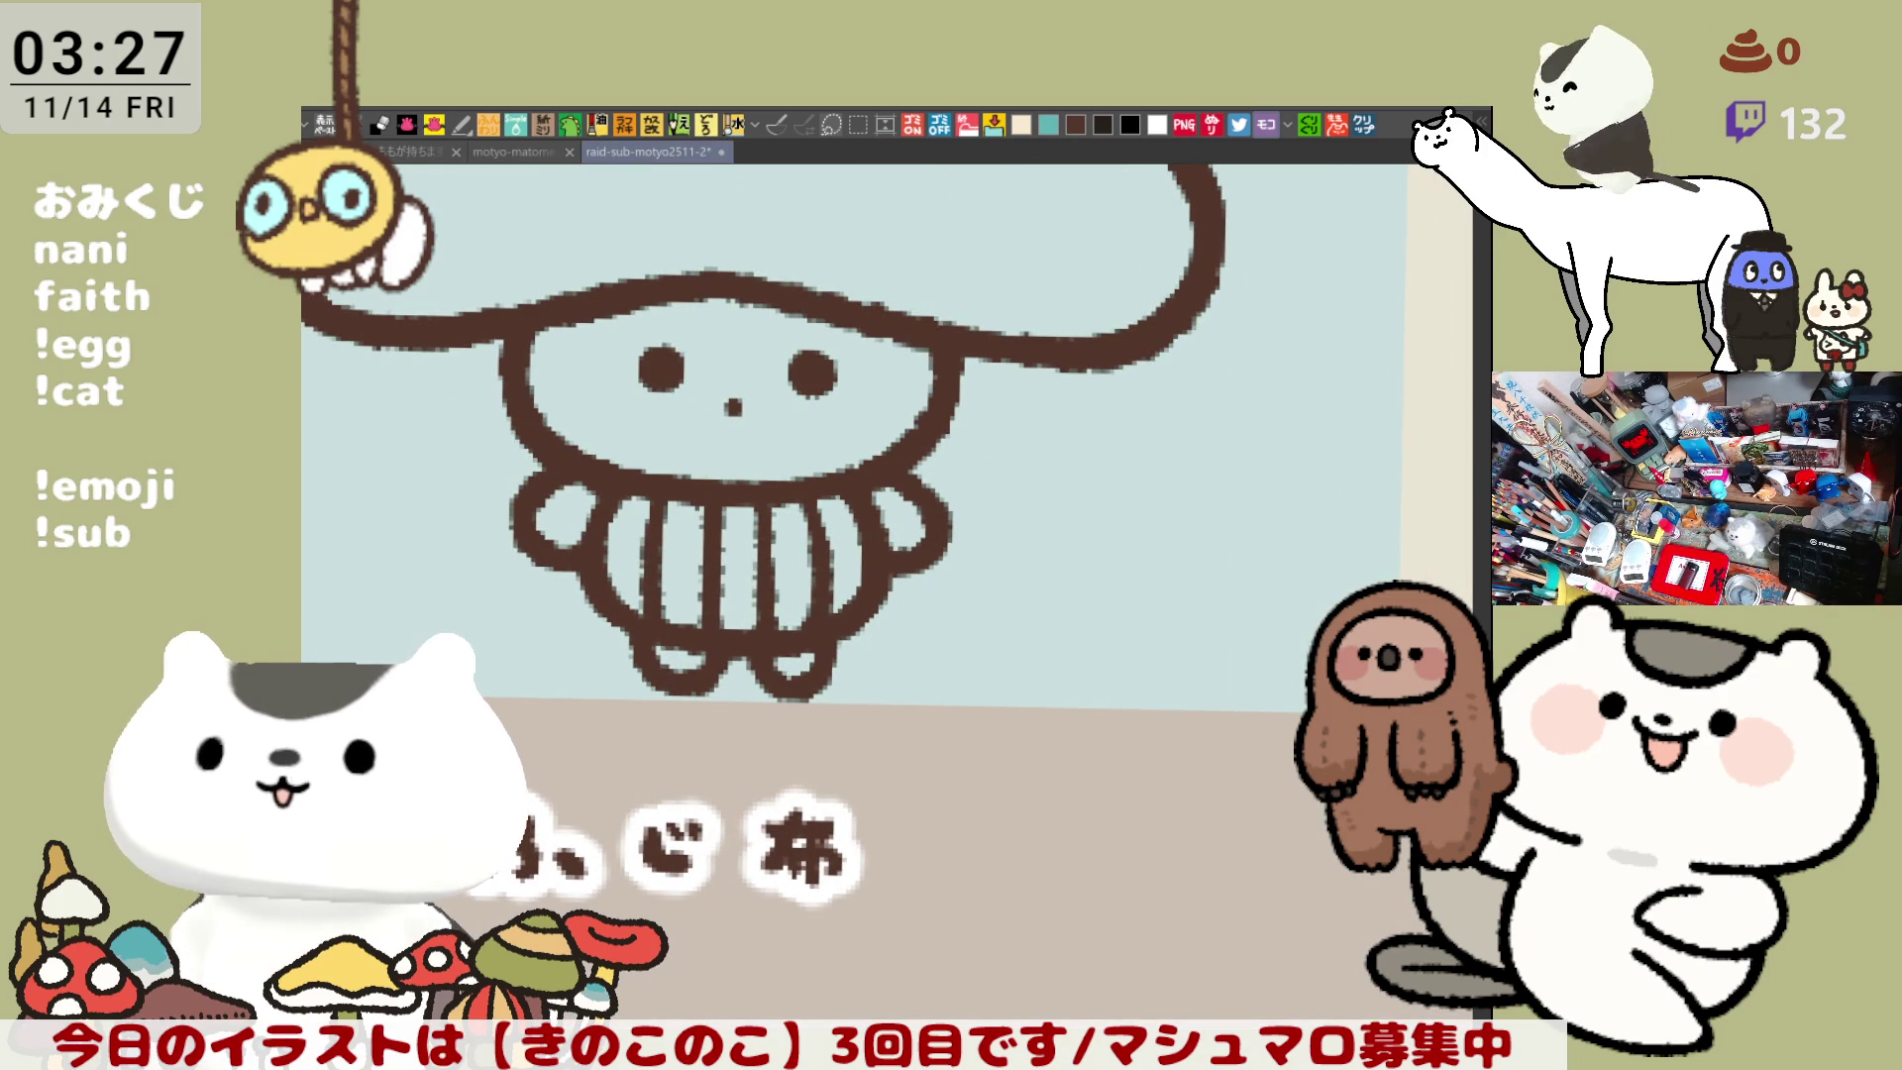
{"action": "mouse_move", "coordinate": [1219, 356]}
{"action": "left_mouse_down"}
{"action": "mouse_move", "coordinate": [1290, 386]}
{"action": "mouse_move", "coordinate": [1311, 492]}
{"action": "mouse_move", "coordinate": [1334, 498]}
{"action": "left_mouse_up"}
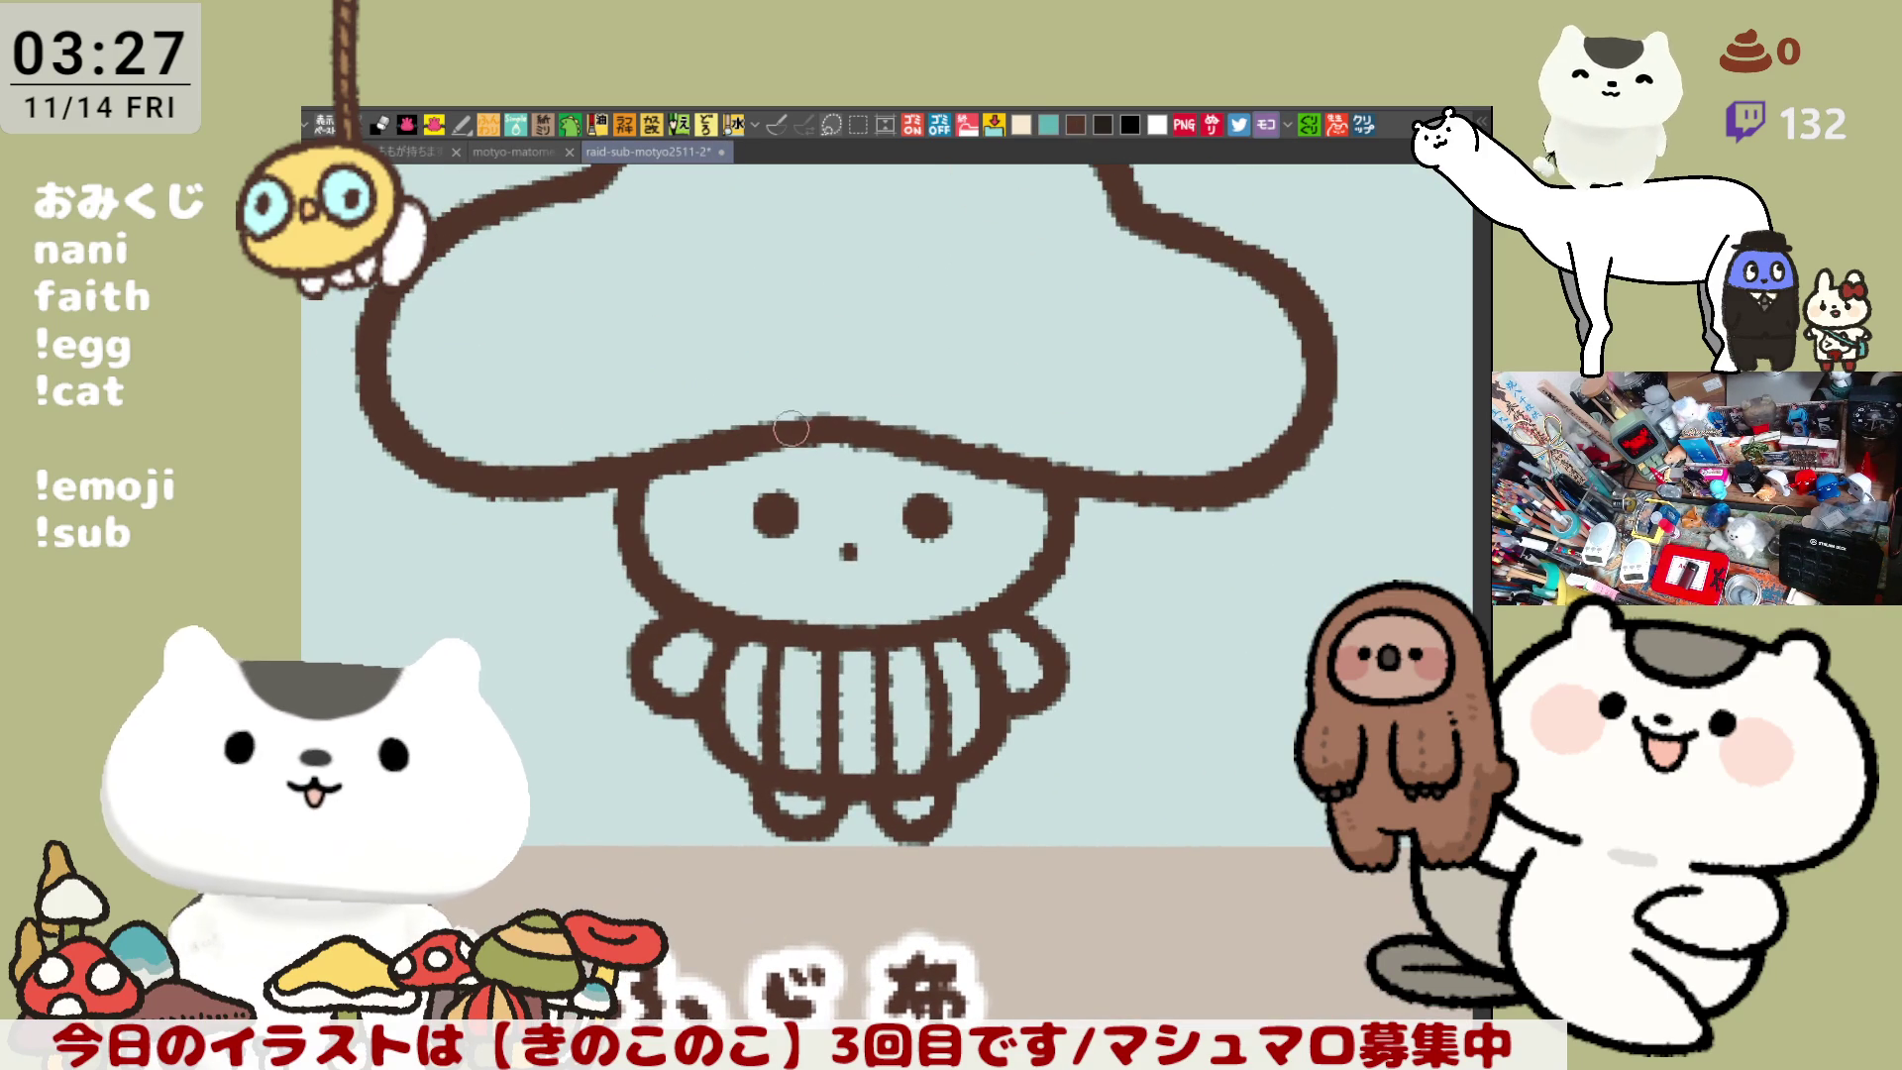
- Draw the wavy hair line across the mushroom's forehead, redrawing it until it fits
{"action": "left_click_drag", "start_coordinate": [777, 440], "coordinate": [920, 472]}
{"action": "key", "text": "ctrl+z"}
{"action": "left_click_drag", "start_coordinate": [777, 446], "coordinate": [919, 474]}
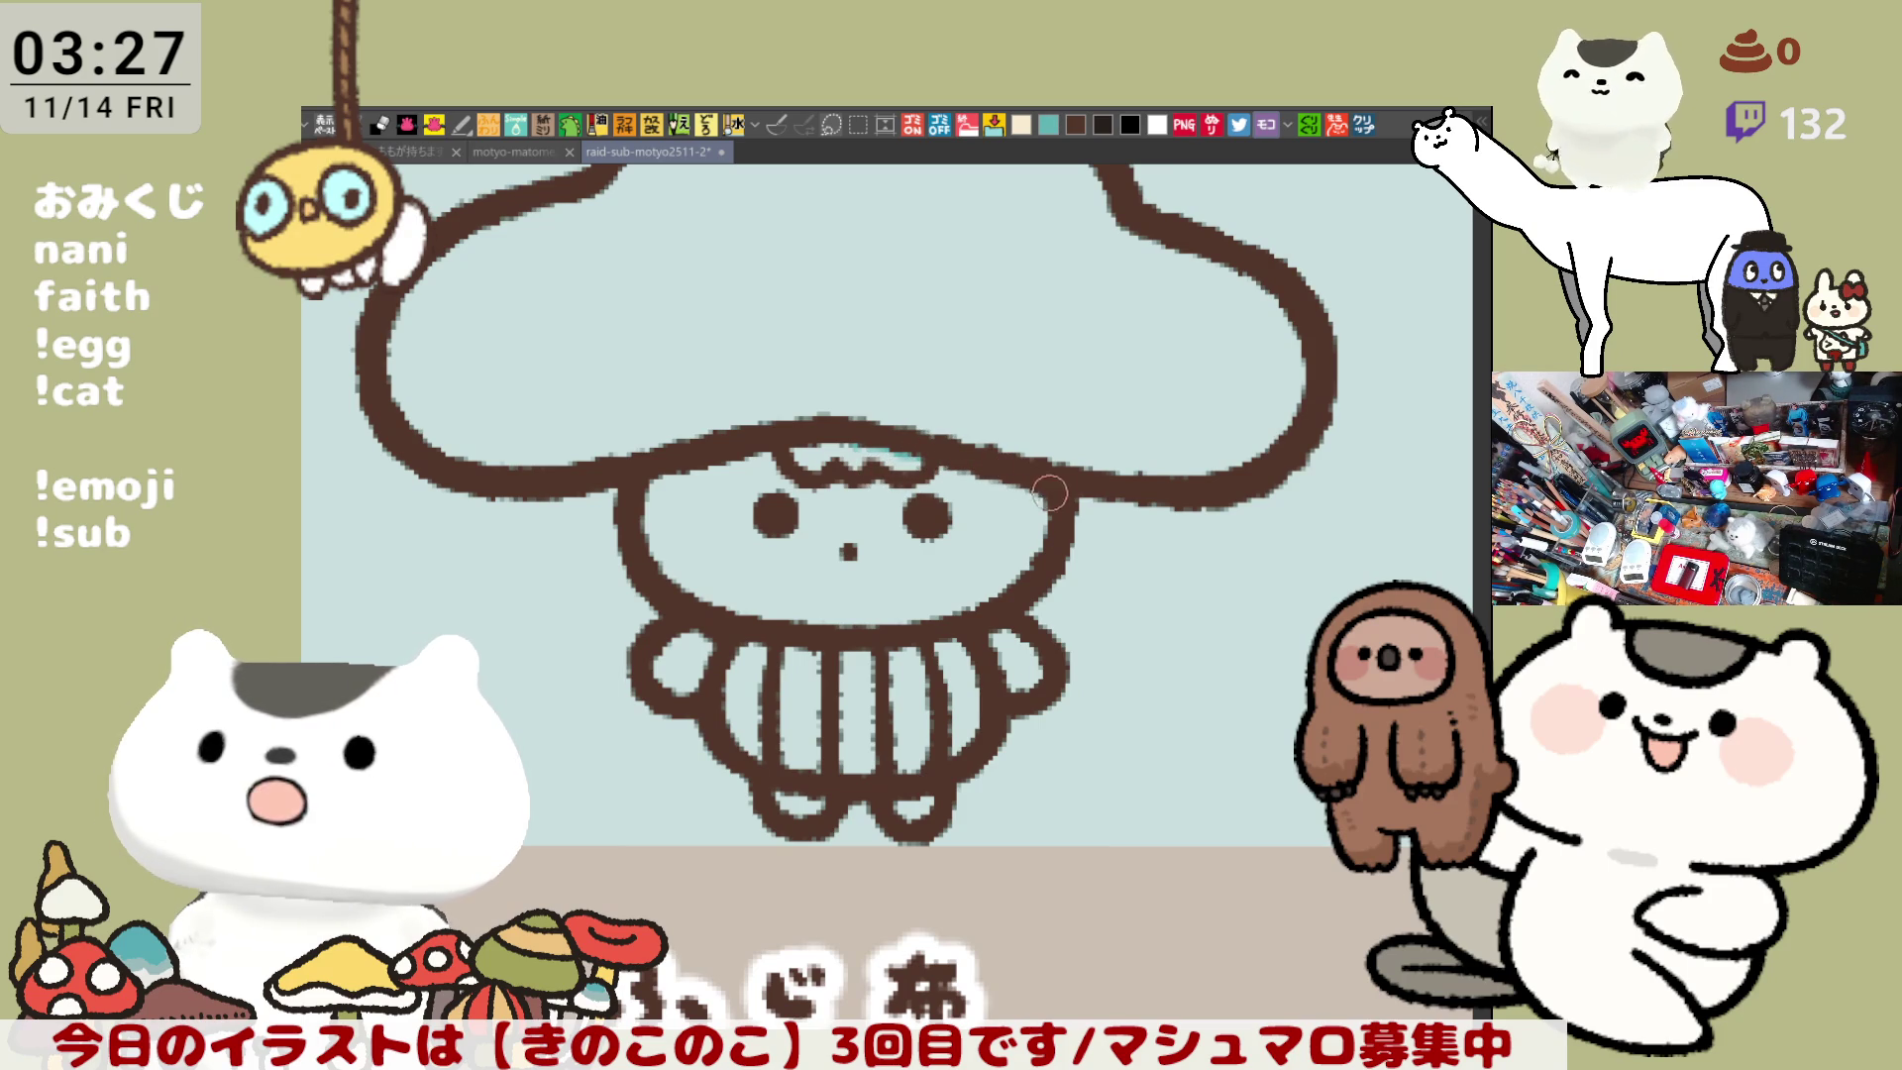
{"action": "key", "text": "ctrl+z"}
{"action": "mouse_move", "coordinate": [777, 448]}
{"action": "left_mouse_down"}
{"action": "mouse_move", "coordinate": [798, 483]}
{"action": "mouse_move", "coordinate": [912, 458]}
{"action": "mouse_move", "coordinate": [920, 475]}
{"action": "mouse_move", "coordinate": [873, 472]}
{"action": "mouse_move", "coordinate": [921, 474]}
{"action": "mouse_move", "coordinate": [918, 457]}
{"action": "left_mouse_up"}
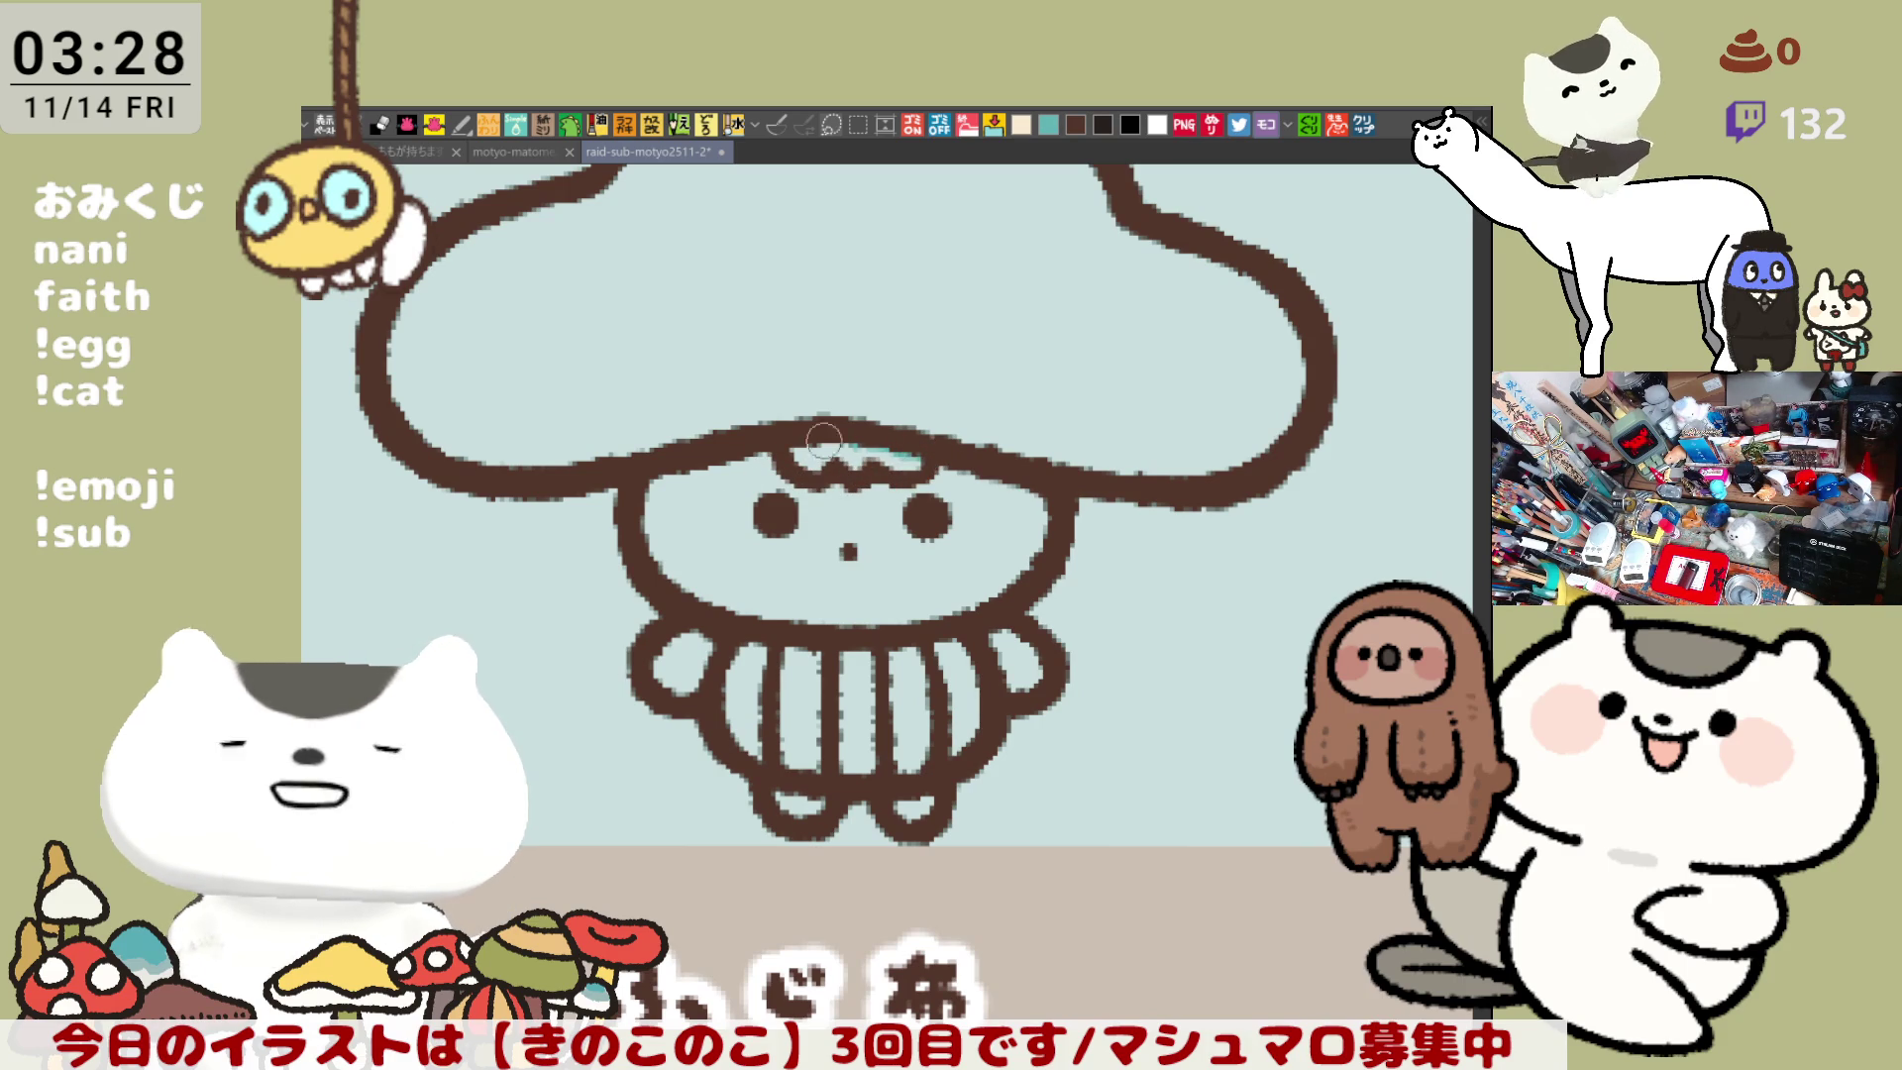
- Draw the hair outline along the left side of the face
{"action": "mouse_move", "coordinate": [582, 495]}
{"action": "left_mouse_down"}
{"action": "mouse_move", "coordinate": [571, 533]}
{"action": "mouse_move", "coordinate": [639, 594]}
{"action": "left_mouse_up"}
{"action": "key", "text": "ctrl+z"}
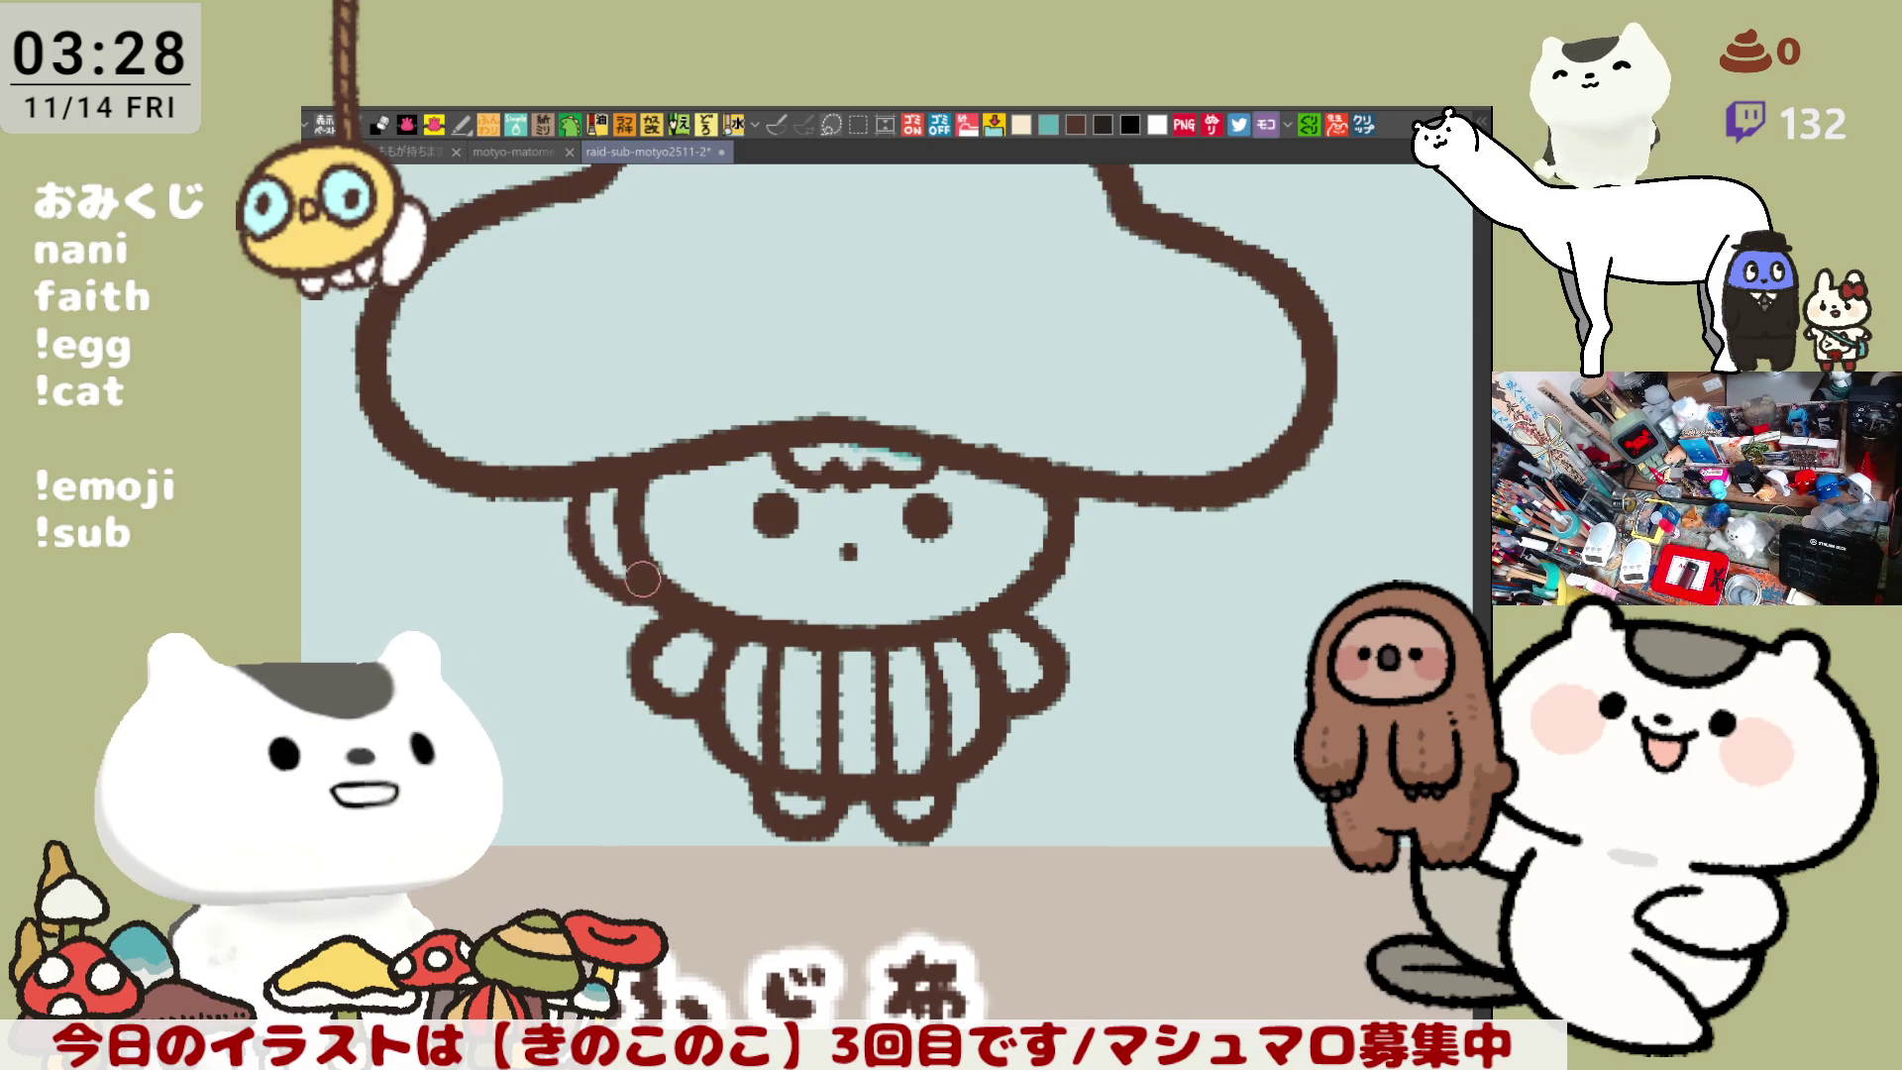
{"action": "key", "text": "ctrl+z"}
{"action": "left_click_drag", "start_coordinate": [589, 468], "coordinate": [649, 599]}
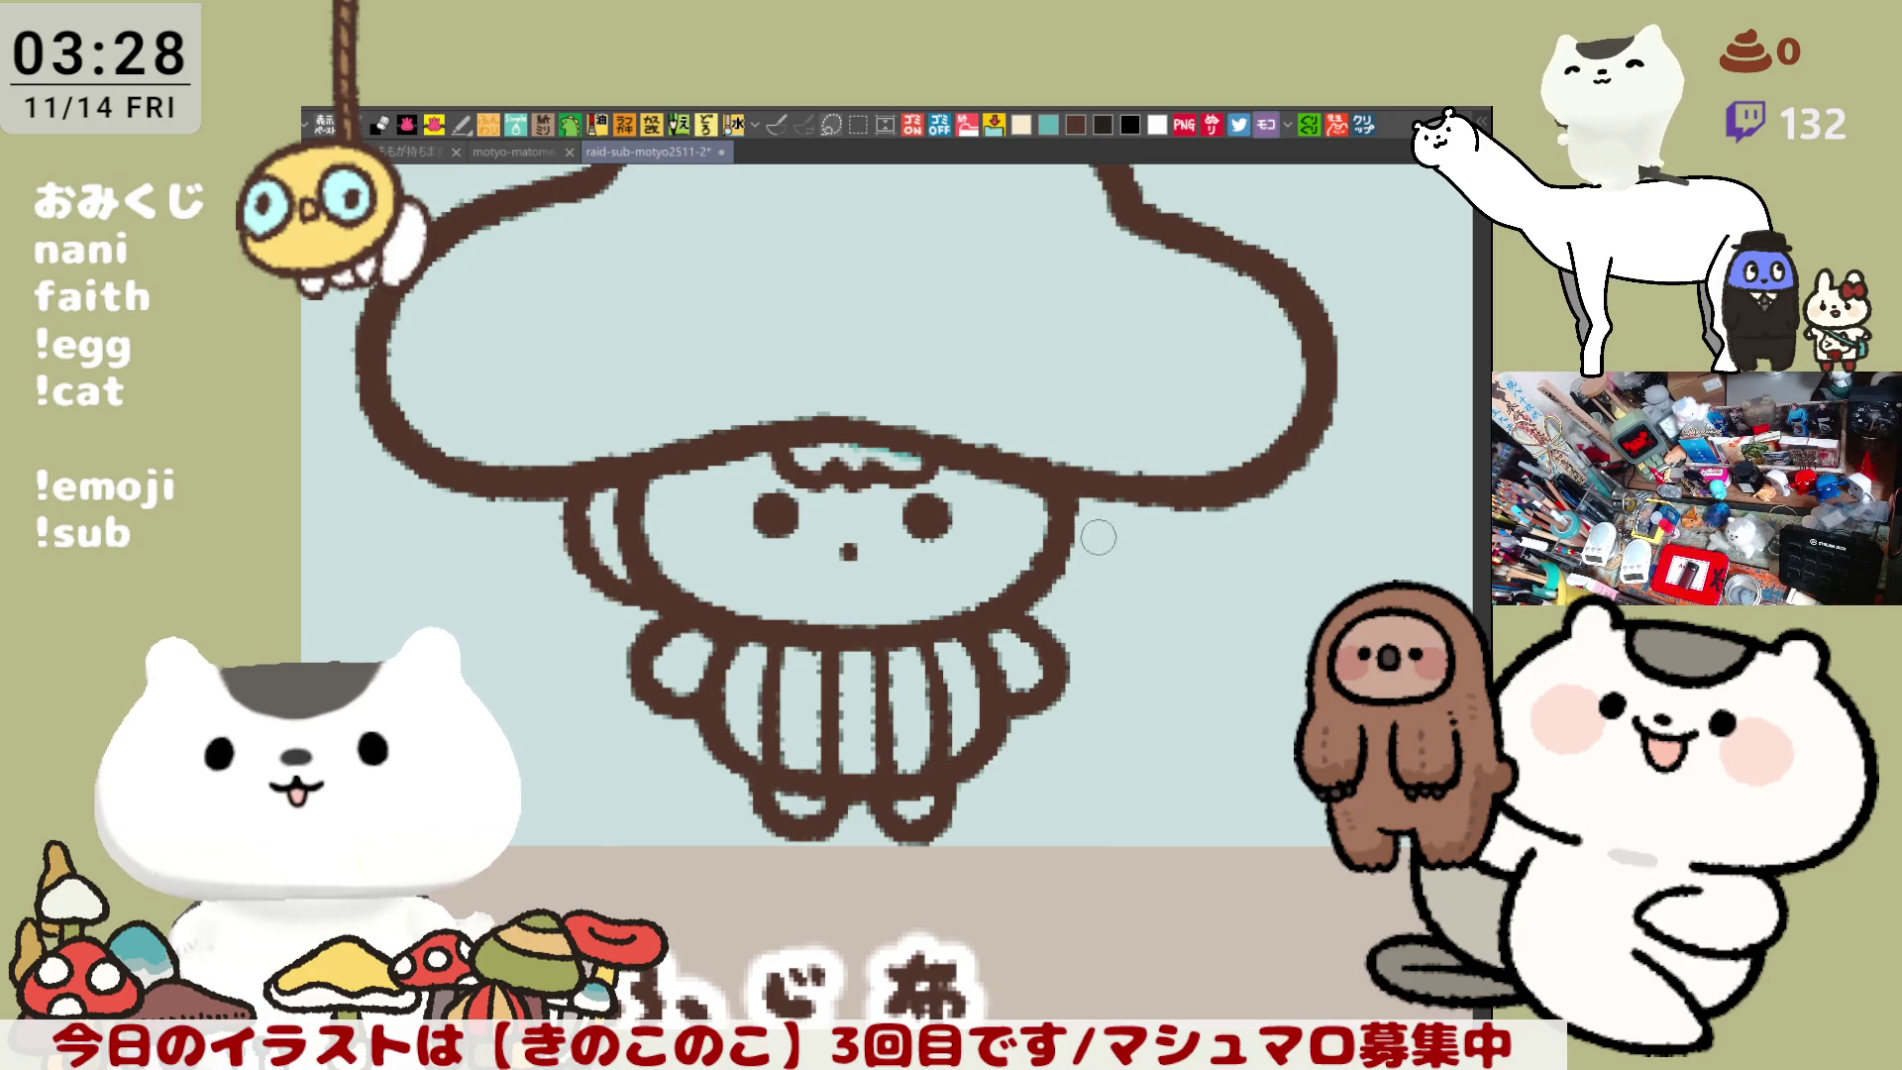
- Try several hair strokes along the face's right side, undoing each one
{"action": "mouse_move", "coordinate": [1100, 471]}
{"action": "left_mouse_down"}
{"action": "mouse_move", "coordinate": [1085, 594]}
{"action": "mouse_move", "coordinate": [1031, 606]}
{"action": "left_mouse_up"}
{"action": "key", "text": "ctrl+z"}
{"action": "key", "text": "ctrl+z"}
{"action": "left_click_drag", "start_coordinate": [1100, 470], "coordinate": [1030, 606]}
{"action": "key", "text": "ctrl+z"}
{"action": "left_click_drag", "start_coordinate": [1095, 475], "coordinate": [1031, 606]}
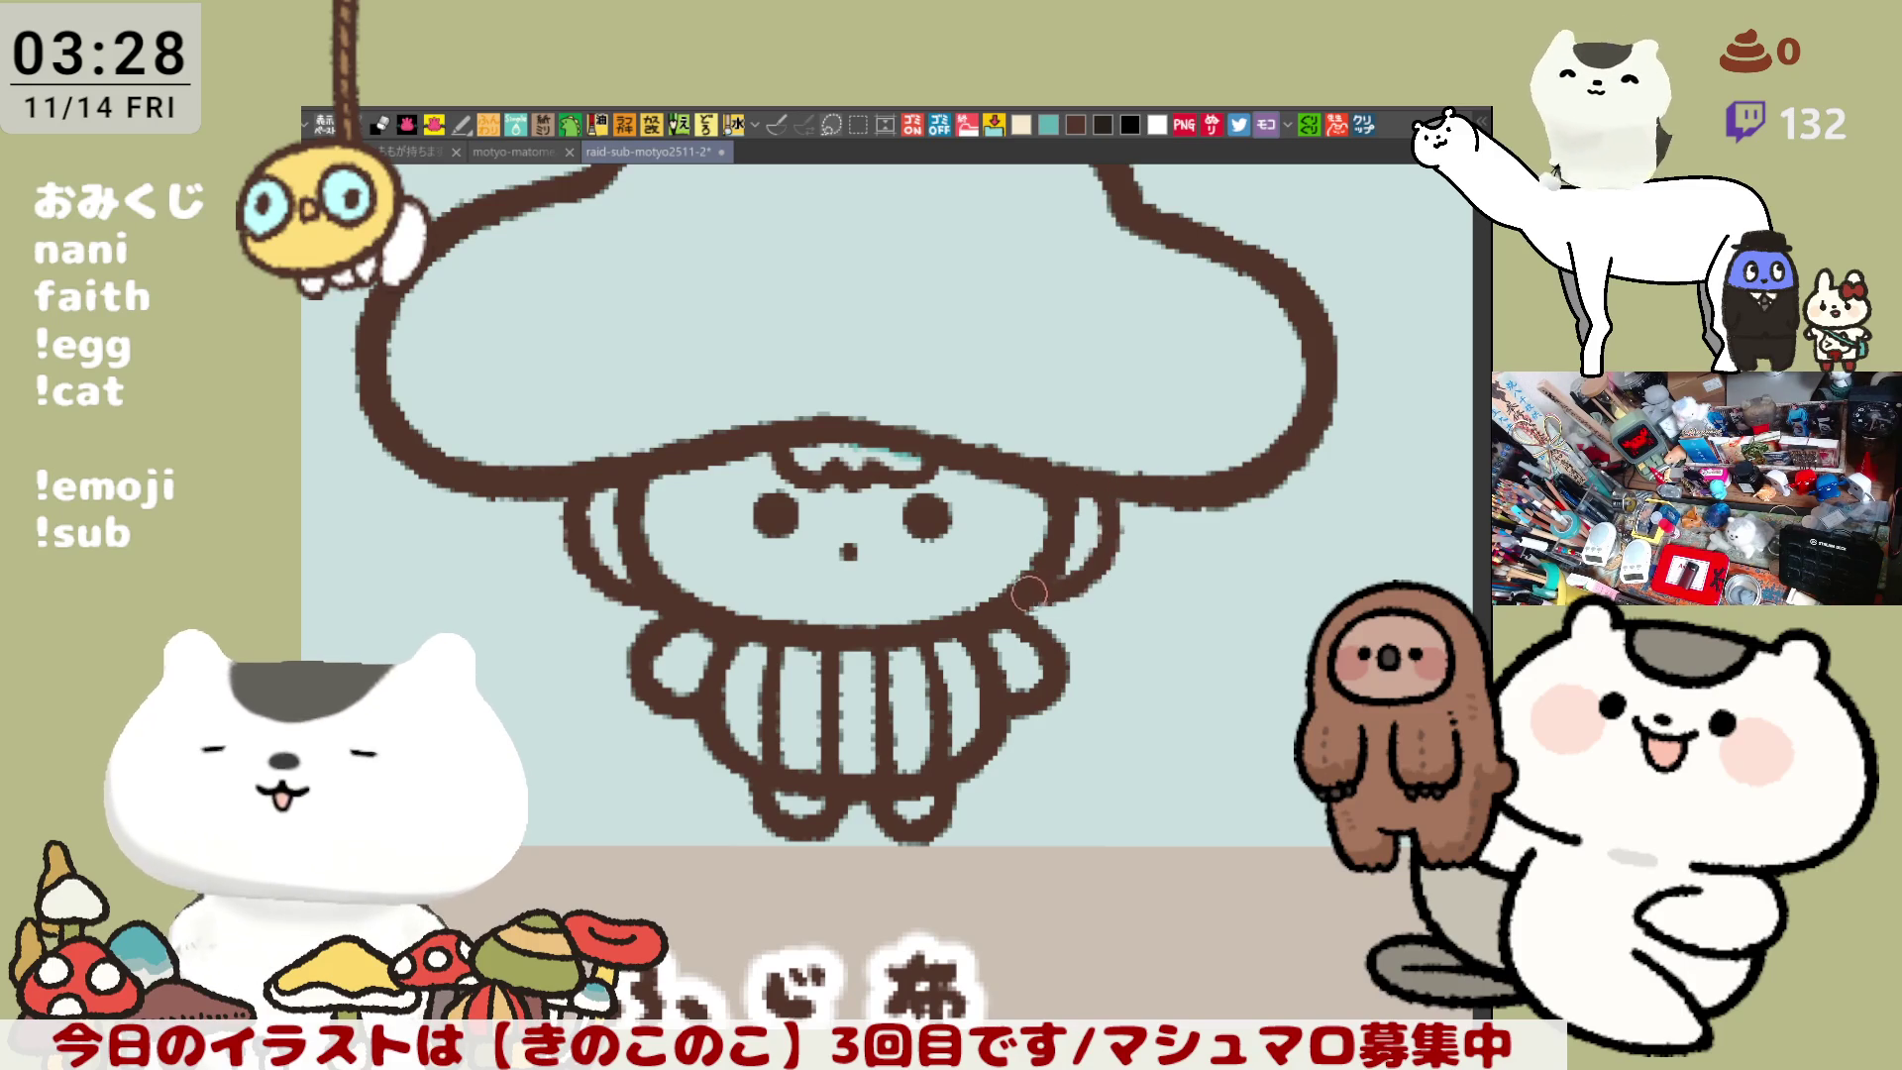
{"action": "key", "text": "ctrl+z"}
{"action": "mouse_move", "coordinate": [1095, 476]}
{"action": "left_mouse_down"}
{"action": "mouse_move", "coordinate": [1090, 590]}
{"action": "mouse_move", "coordinate": [1030, 607]}
{"action": "left_mouse_up"}
- Flip the canvas horizontally and redraw the side face outline until the curve looks right
{"action": "key", "text": "ctrl+z"}
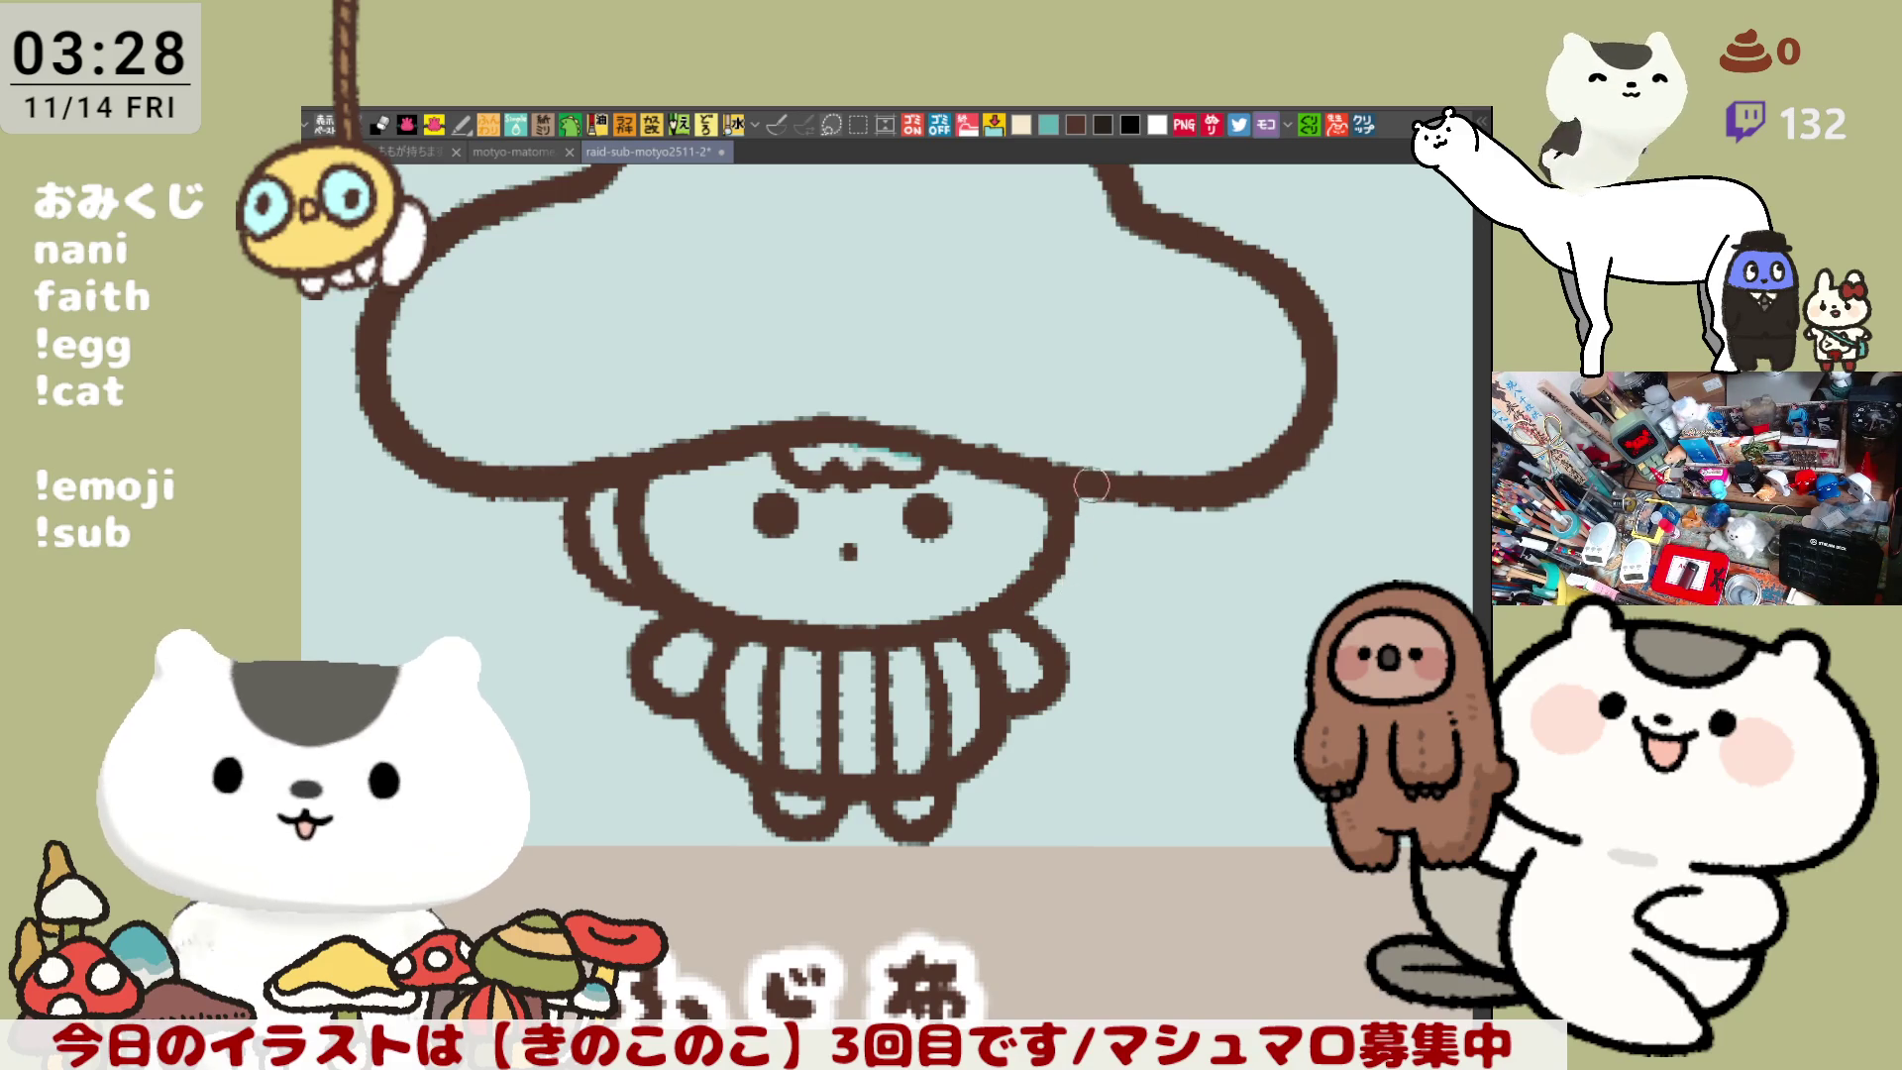
{"action": "key", "text": "h"}
{"action": "mouse_move", "coordinate": [585, 506]}
{"action": "left_mouse_down"}
{"action": "mouse_move", "coordinate": [601, 555]}
{"action": "mouse_move", "coordinate": [684, 586]}
{"action": "left_mouse_up"}
{"action": "key", "text": "ctrl+z"}
{"action": "left_click_drag", "start_coordinate": [585, 480], "coordinate": [679, 600]}
{"action": "key", "text": "ctrl+z"}
{"action": "left_click_drag", "start_coordinate": [595, 495], "coordinate": [681, 602]}
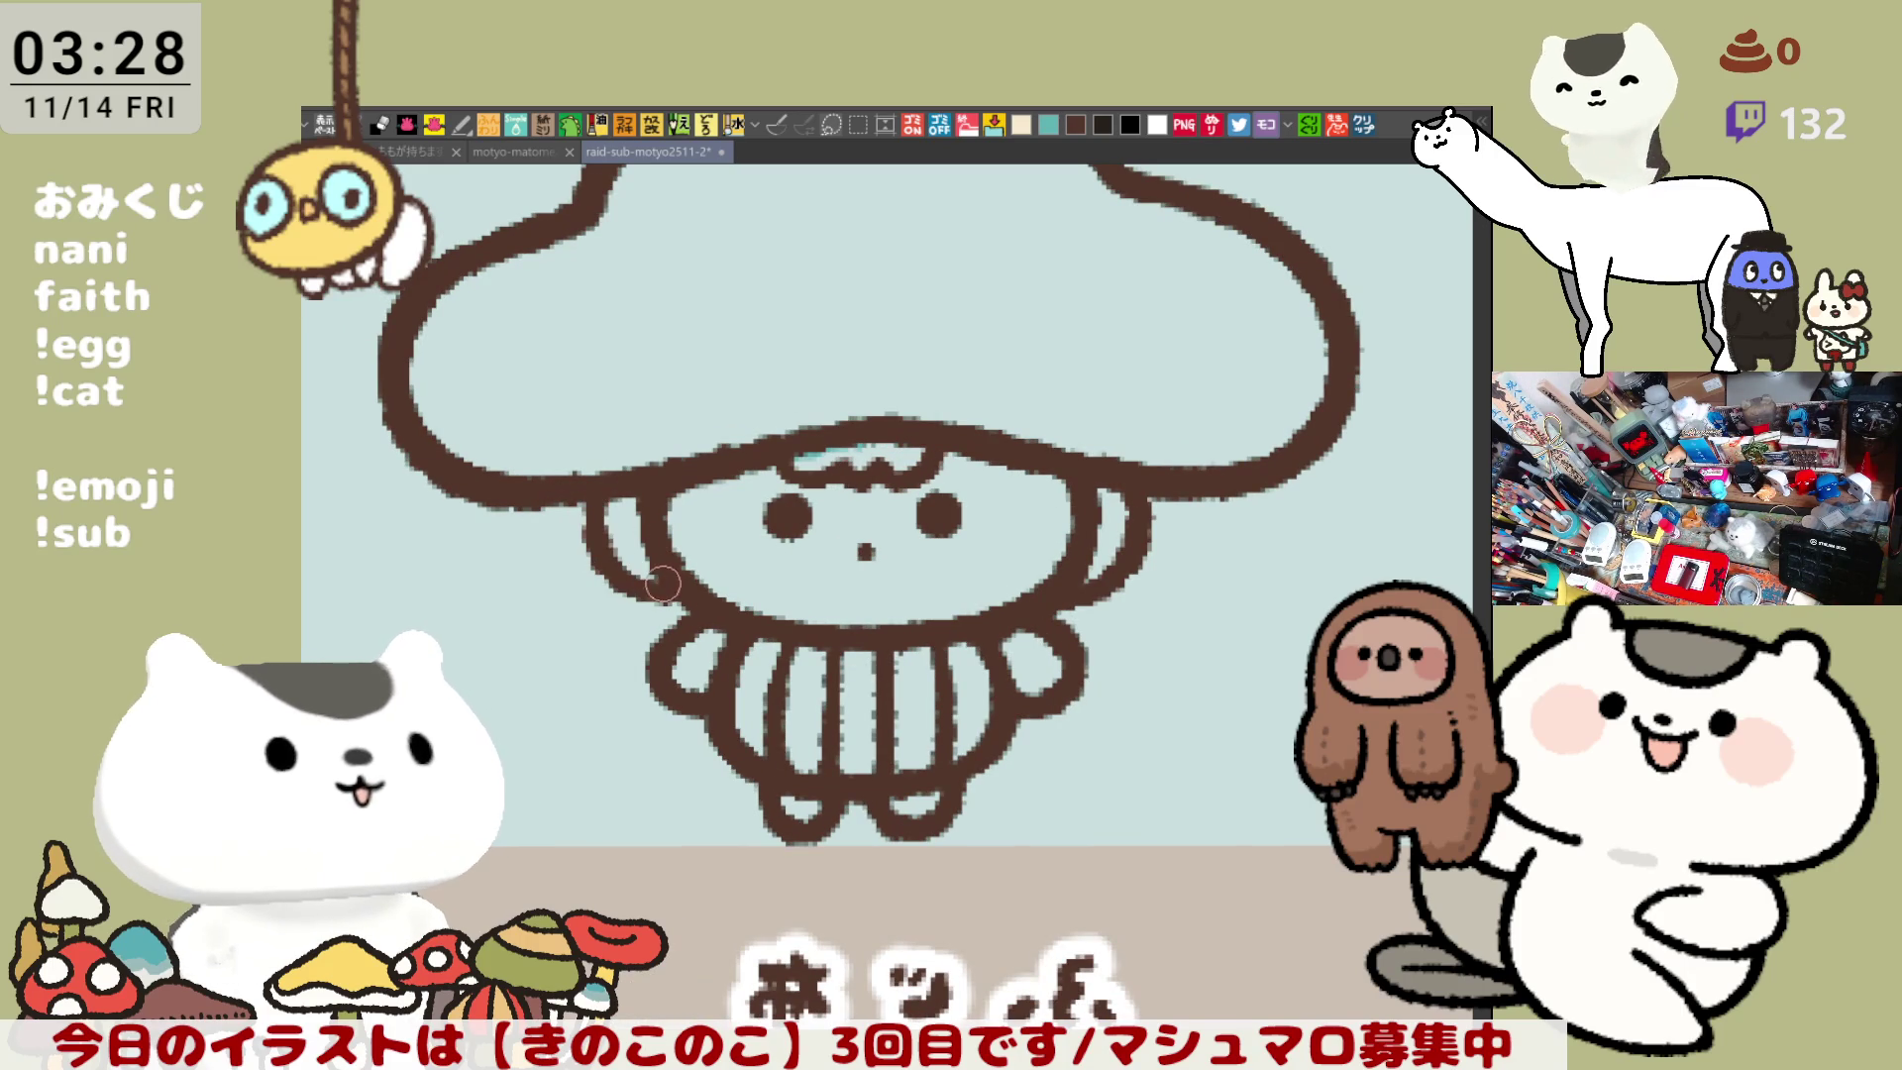
{"action": "key", "text": "ctrl+z"}
{"action": "left_click_drag", "start_coordinate": [587, 491], "coordinate": [694, 607]}
{"action": "key", "text": "ctrl+z"}
{"action": "left_click_drag", "start_coordinate": [580, 495], "coordinate": [686, 594]}
{"action": "key", "text": "ctrl+z"}
{"action": "mouse_move", "coordinate": [585, 481]}
{"action": "left_mouse_down"}
{"action": "mouse_move", "coordinate": [634, 585]}
{"action": "mouse_move", "coordinate": [683, 603]}
{"action": "left_mouse_up"}
{"action": "key", "text": "ctrl+z"}
{"action": "left_click_drag", "start_coordinate": [583, 485], "coordinate": [689, 593]}
{"action": "key", "text": "ctrl+z"}
{"action": "left_click_drag", "start_coordinate": [585, 483], "coordinate": [662, 602]}
{"action": "key", "text": "ctrl+z"}
{"action": "left_click_drag", "start_coordinate": [583, 475], "coordinate": [662, 591]}
{"action": "key", "text": "ctrl+z"}
{"action": "mouse_move", "coordinate": [591, 480]}
{"action": "left_mouse_down"}
{"action": "mouse_move", "coordinate": [624, 592]}
{"action": "mouse_move", "coordinate": [662, 596]}
{"action": "left_mouse_up"}
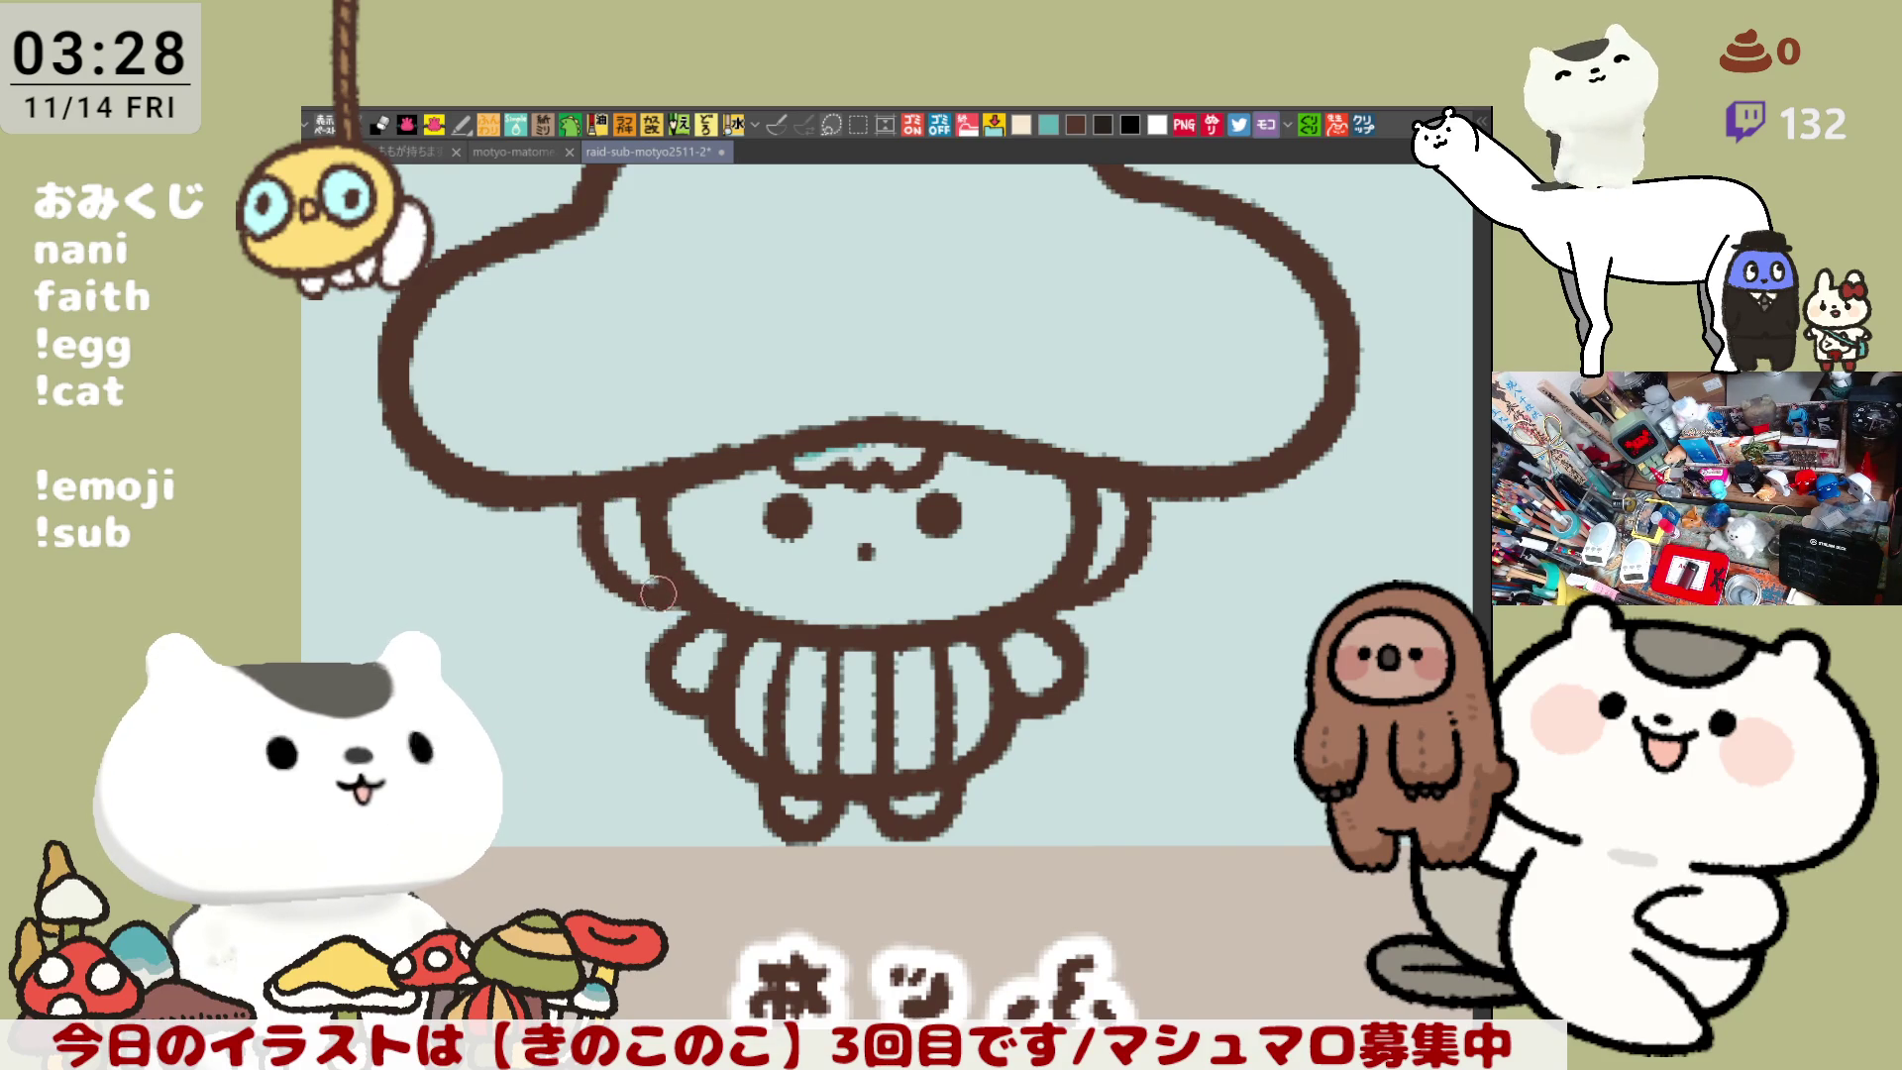
- Add the pointed hair tip beside the face
{"action": "left_click_drag", "start_coordinate": [669, 595], "coordinate": [697, 573]}
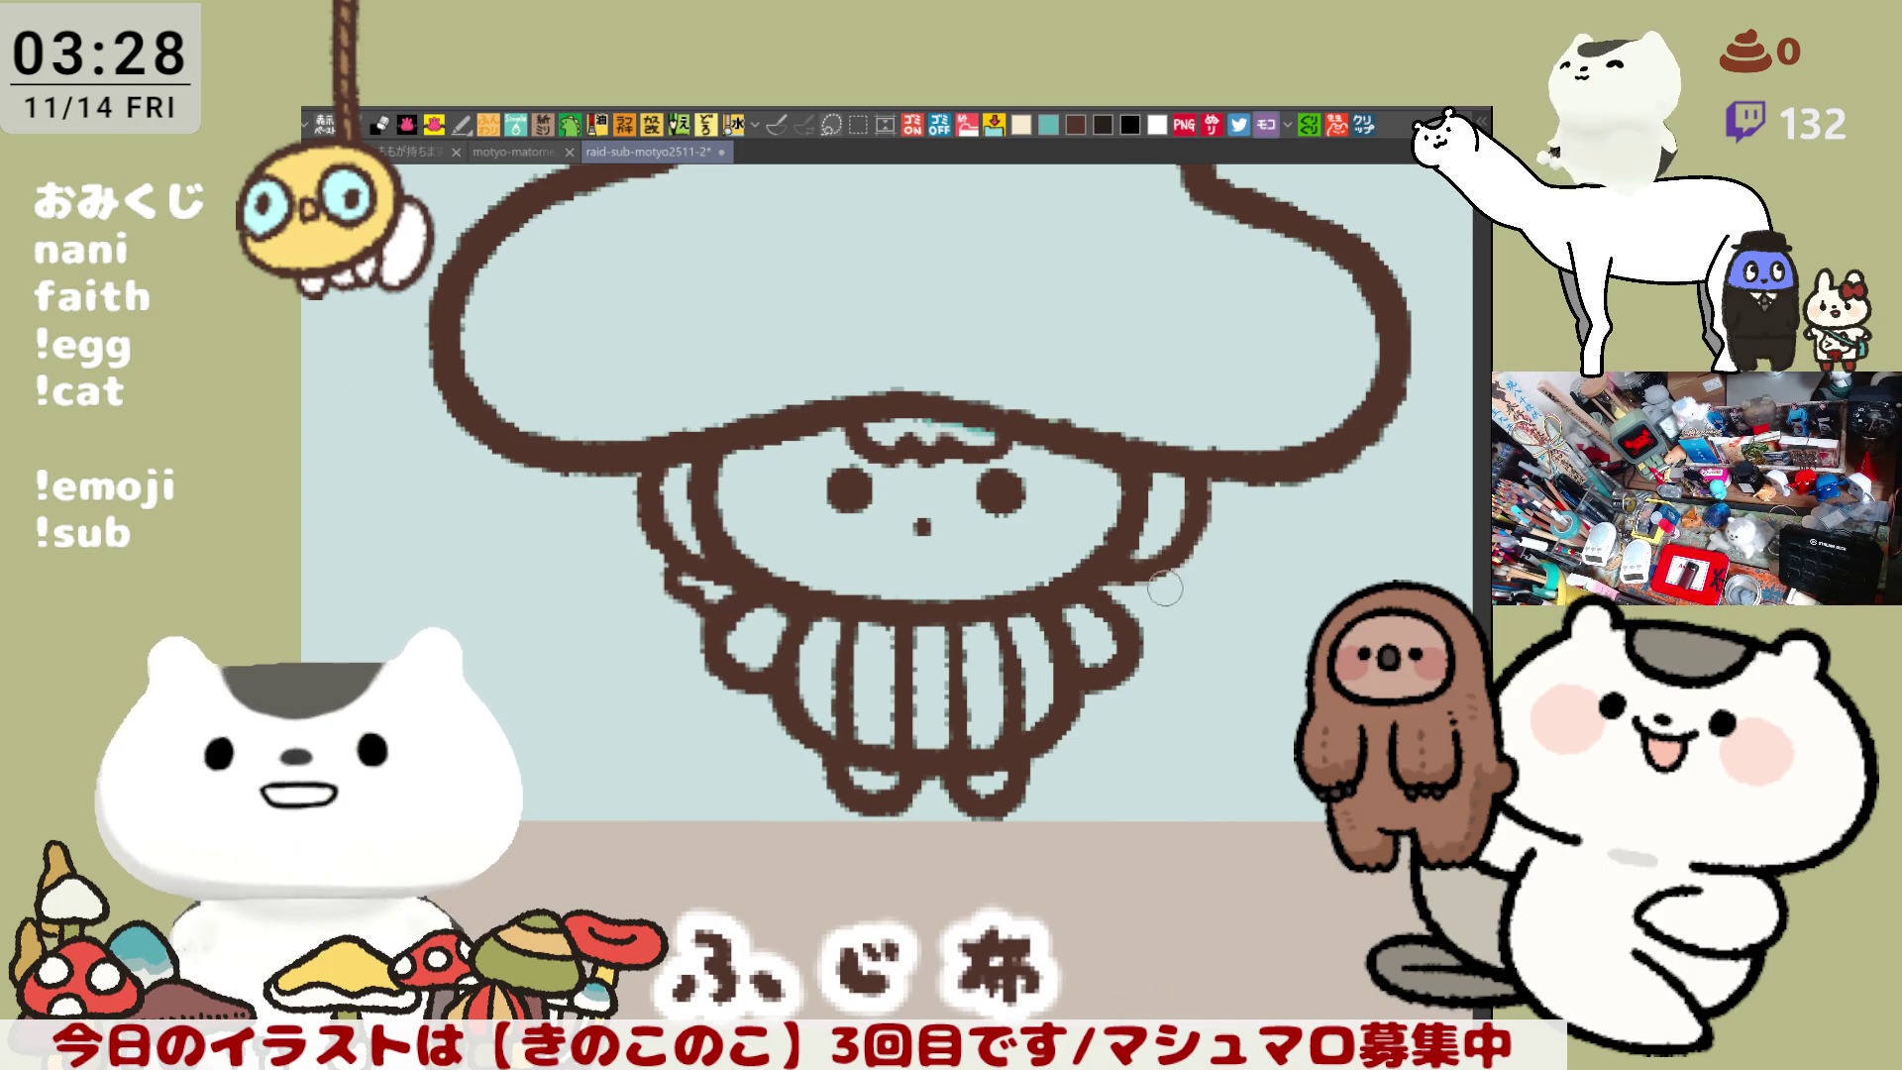
{"action": "left_click_drag", "start_coordinate": [1166, 586], "coordinate": [1016, 594]}
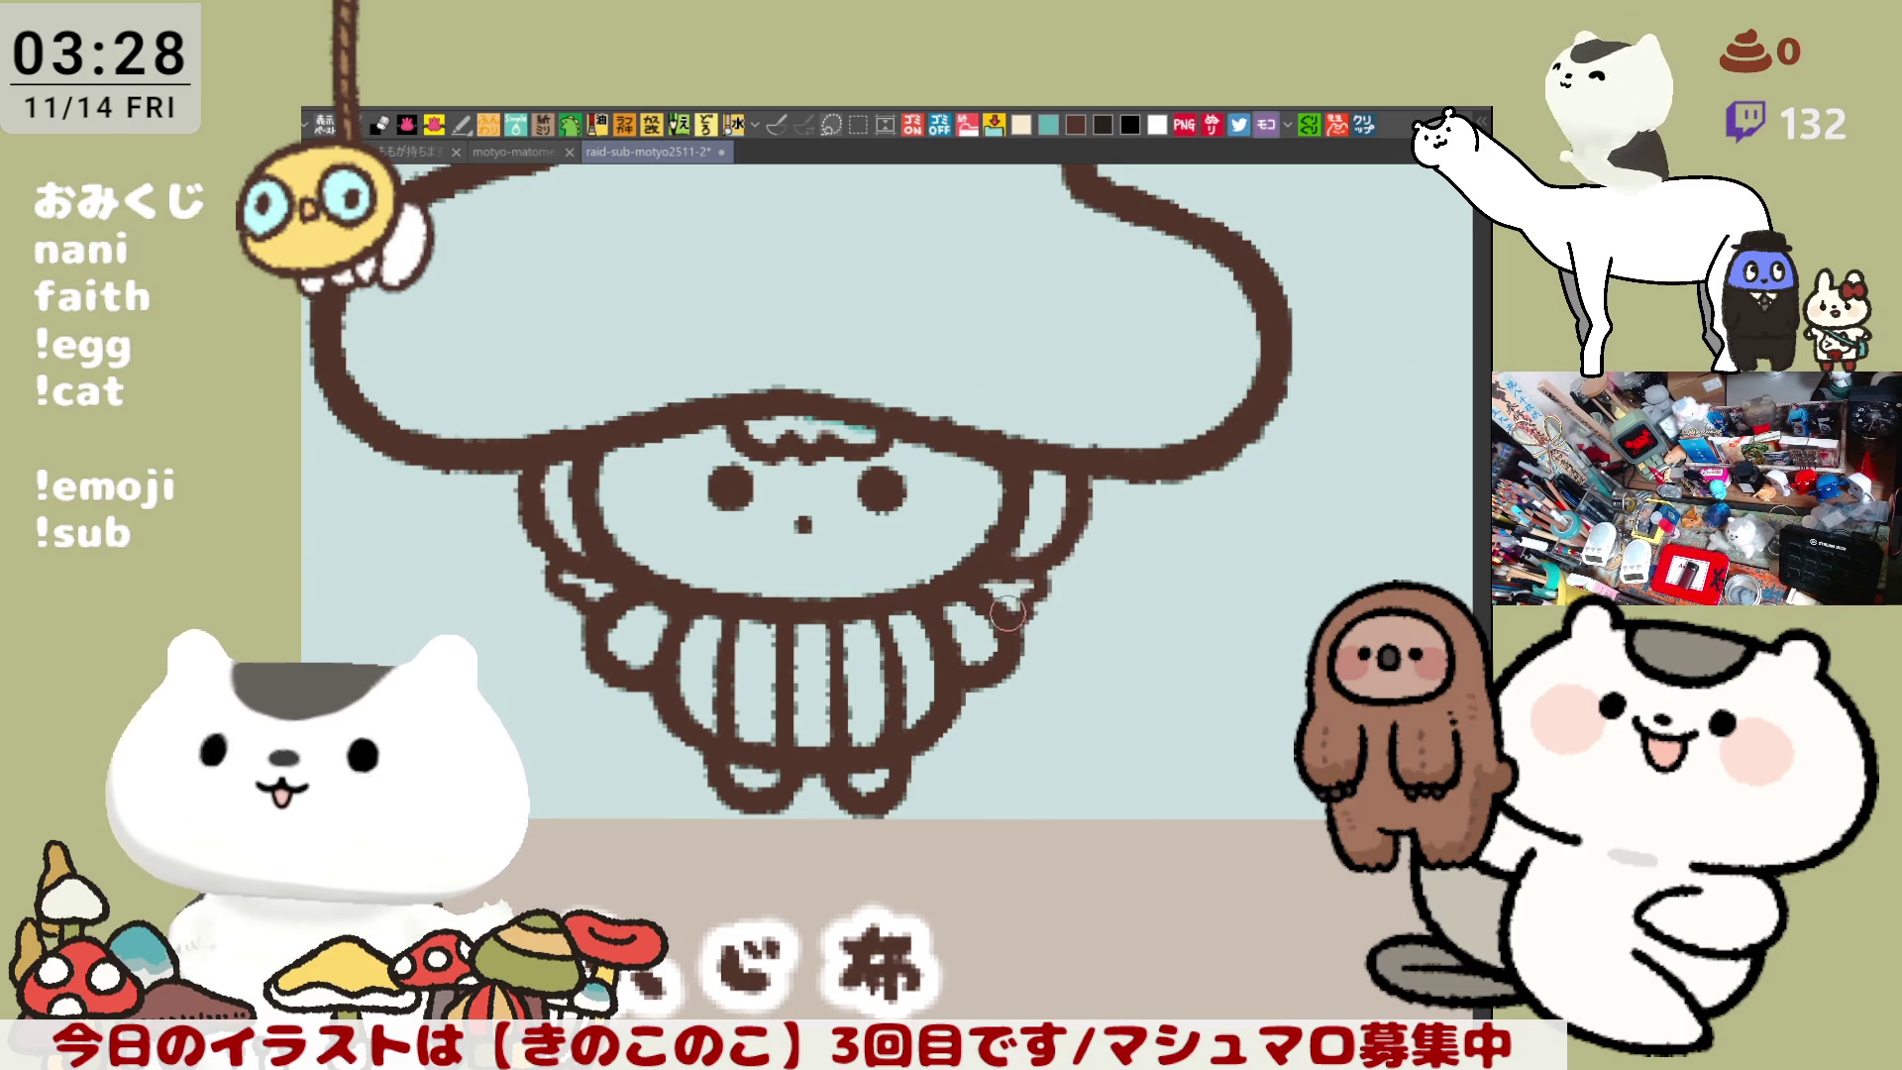
{"action": "mouse_move", "coordinate": [1010, 624]}
{"action": "left_mouse_down"}
{"action": "mouse_move", "coordinate": [1038, 626]}
{"action": "mouse_move", "coordinate": [999, 640]}
{"action": "left_mouse_up"}
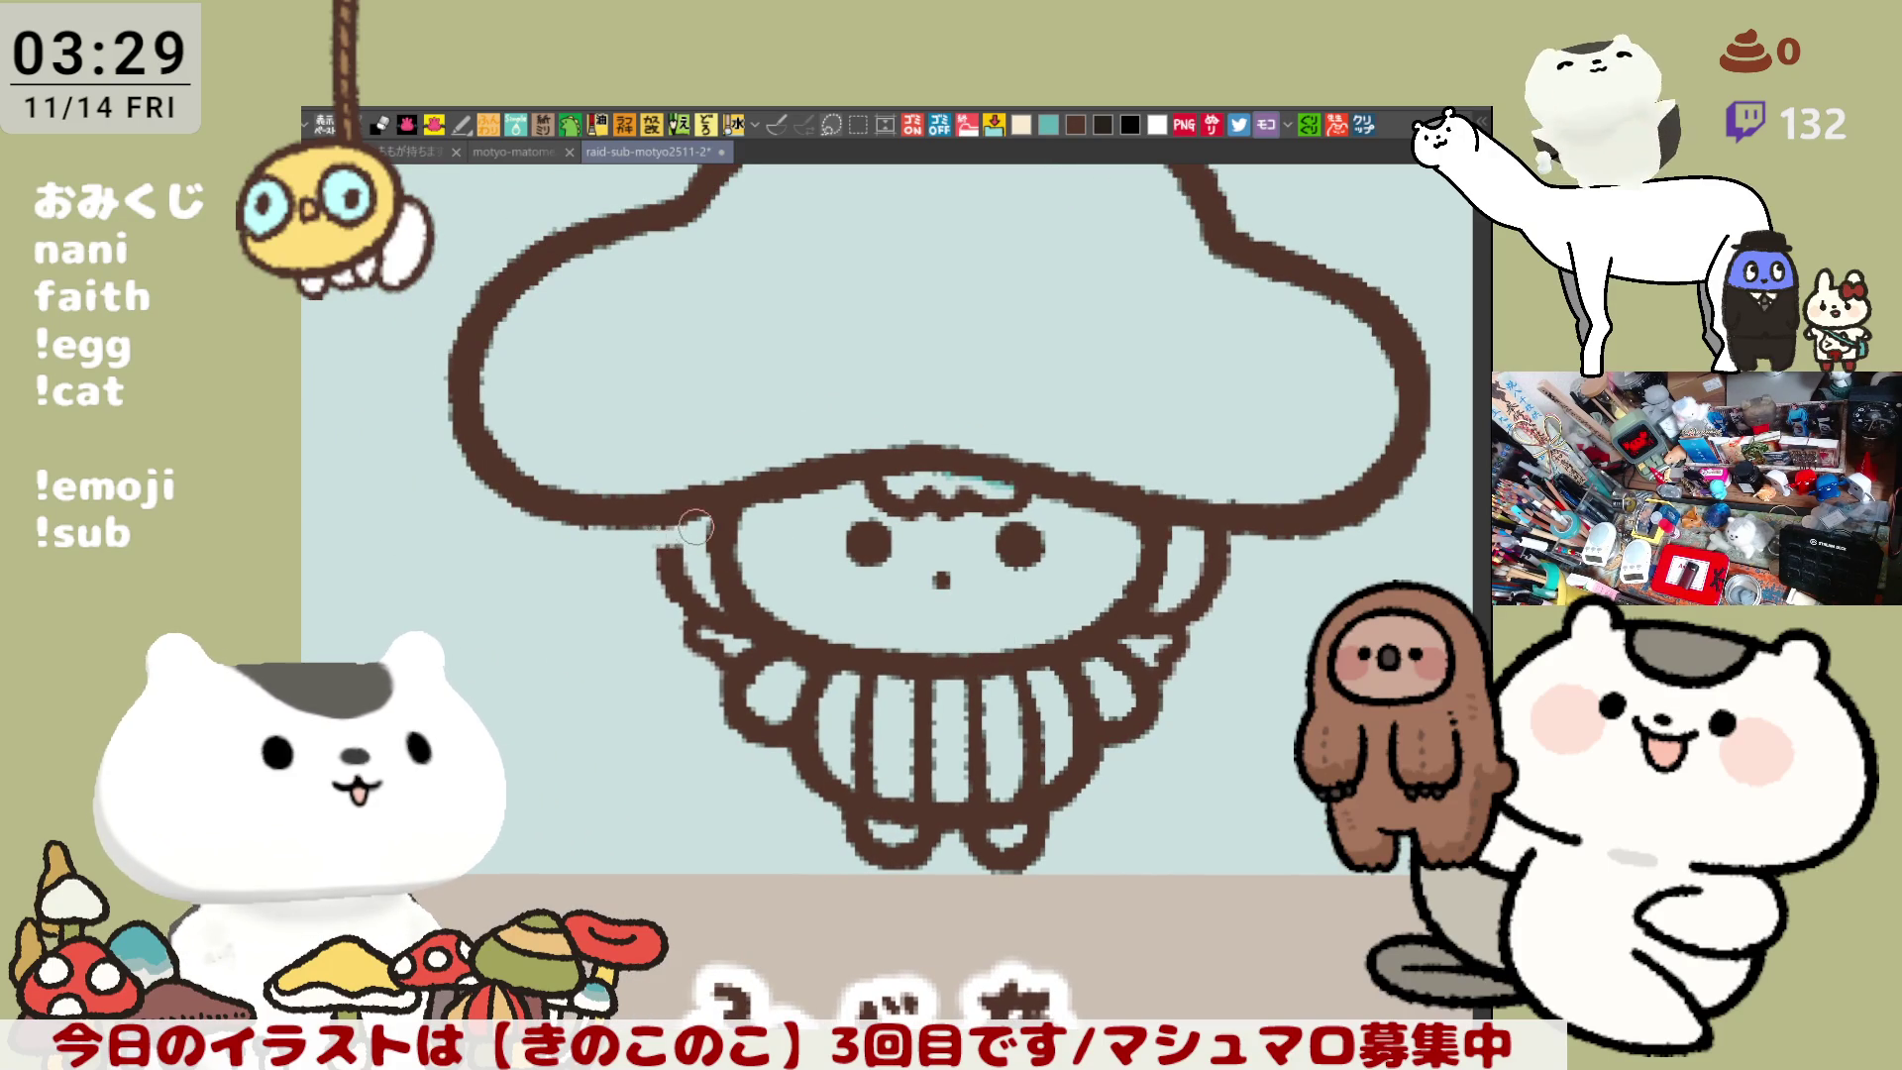
{"action": "mouse_move", "coordinate": [683, 523]}
{"action": "left_mouse_down"}
{"action": "mouse_move", "coordinate": [626, 532]}
{"action": "mouse_move", "coordinate": [683, 560]}
{"action": "left_mouse_up"}
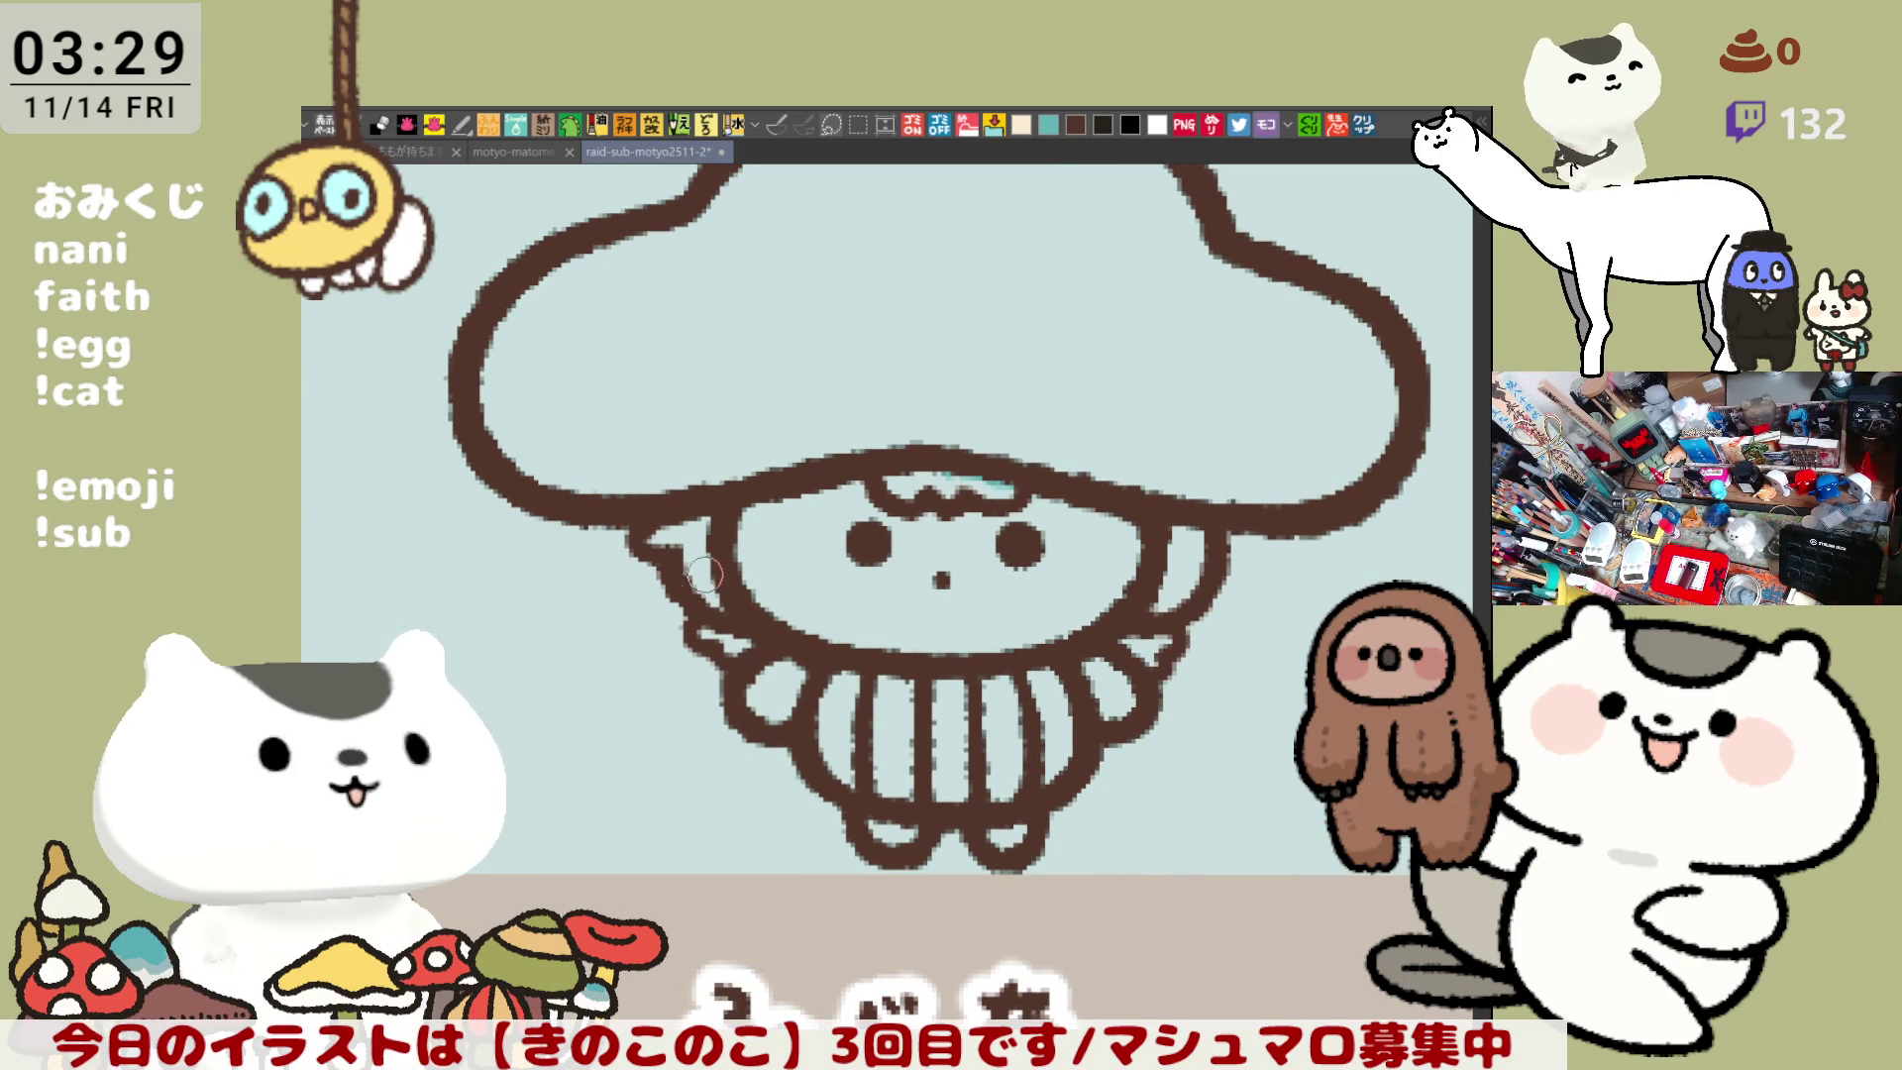
{"action": "left_click_drag", "start_coordinate": [829, 693], "coordinate": [759, 609]}
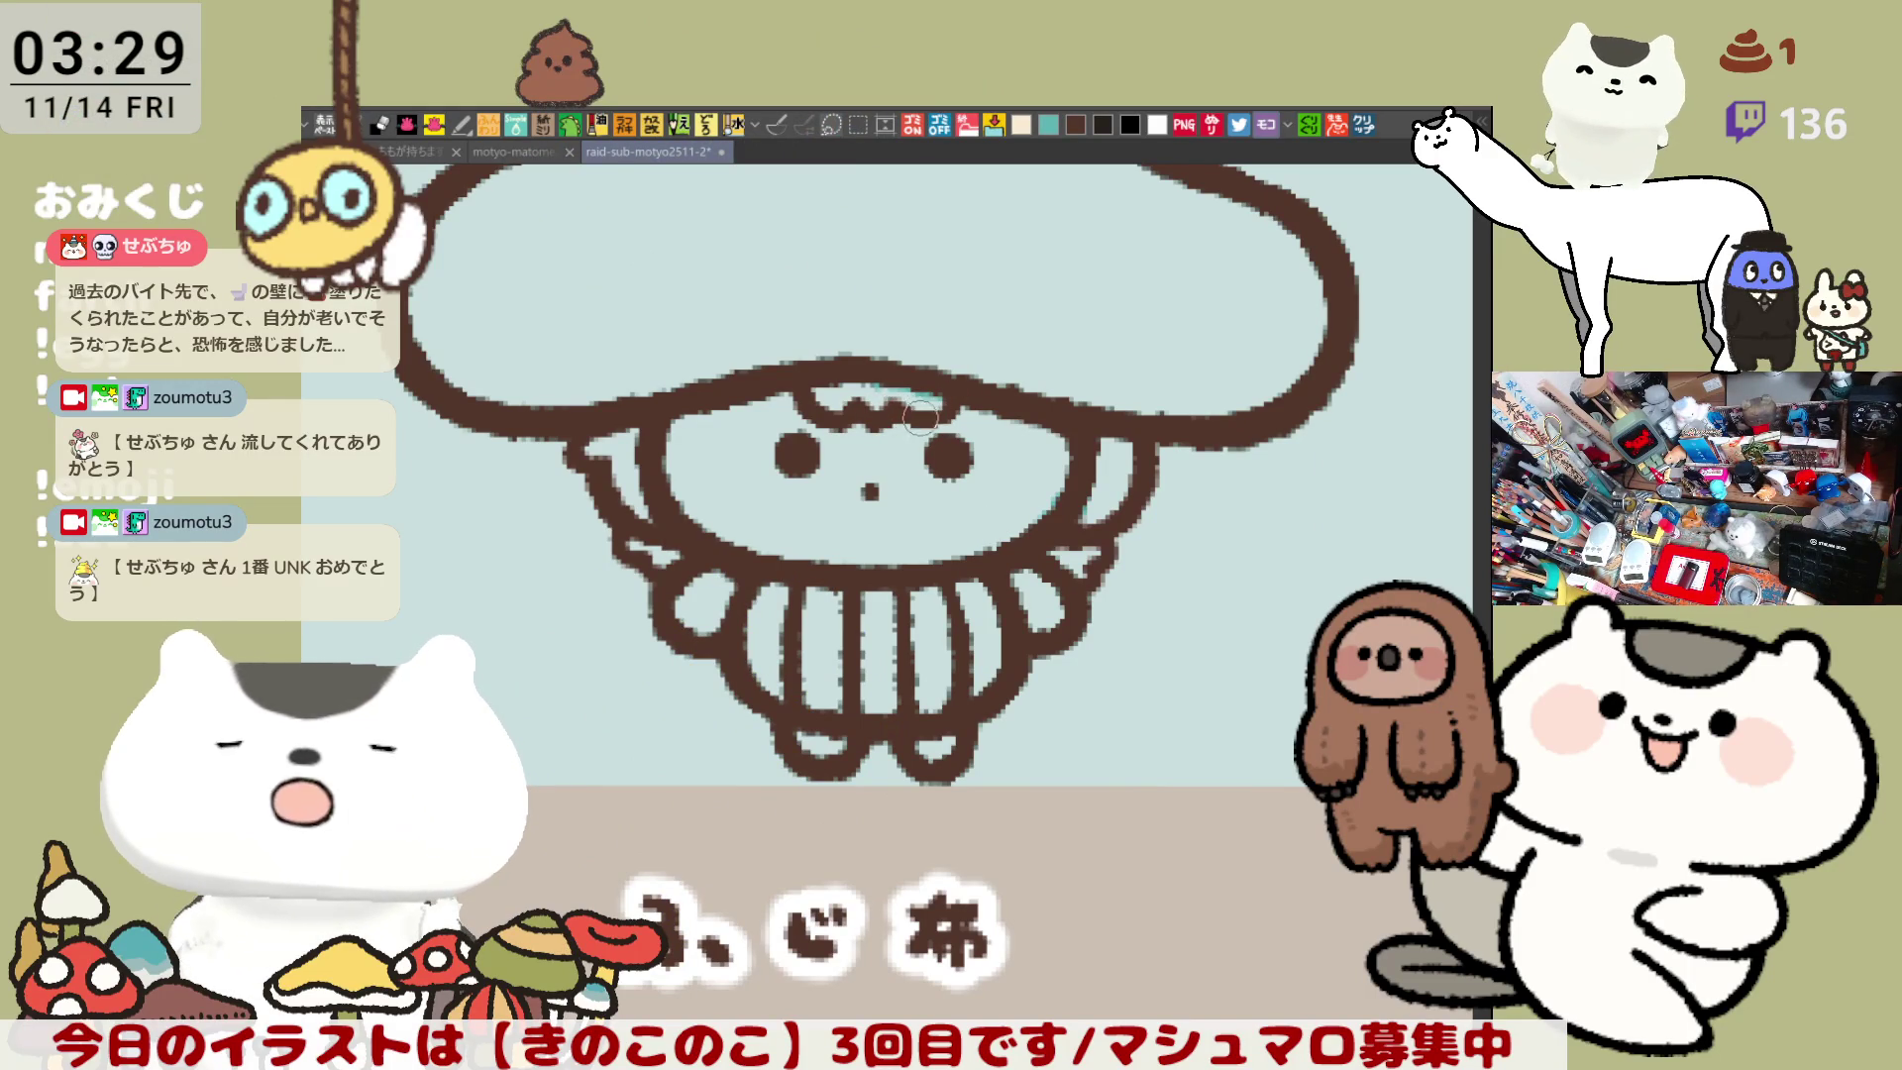
- Save the drawing and reframe the view around the character
{"action": "key", "text": "ctrl+s"}
{"action": "mouse_move", "coordinate": [1019, 399]}
{"action": "left_mouse_down"}
{"action": "mouse_move", "coordinate": [1052, 416]}
{"action": "mouse_move", "coordinate": [1040, 498]}
{"action": "left_mouse_up"}
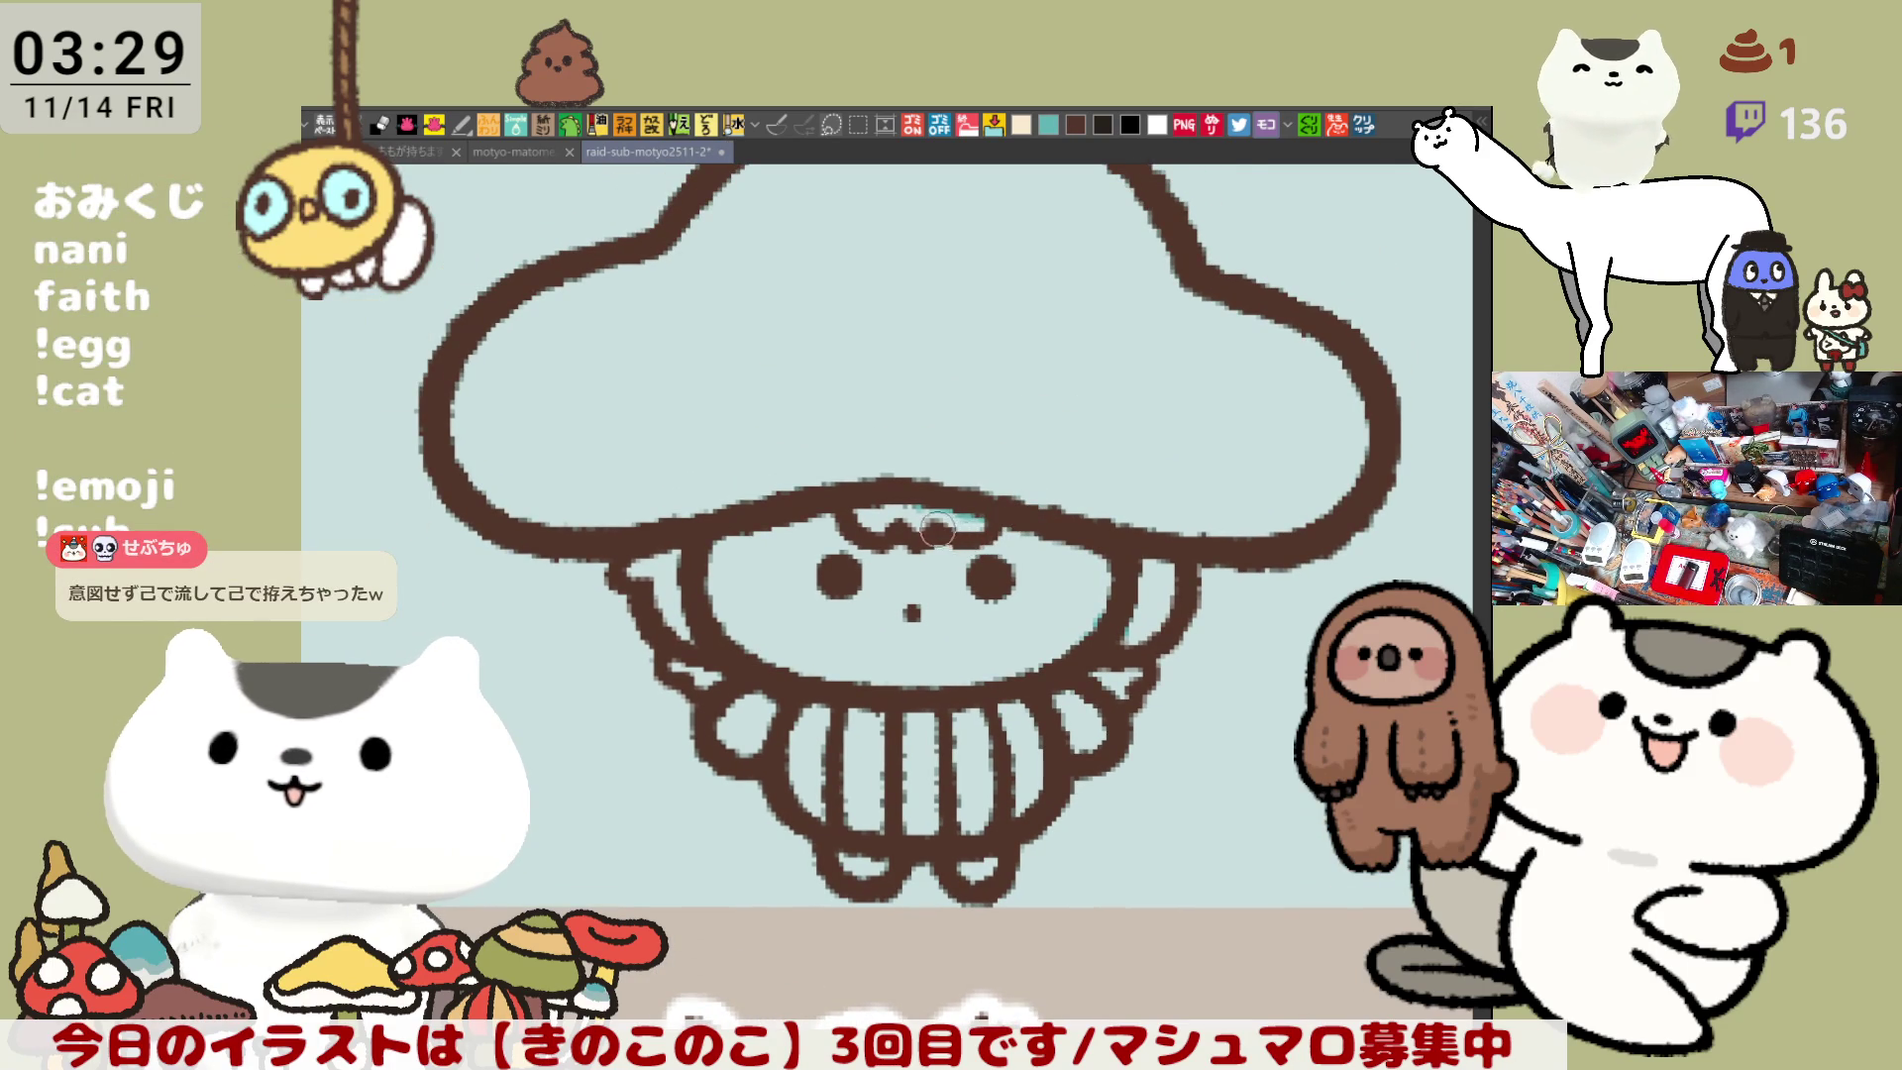
{"action": "left_click_drag", "start_coordinate": [986, 523], "coordinate": [877, 609]}
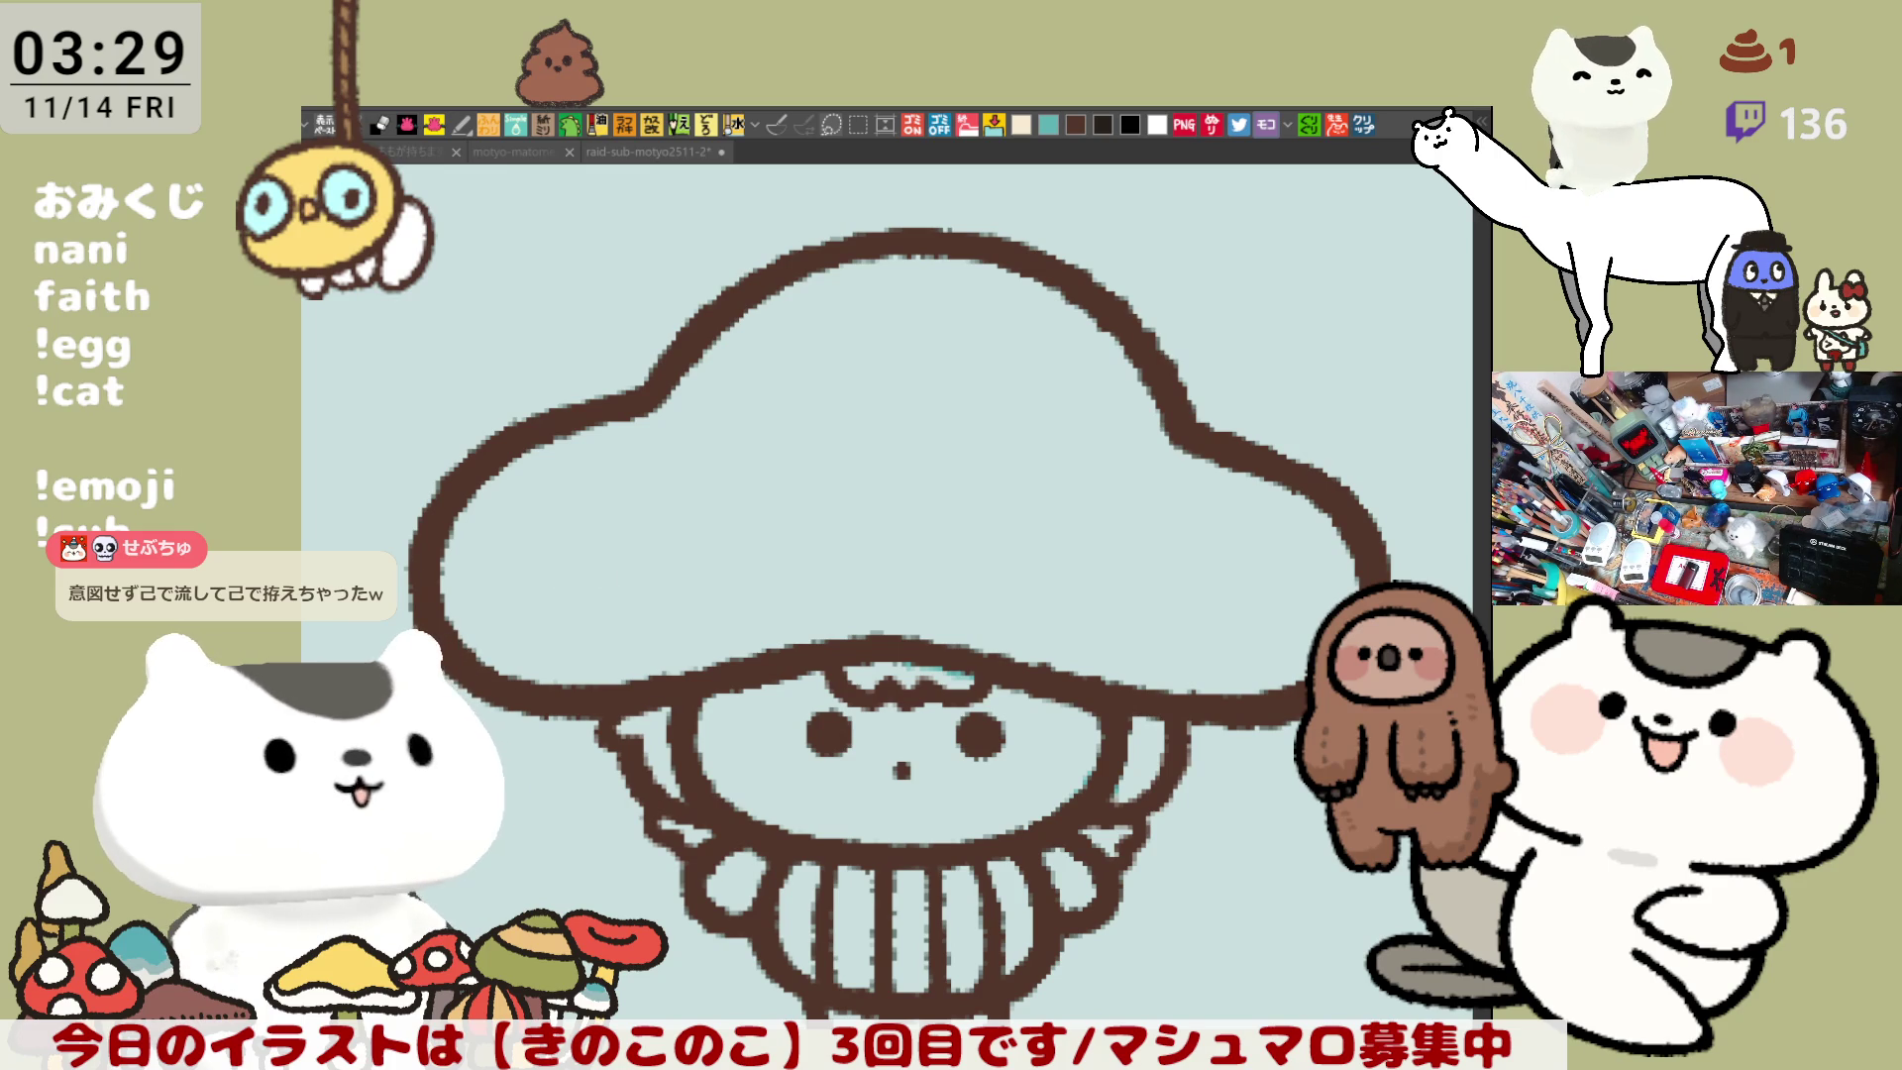
{"action": "scroll", "coordinate": [722, 722], "scroll_direction": "down", "scroll_amount": 4}
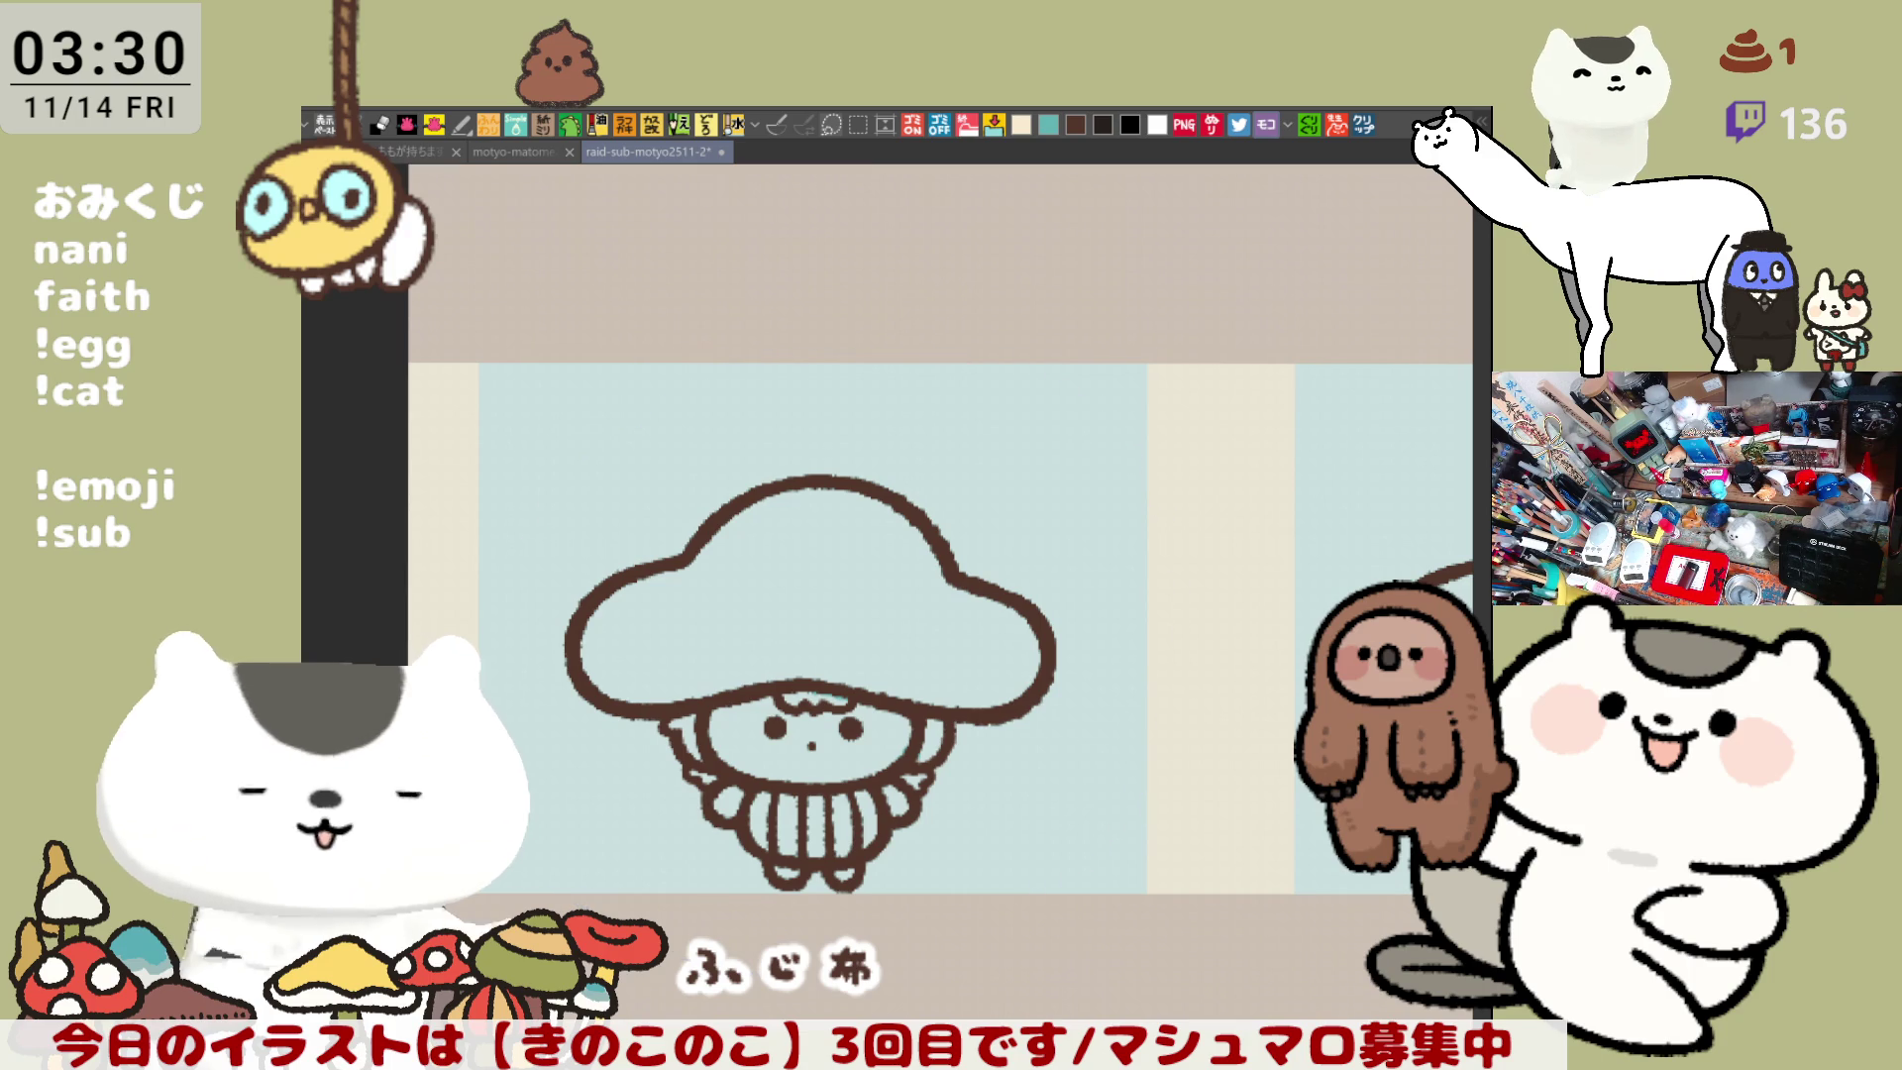
- Fill the ふじ布 character purple, add a green arm patch and darken both feet
{"action": "left_click", "coordinate": [823, 634]}
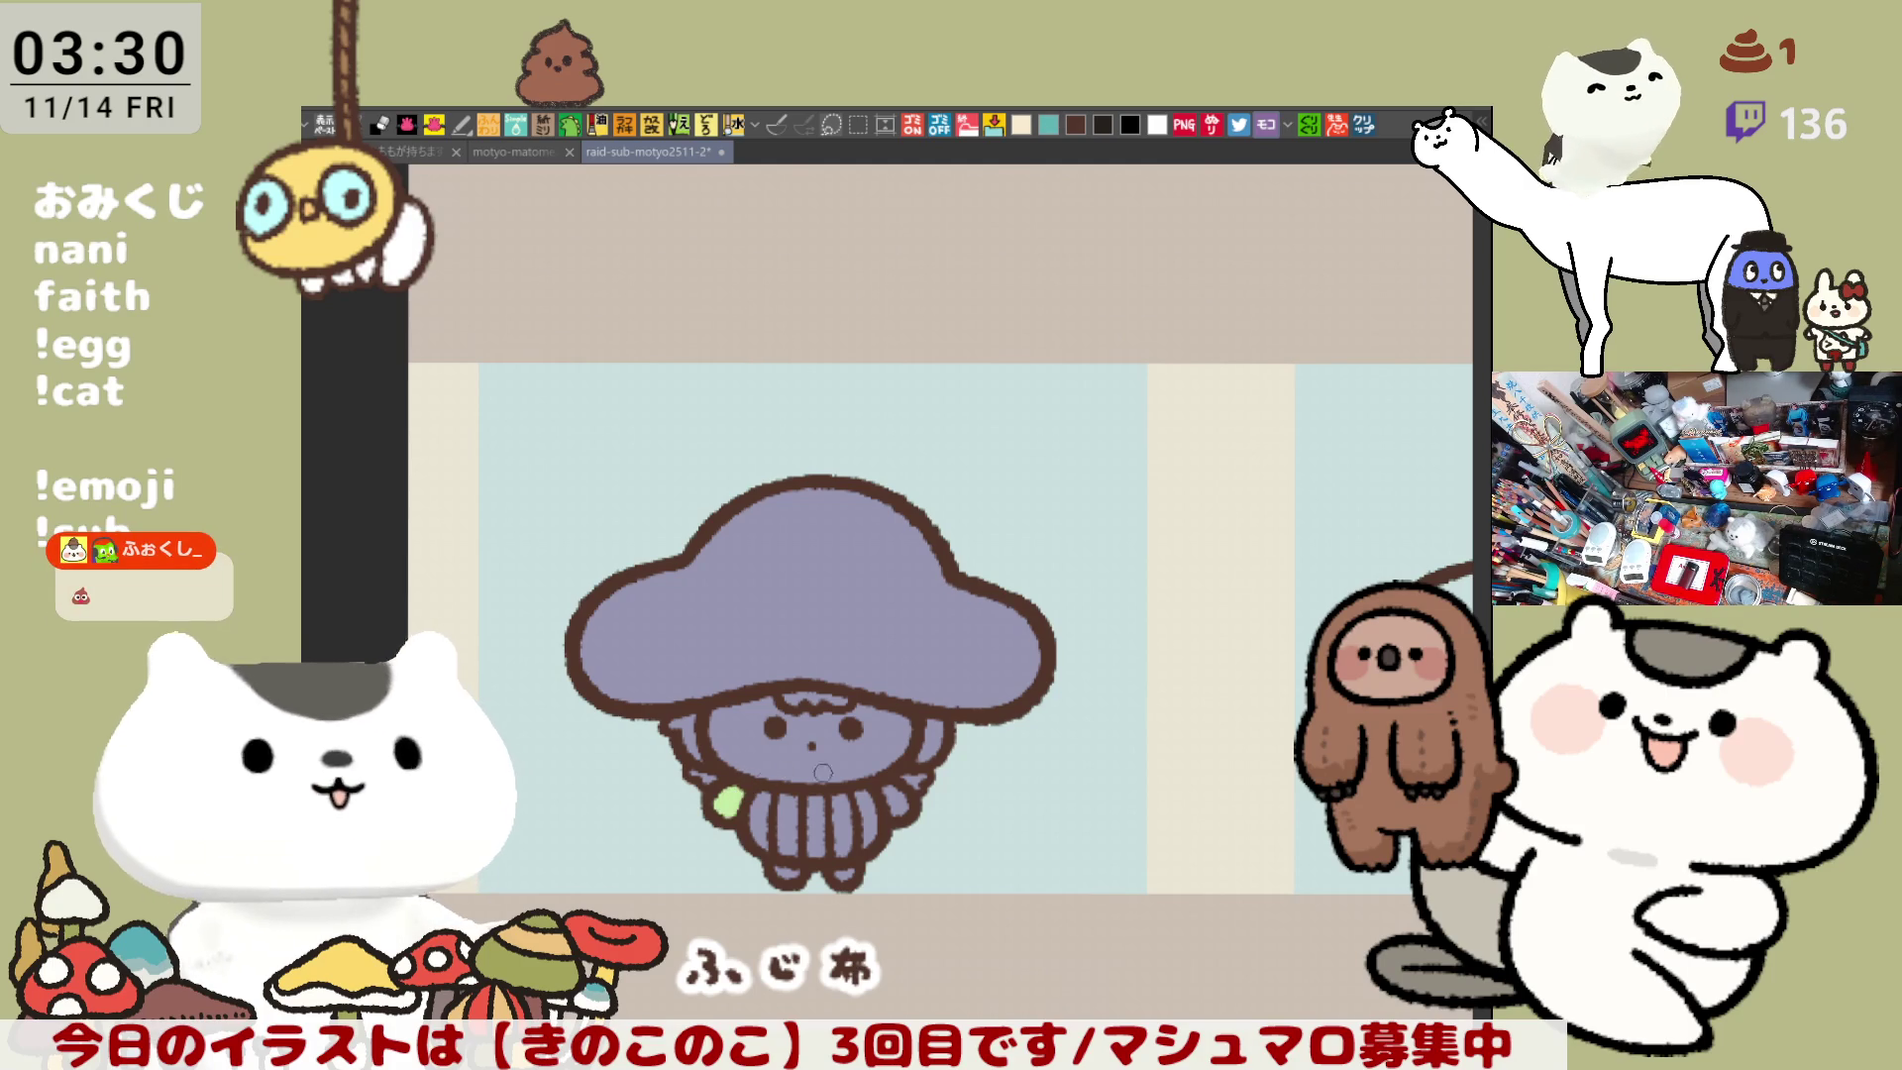
{"action": "left_click_drag", "start_coordinate": [890, 790], "coordinate": [901, 806]}
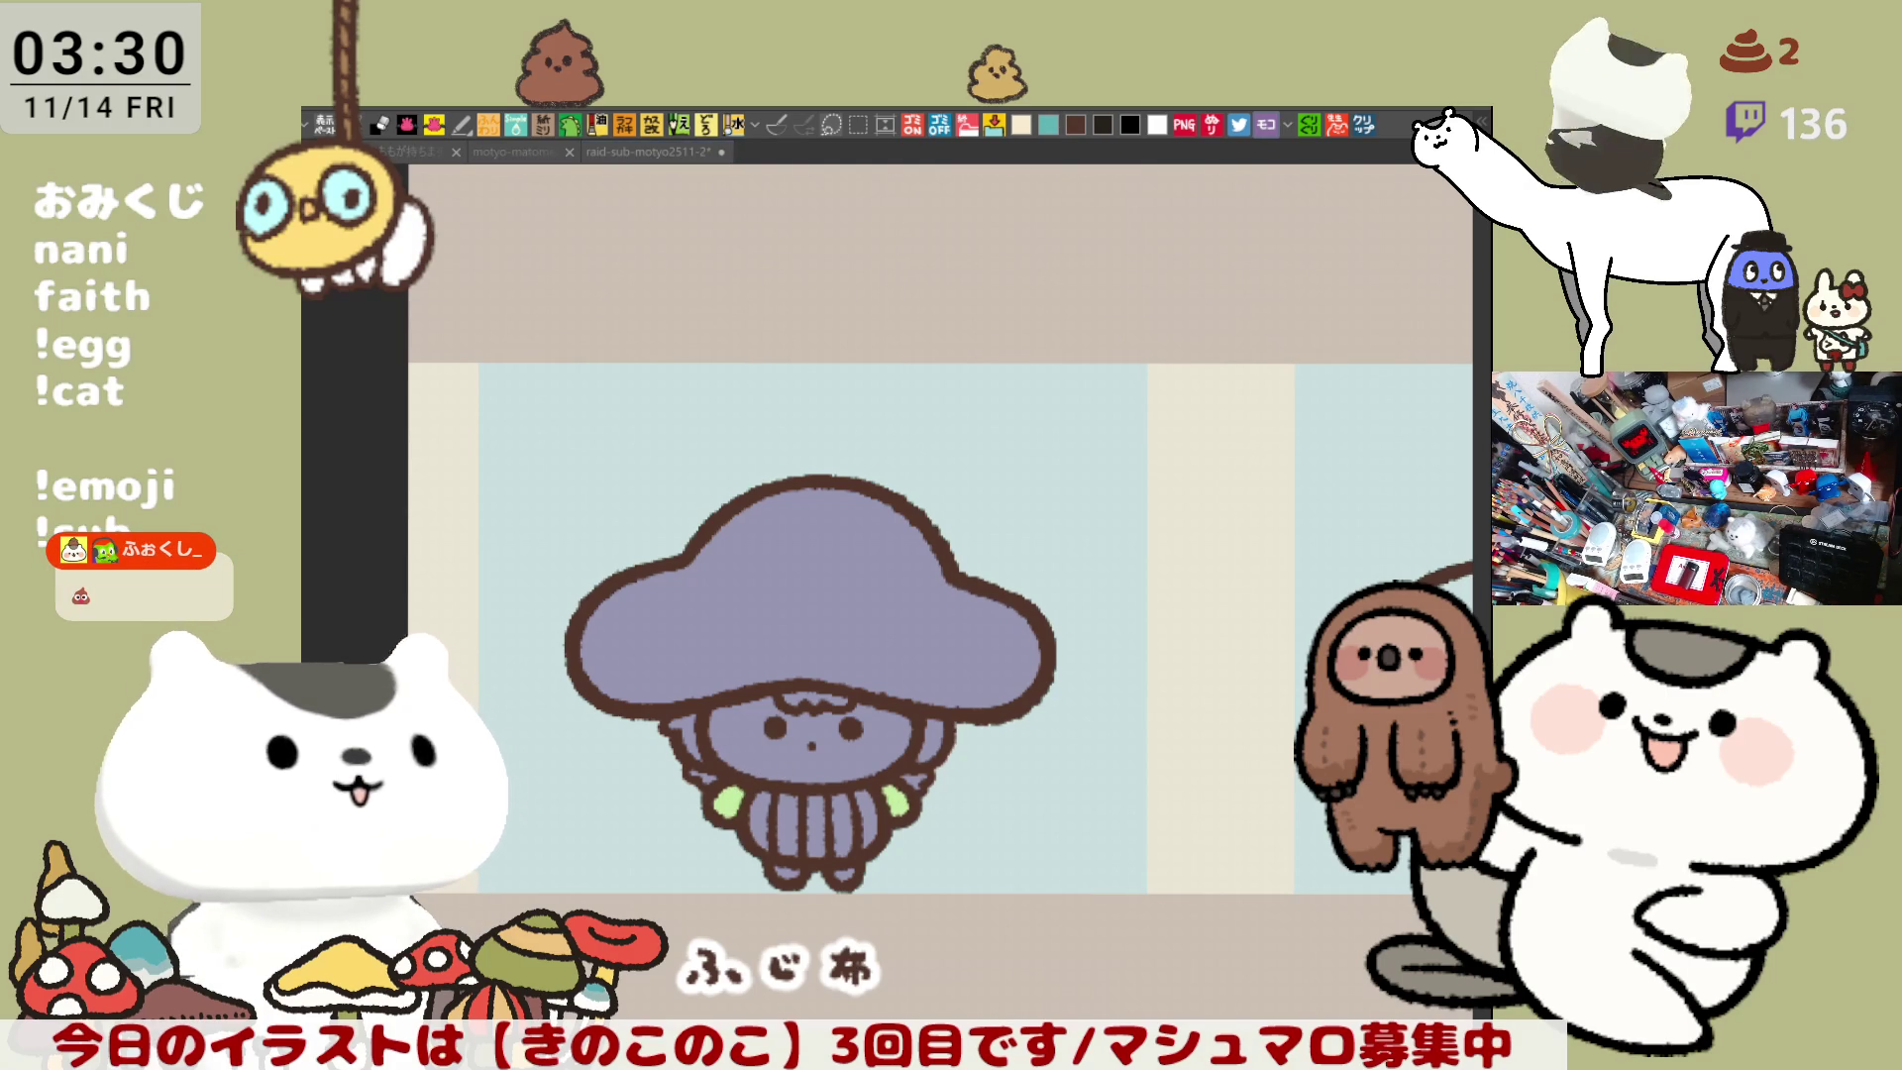
{"action": "left_click_drag", "start_coordinate": [787, 870], "coordinate": [862, 874]}
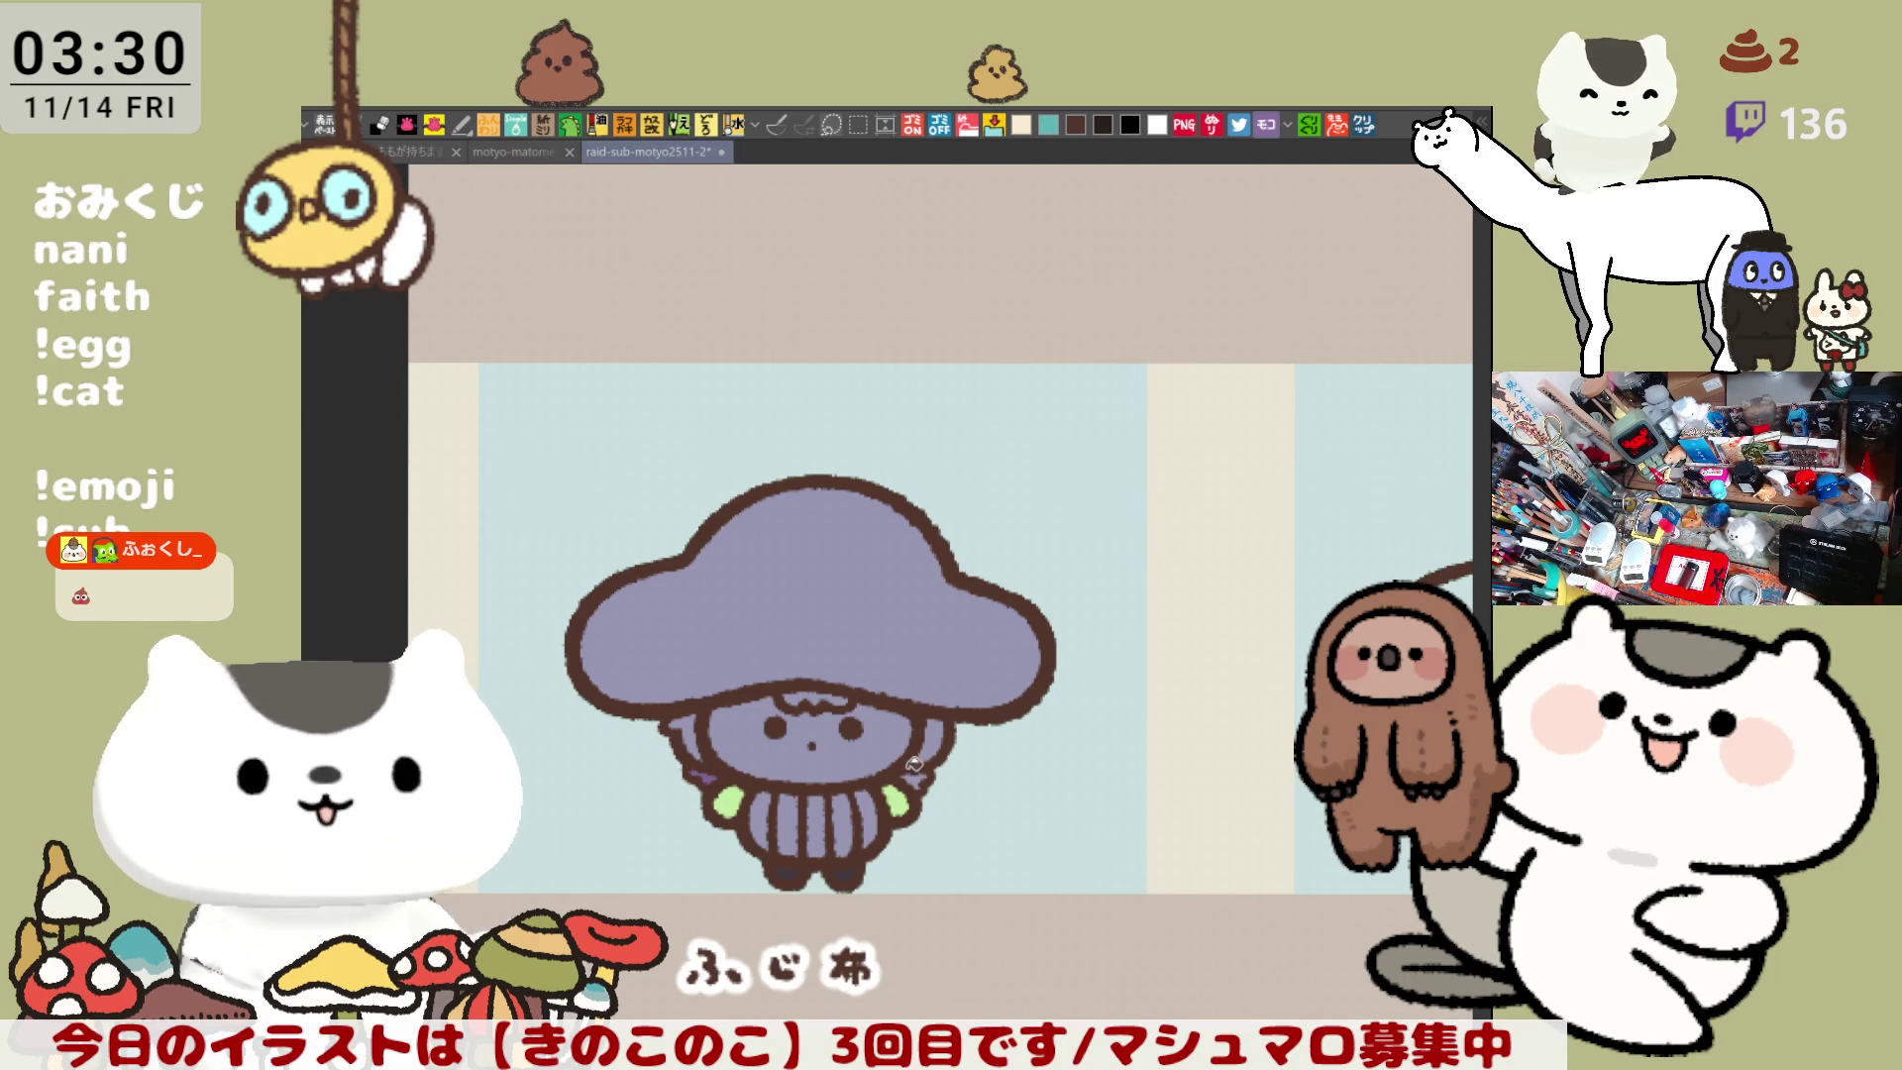
{"action": "scroll", "coordinate": [900, 788], "scroll_direction": "up", "scroll_amount": 3}
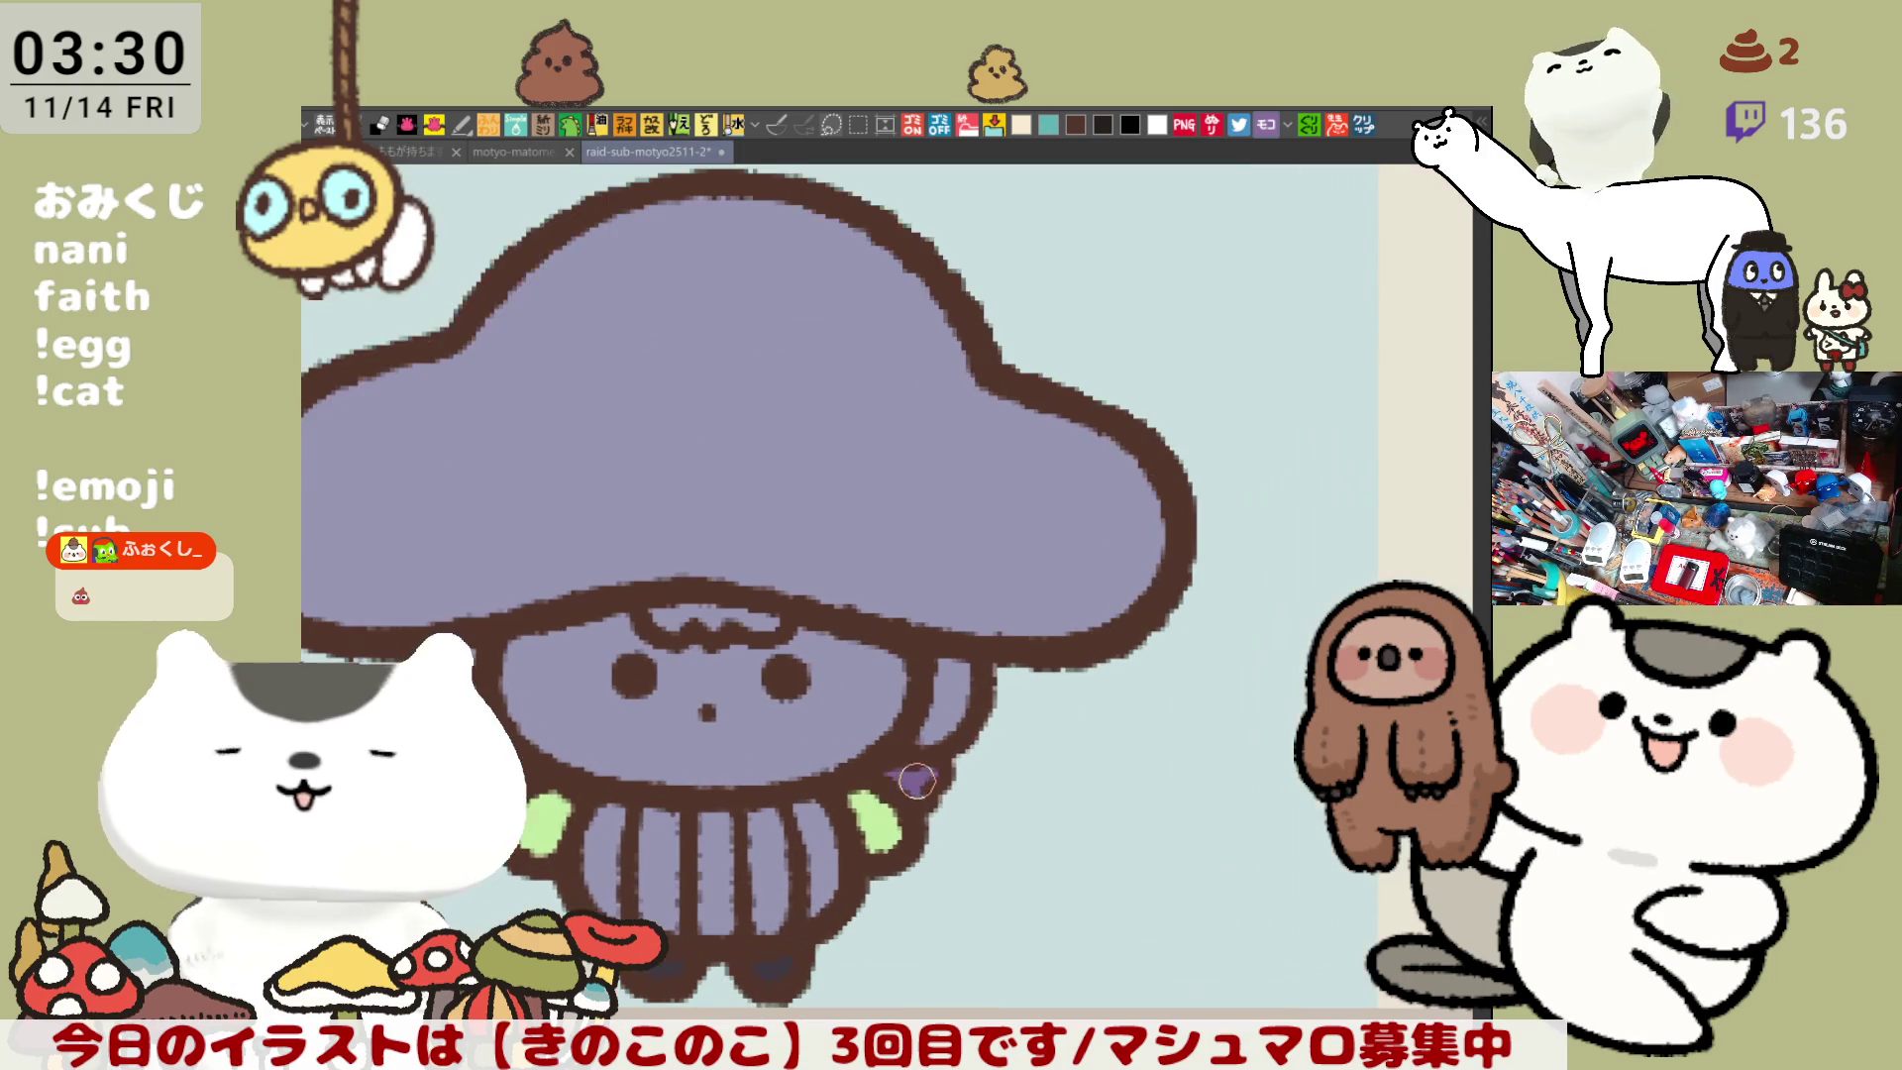
- Draw a small brown ring at the cap's lower-left corner
{"action": "left_click_drag", "start_coordinate": [693, 594], "coordinate": [854, 593]}
{"action": "left_click_drag", "start_coordinate": [494, 618], "coordinate": [481, 652]}
{"action": "left_click_drag", "start_coordinate": [1283, 619], "coordinate": [1272, 639]}
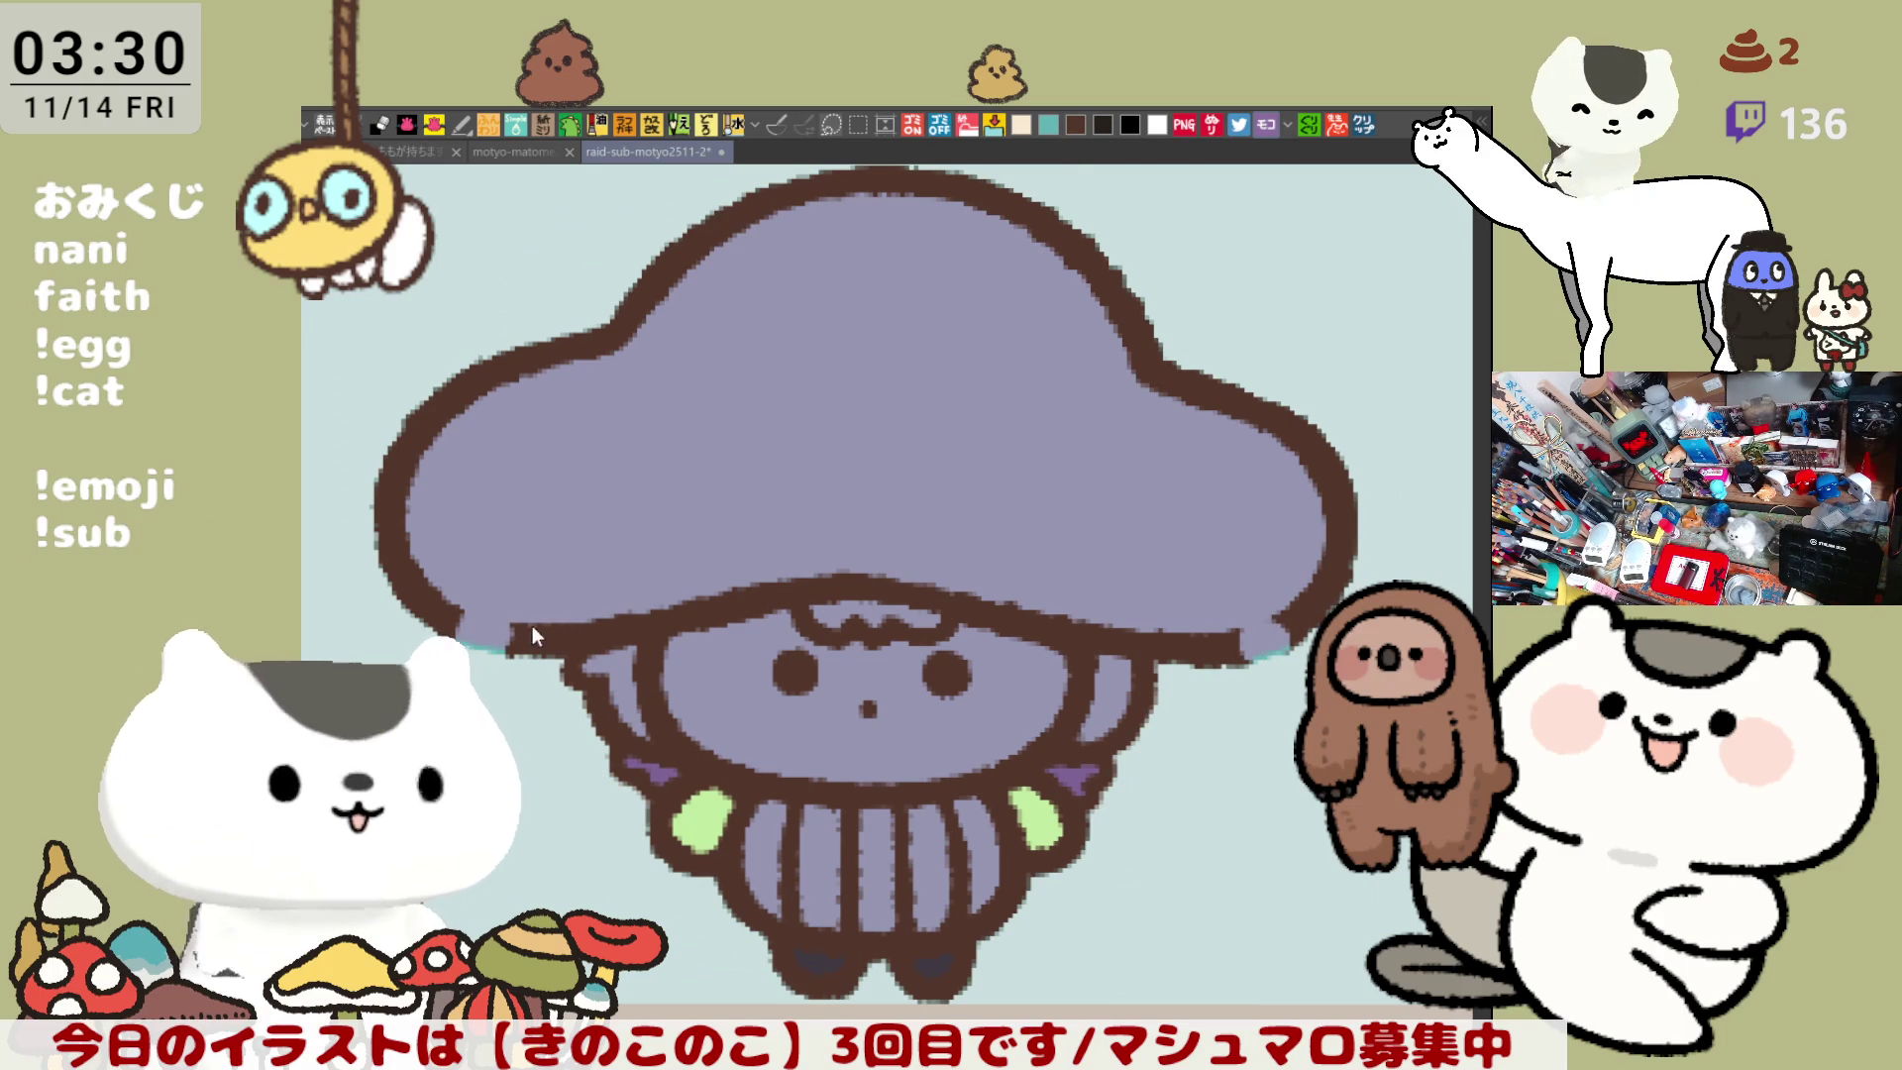
{"action": "mouse_move", "coordinate": [465, 629]}
{"action": "left_mouse_down"}
{"action": "mouse_move", "coordinate": [515, 615]}
{"action": "mouse_move", "coordinate": [462, 646]}
{"action": "left_mouse_up"}
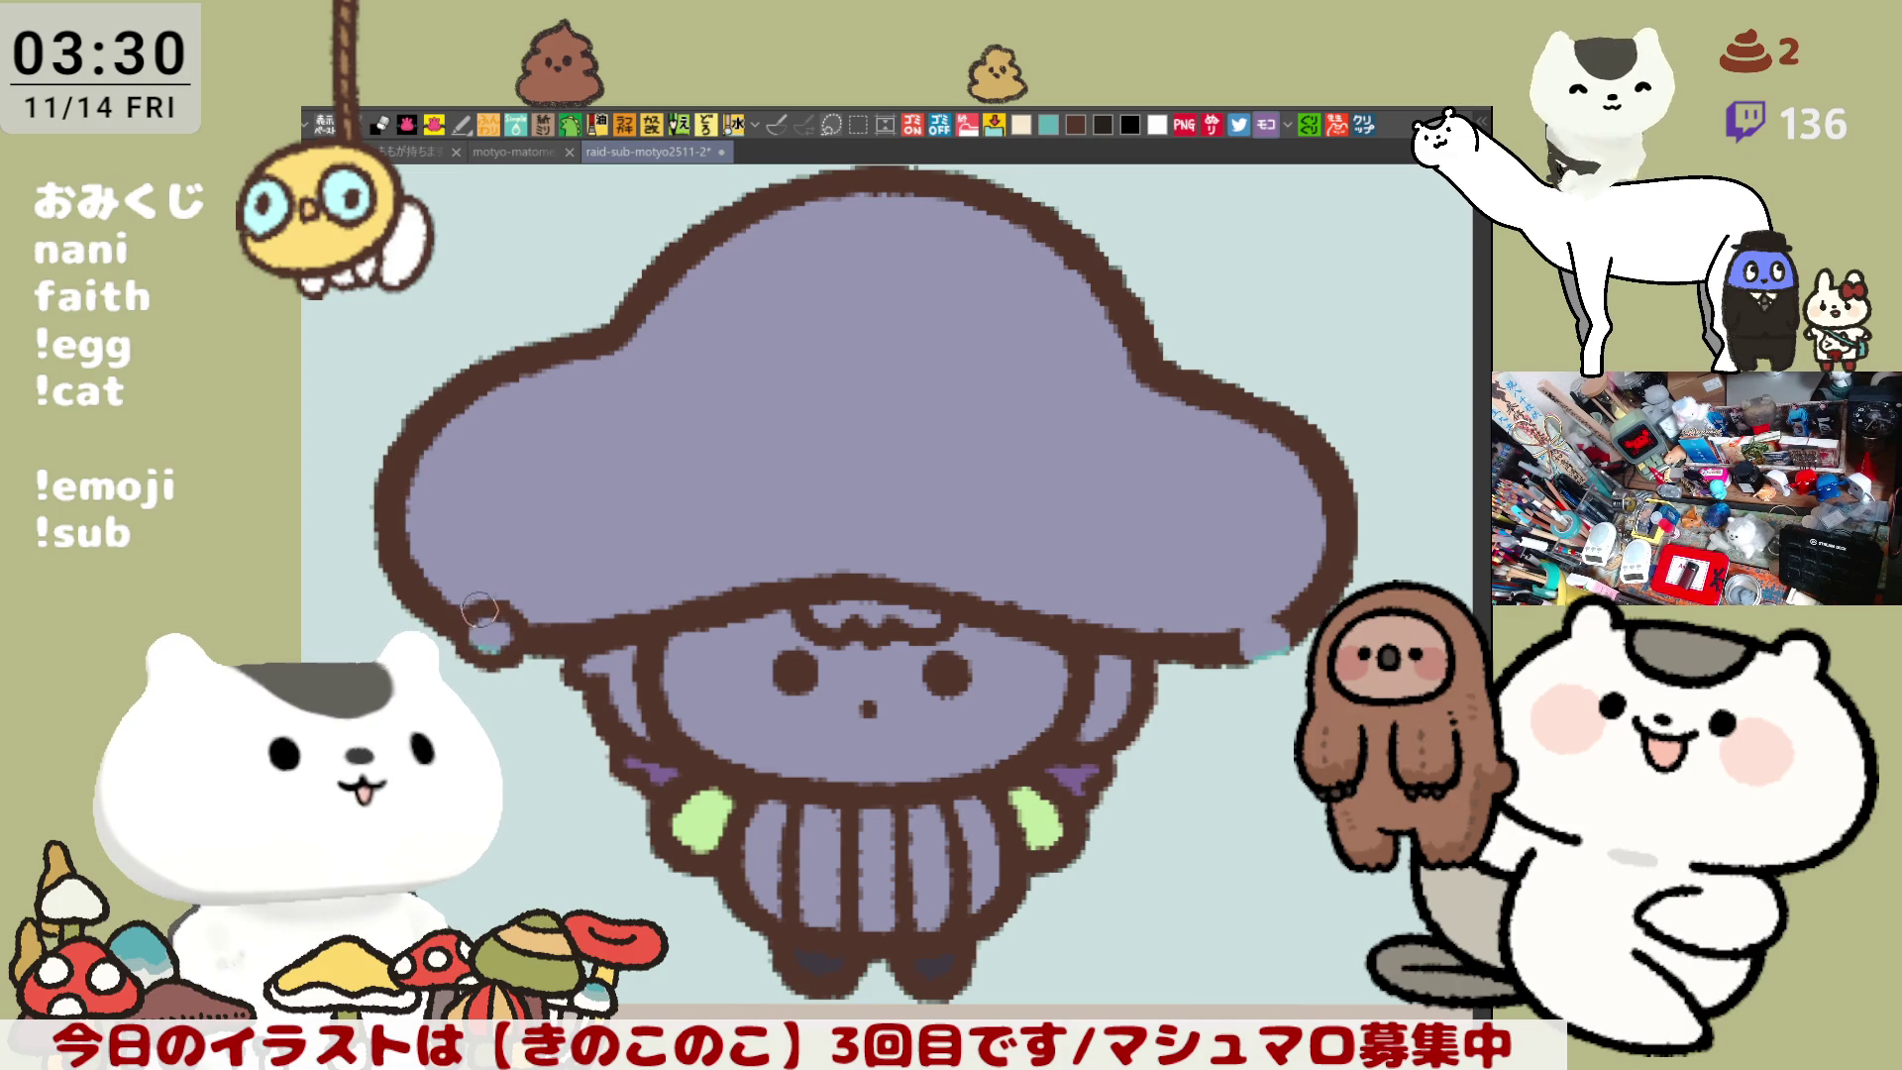
- Draw and thicken the matching ring at the cap's lower-right corner
{"action": "left_click_drag", "start_coordinate": [1273, 700], "coordinate": [1114, 635]}
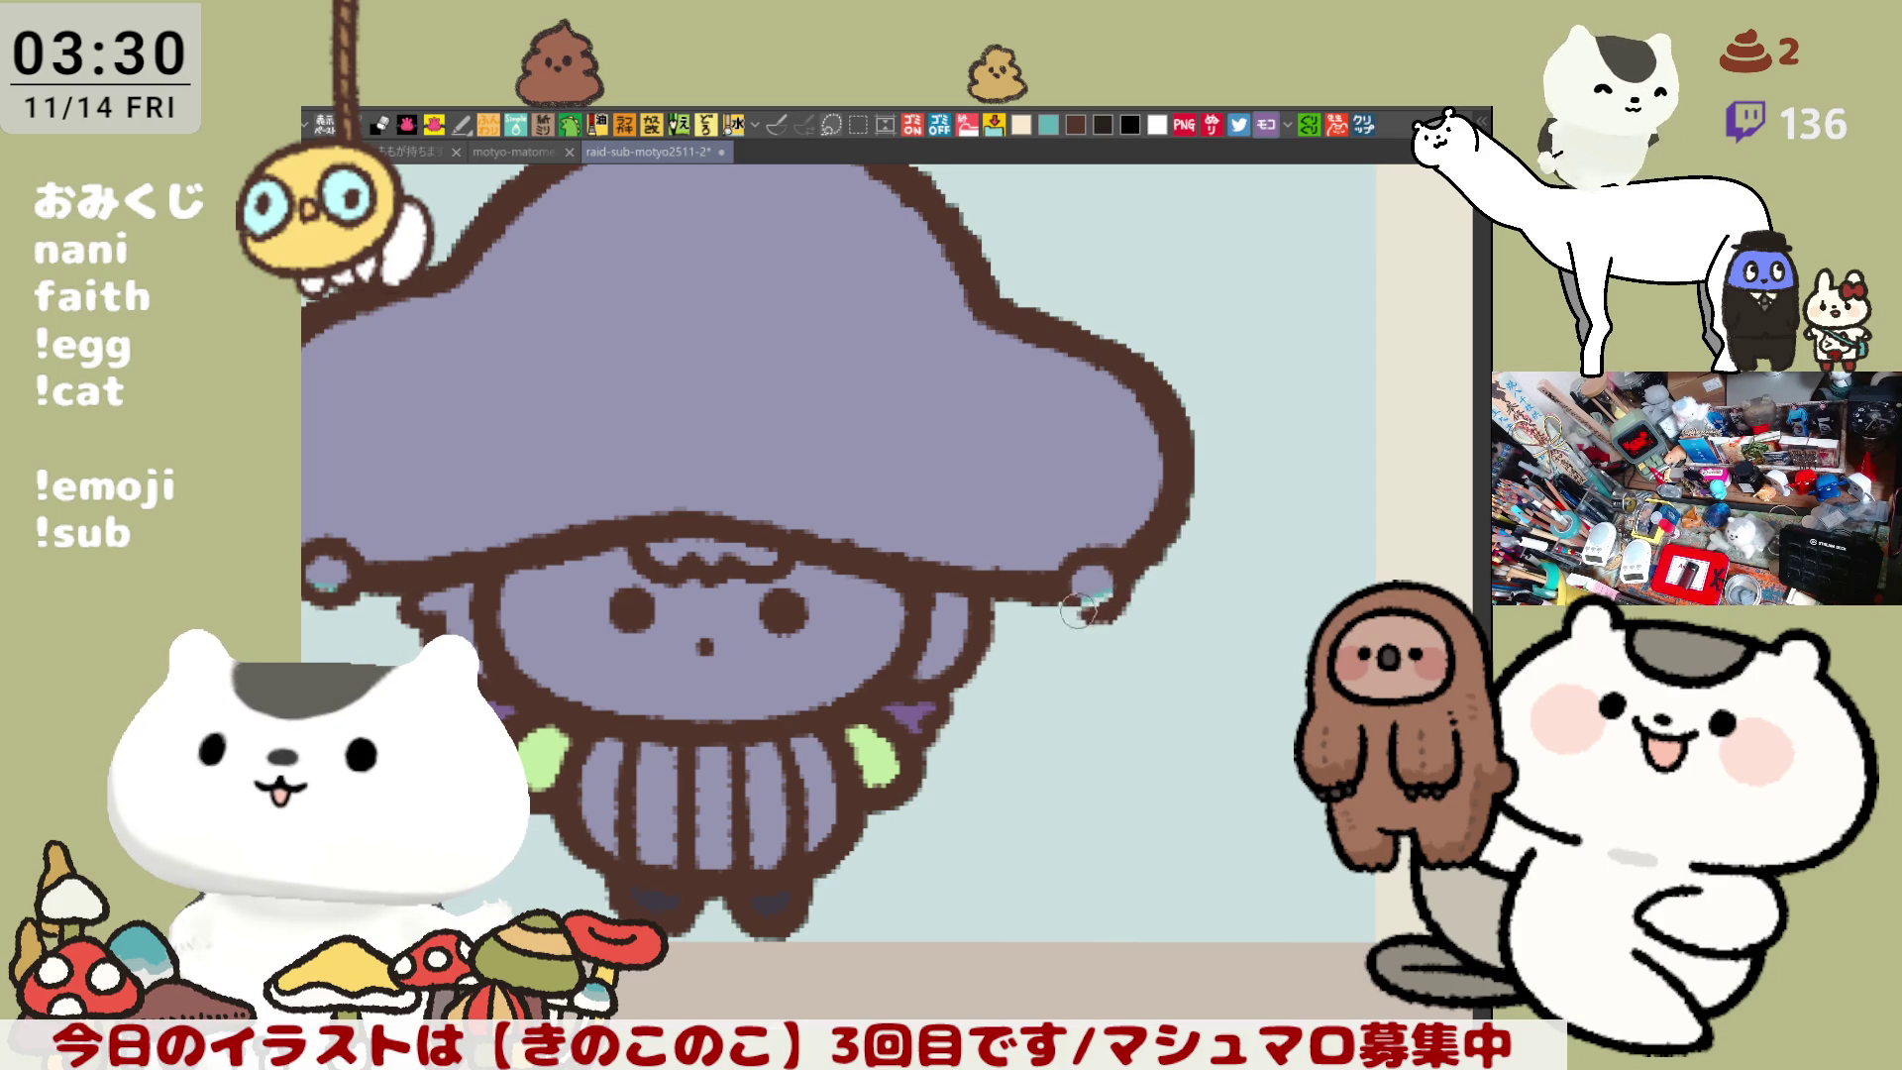
{"action": "mouse_move", "coordinate": [1099, 594]}
{"action": "left_mouse_down"}
{"action": "mouse_move", "coordinate": [1055, 583]}
{"action": "mouse_move", "coordinate": [1080, 606]}
{"action": "mouse_move", "coordinate": [1078, 563]}
{"action": "mouse_move", "coordinate": [1107, 573]}
{"action": "mouse_move", "coordinate": [1097, 607]}
{"action": "mouse_move", "coordinate": [1075, 595]}
{"action": "mouse_move", "coordinate": [1100, 569]}
{"action": "mouse_move", "coordinate": [1089, 605]}
{"action": "mouse_move", "coordinate": [1111, 567]}
{"action": "mouse_move", "coordinate": [1067, 572]}
{"action": "left_mouse_up"}
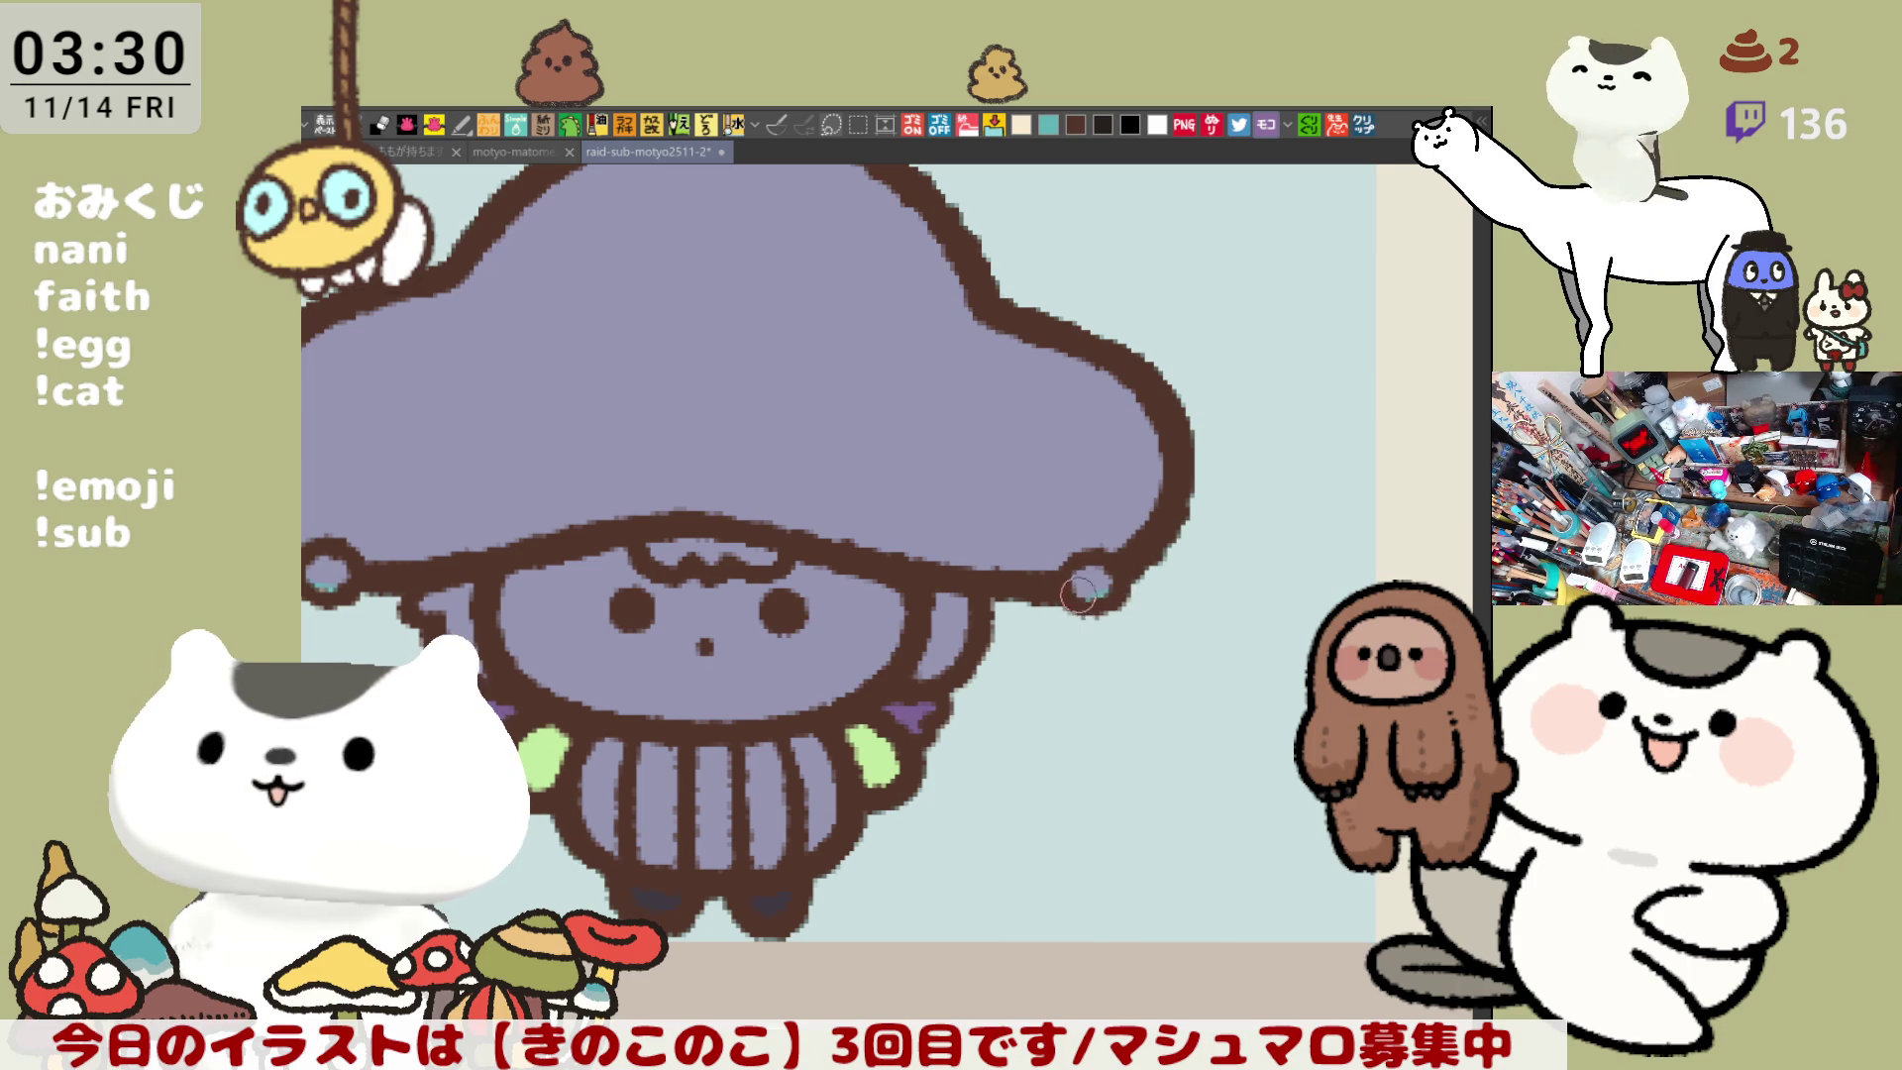
{"action": "scroll", "coordinate": [1083, 606], "scroll_direction": "down", "scroll_amount": 1}
{"action": "scroll", "coordinate": [990, 583], "scroll_direction": "up", "scroll_amount": 1}
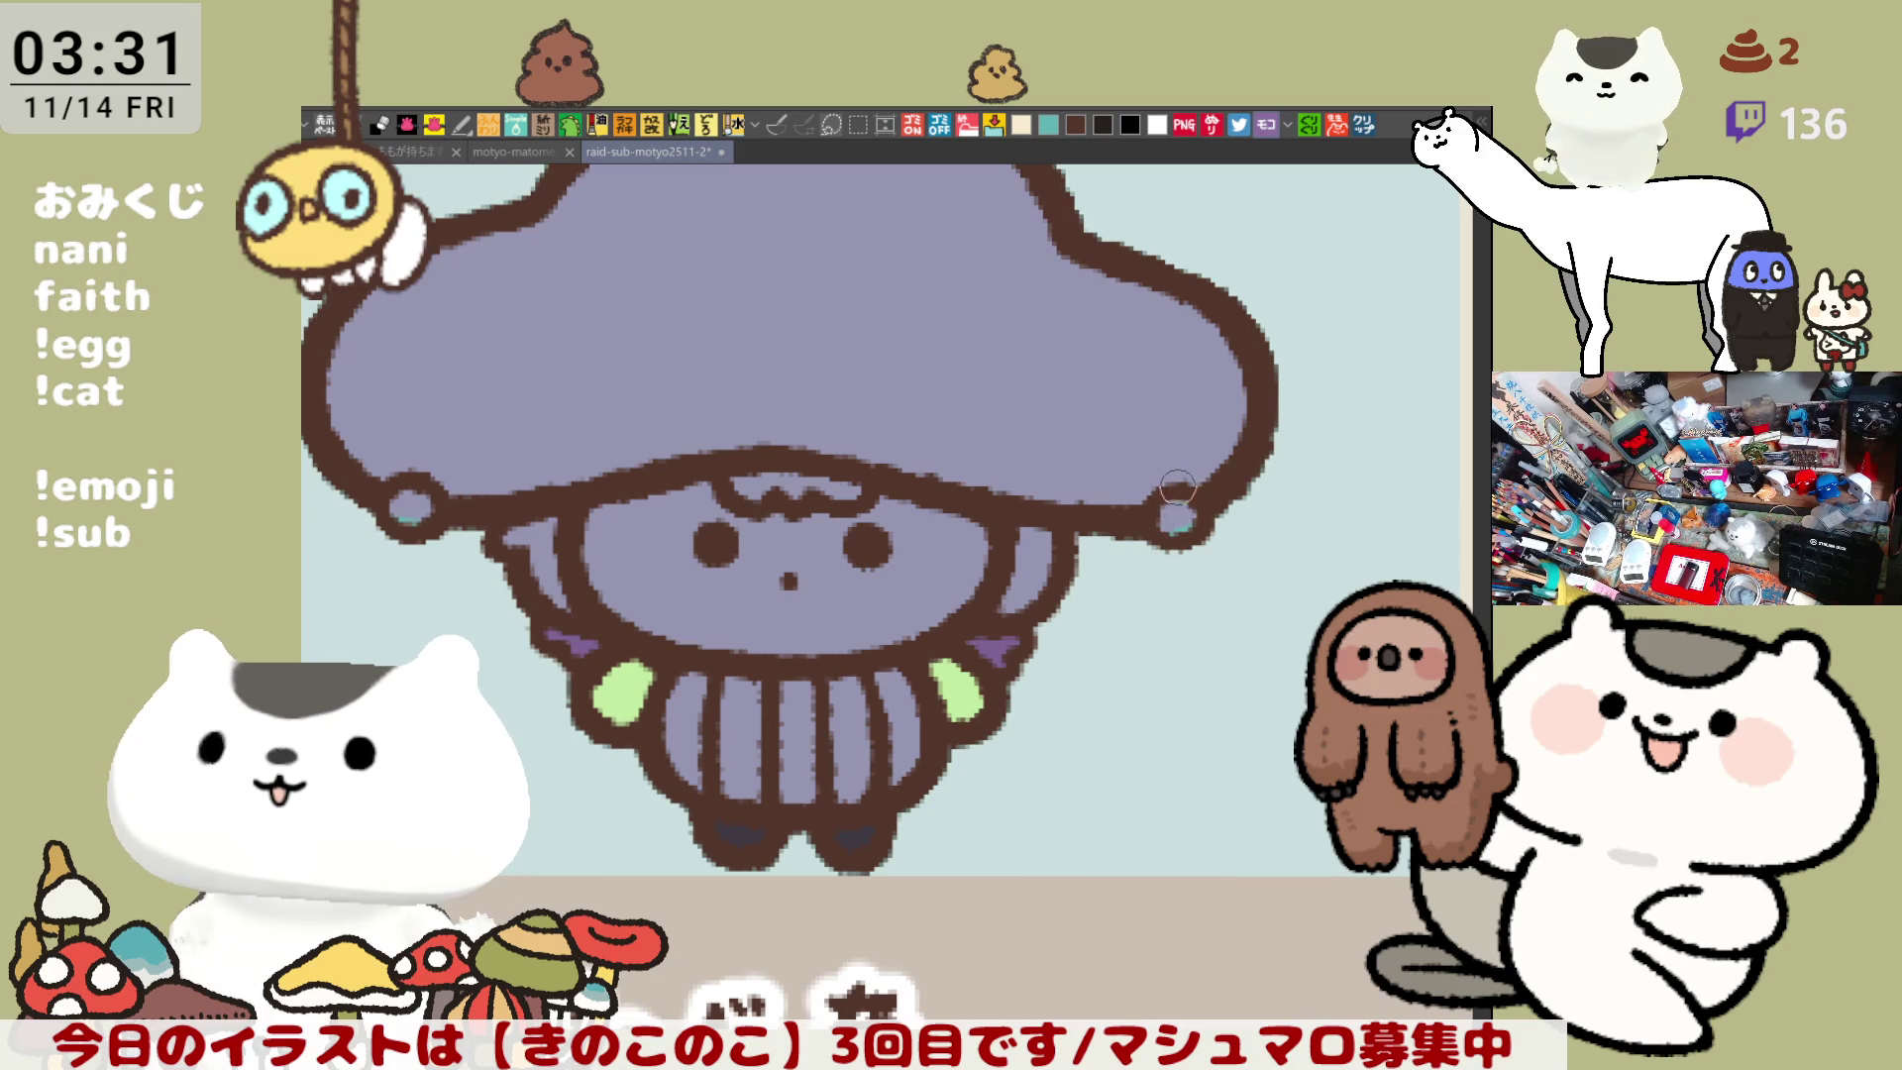
{"action": "left_click_drag", "start_coordinate": [1171, 515], "coordinate": [1195, 492]}
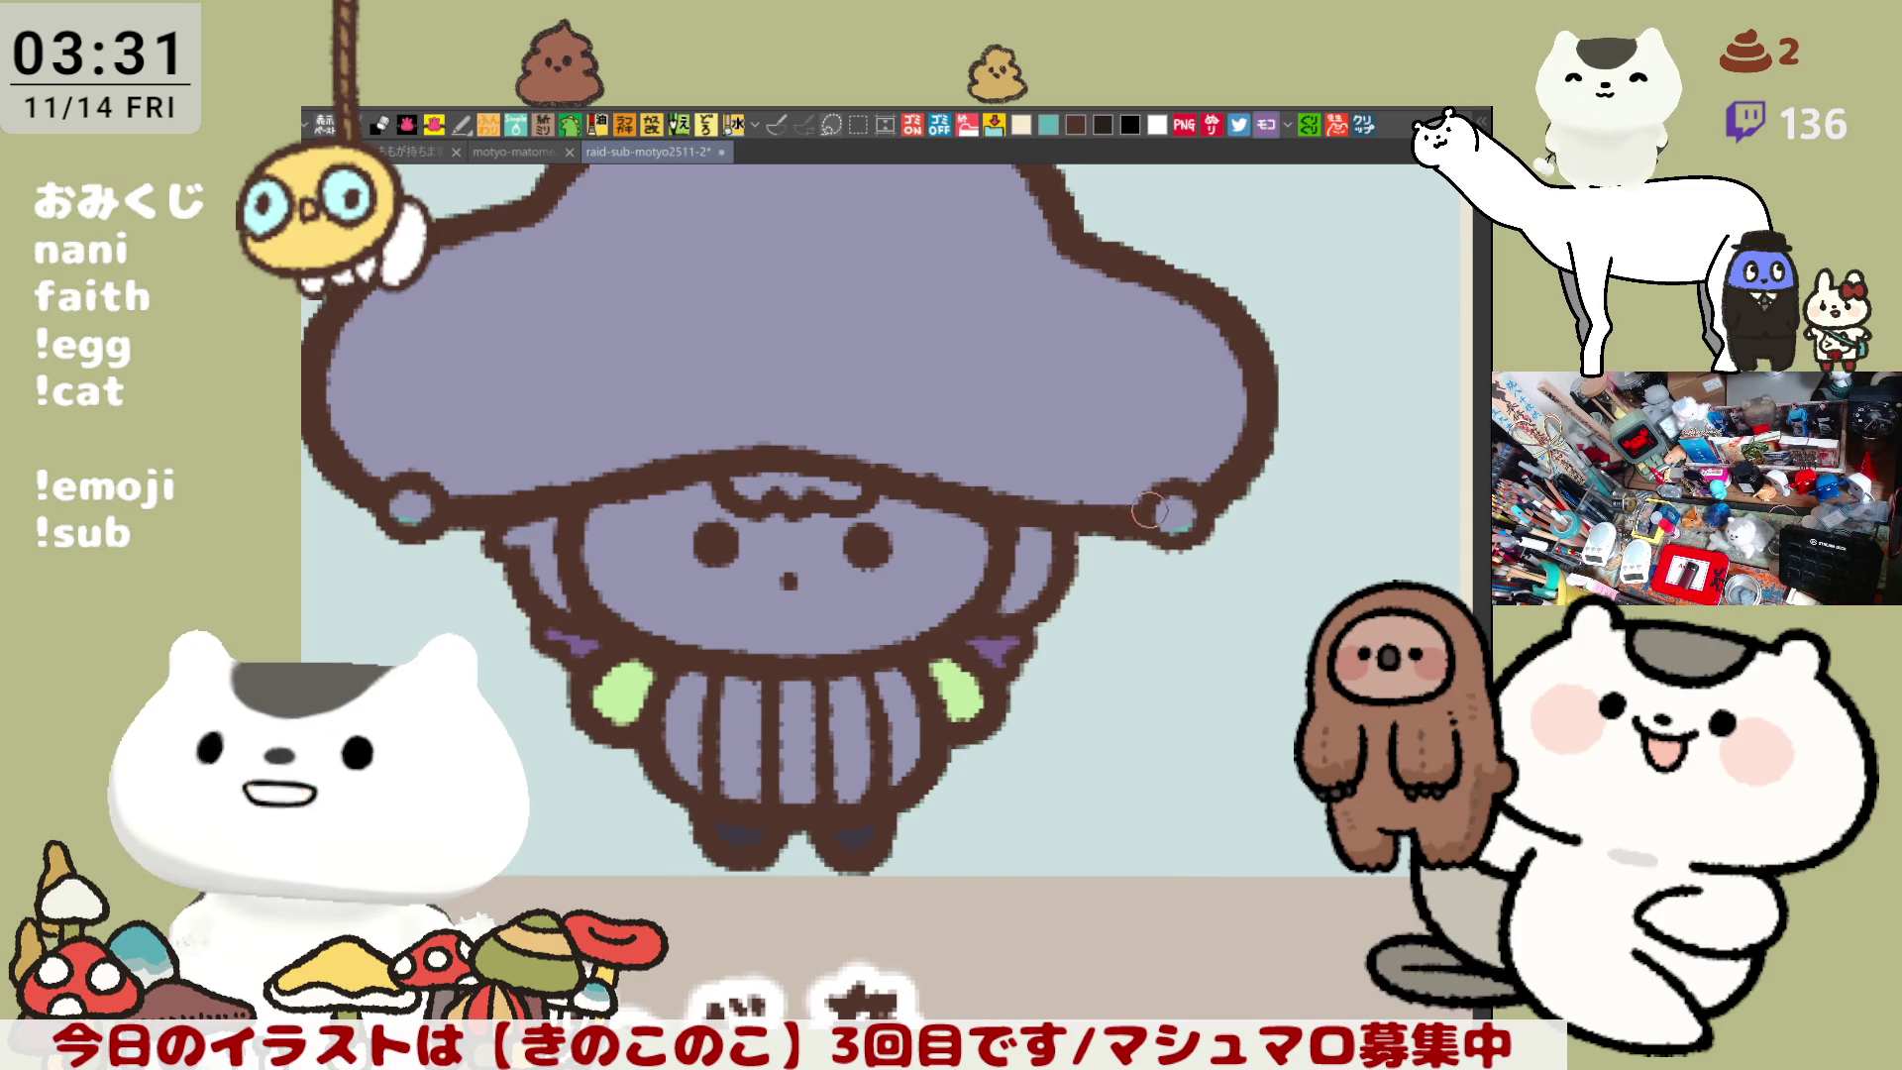
{"action": "left_click_drag", "start_coordinate": [354, 553], "coordinate": [477, 518]}
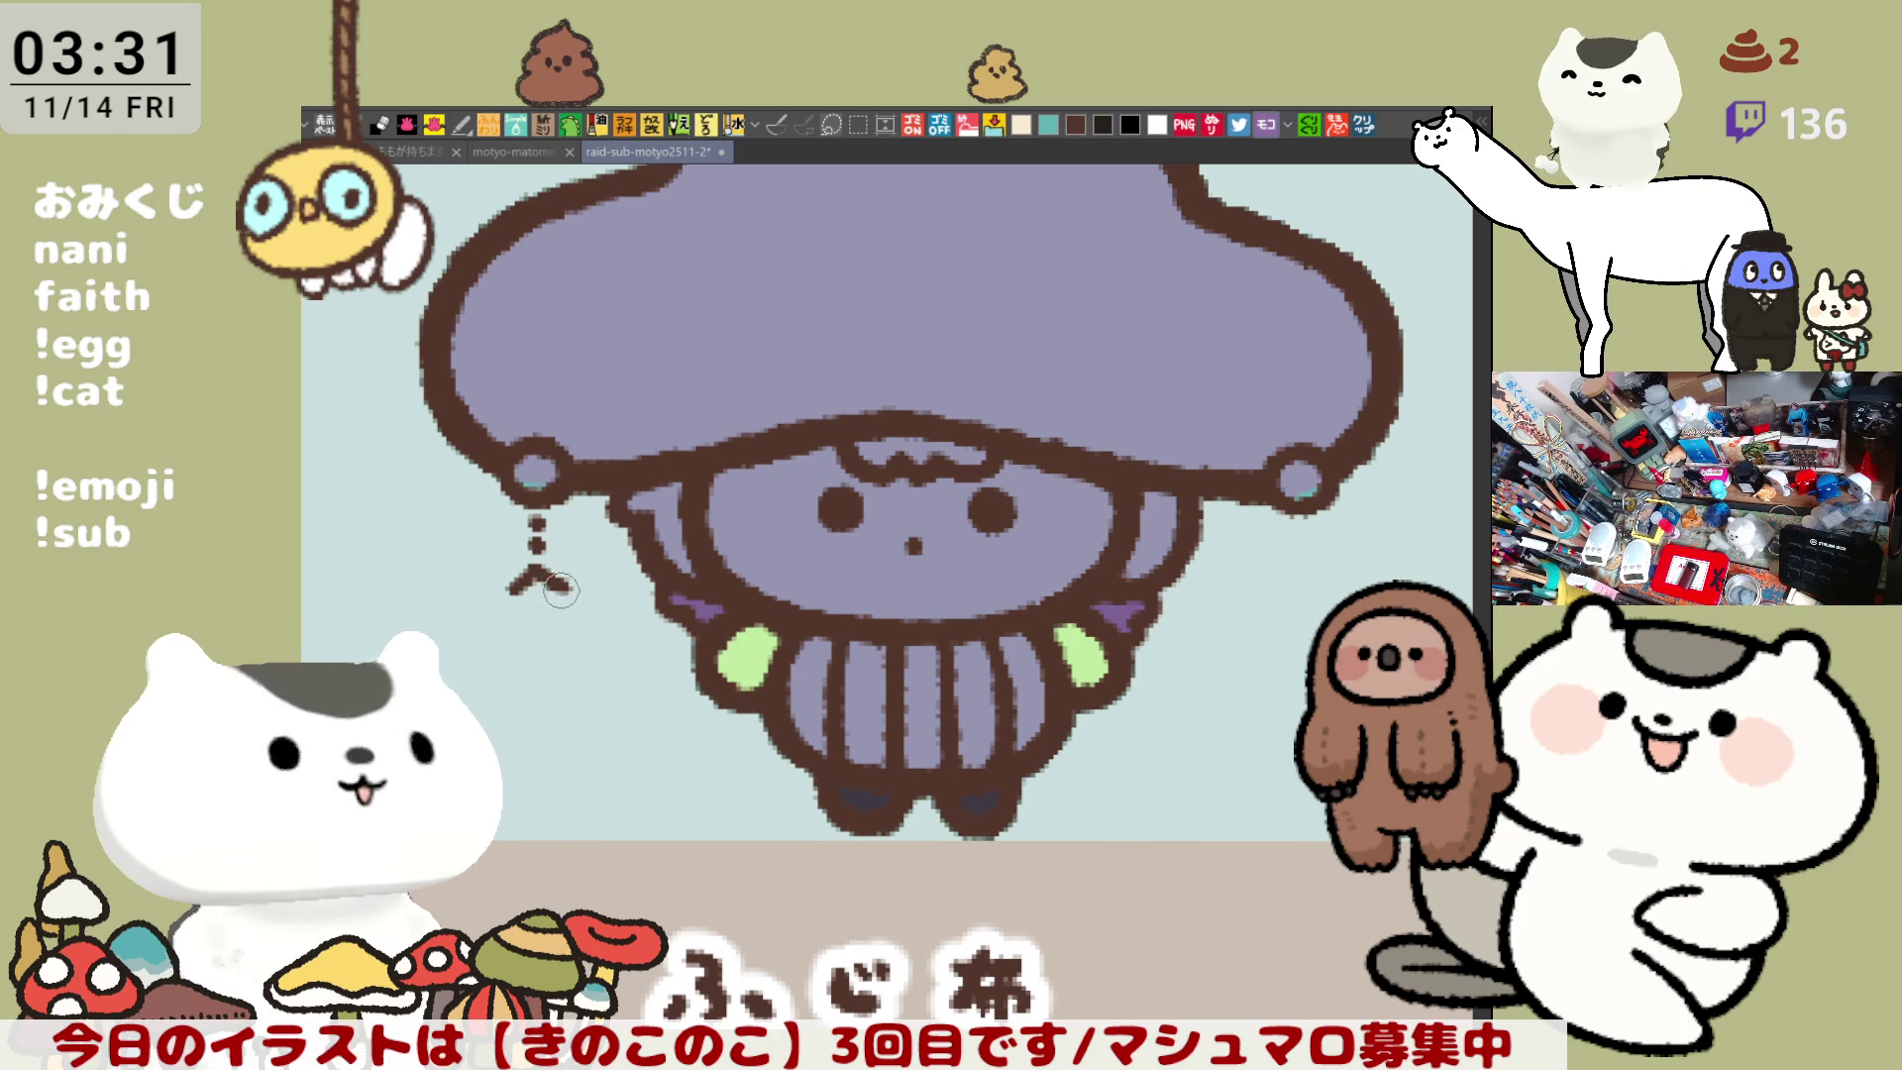
- Hang a dotted chain ending in a diamond charm below the cap ring
{"action": "left_click_drag", "start_coordinate": [560, 590], "coordinate": [532, 575]}
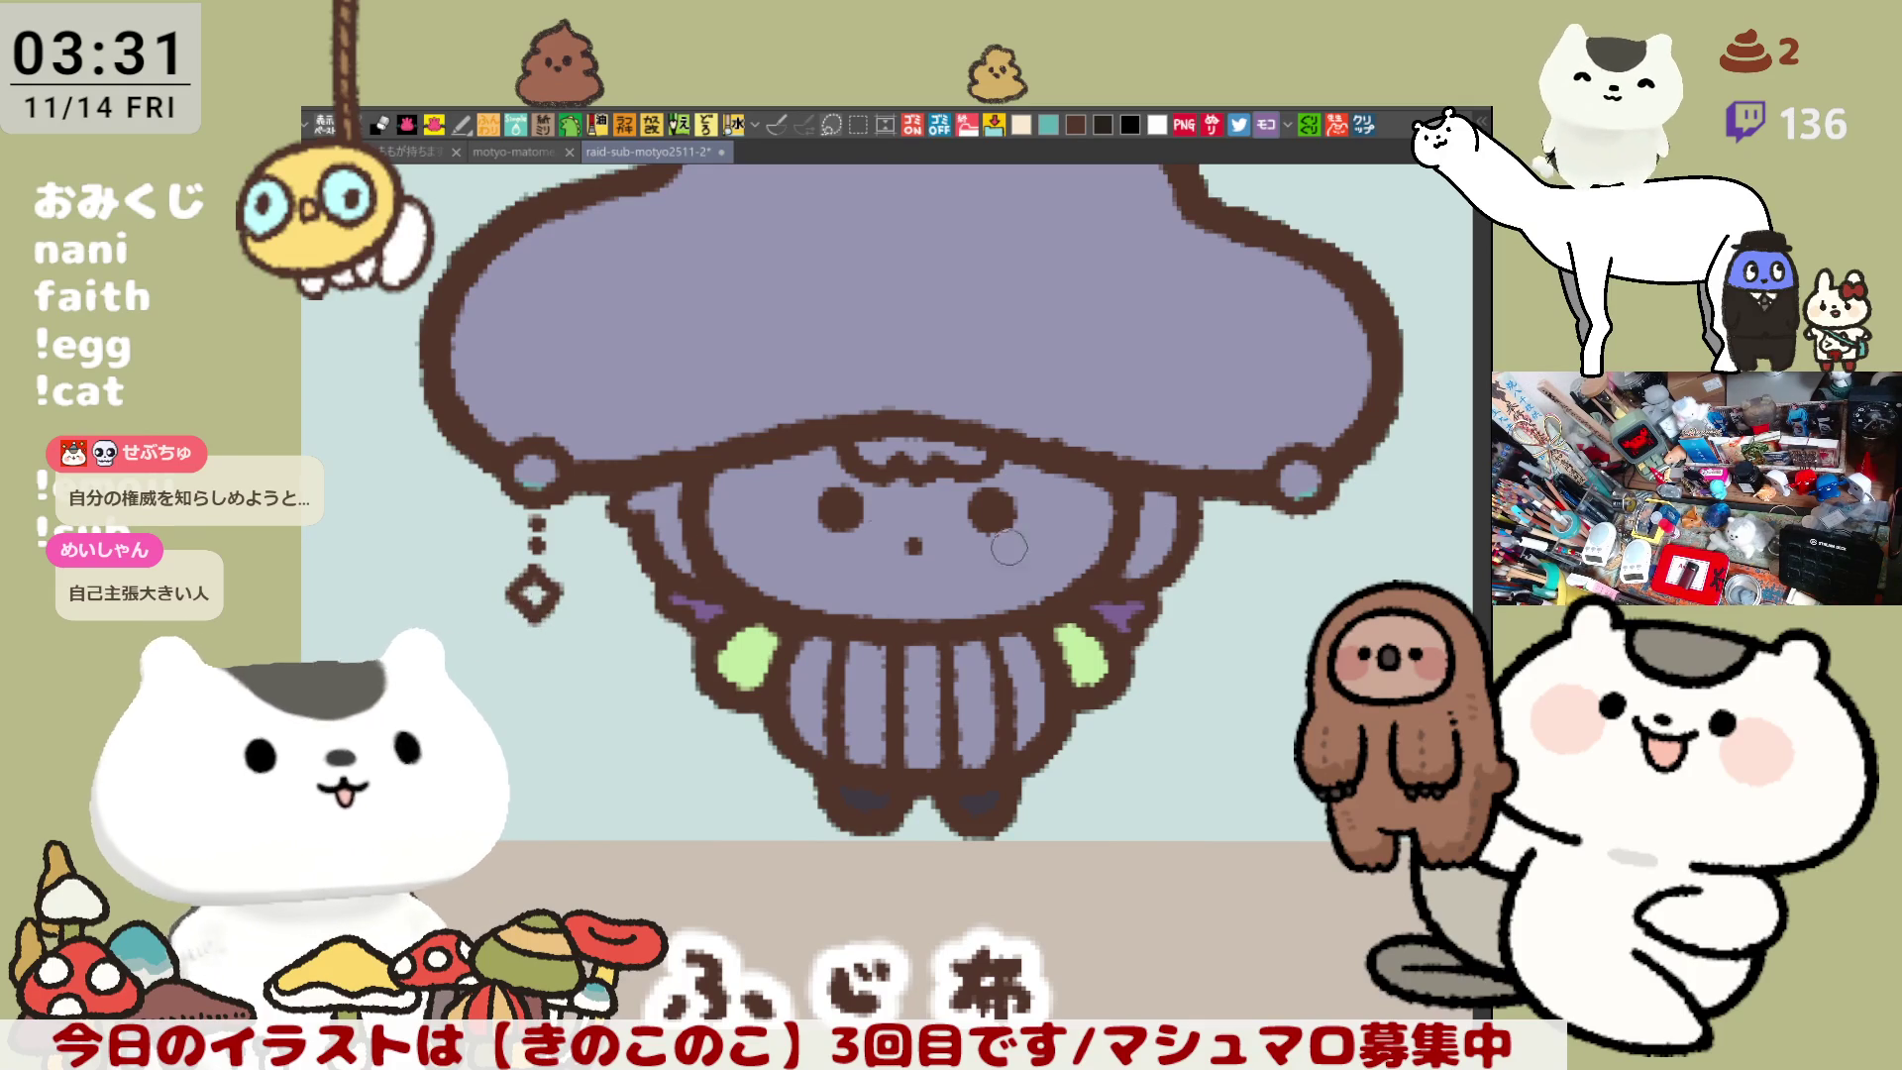
{"action": "scroll", "coordinate": [1008, 547], "scroll_direction": "right", "scroll_amount": 5}
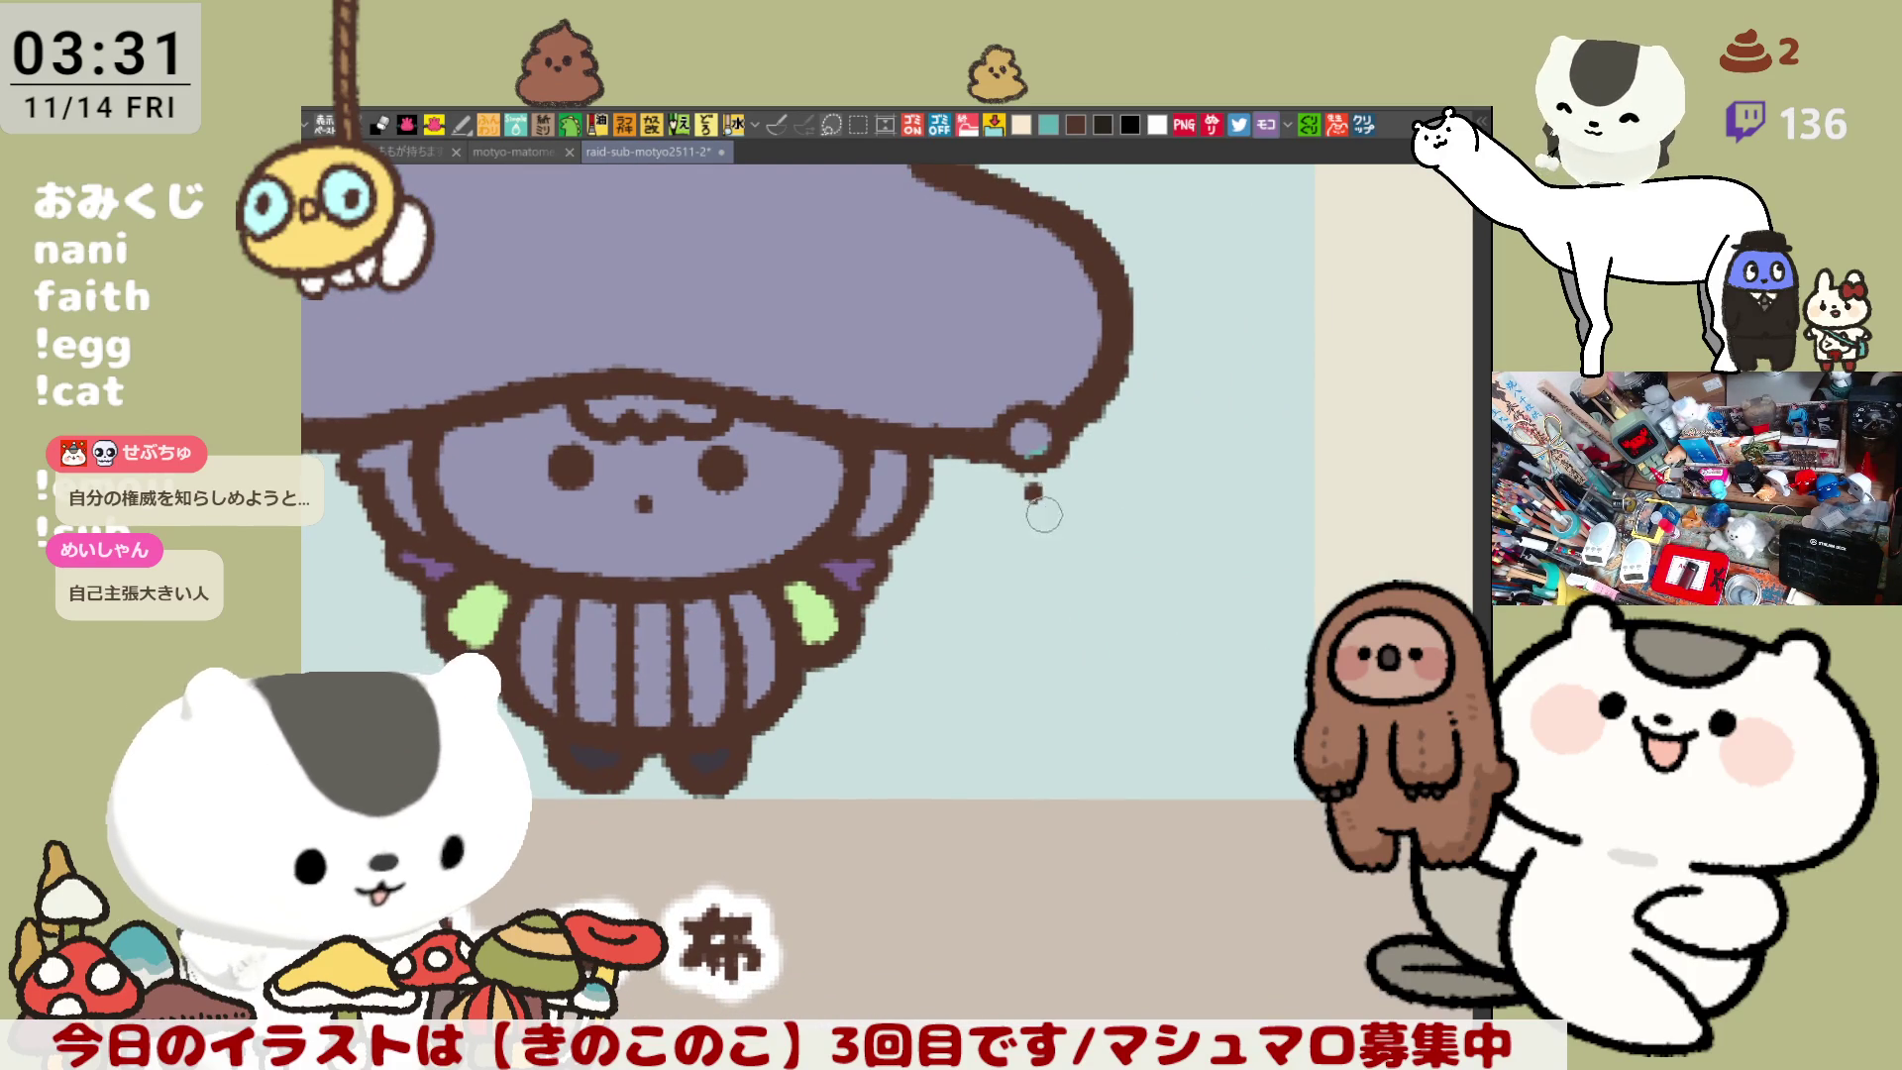
{"action": "left_click", "coordinate": [1033, 517]}
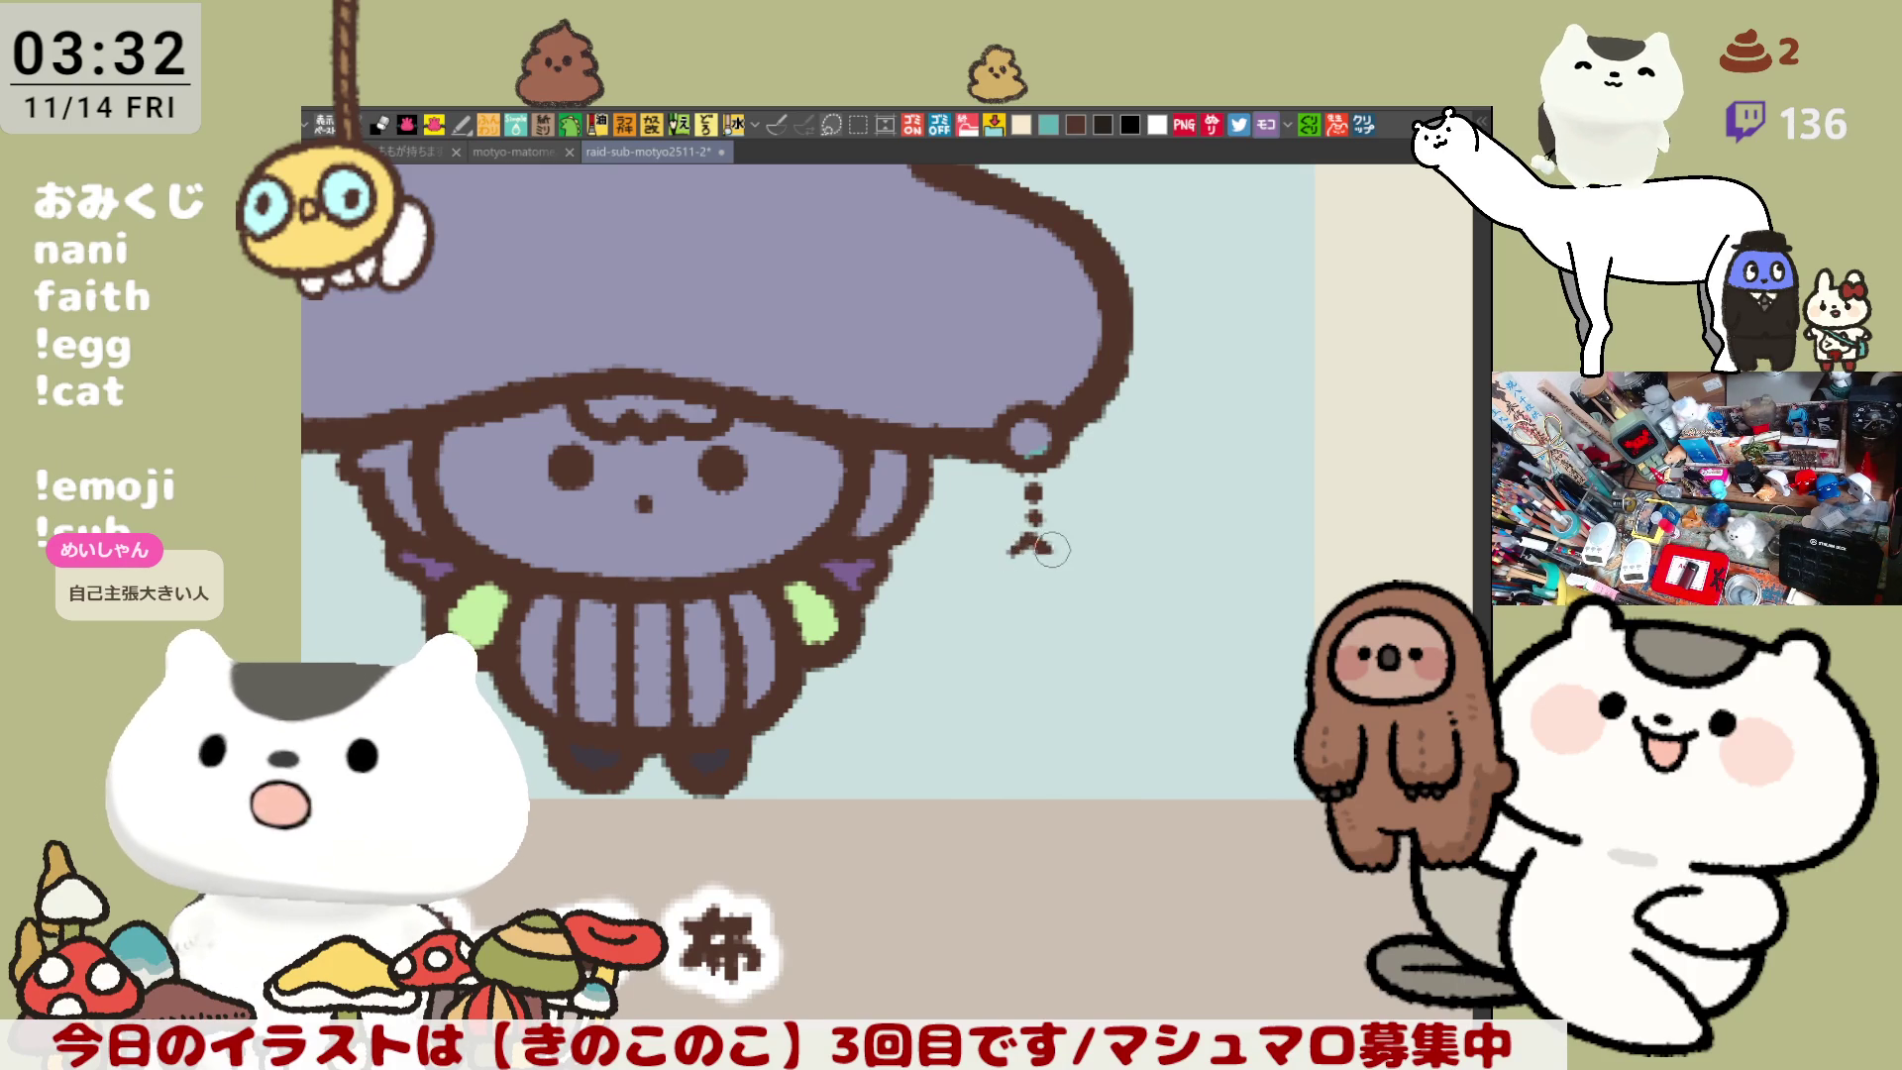
{"action": "mouse_move", "coordinate": [1021, 552]}
{"action": "left_mouse_down"}
{"action": "mouse_move", "coordinate": [1030, 537]}
{"action": "mouse_move", "coordinate": [1055, 557]}
{"action": "mouse_move", "coordinate": [1011, 563]}
{"action": "mouse_move", "coordinate": [1025, 577]}
{"action": "left_mouse_up"}
{"action": "left_click_drag", "start_coordinate": [899, 712], "coordinate": [1234, 704]}
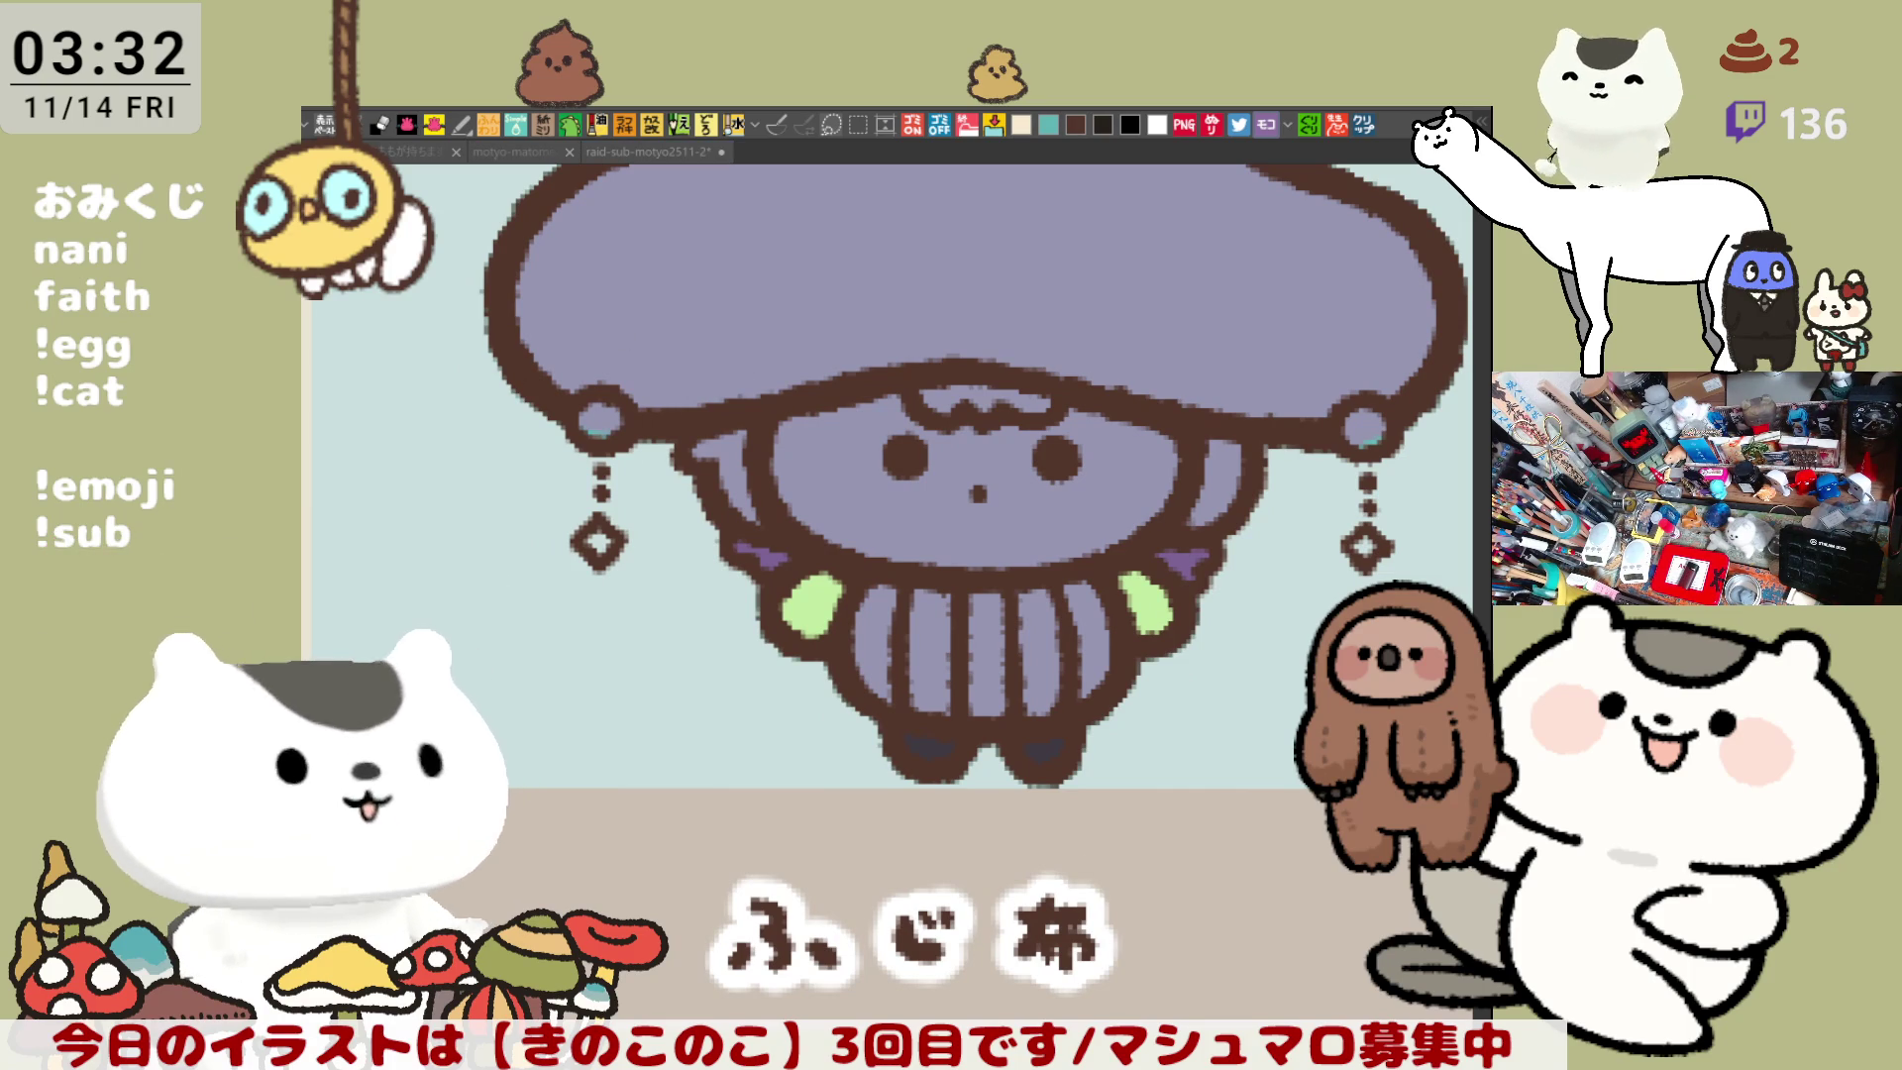
- Paint the left cap ring dark brown and zoom out
{"action": "mouse_move", "coordinate": [606, 426]}
{"action": "left_mouse_down"}
{"action": "mouse_move", "coordinate": [609, 411]}
{"action": "mouse_move", "coordinate": [602, 436]}
{"action": "left_mouse_up"}
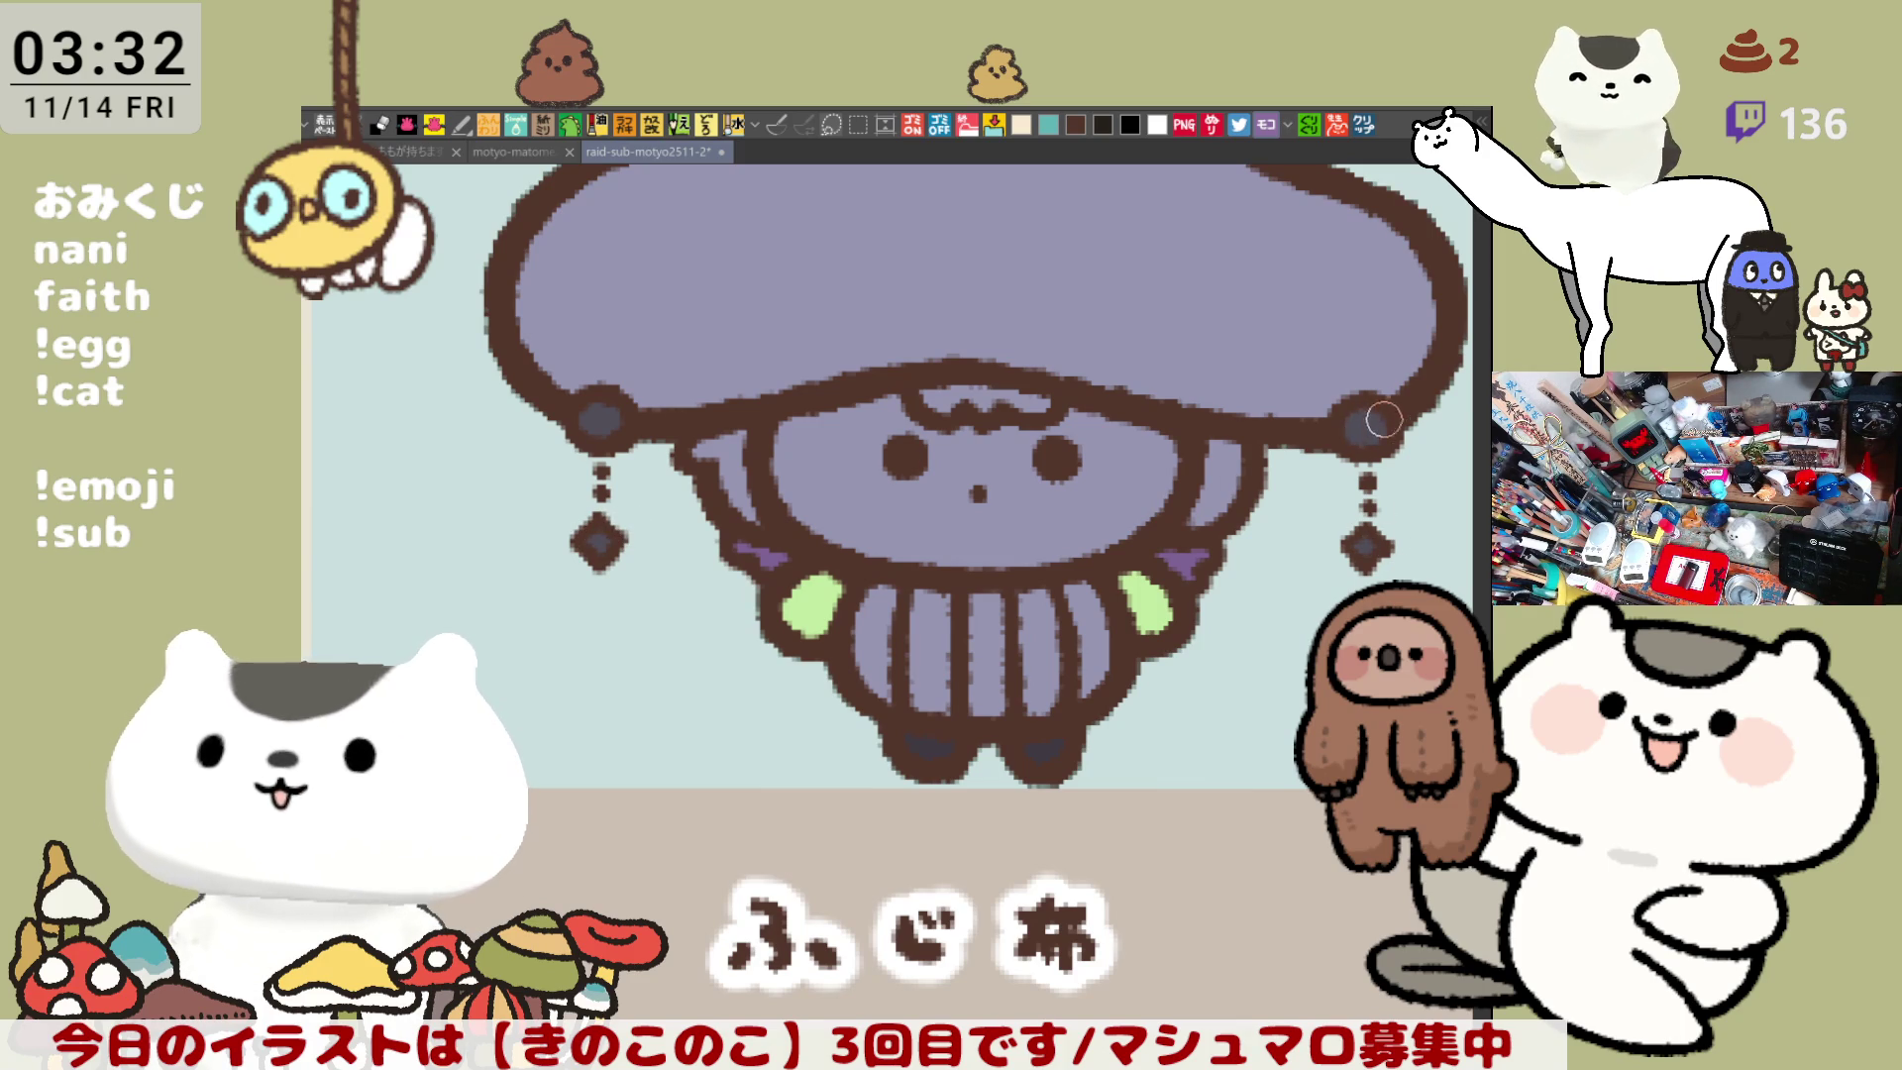
{"action": "scroll", "coordinate": [888, 662], "scroll_direction": "down", "scroll_amount": 2}
{"action": "scroll", "coordinate": [887, 661], "scroll_direction": "down", "scroll_amount": 1}
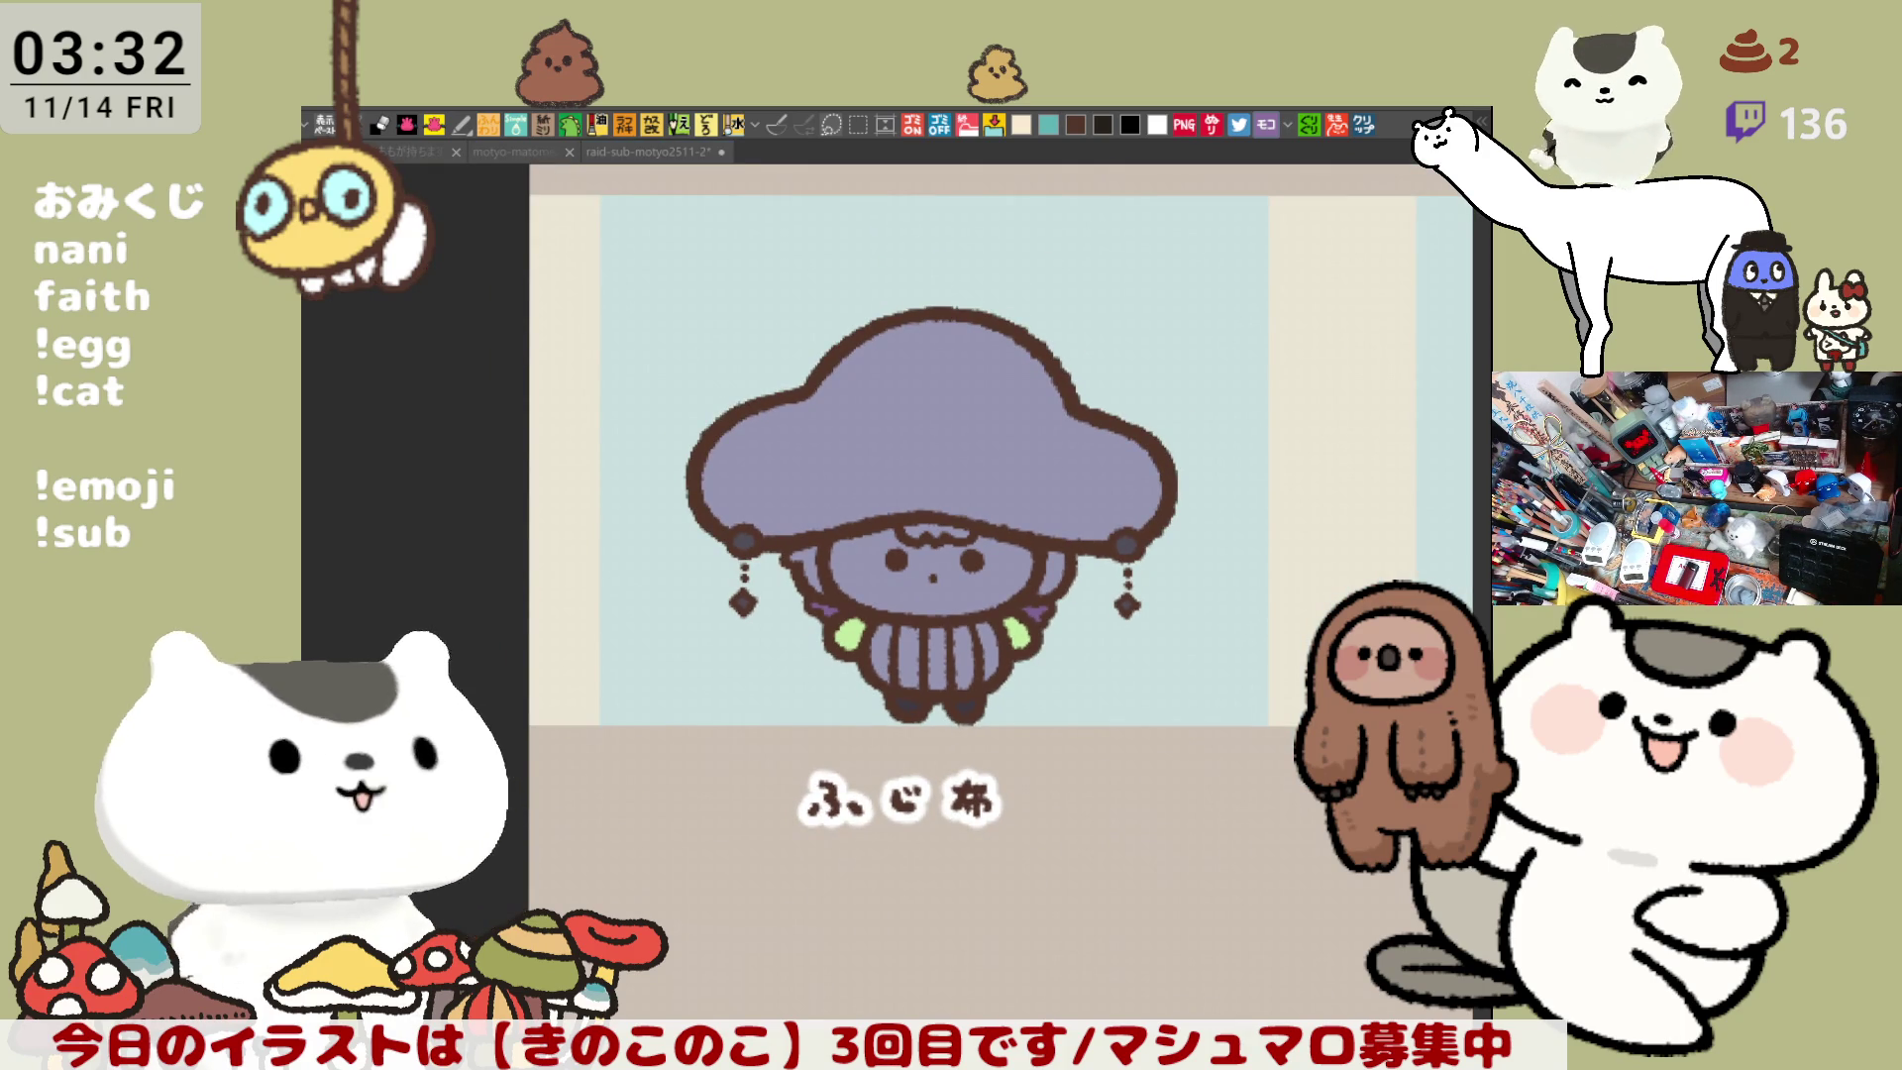
- Blush both cheeks pink and fill the greyish cap bright purple
{"action": "key", "text": "ctrl+z"}
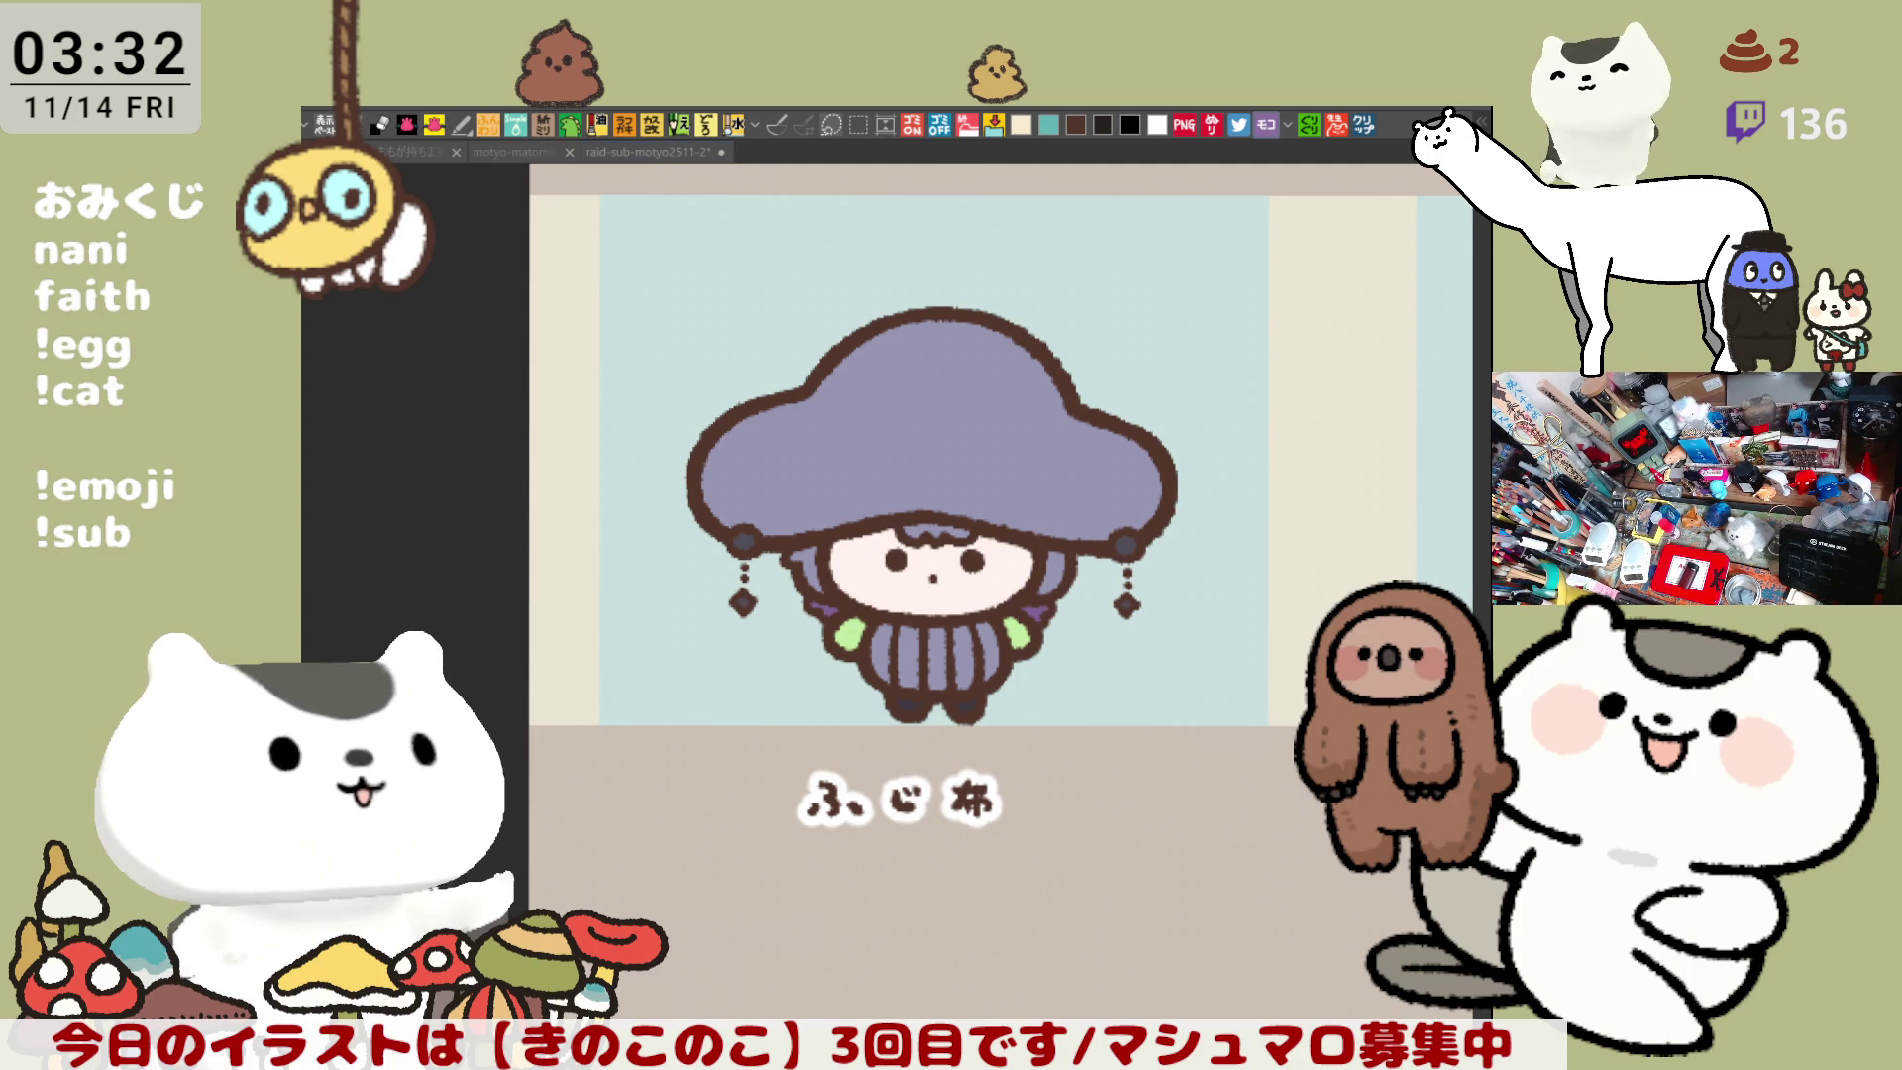
{"action": "mouse_move", "coordinate": [867, 554]}
{"action": "left_mouse_down"}
{"action": "mouse_move", "coordinate": [872, 590]}
{"action": "mouse_move", "coordinate": [852, 574]}
{"action": "mouse_move", "coordinate": [874, 584]}
{"action": "left_mouse_up"}
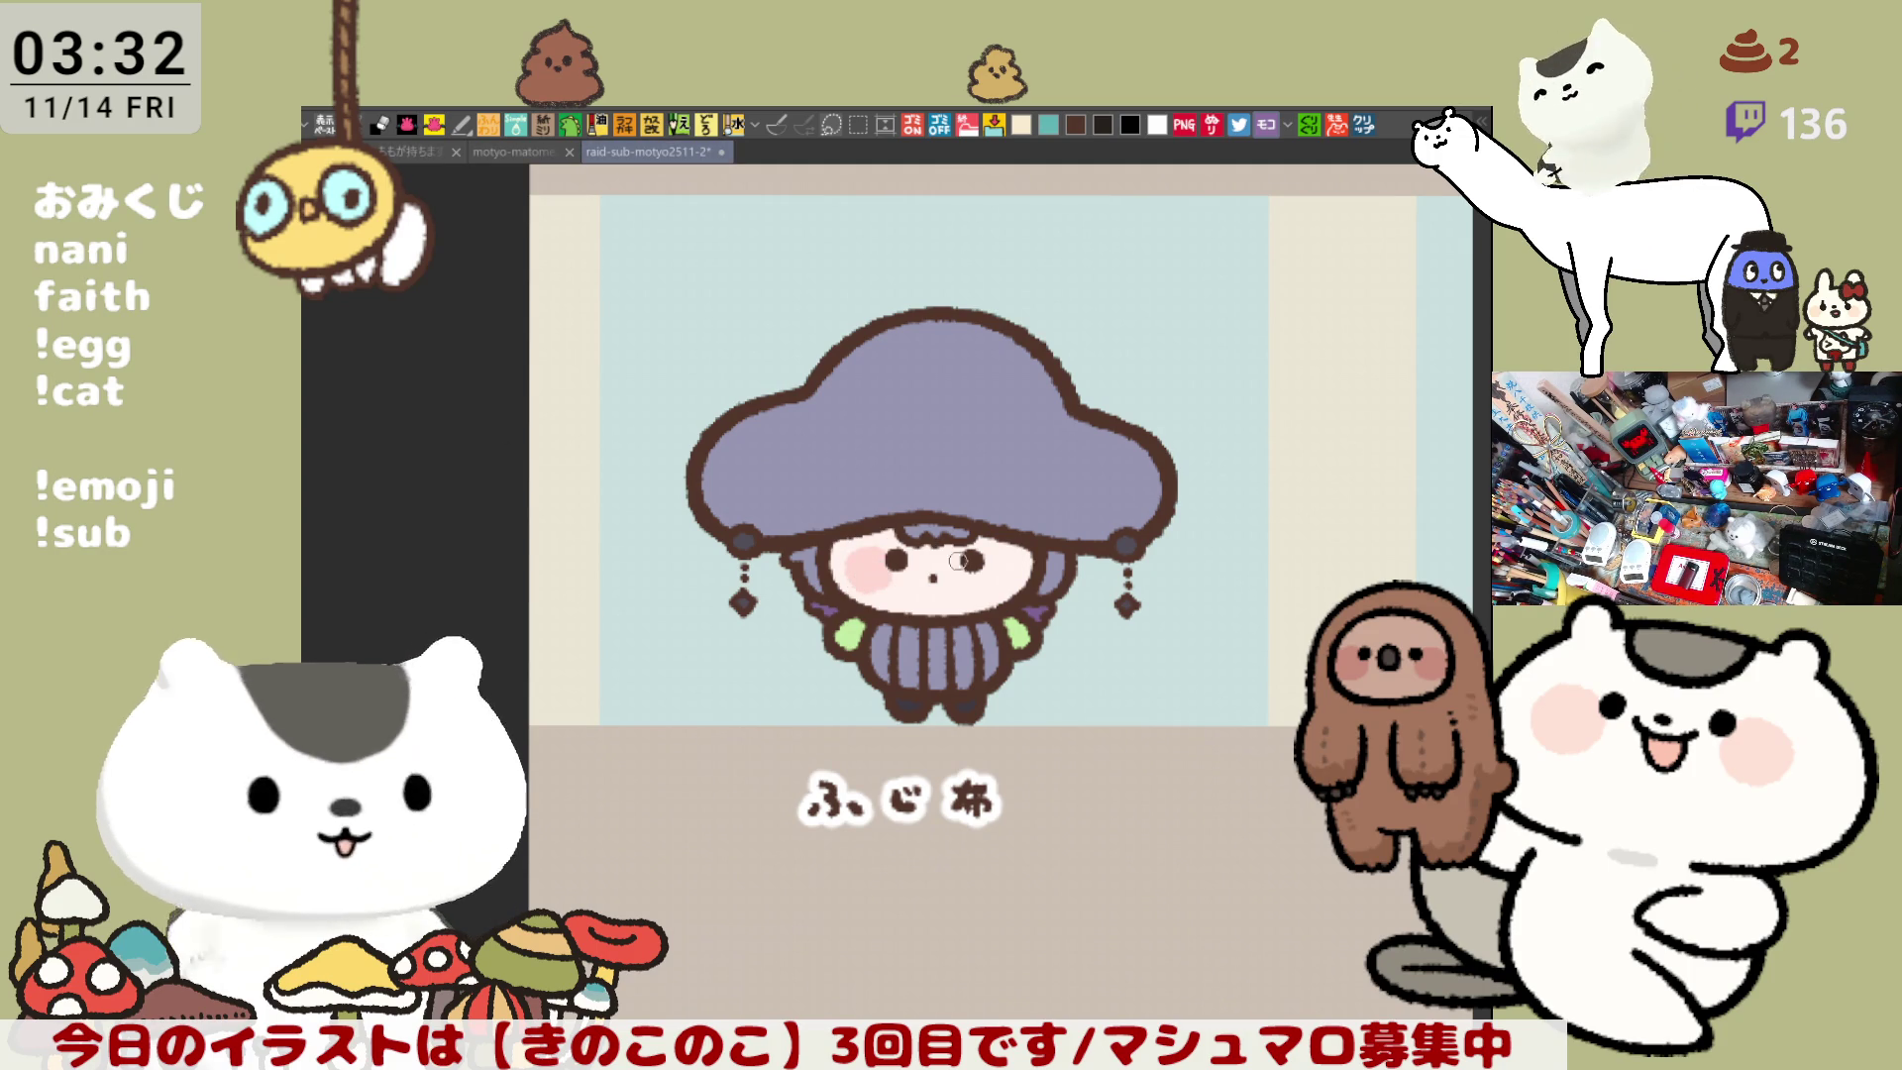
{"action": "left_click_drag", "start_coordinate": [978, 557], "coordinate": [995, 567]}
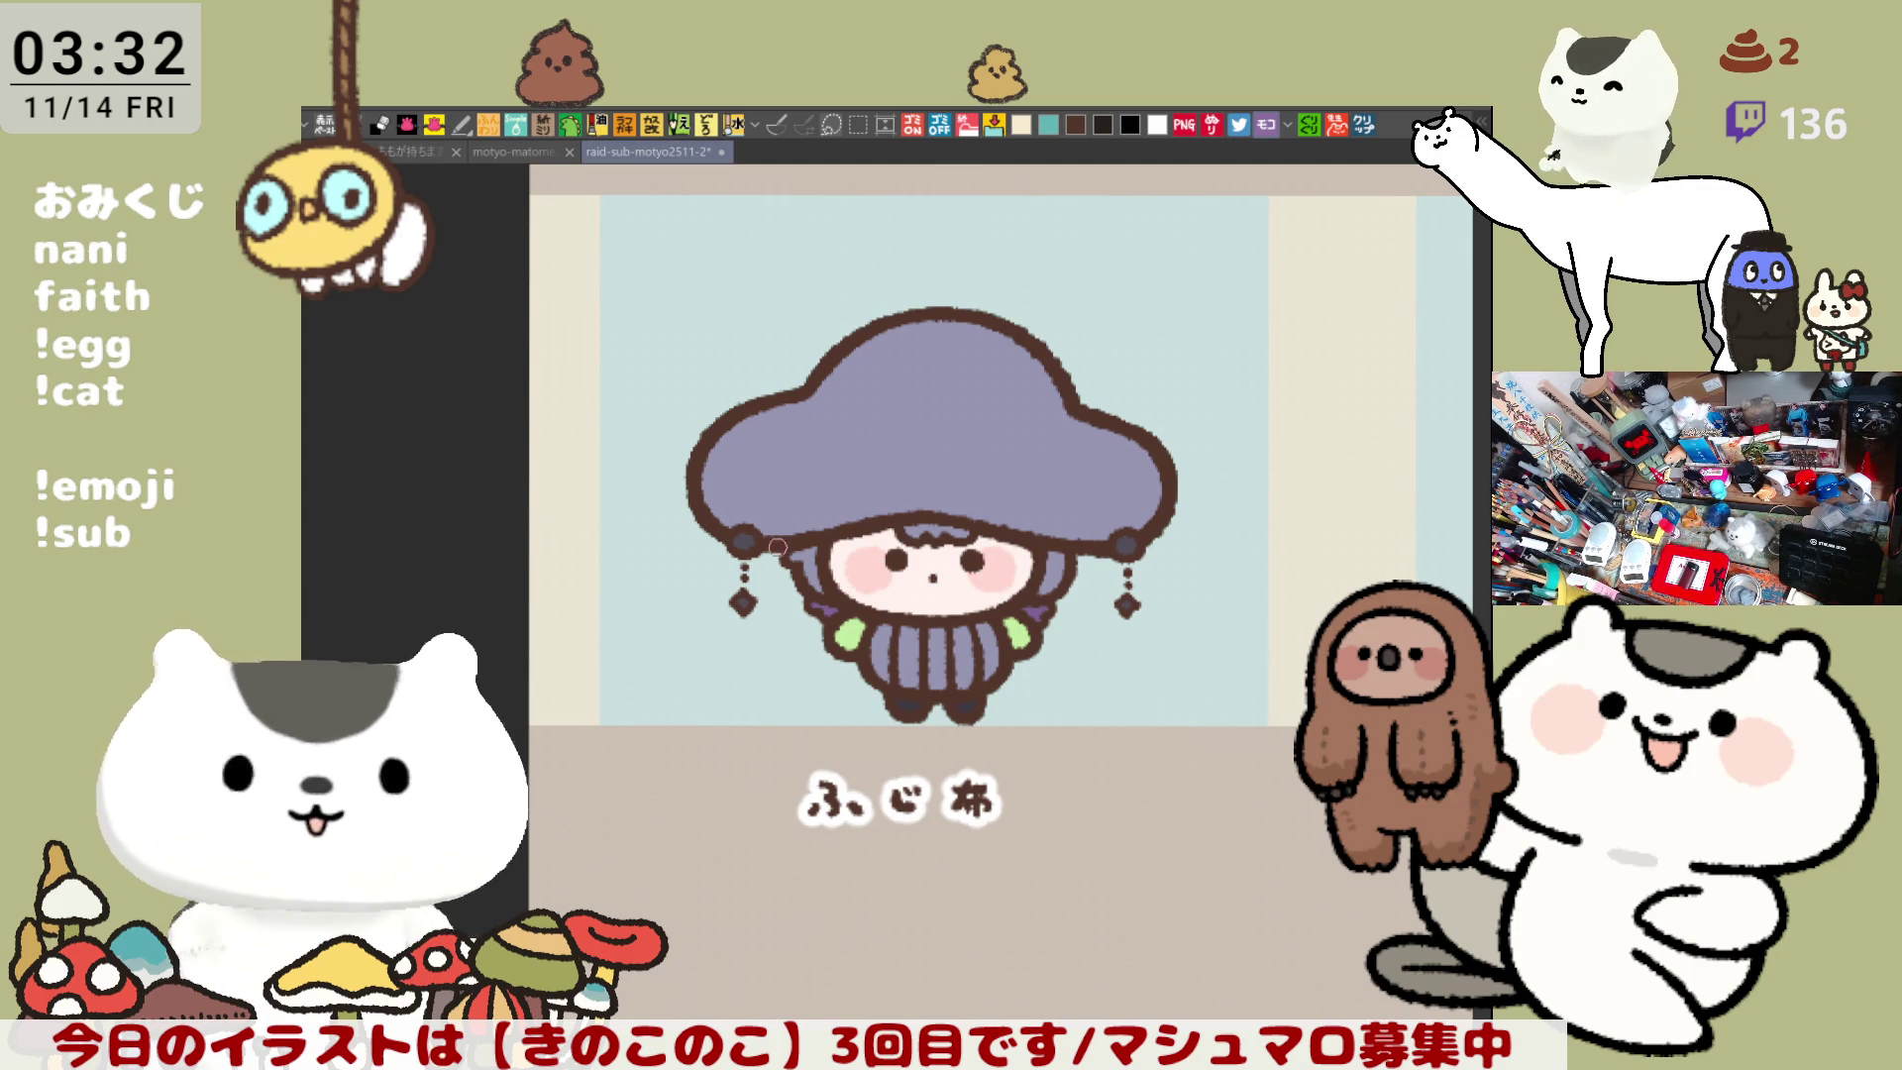
{"action": "left_click", "coordinate": [976, 379]}
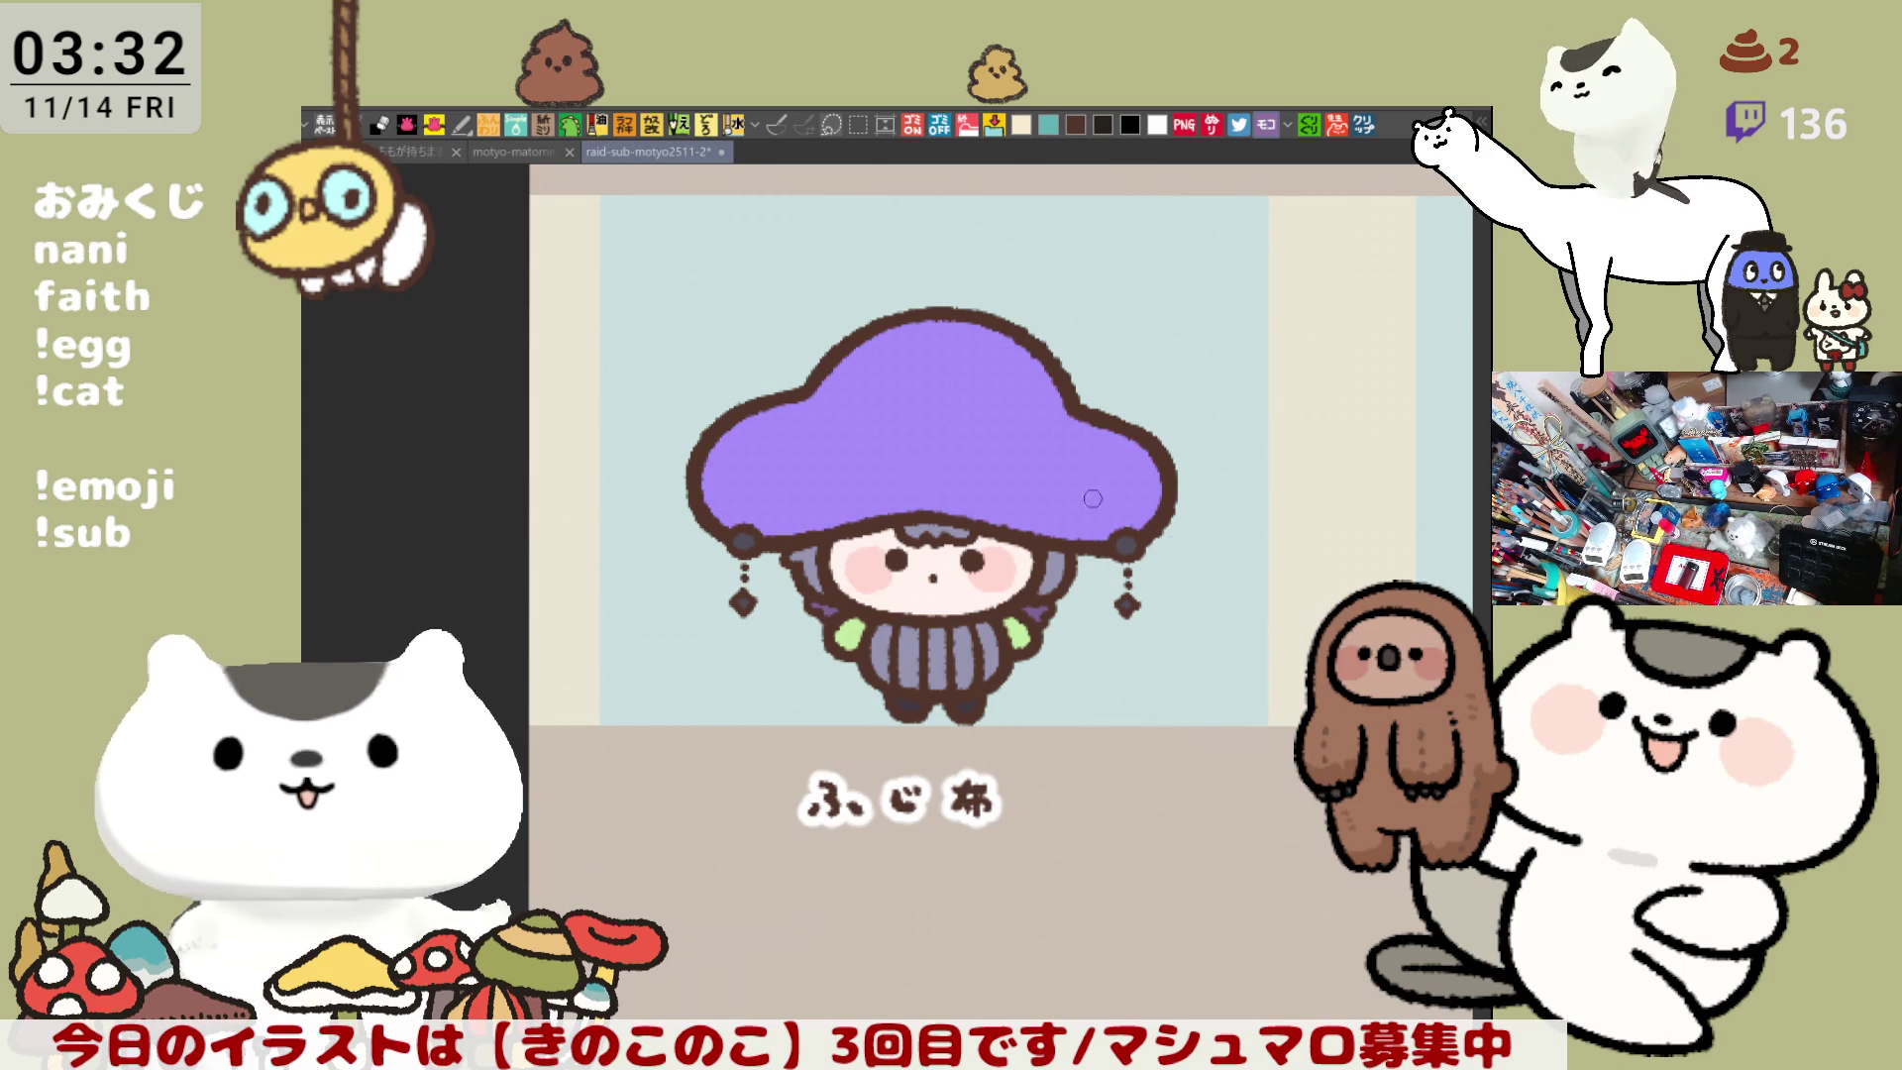
{"action": "mouse_move", "coordinate": [805, 391]}
{"action": "left_mouse_down"}
{"action": "mouse_move", "coordinate": [872, 436]}
{"action": "mouse_move", "coordinate": [842, 471]}
{"action": "mouse_move", "coordinate": [807, 436]}
{"action": "mouse_move", "coordinate": [835, 466]}
{"action": "mouse_move", "coordinate": [848, 426]}
{"action": "left_mouse_up"}
- Paint and fill white spots on the cap's upper right and right edge
{"action": "mouse_move", "coordinate": [971, 342]}
{"action": "left_mouse_down"}
{"action": "mouse_move", "coordinate": [1050, 374]}
{"action": "mouse_move", "coordinate": [1000, 406]}
{"action": "left_mouse_up"}
{"action": "key", "text": "ctrl+z"}
{"action": "mouse_move", "coordinate": [1000, 407]}
{"action": "left_mouse_down"}
{"action": "mouse_move", "coordinate": [1043, 363]}
{"action": "mouse_move", "coordinate": [1014, 393]}
{"action": "left_mouse_up"}
{"action": "mouse_move", "coordinate": [943, 462]}
{"action": "left_mouse_down"}
{"action": "mouse_move", "coordinate": [988, 442]}
{"action": "mouse_move", "coordinate": [1064, 452]}
{"action": "mouse_move", "coordinate": [1062, 507]}
{"action": "mouse_move", "coordinate": [1099, 461]}
{"action": "mouse_move", "coordinate": [1071, 508]}
{"action": "left_mouse_up"}
{"action": "key", "text": "ctrl+z"}
{"action": "left_click", "coordinate": [1076, 464]}
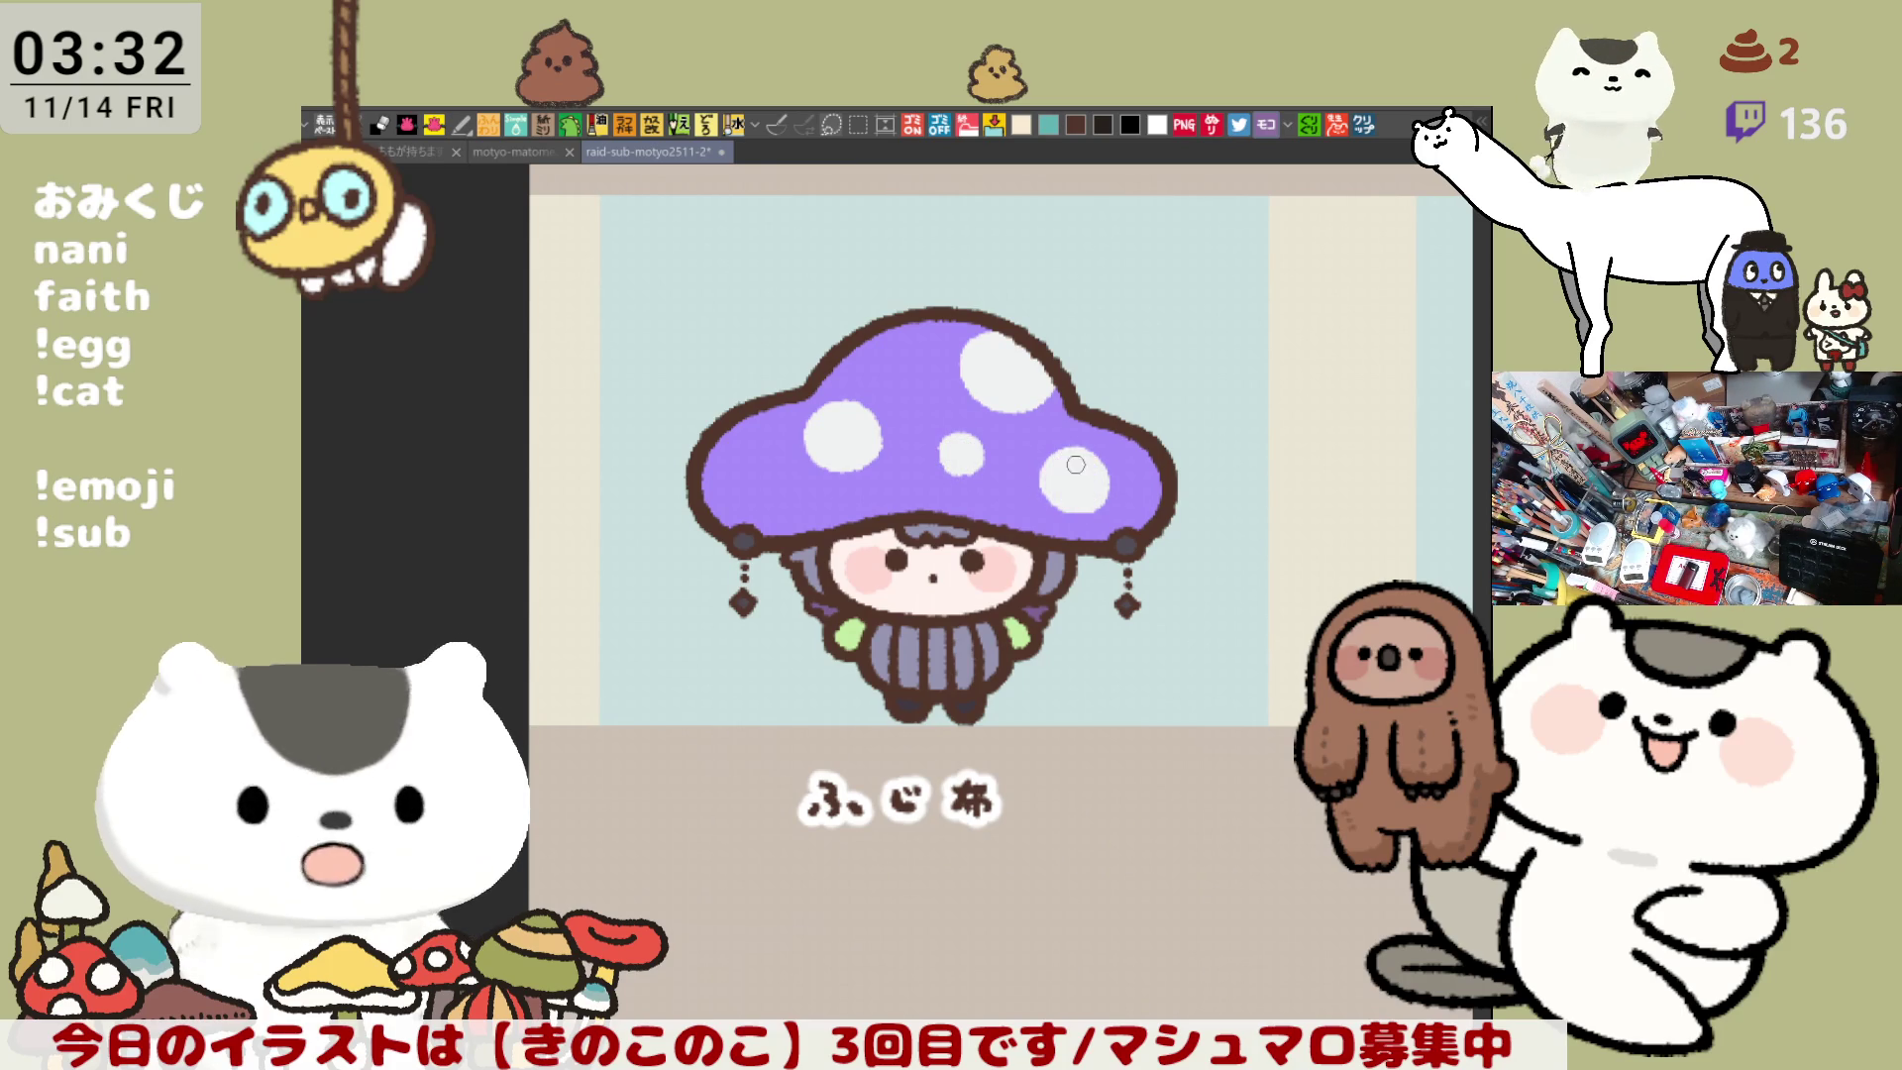
{"action": "left_click_drag", "start_coordinate": [1146, 441], "coordinate": [1156, 476]}
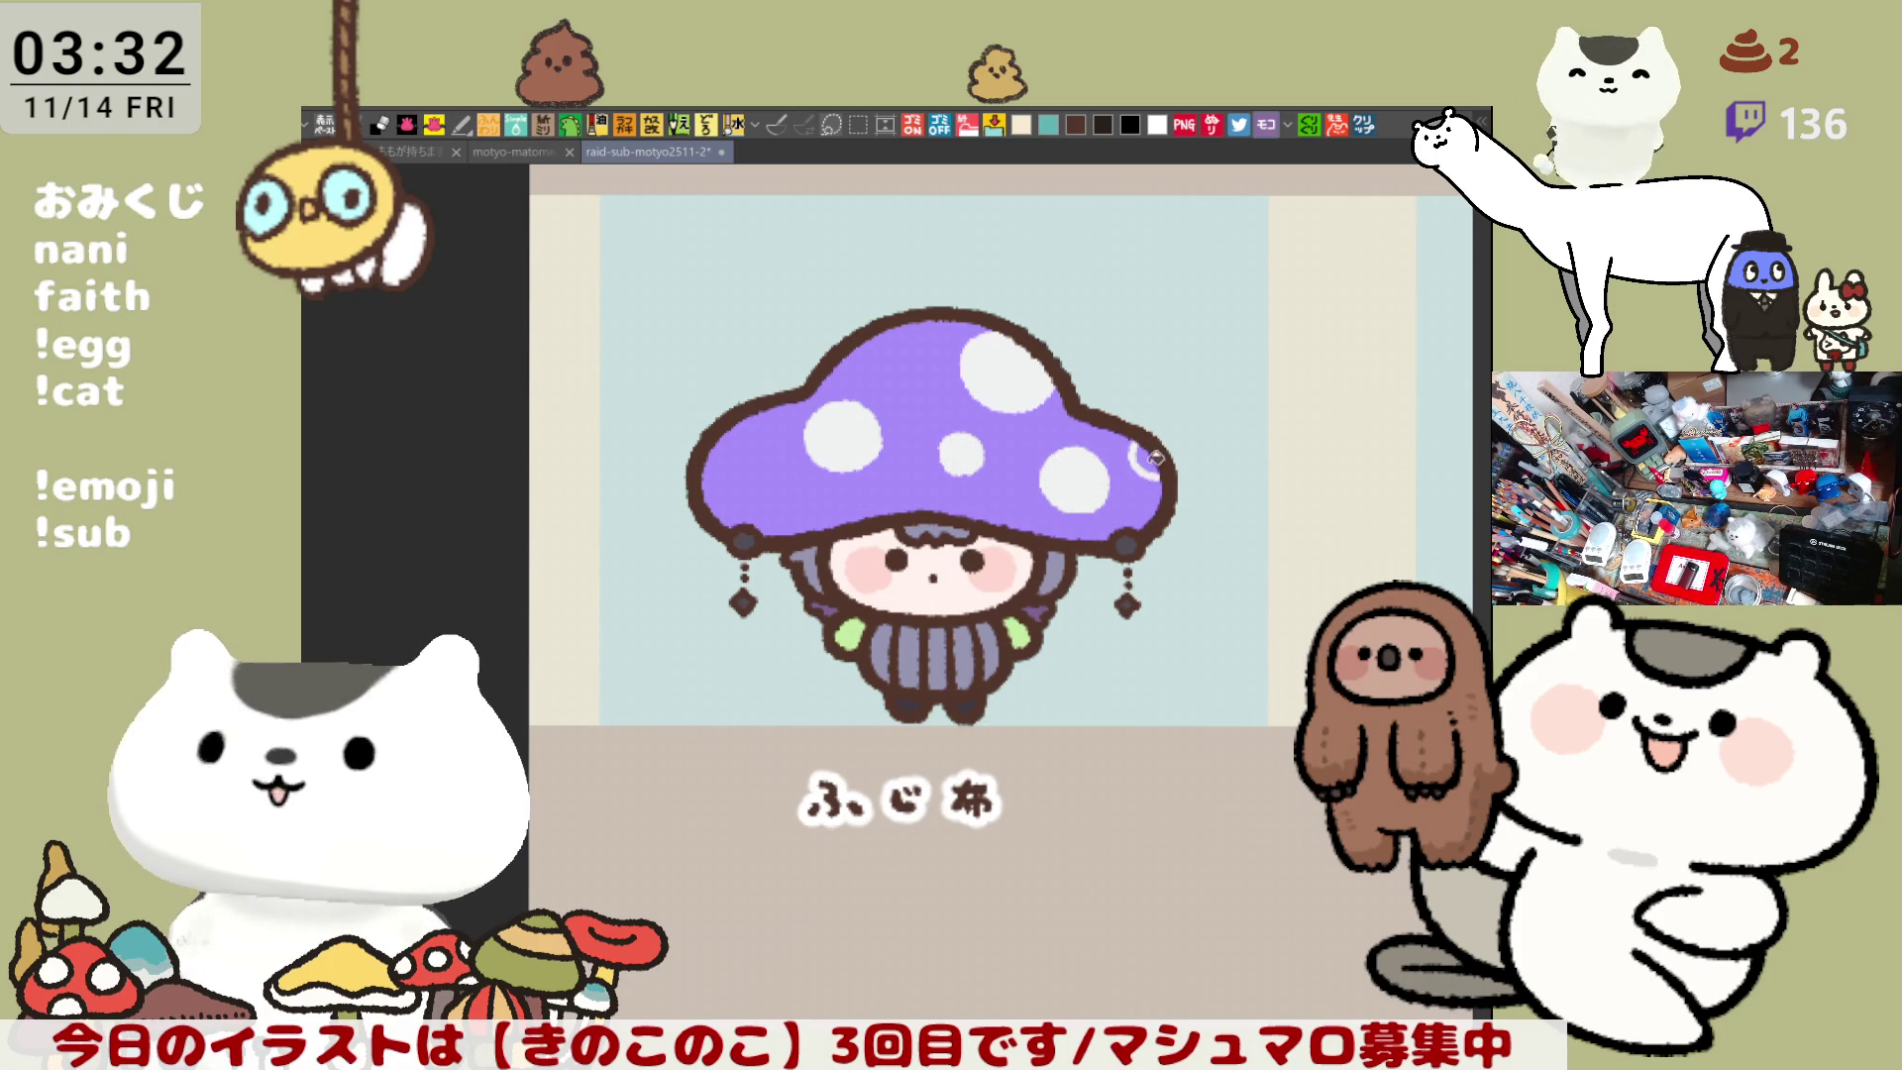
{"action": "left_click", "coordinate": [1153, 459]}
{"action": "left_click", "coordinate": [1027, 122]}
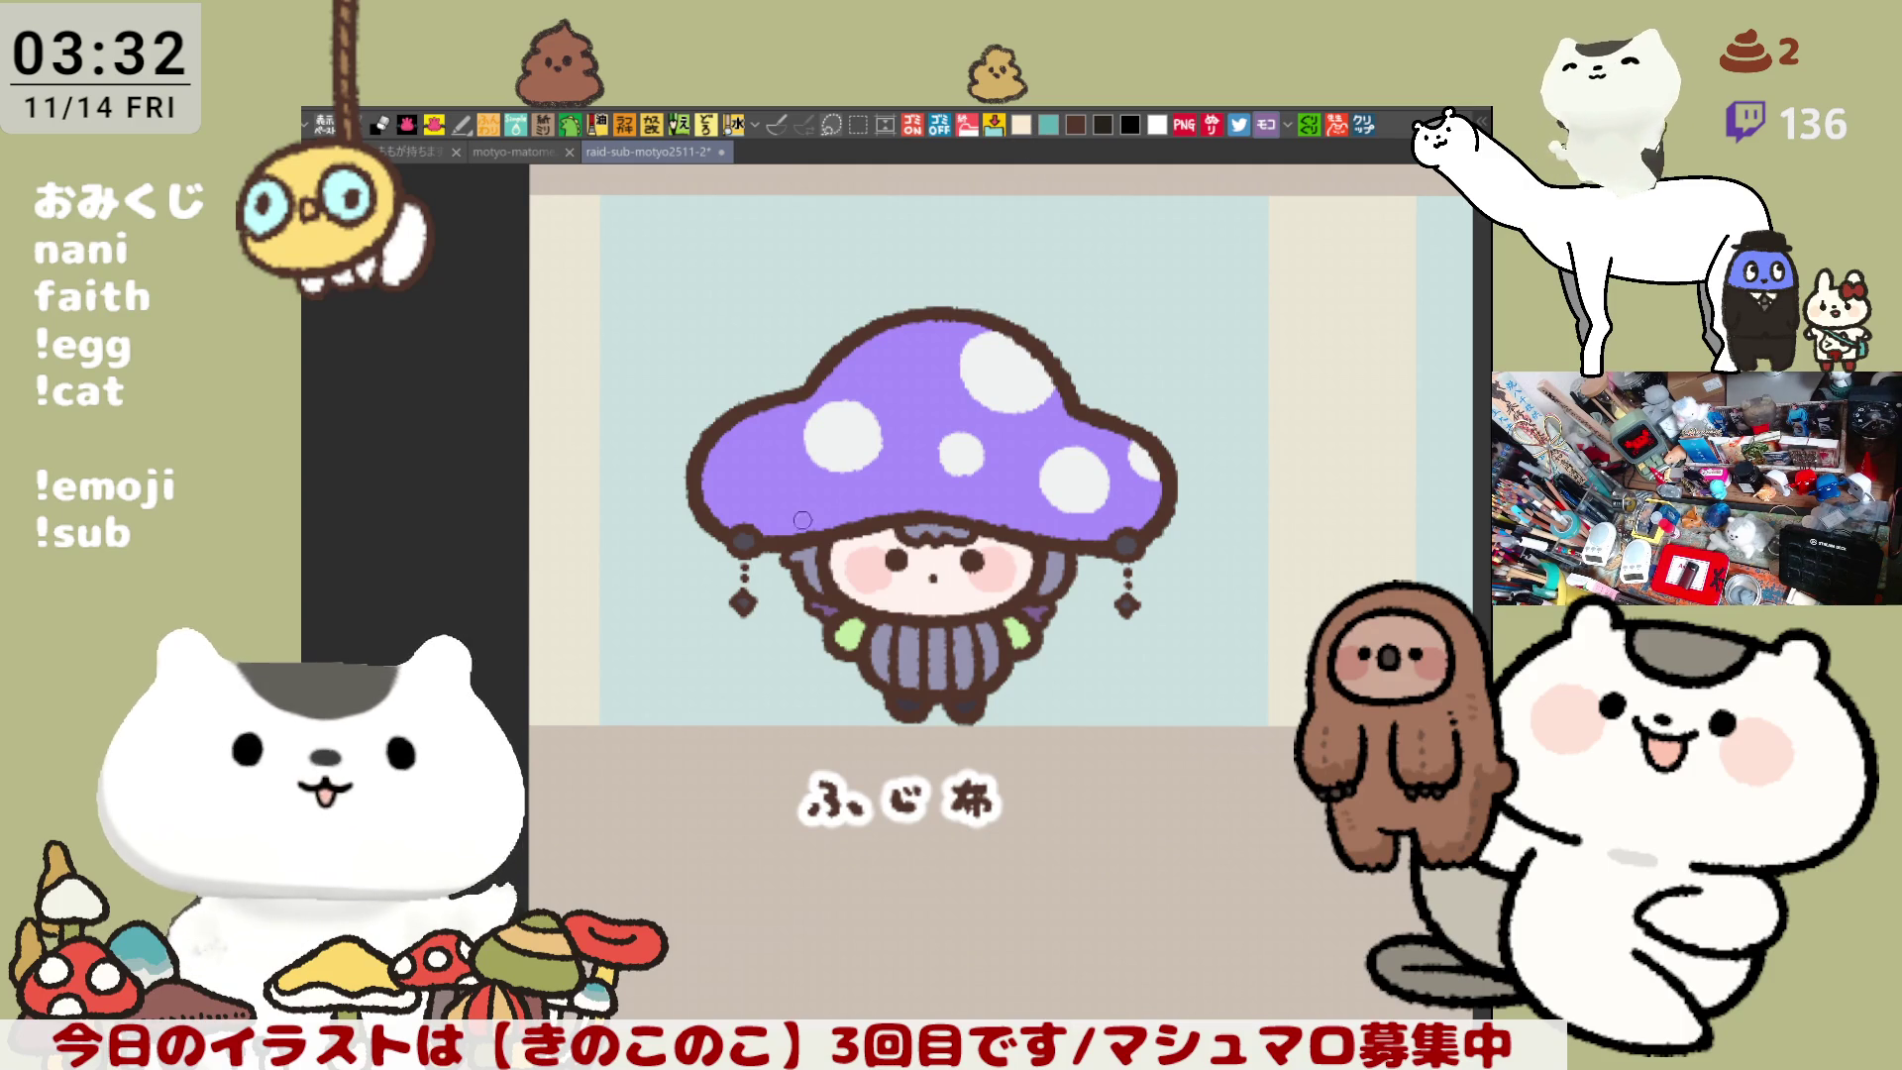
- Add small white spots on the cap's left and top, undoing misplaced ones
{"action": "left_click_drag", "start_coordinate": [769, 538], "coordinate": [810, 513]}
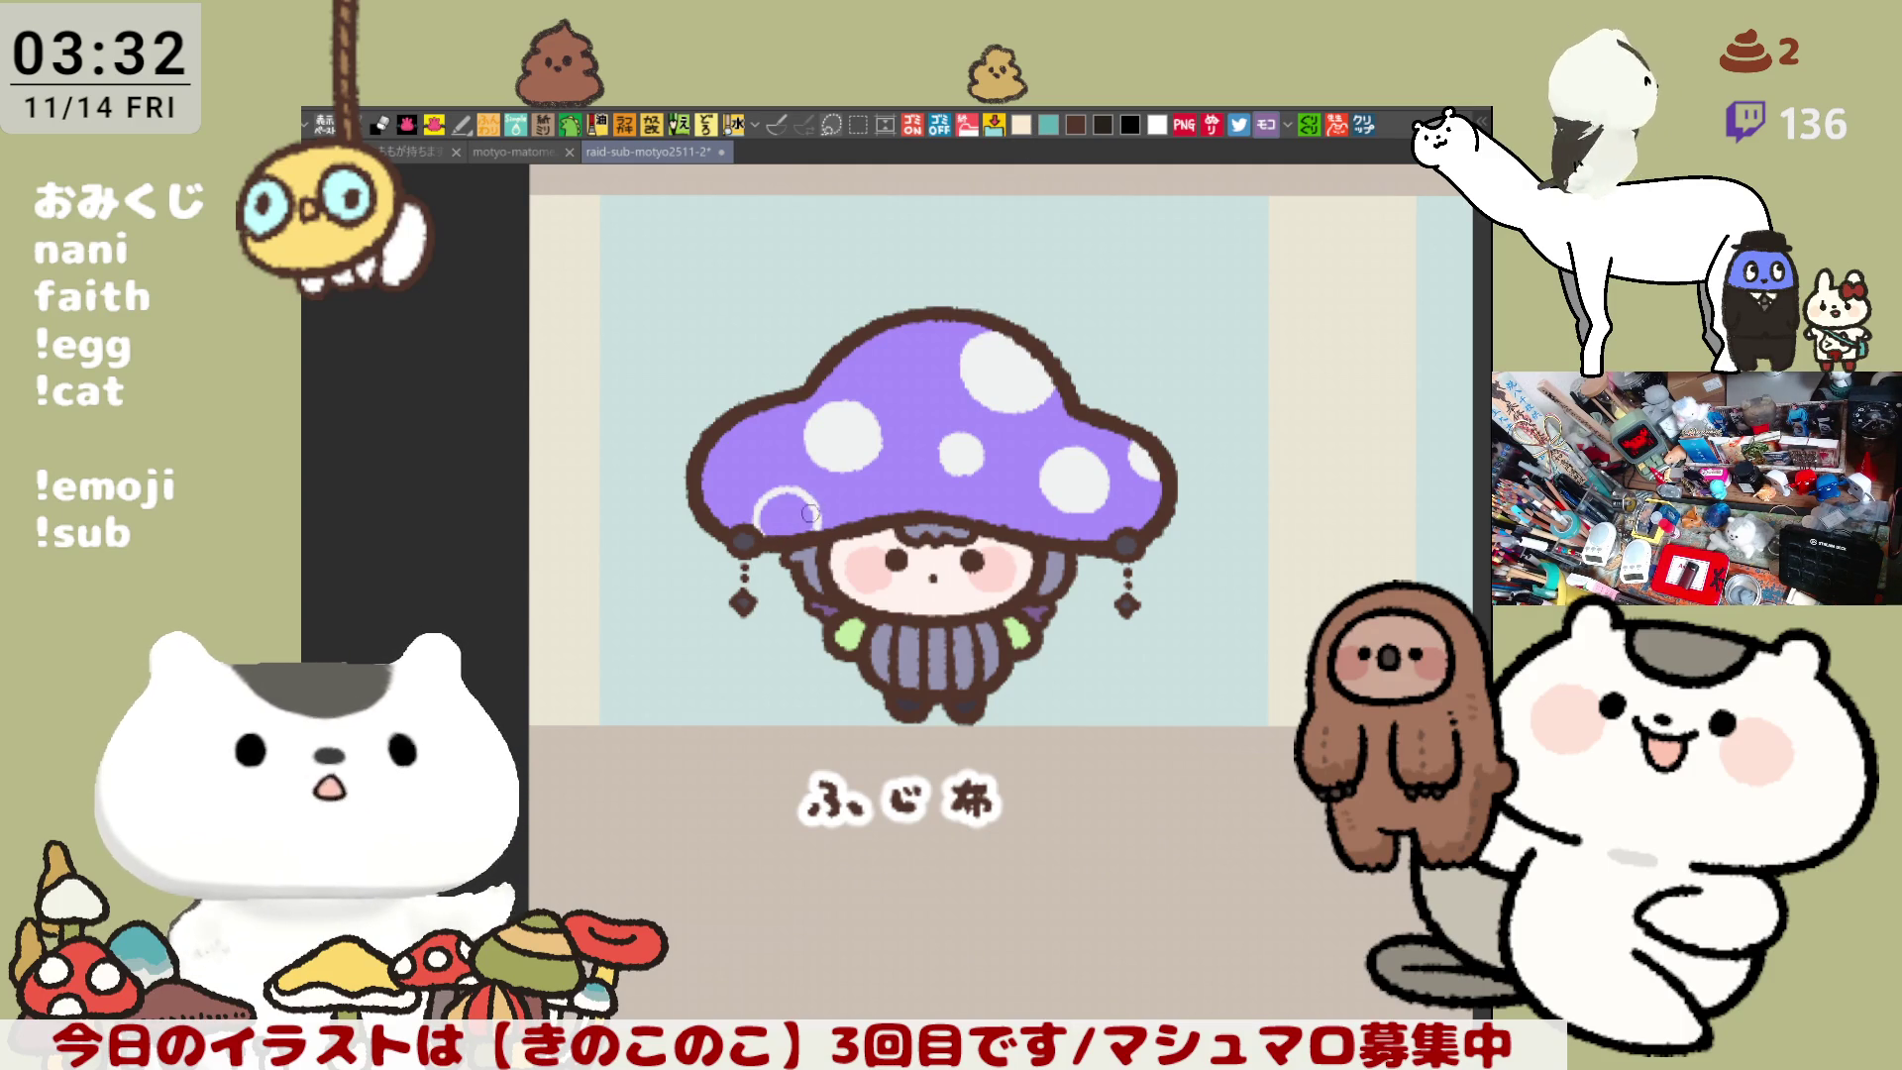
{"action": "key", "text": "ctrl+z"}
{"action": "left_click_drag", "start_coordinate": [732, 442], "coordinate": [724, 487]}
{"action": "key", "text": "ctrl+z"}
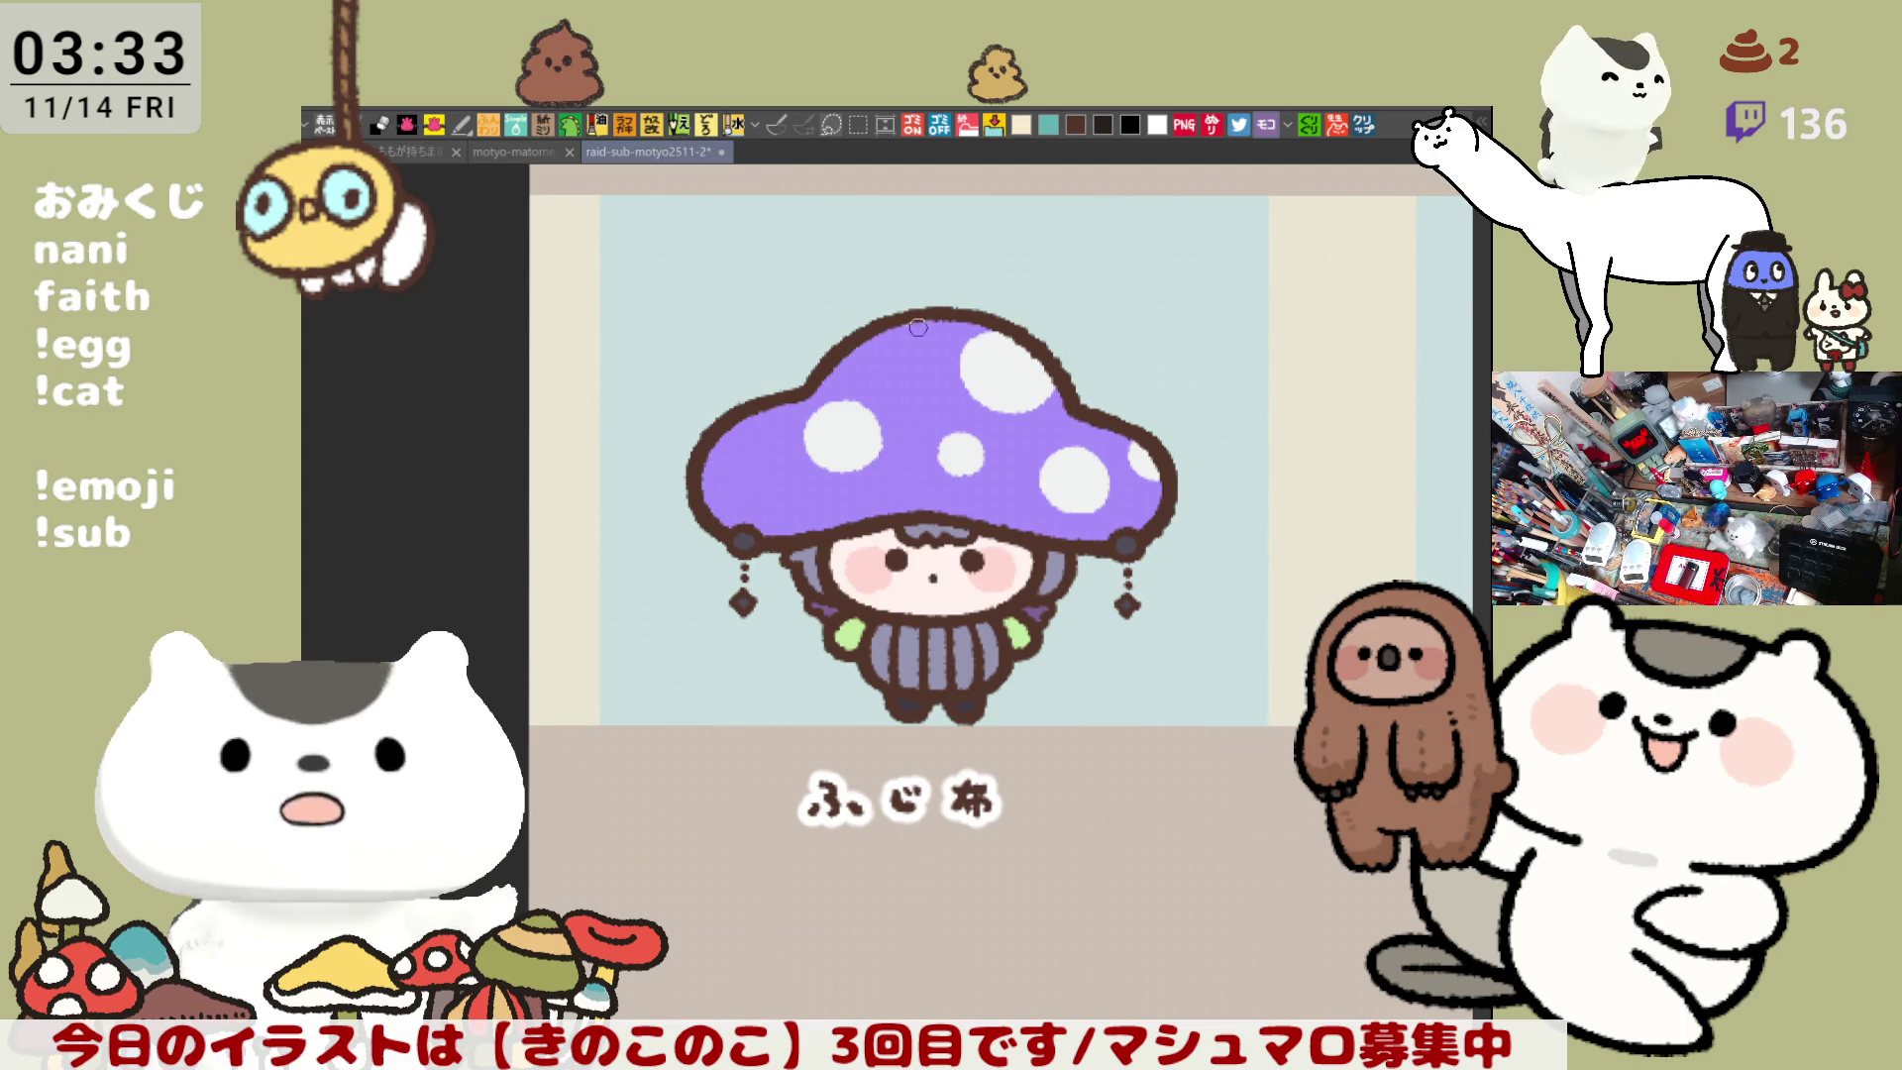
{"action": "mouse_move", "coordinate": [887, 319]}
{"action": "left_mouse_down"}
{"action": "mouse_move", "coordinate": [916, 366]}
{"action": "mouse_move", "coordinate": [846, 351]}
{"action": "left_mouse_up"}
{"action": "key", "text": "ctrl+z"}
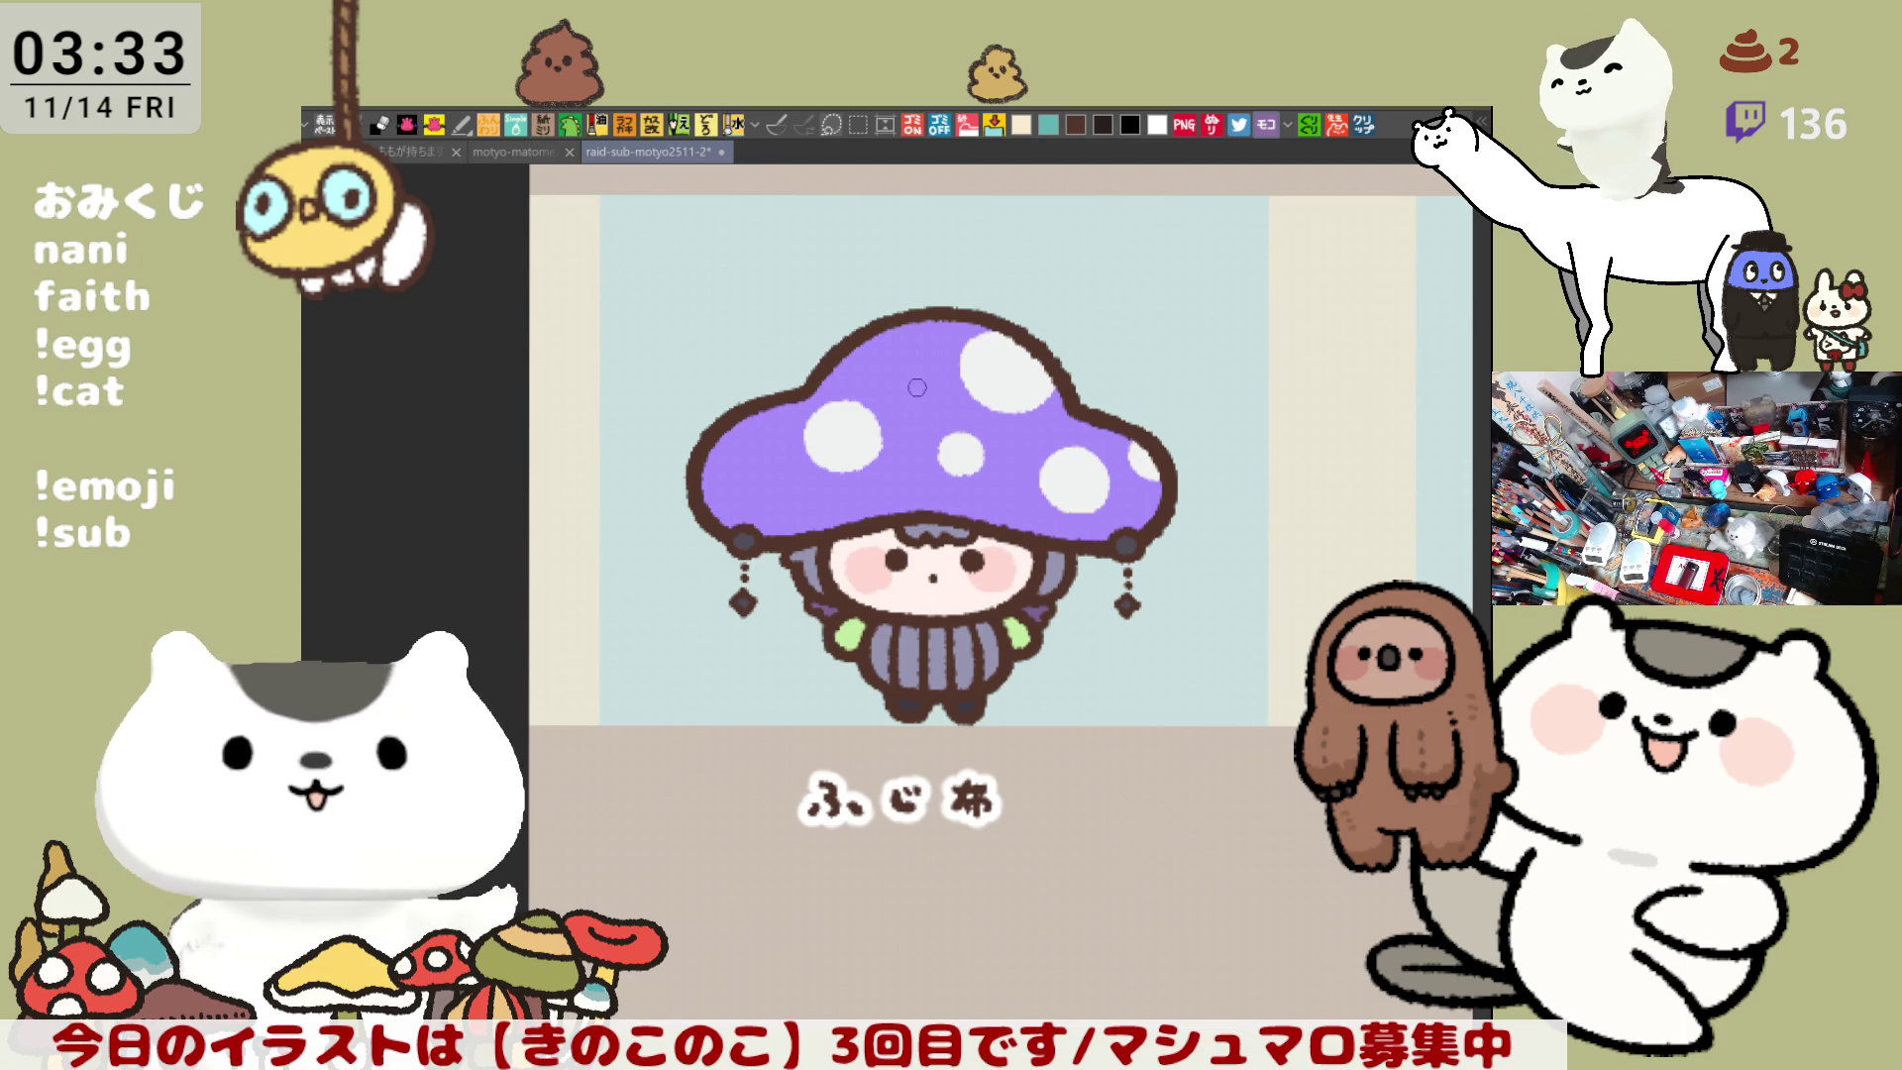
{"action": "left_click_drag", "start_coordinate": [880, 381], "coordinate": [879, 388]}
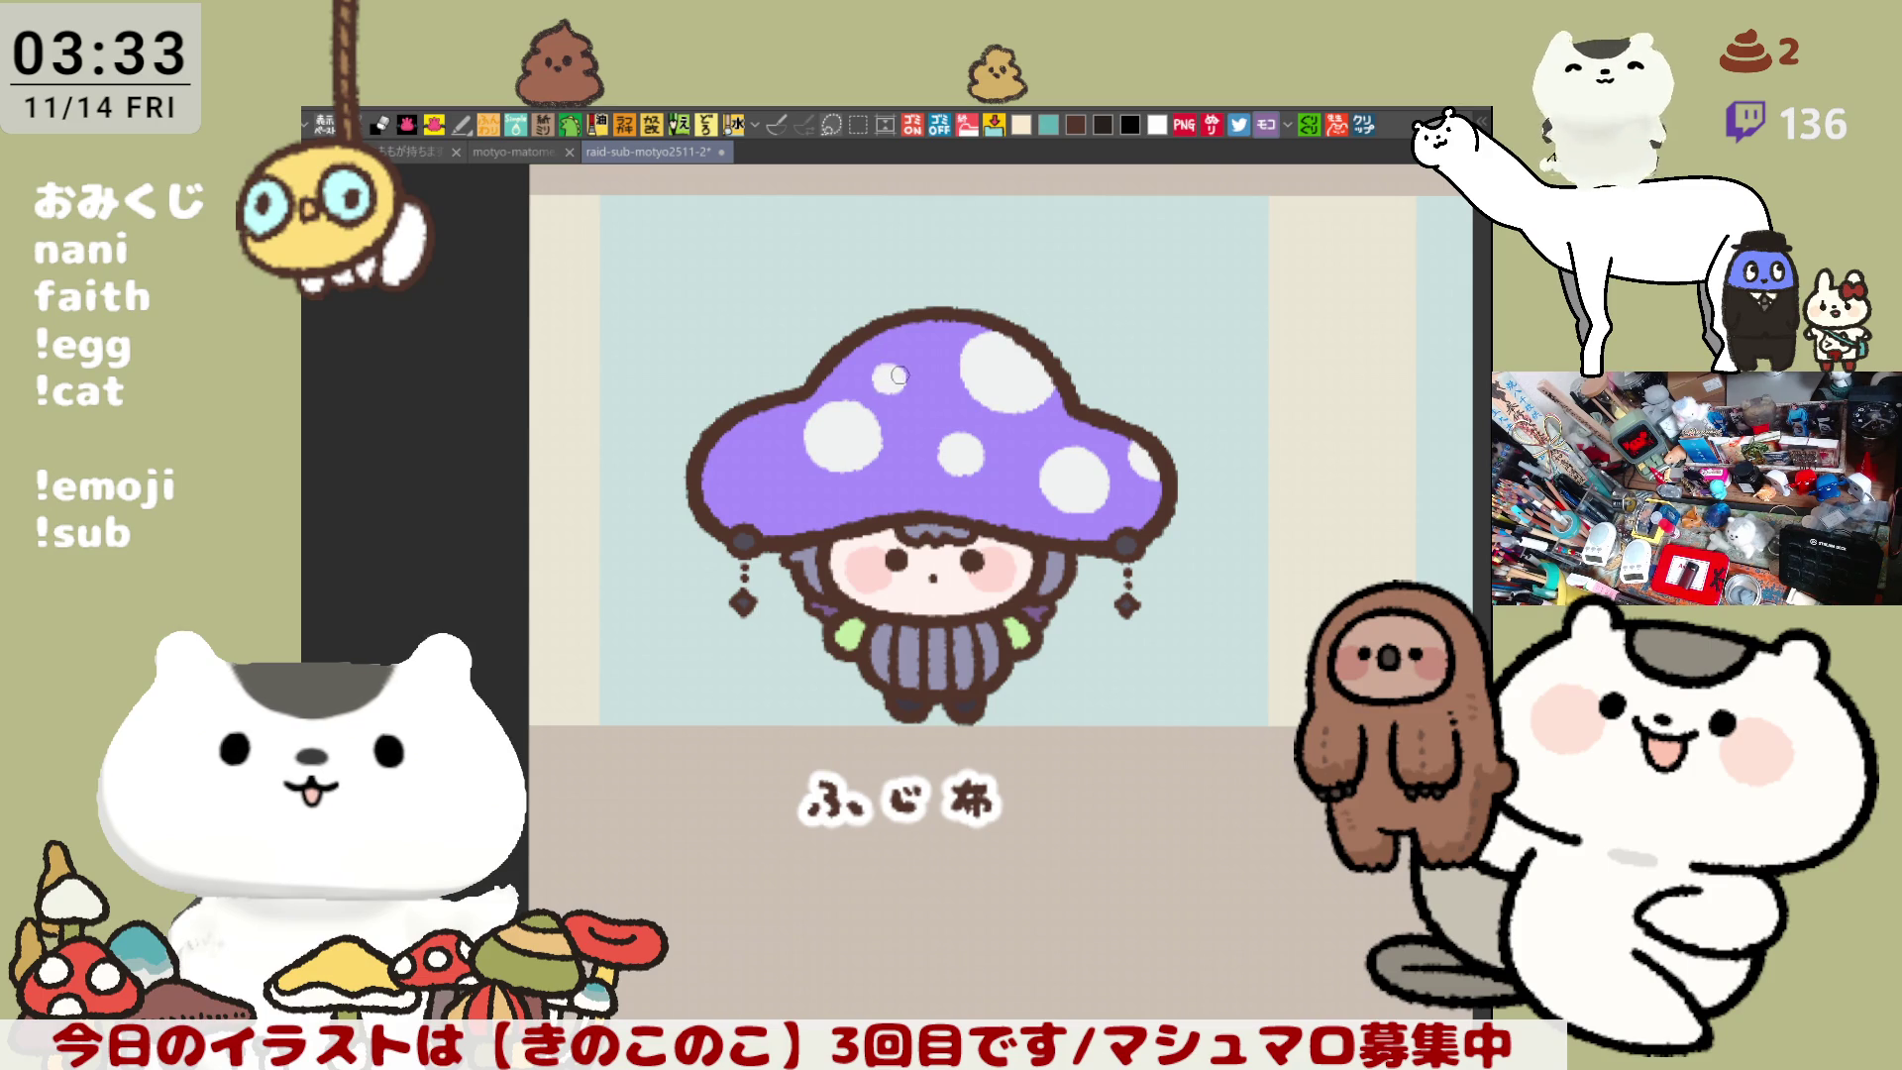
{"action": "left_click_drag", "start_coordinate": [902, 381], "coordinate": [898, 370]}
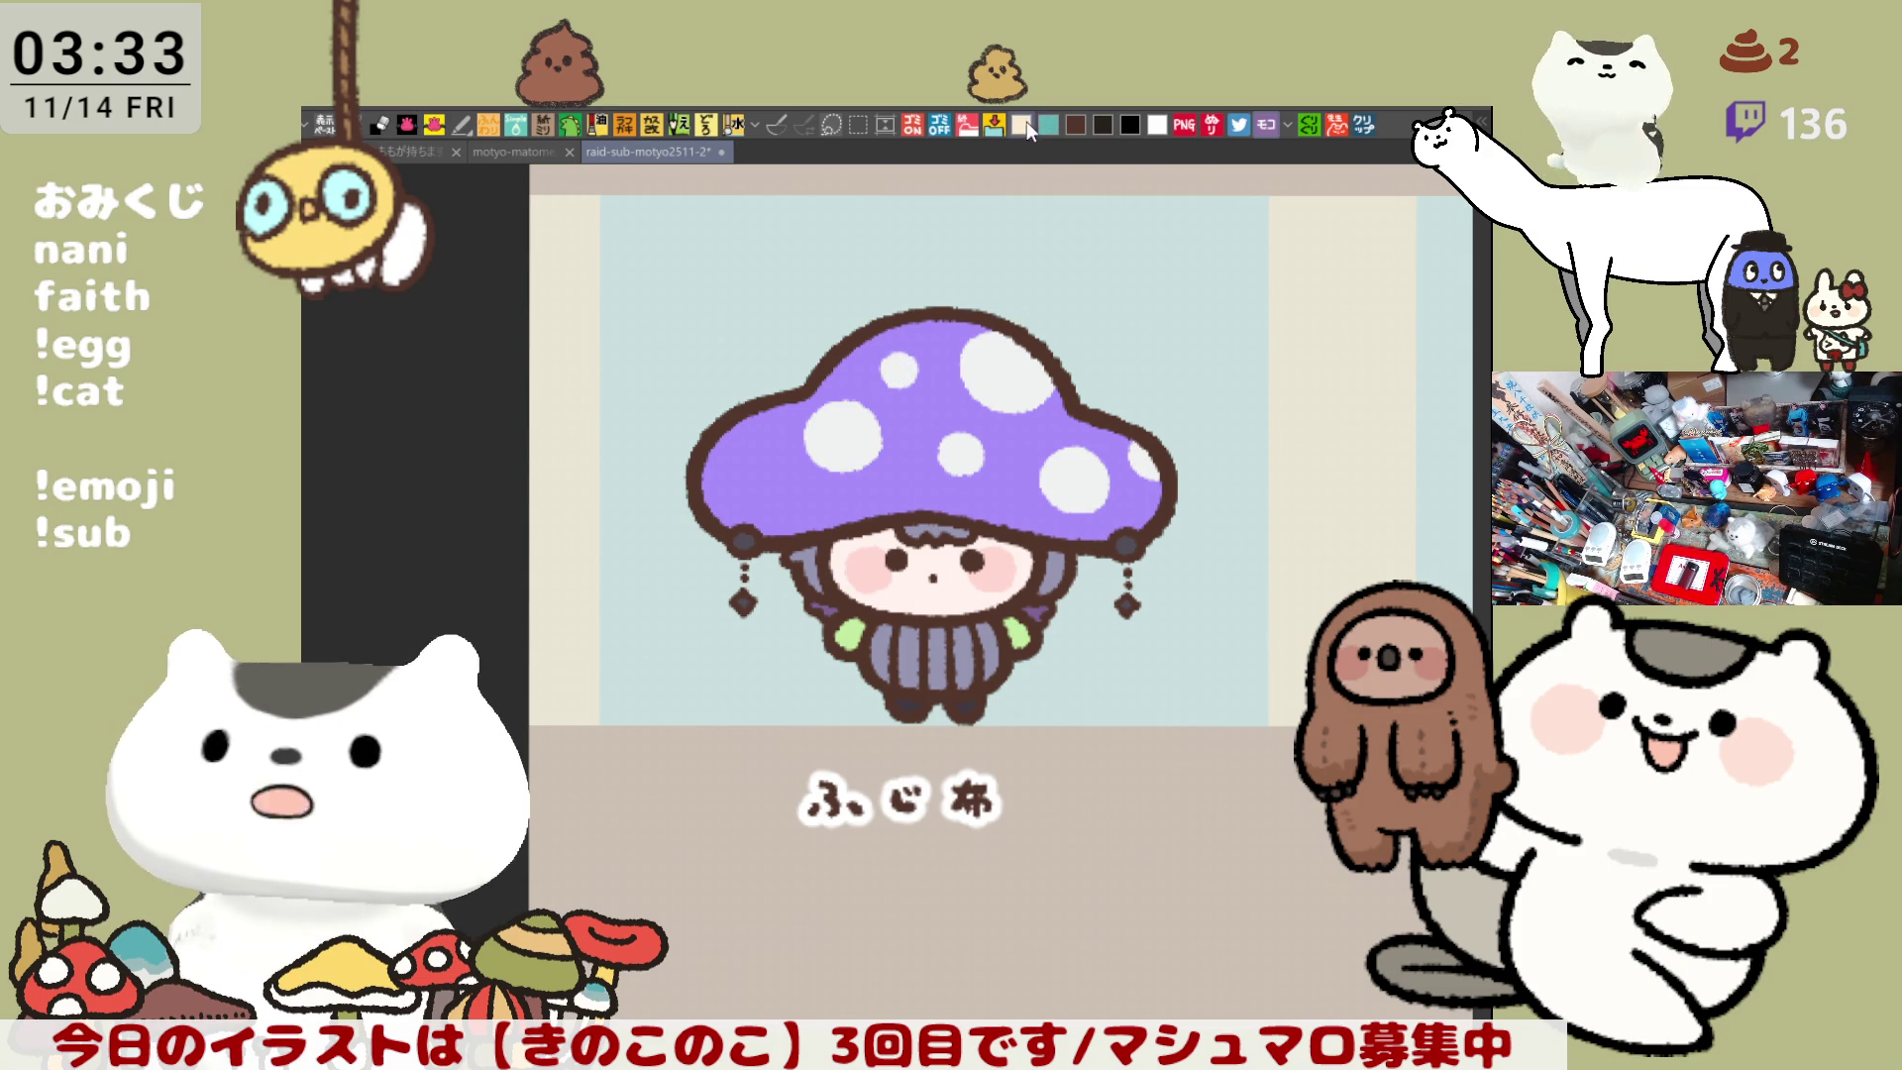
- Fill the five body stripes with cream
{"action": "left_click", "coordinate": [902, 644]}
{"action": "left_click", "coordinate": [883, 653]}
{"action": "left_click", "coordinate": [948, 654]}
{"action": "left_click", "coordinate": [966, 654]}
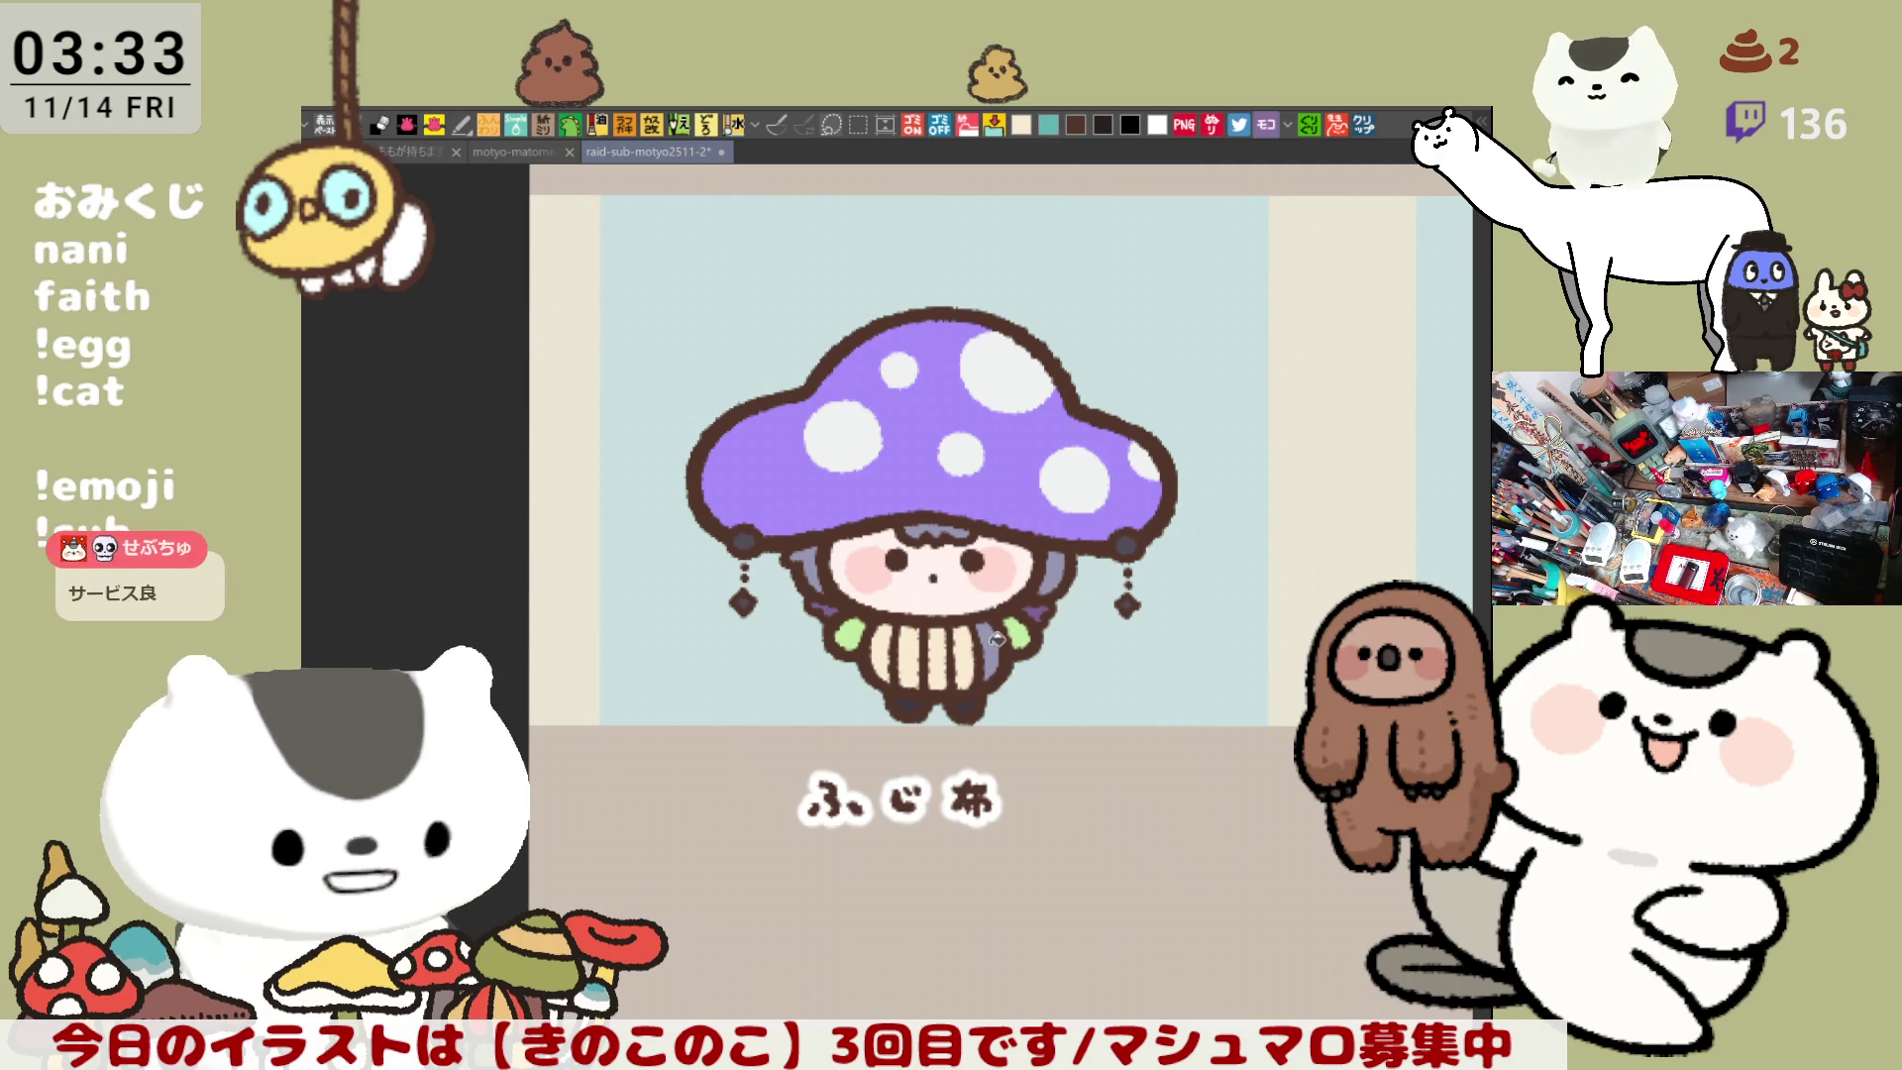
{"action": "left_click", "coordinate": [992, 649]}
{"action": "scroll", "coordinate": [931, 672], "scroll_direction": "down", "scroll_amount": 3}
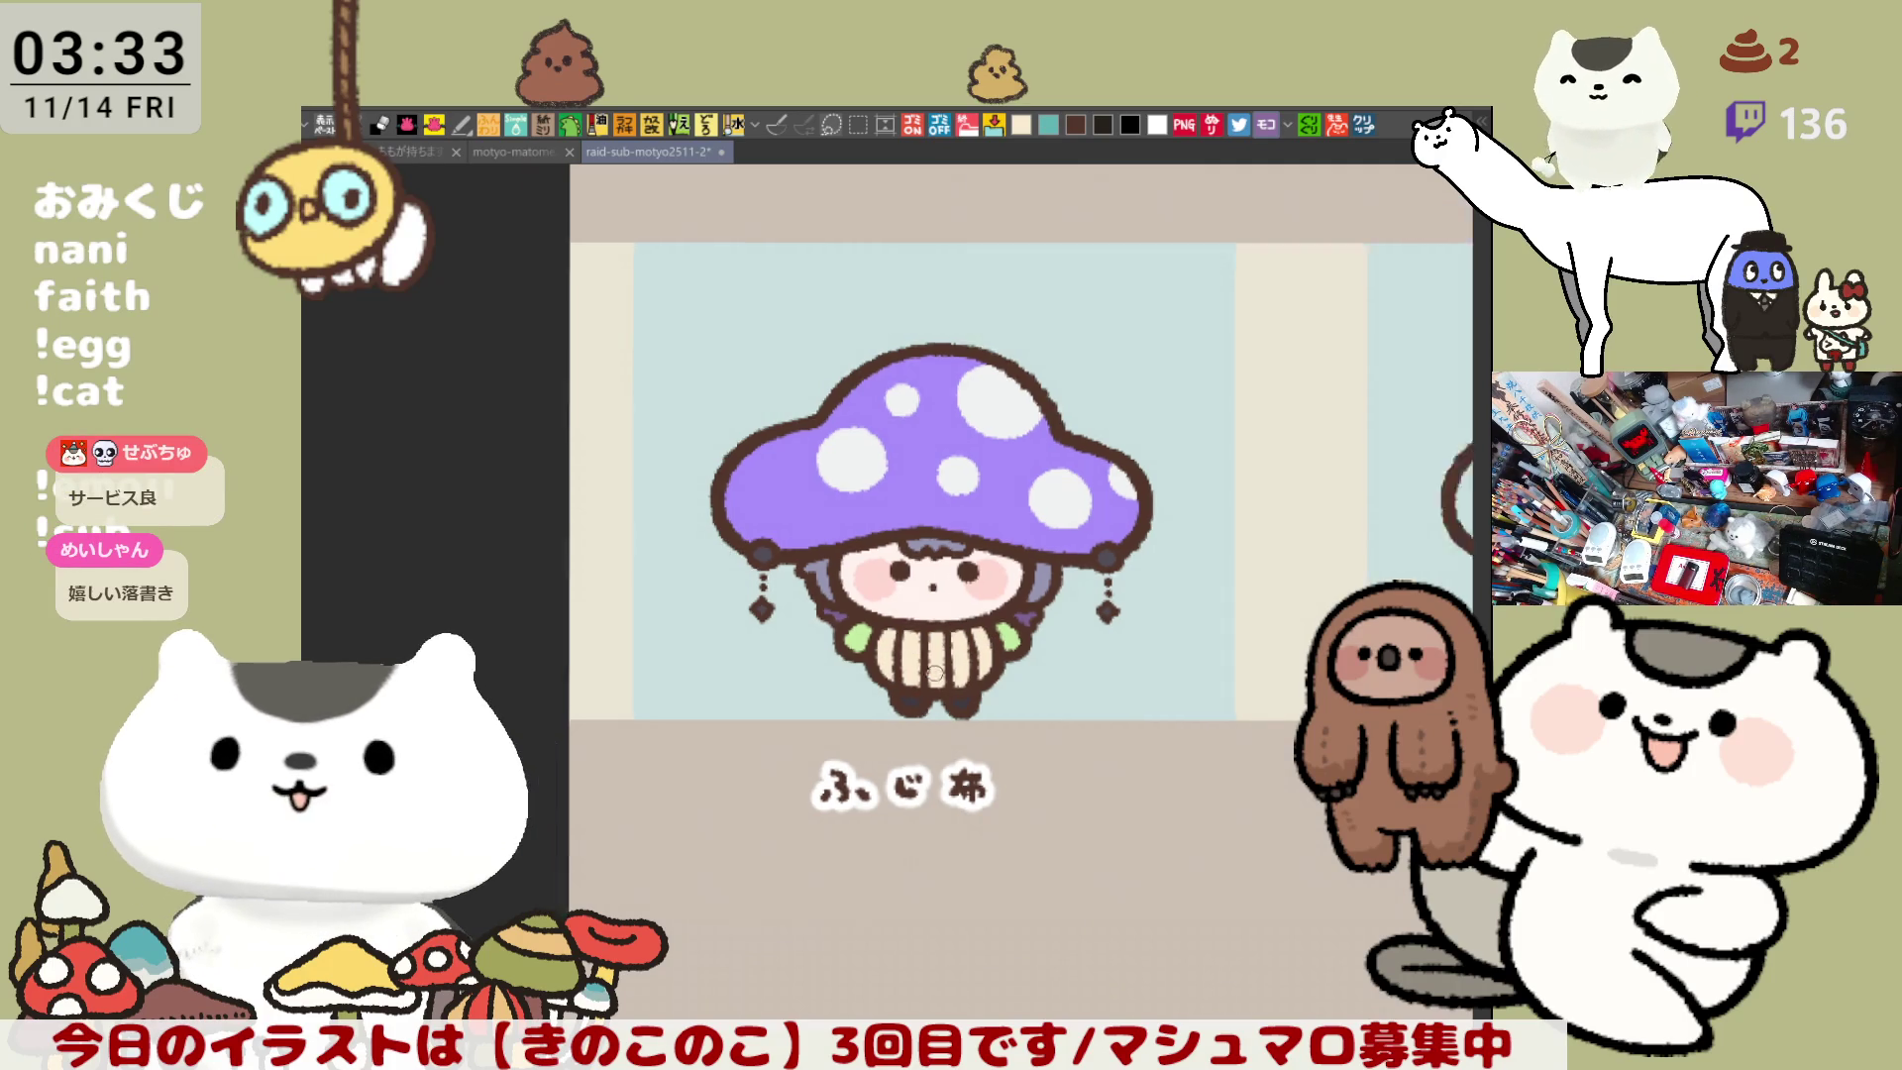
{"action": "scroll", "coordinate": [931, 672], "scroll_direction": "down", "scroll_amount": 1}
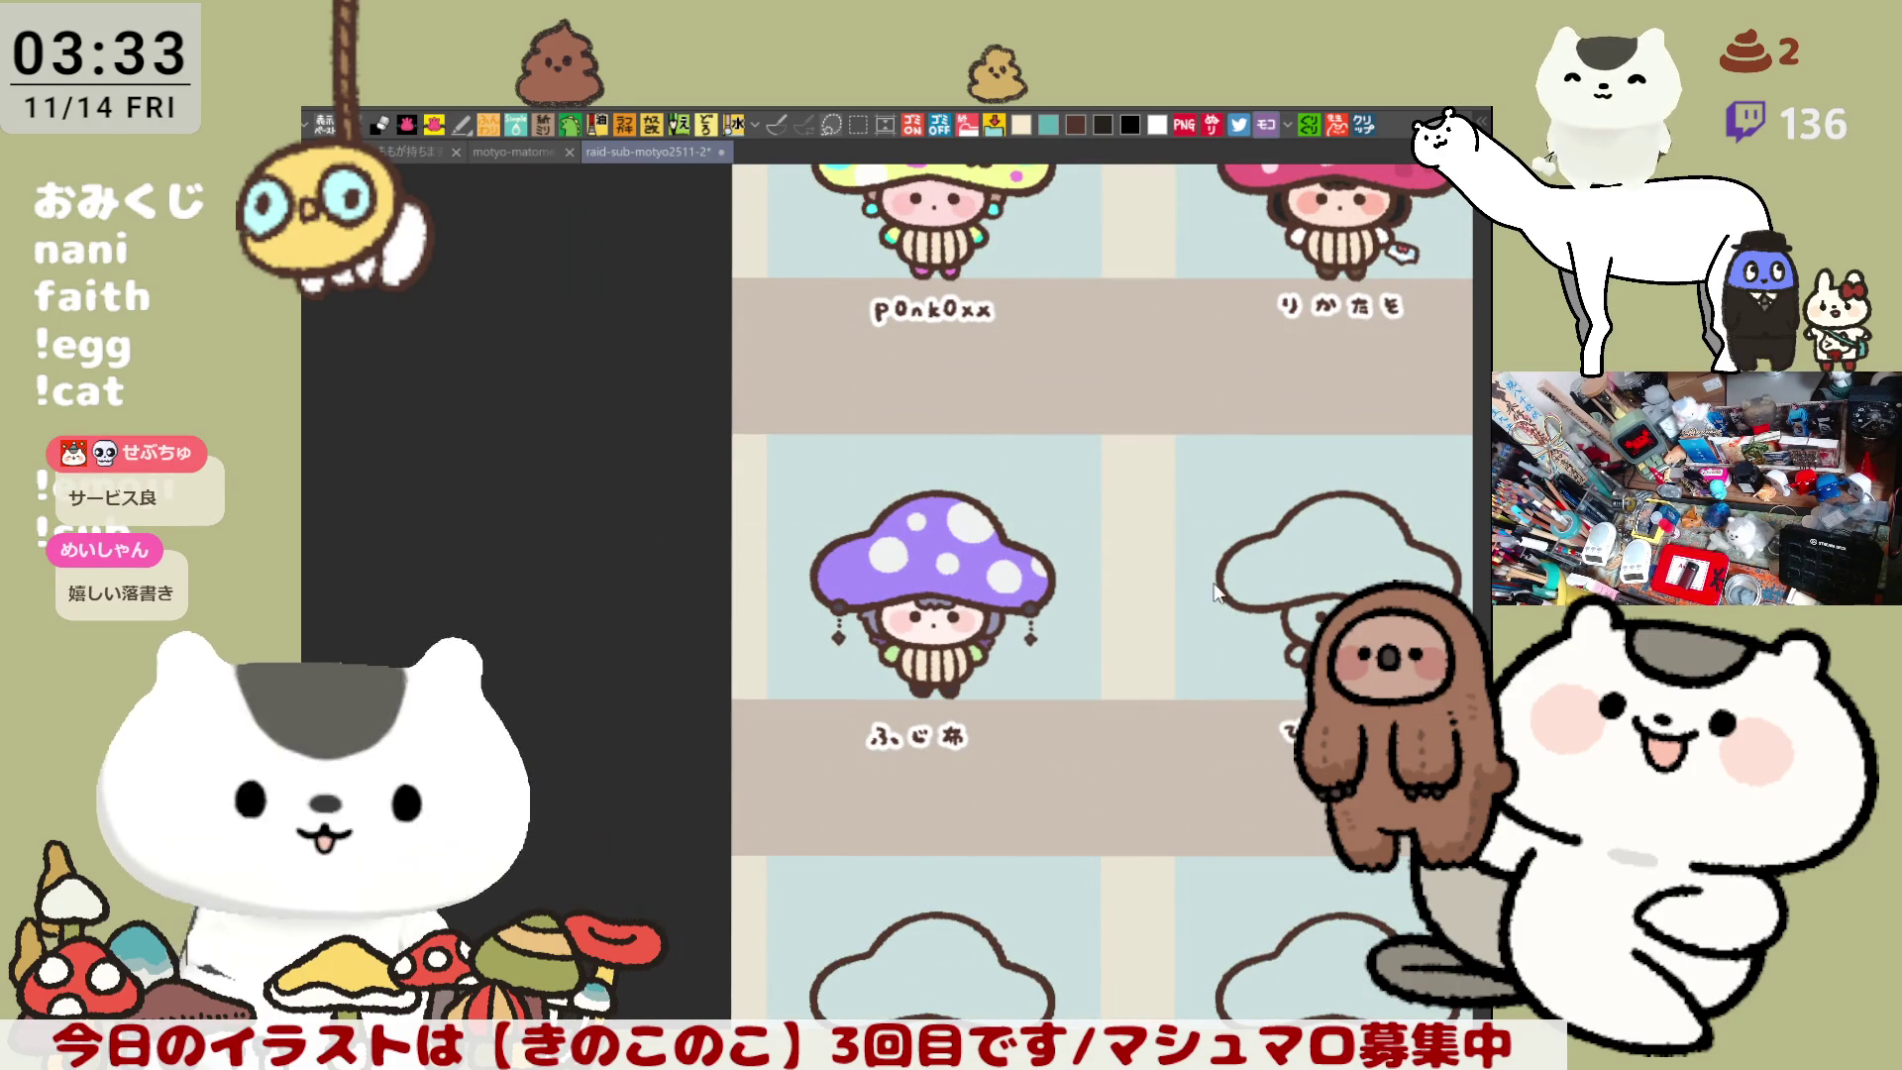
{"action": "left_click_drag", "start_coordinate": [1230, 599], "coordinate": [1082, 555]}
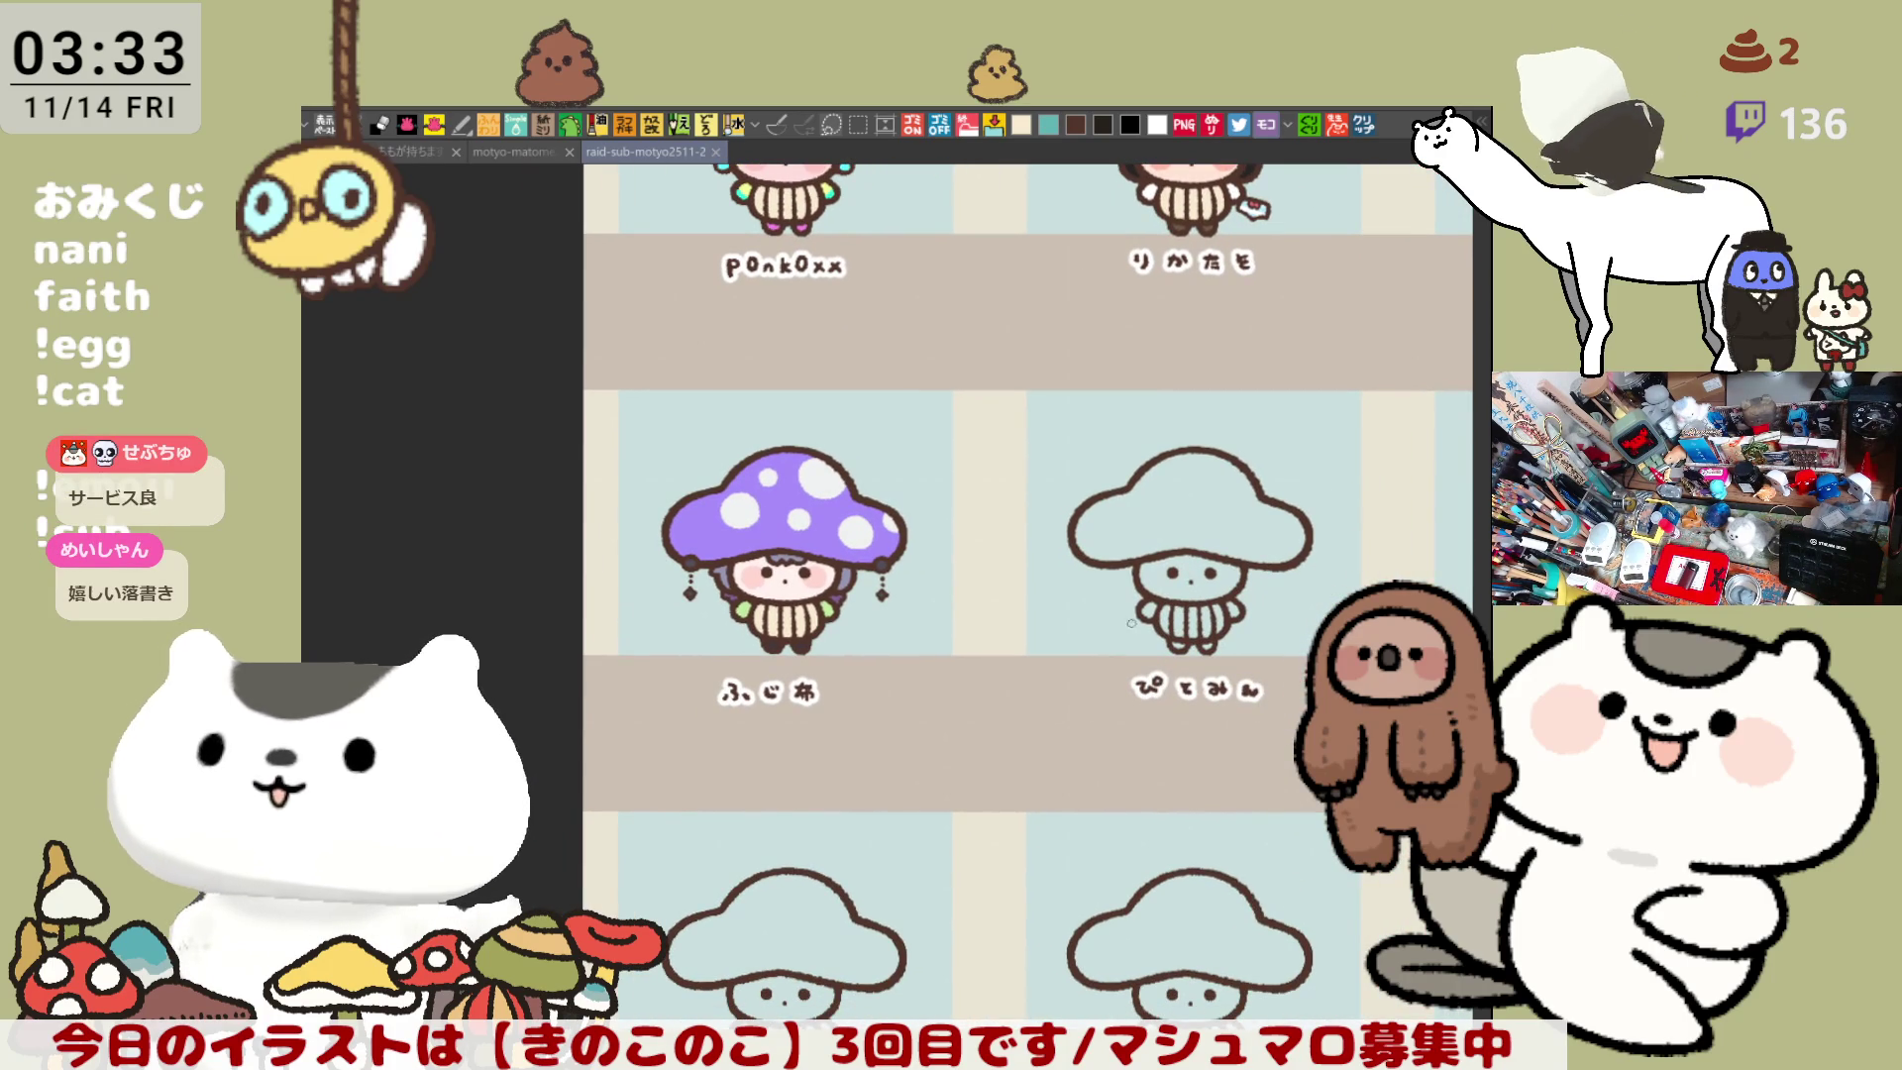
{"action": "scroll", "coordinate": [816, 605], "scroll_direction": "up", "scroll_amount": 4}
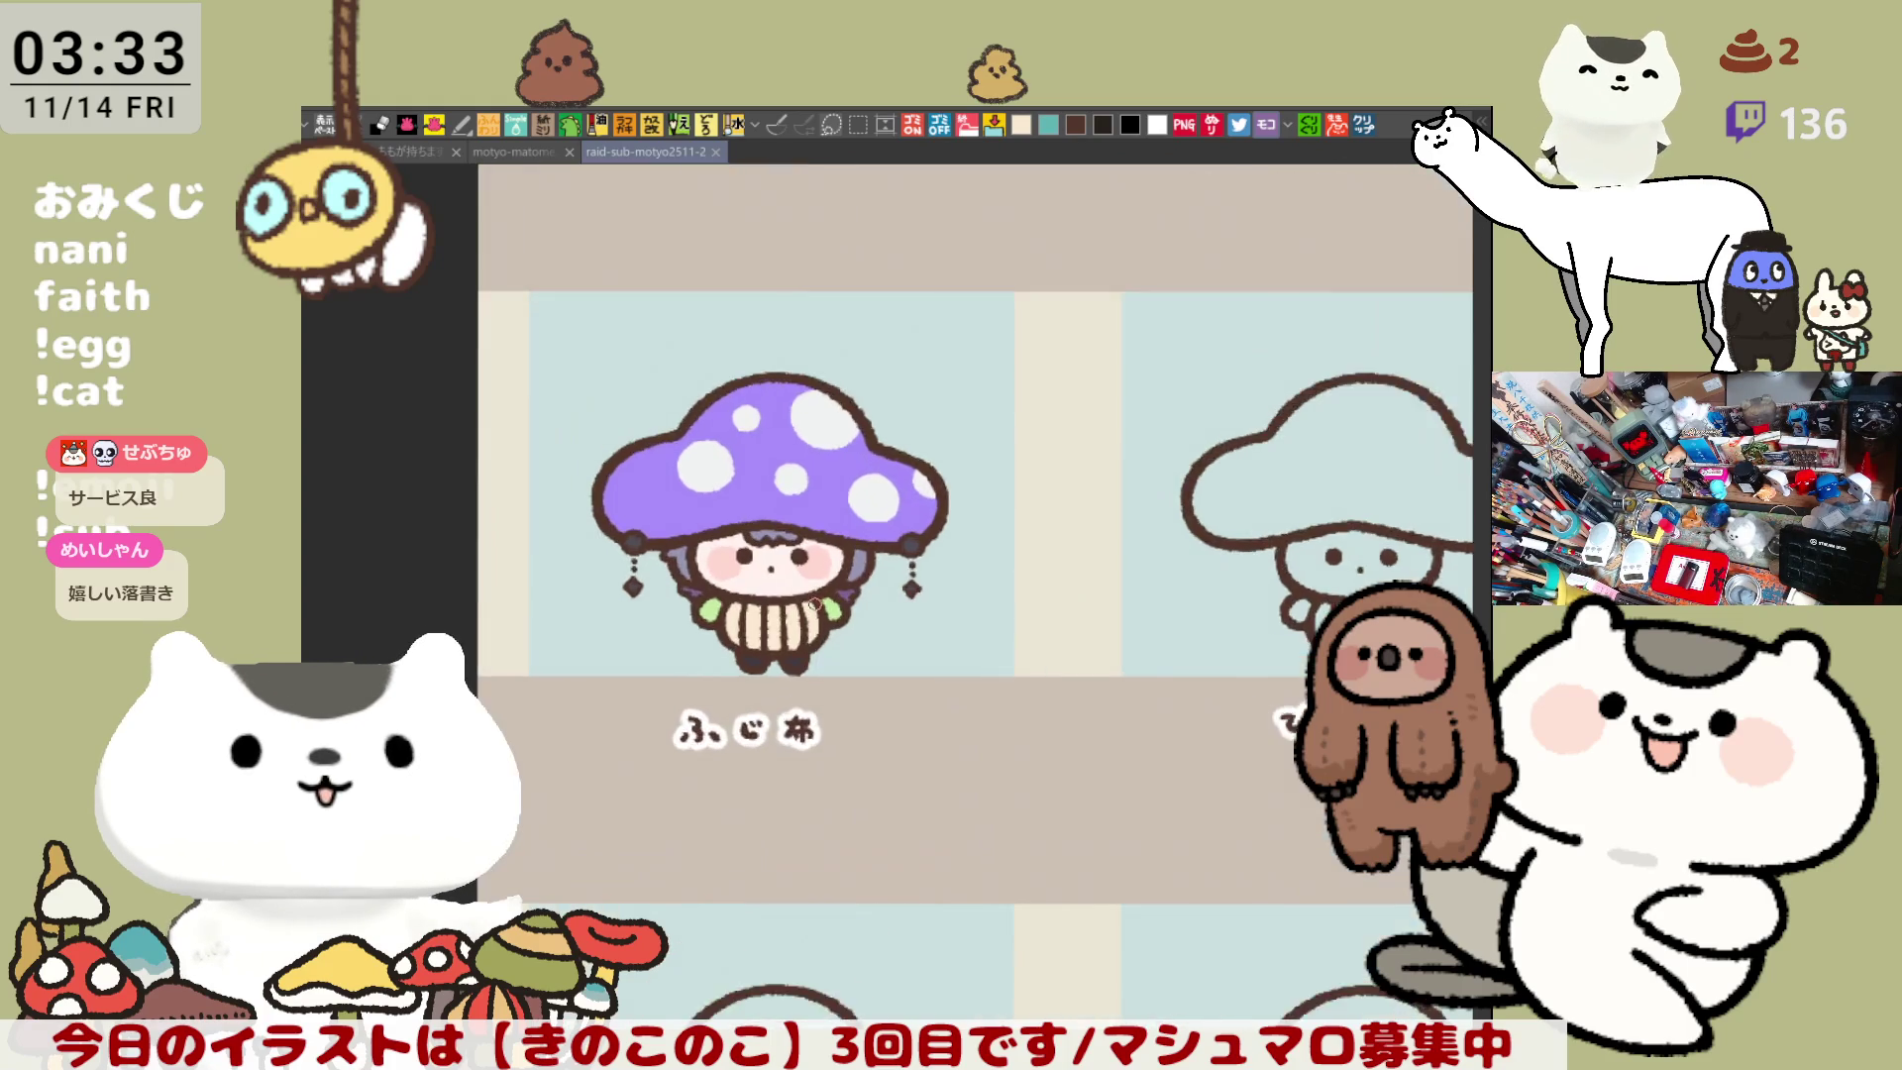
{"action": "scroll", "coordinate": [815, 602], "scroll_direction": "up", "scroll_amount": 1}
{"action": "scroll", "coordinate": [815, 603], "scroll_direction": "up", "scroll_amount": 2}
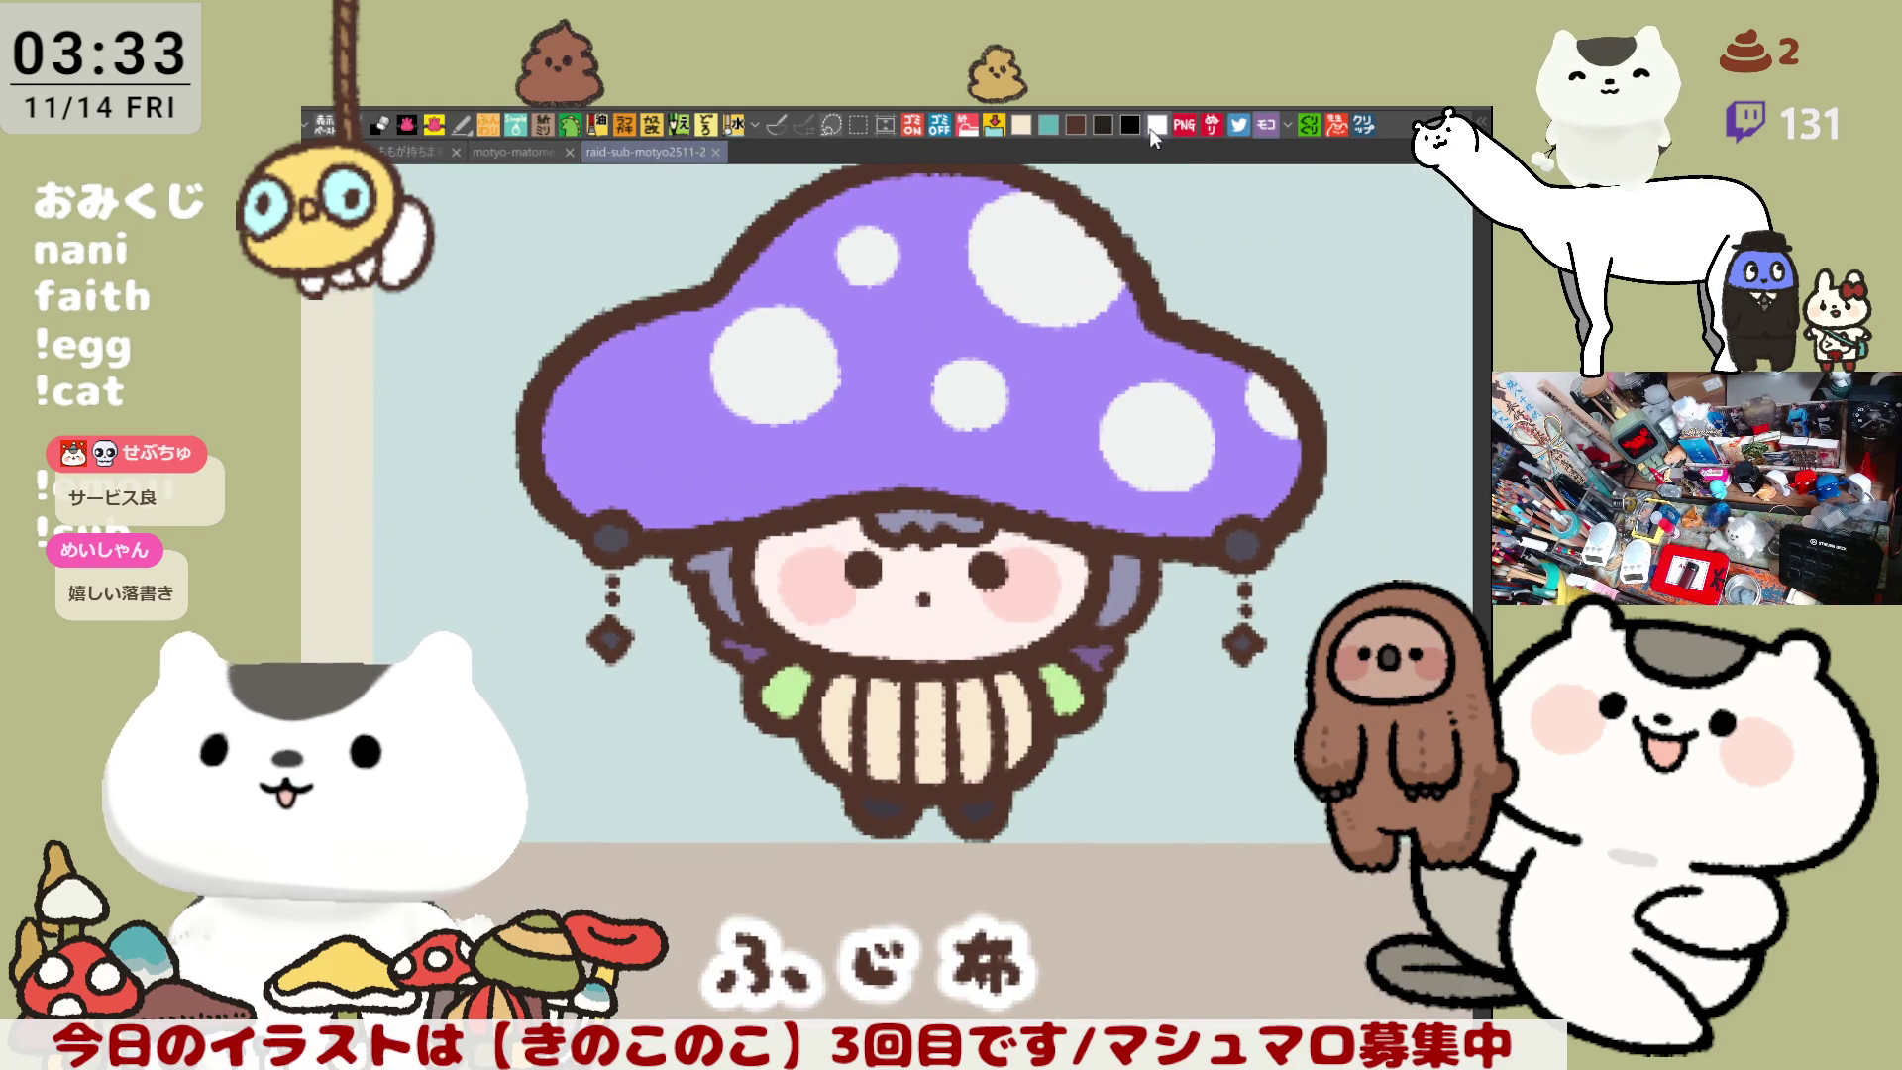
- Paint small darker-purple flowers and stars between the cap's white spots
{"action": "mouse_move", "coordinate": [654, 455]}
{"action": "left_mouse_down"}
{"action": "mouse_move", "coordinate": [671, 424]}
{"action": "mouse_move", "coordinate": [718, 461]}
{"action": "mouse_move", "coordinate": [624, 476]}
{"action": "mouse_move", "coordinate": [658, 486]}
{"action": "left_mouse_up"}
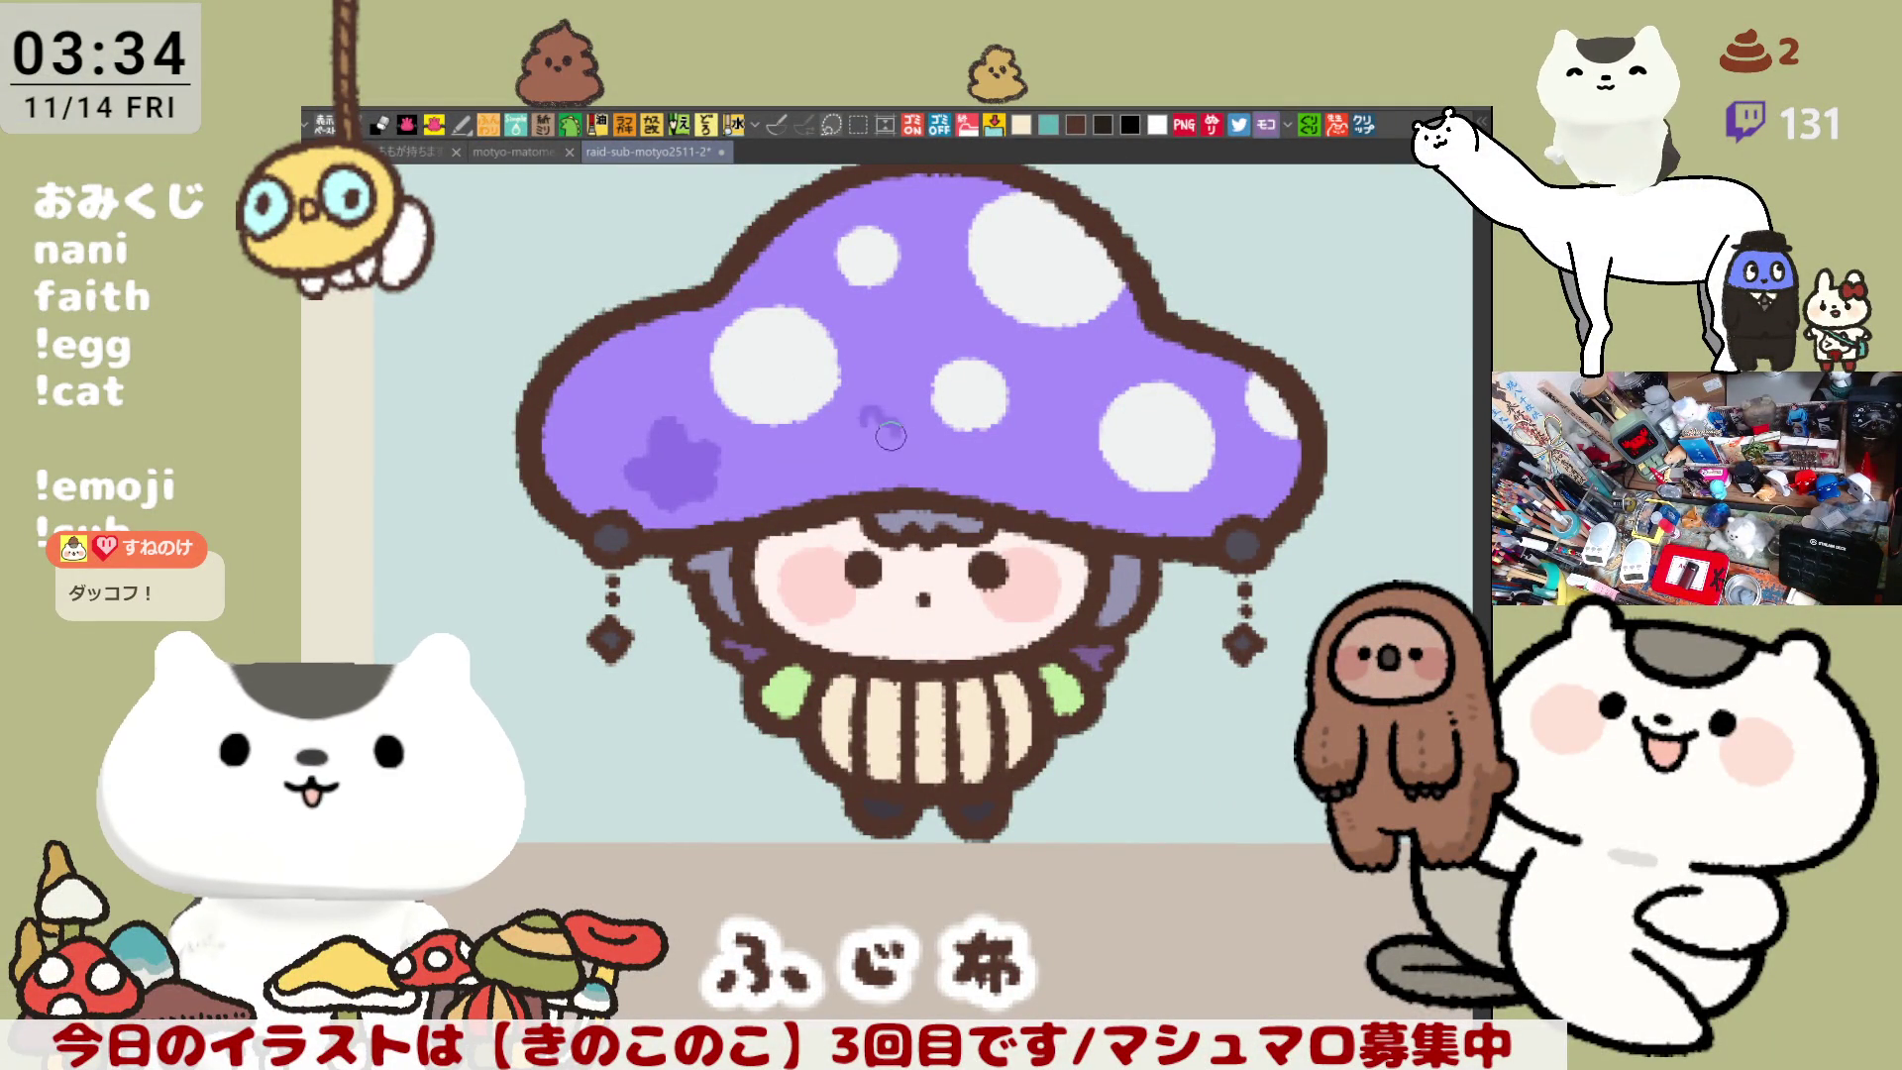
{"action": "mouse_move", "coordinate": [846, 430]}
{"action": "left_mouse_down"}
{"action": "mouse_move", "coordinate": [865, 452]}
{"action": "mouse_move", "coordinate": [884, 446]}
{"action": "mouse_move", "coordinate": [869, 434]}
{"action": "left_mouse_up"}
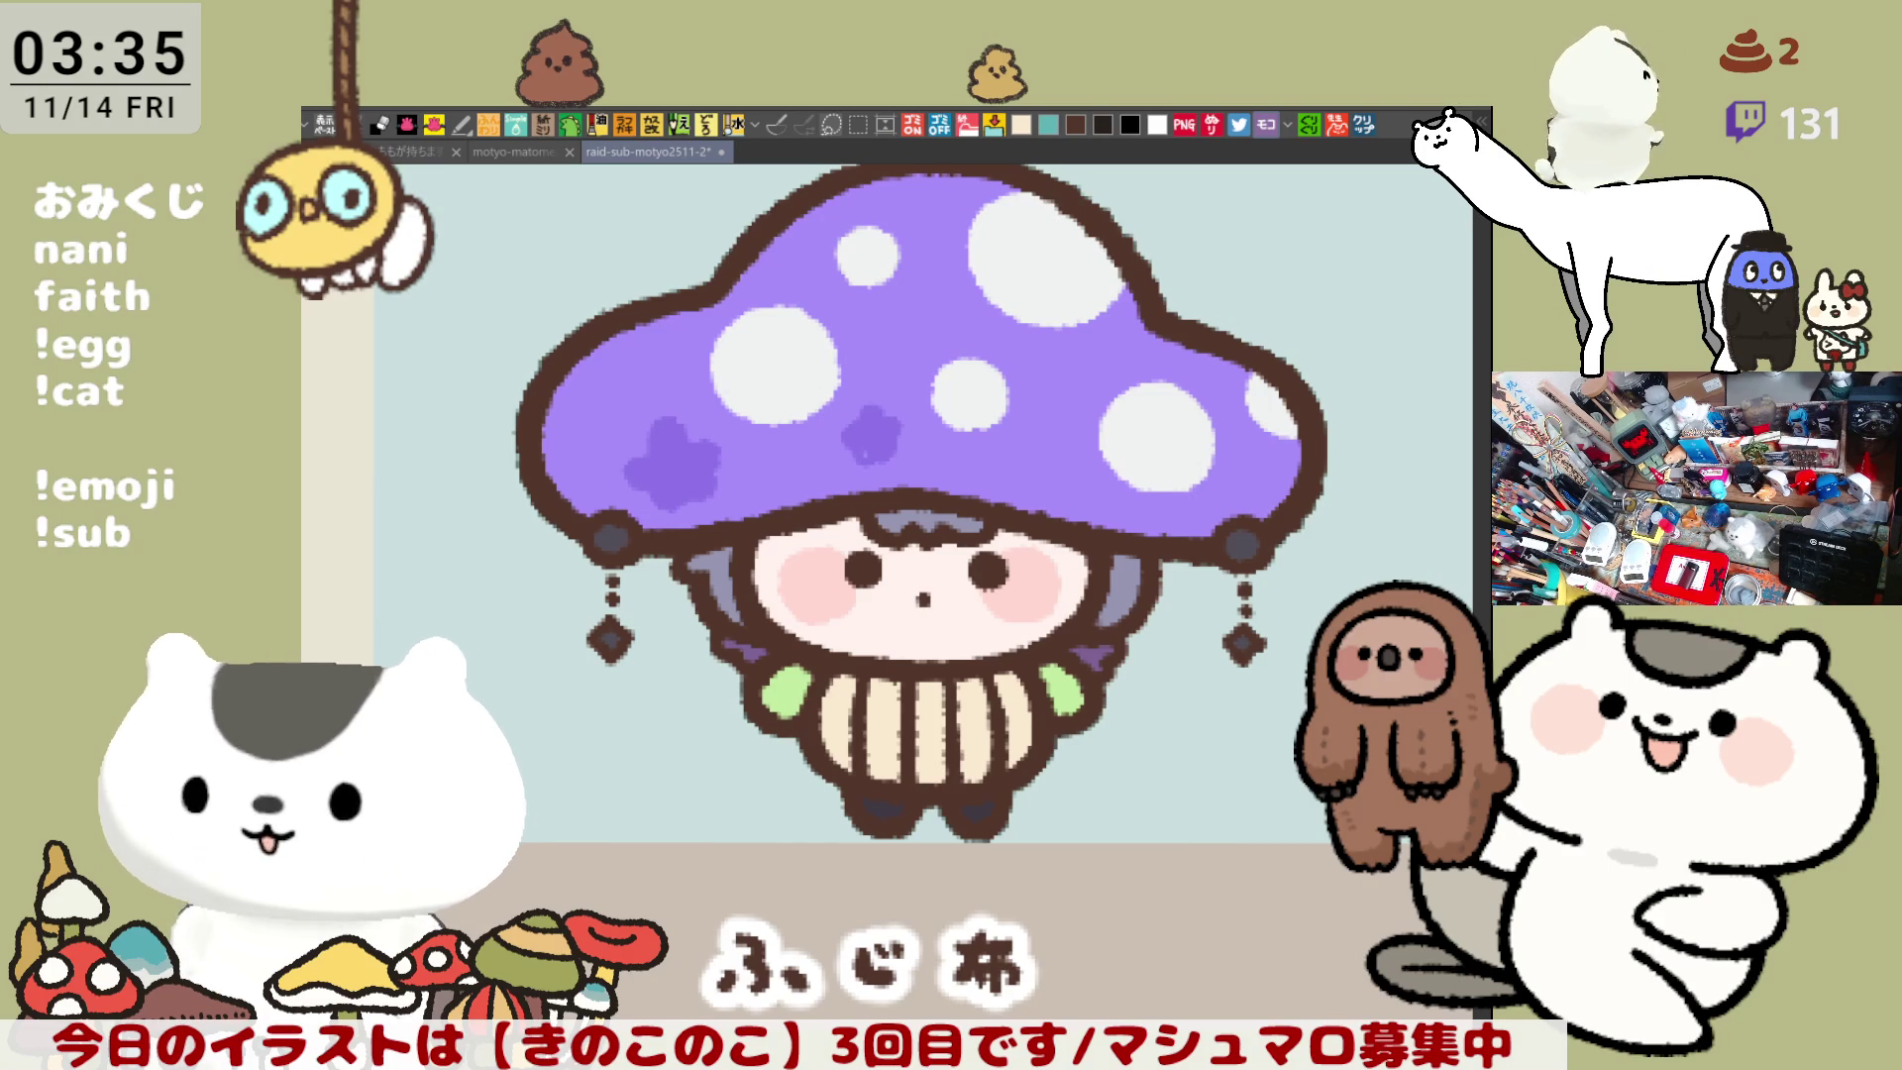
{"action": "mouse_move", "coordinate": [878, 431]}
{"action": "left_mouse_down"}
{"action": "mouse_move", "coordinate": [919, 495]}
{"action": "mouse_move", "coordinate": [897, 520]}
{"action": "mouse_move", "coordinate": [923, 525]}
{"action": "mouse_move", "coordinate": [902, 492]}
{"action": "left_mouse_up"}
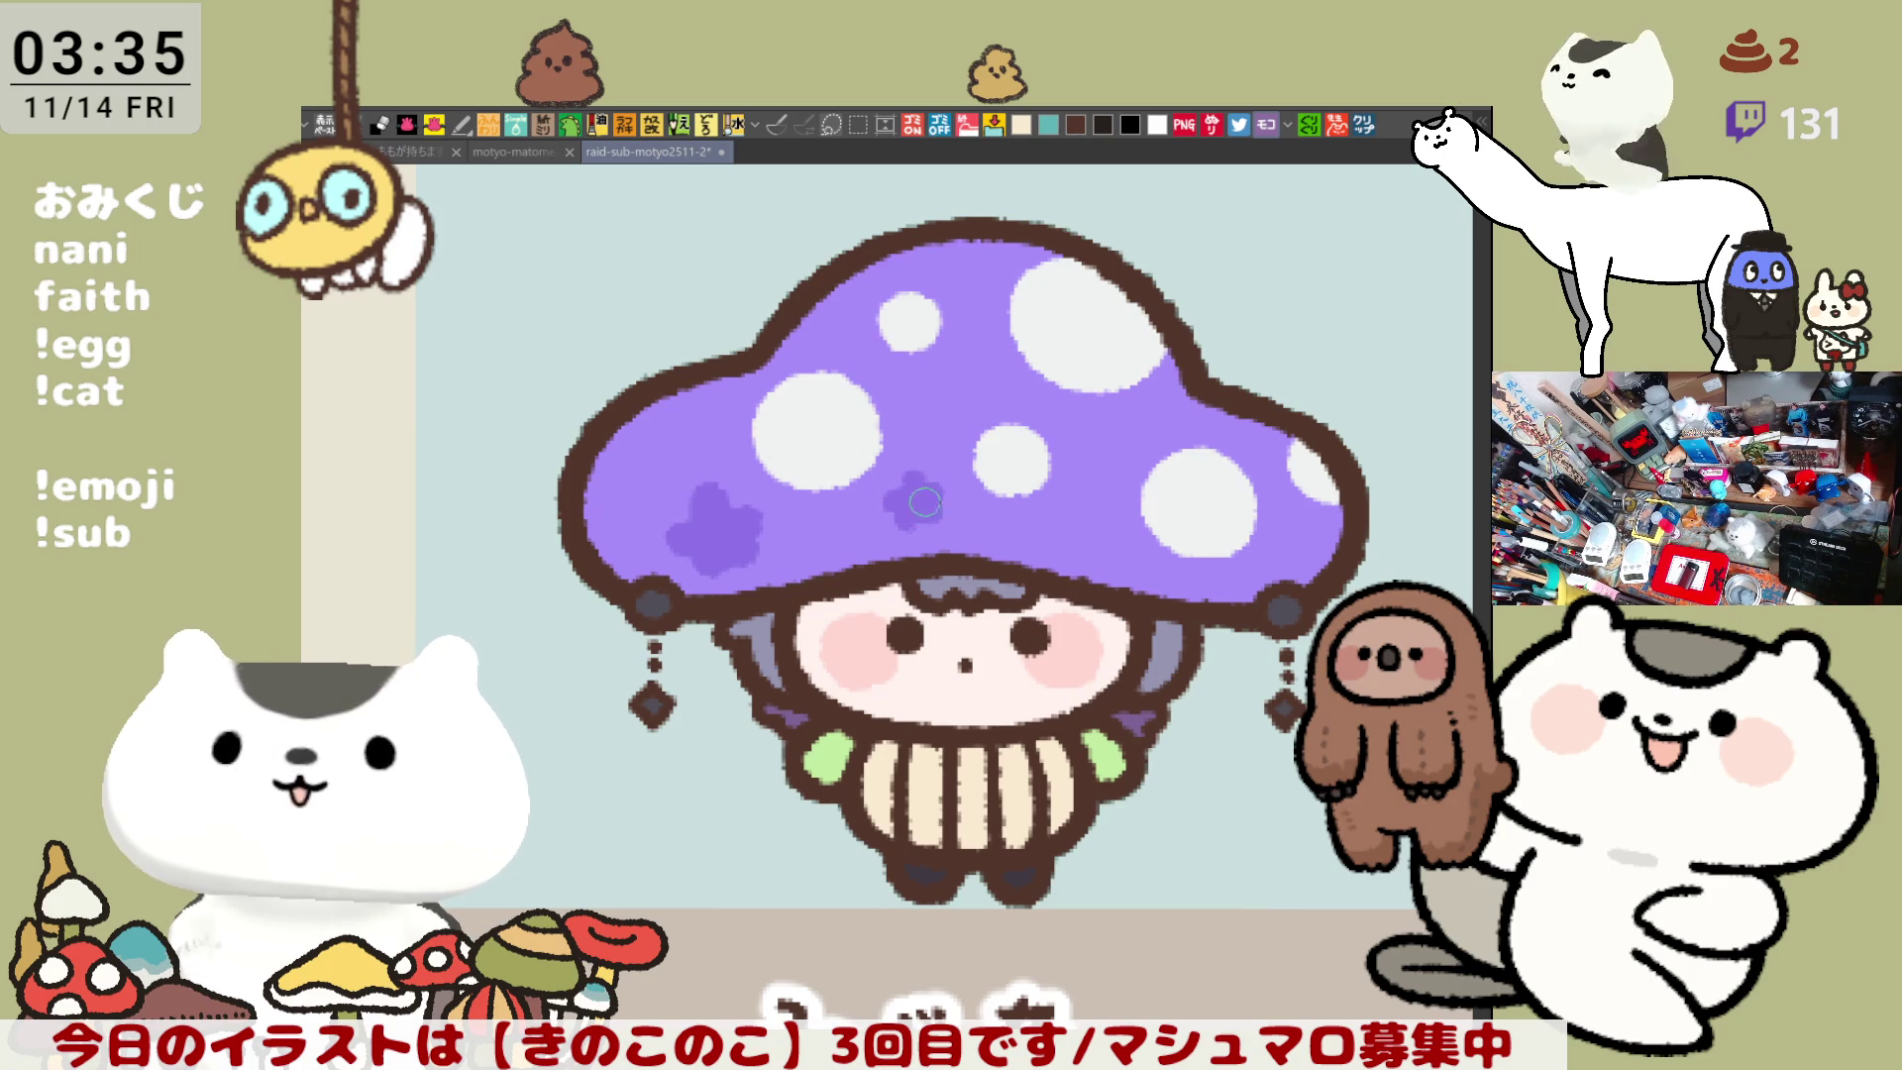
{"action": "left_click_drag", "start_coordinate": [688, 553], "coordinate": [723, 556]}
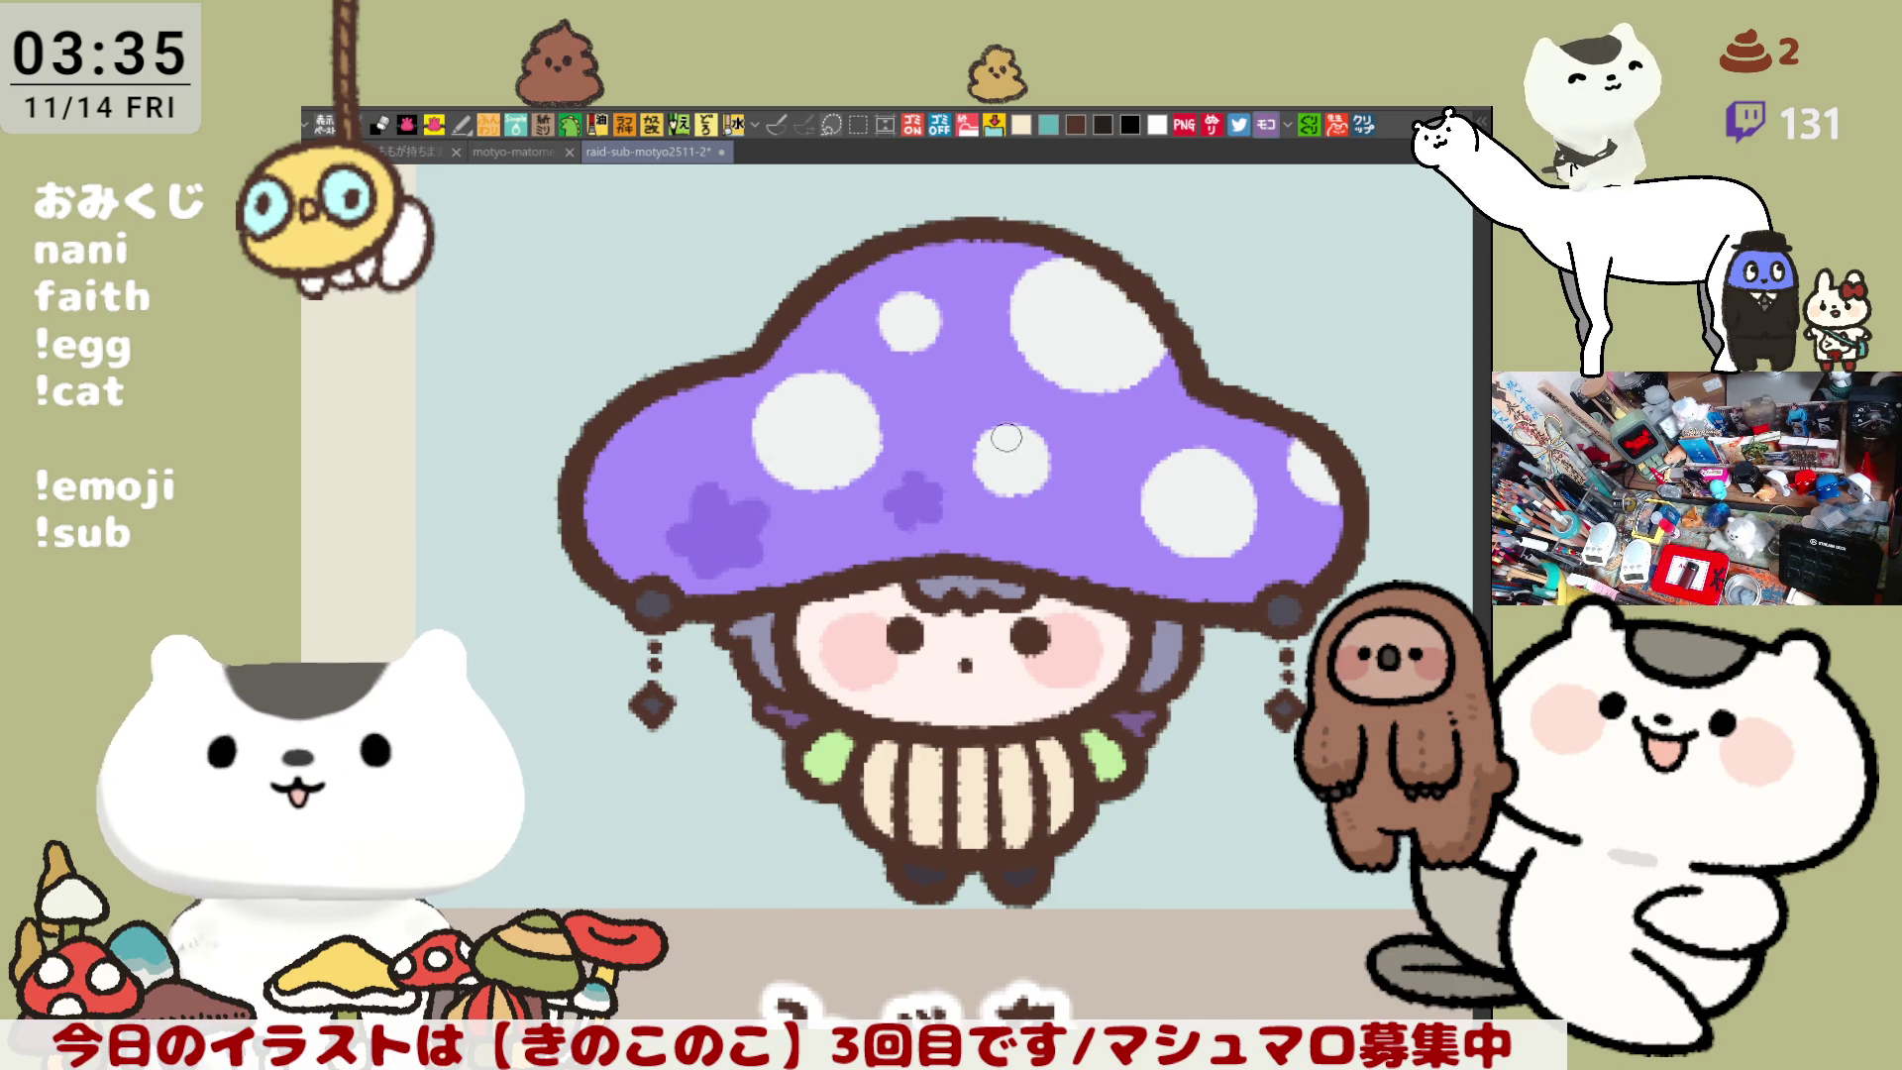
{"action": "left_click_drag", "start_coordinate": [951, 377], "coordinate": [981, 397]}
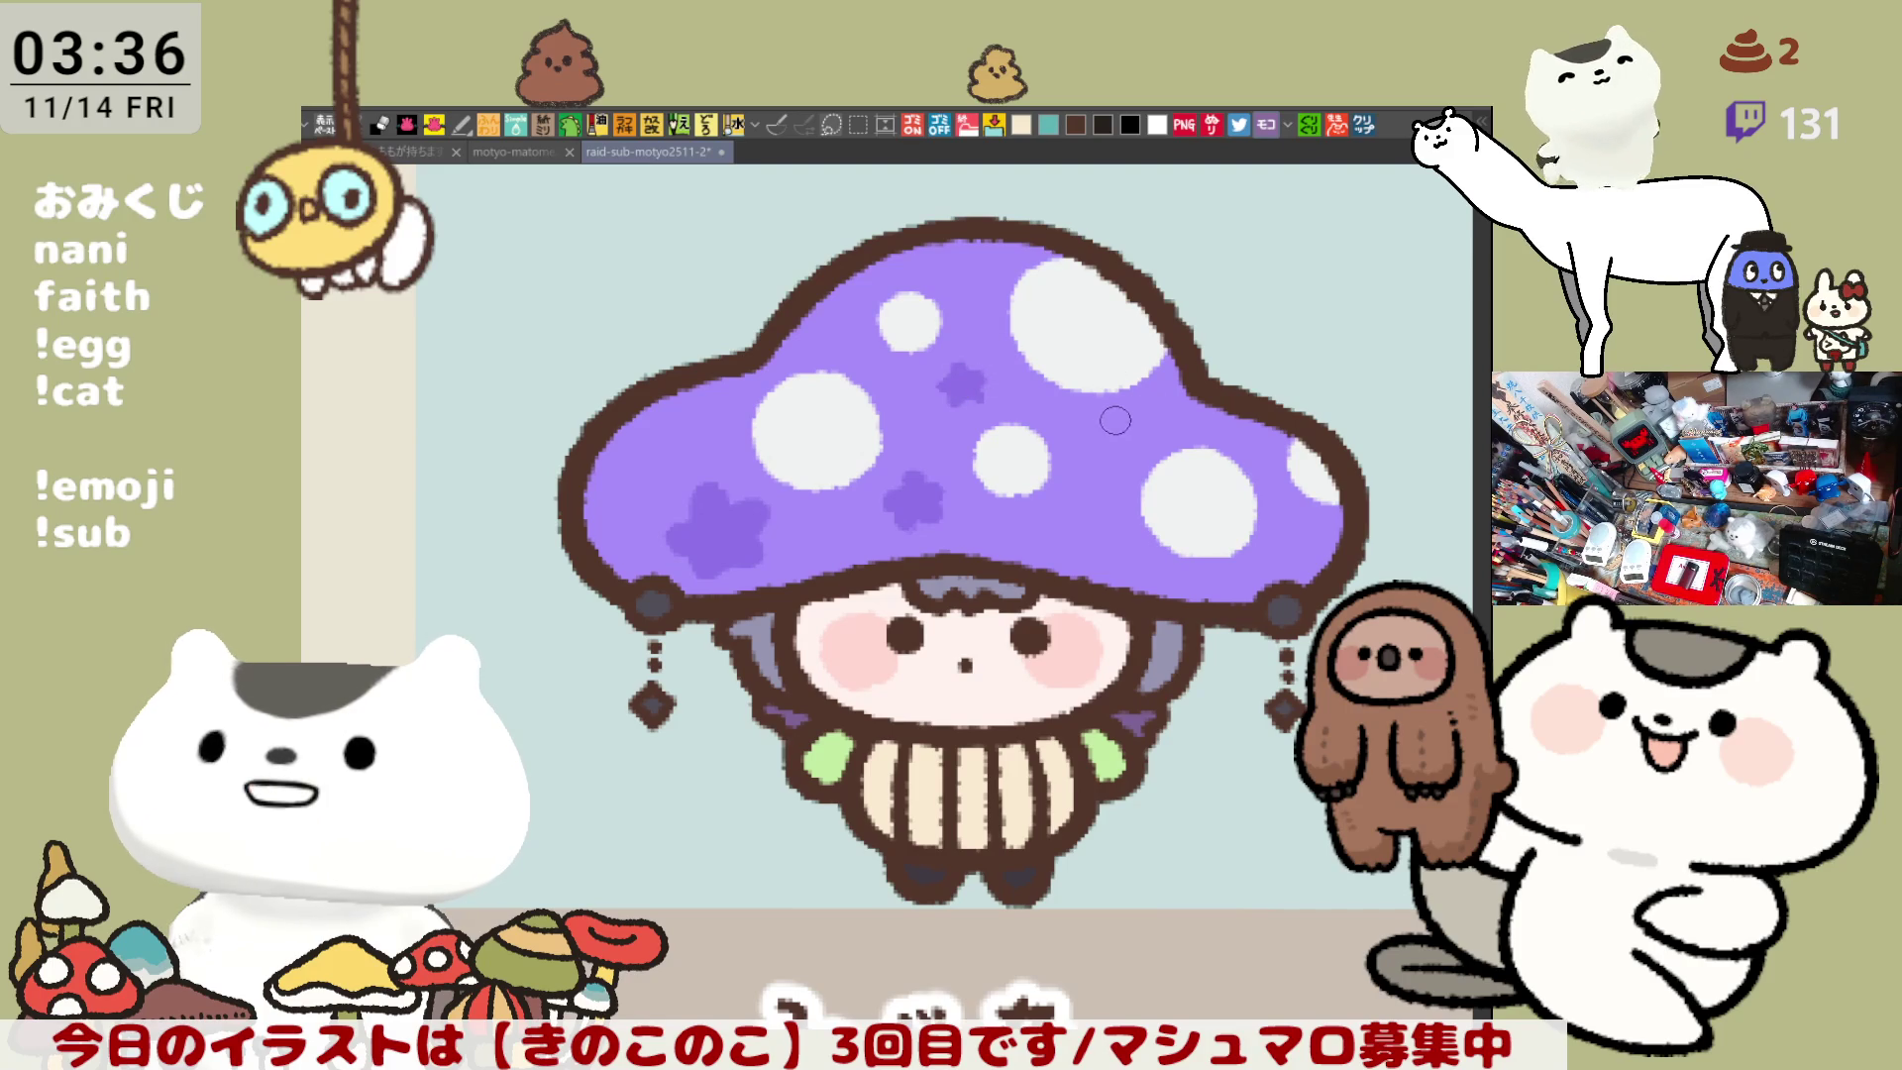
{"action": "mouse_move", "coordinate": [1081, 434]}
{"action": "left_mouse_down"}
{"action": "mouse_move", "coordinate": [1115, 436]}
{"action": "mouse_move", "coordinate": [1080, 471]}
{"action": "mouse_move", "coordinate": [1090, 433]}
{"action": "left_mouse_up"}
{"action": "key", "text": "ctrl+z"}
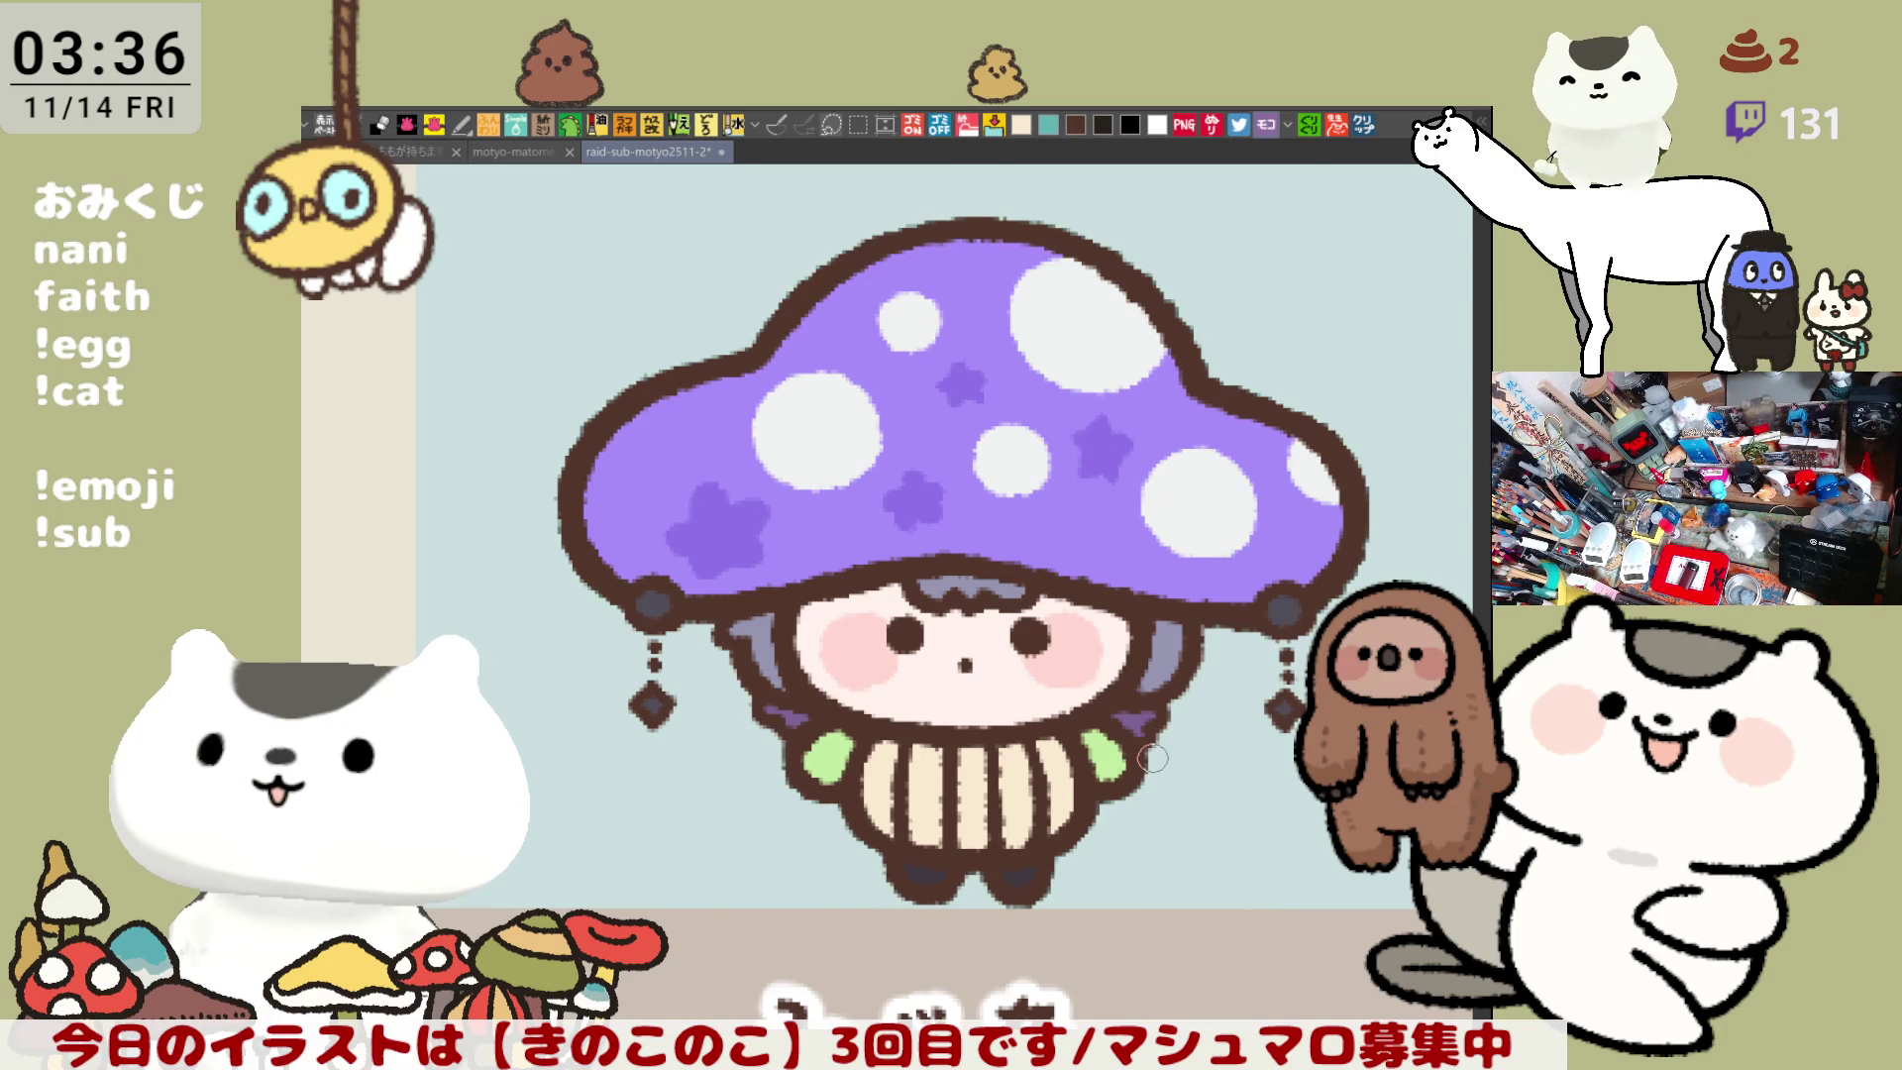
{"action": "scroll", "coordinate": [1152, 758], "scroll_direction": "down", "scroll_amount": 5}
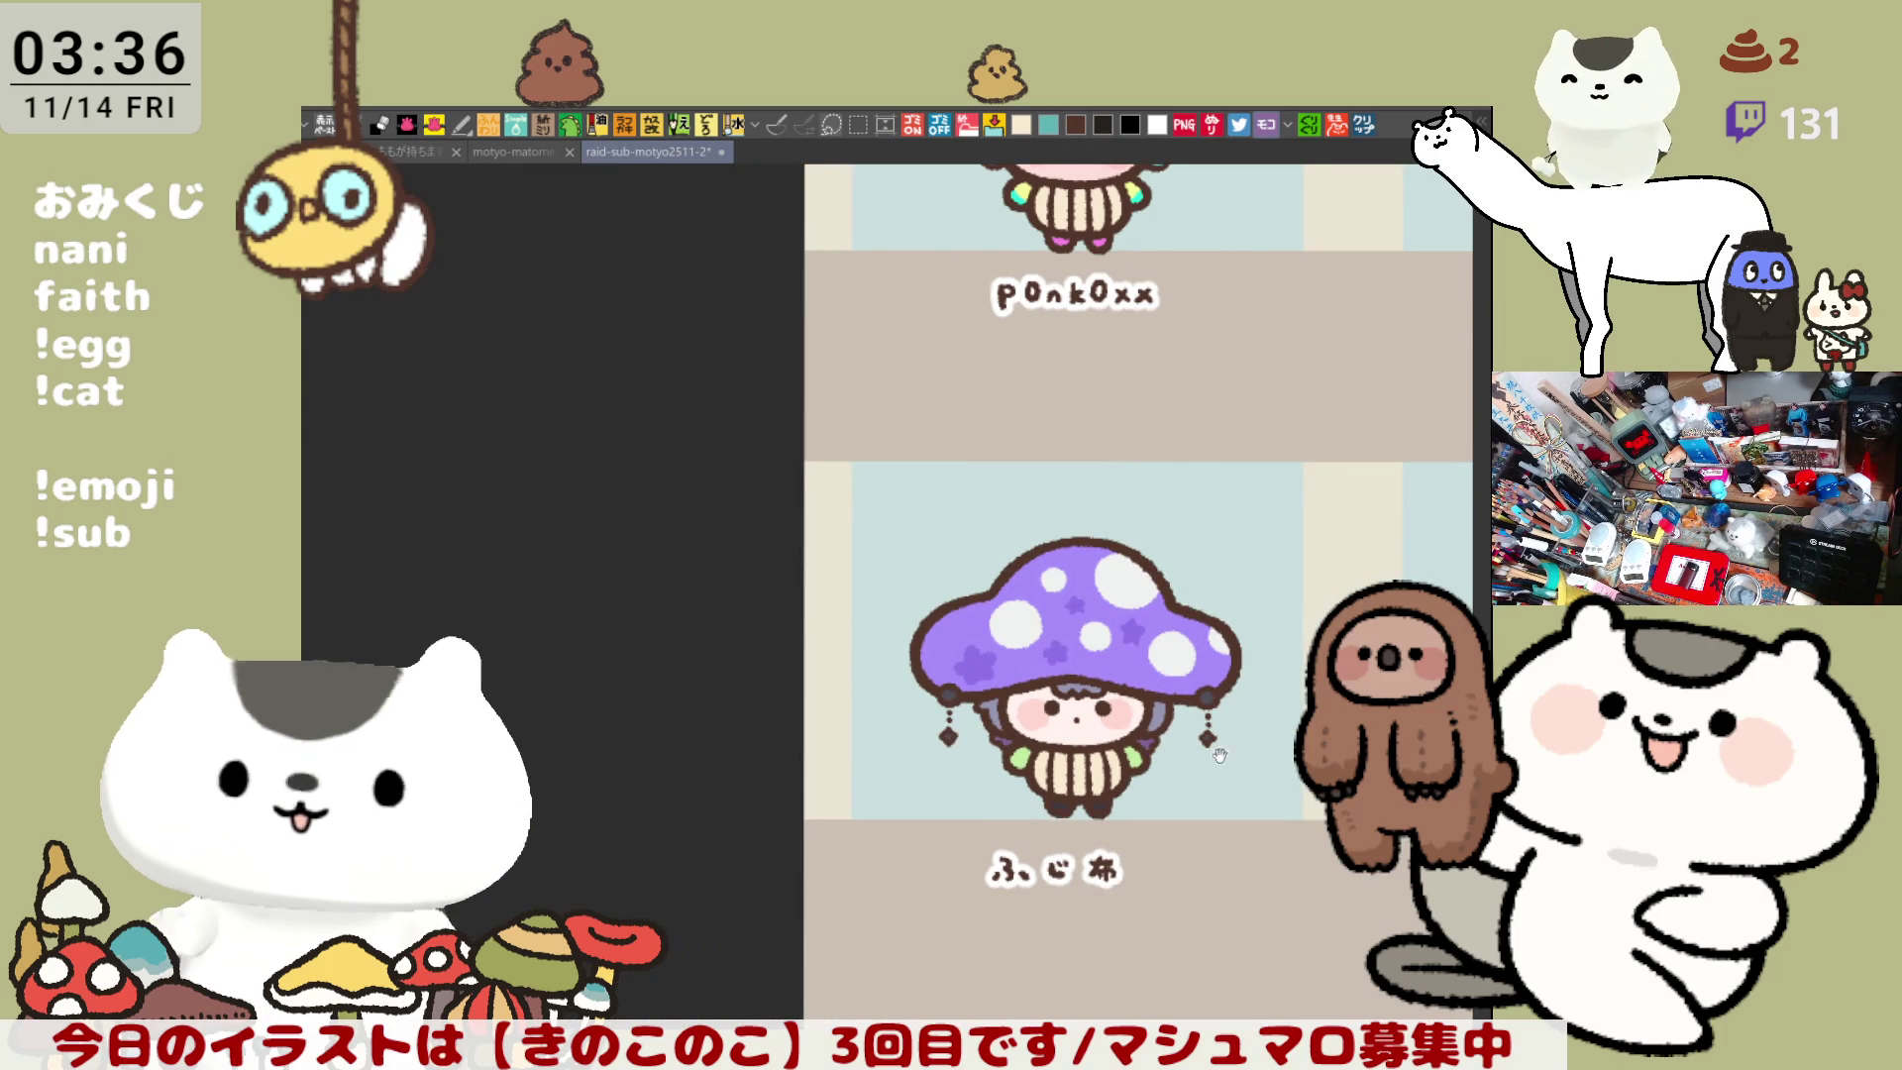
- Look over the finished purple ふじ布 character and save the illustration with Ctrl+S
{"action": "scroll", "coordinate": [1018, 707], "scroll_direction": "right", "scroll_amount": 3}
{"action": "scroll", "coordinate": [1019, 707], "scroll_direction": "up", "scroll_amount": 5}
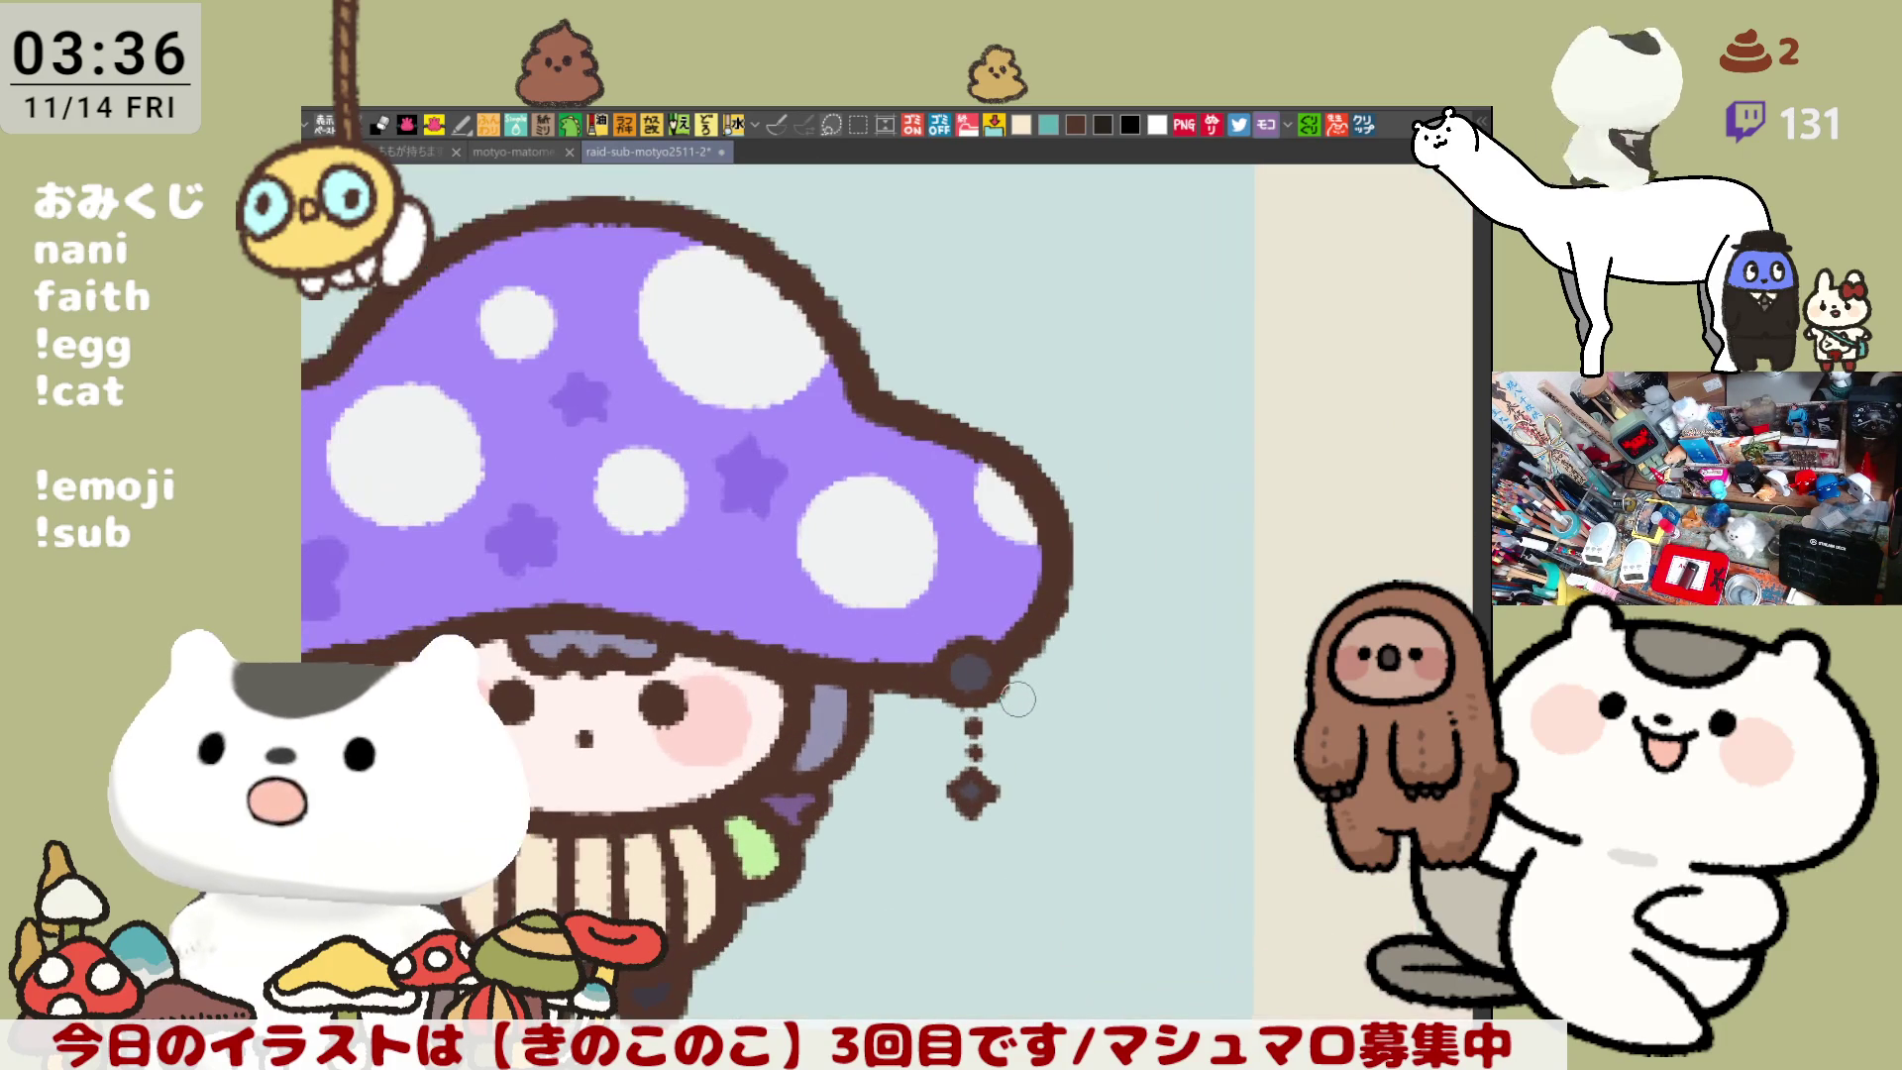
{"action": "scroll", "coordinate": [1018, 700], "scroll_direction": "left", "scroll_amount": 4}
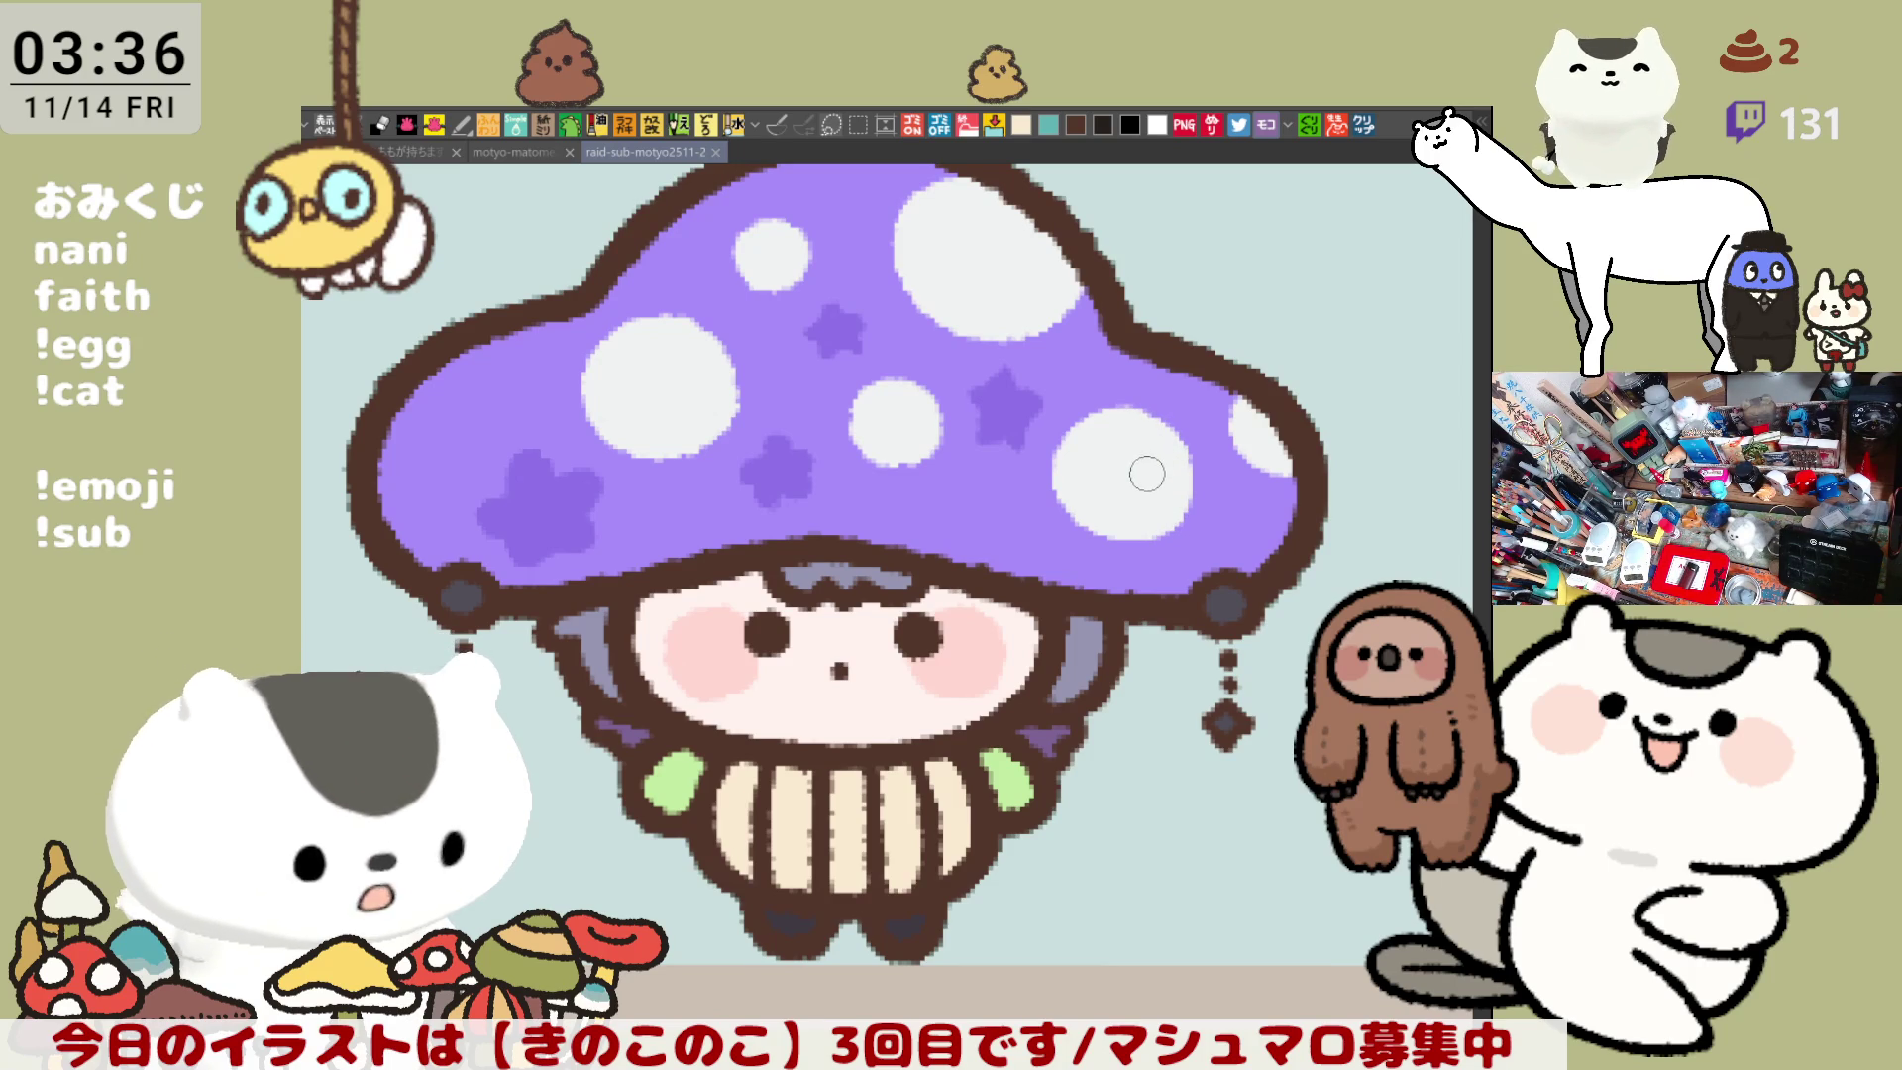
{"action": "key", "text": "ctrl+s"}
- Move down to the next uncoloured mushroom sketch, ぴてみん
{"action": "scroll", "coordinate": [1198, 550], "scroll_direction": "down", "scroll_amount": 2}
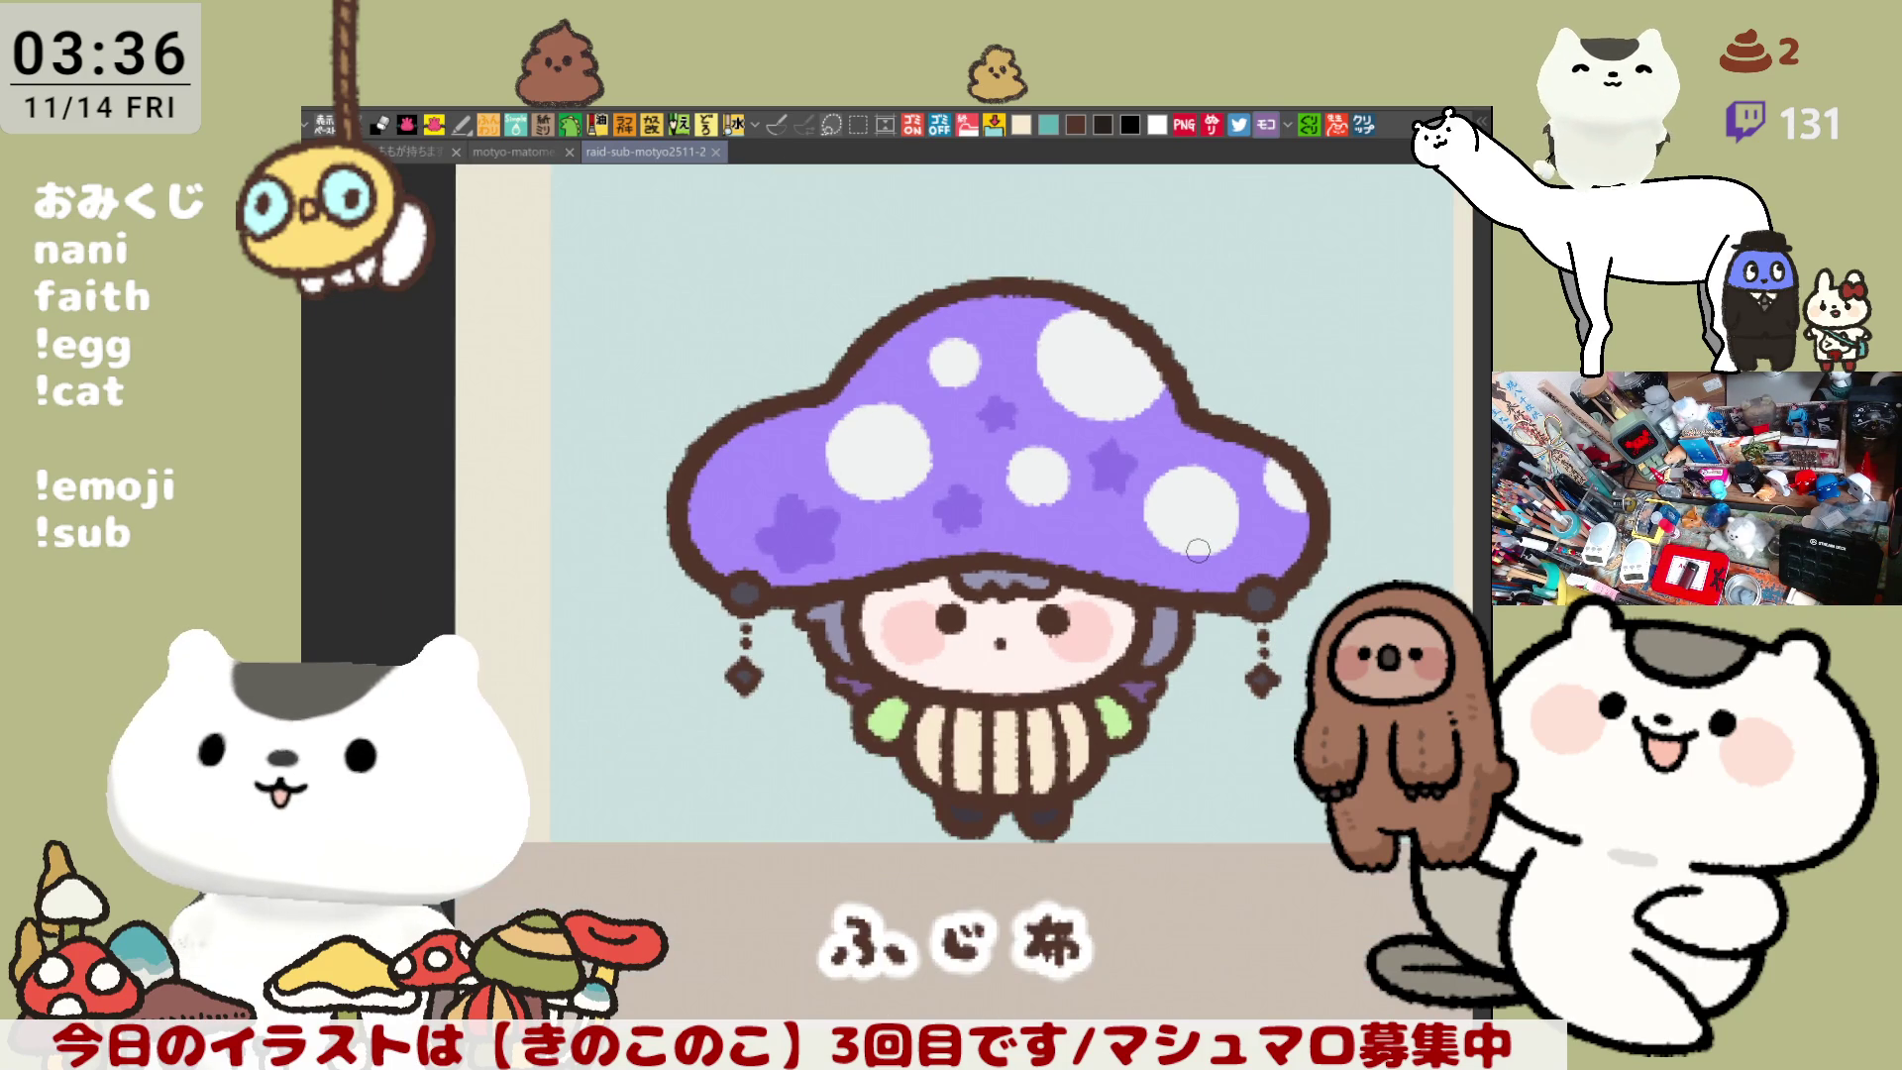
{"action": "scroll", "coordinate": [1197, 550], "scroll_direction": "down", "scroll_amount": 1}
{"action": "scroll", "coordinate": [1198, 551], "scroll_direction": "down", "scroll_amount": 2}
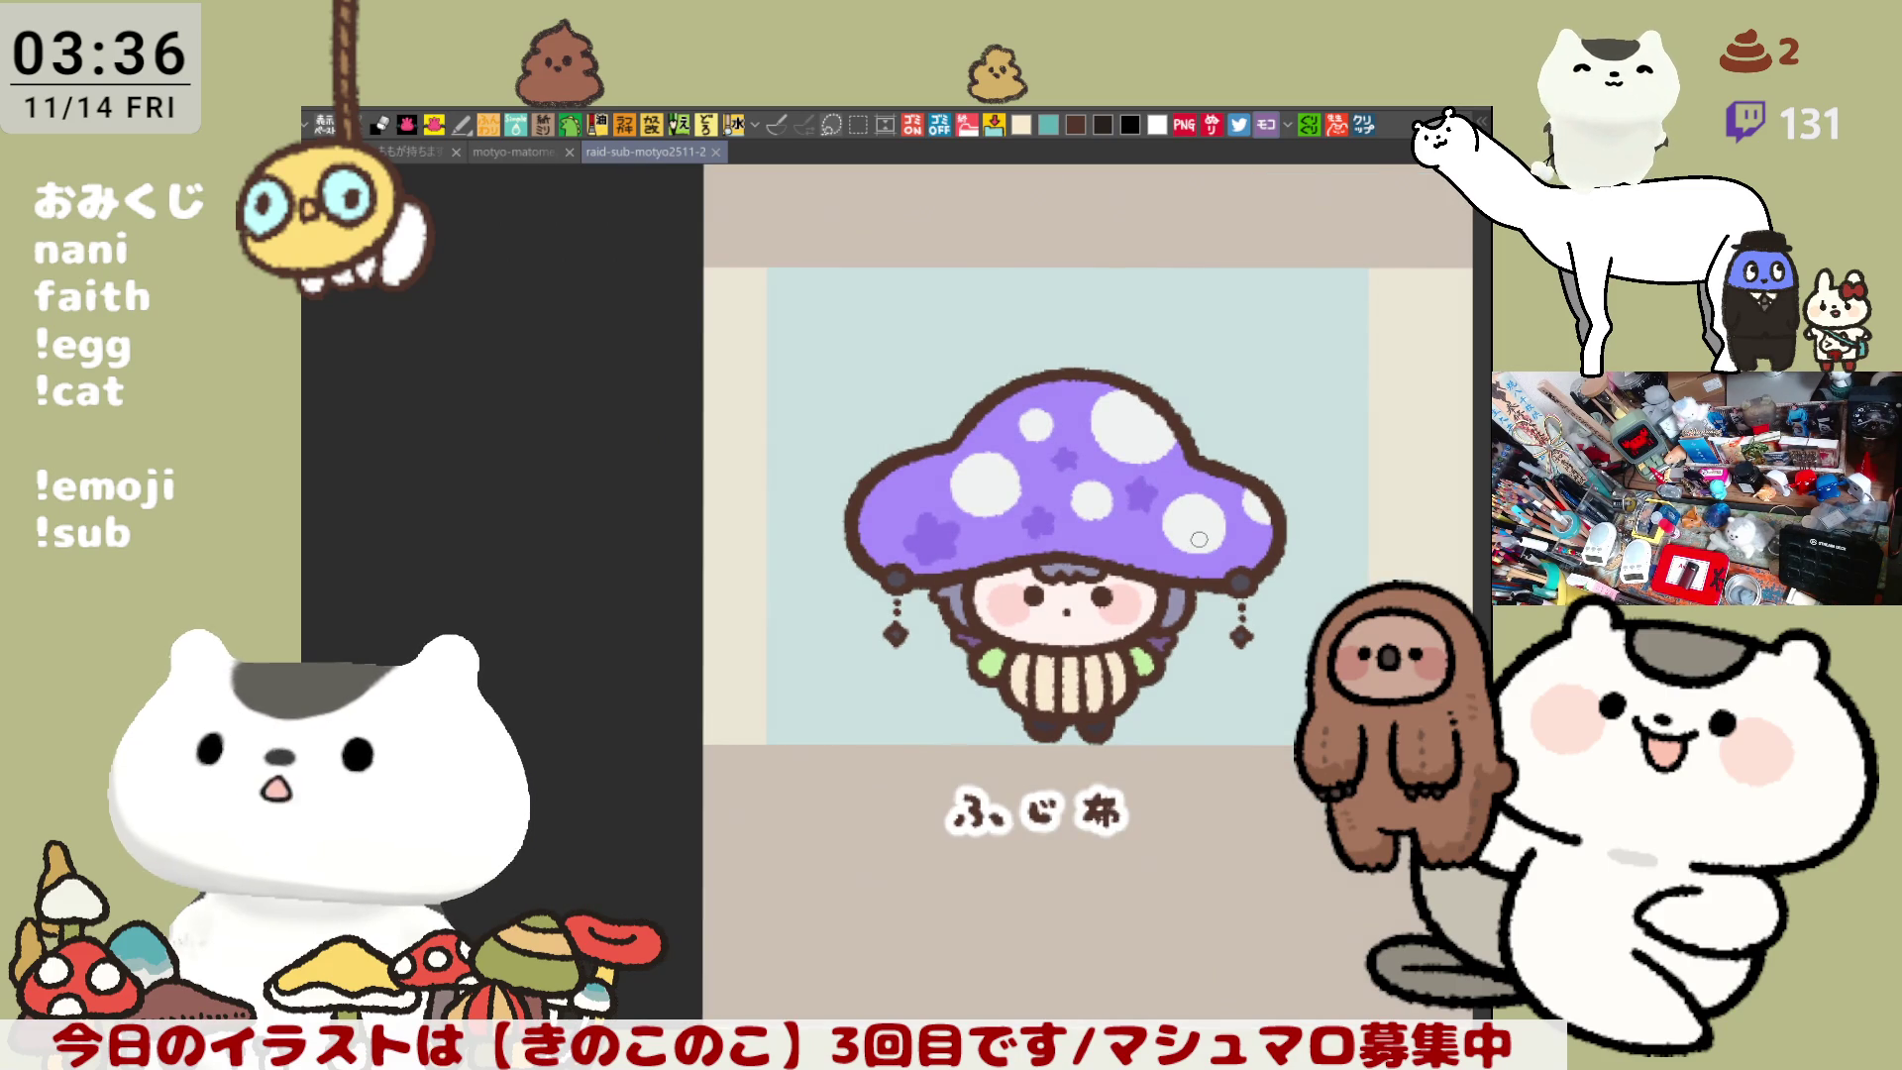
{"action": "scroll", "coordinate": [1199, 540], "scroll_direction": "down", "scroll_amount": 2}
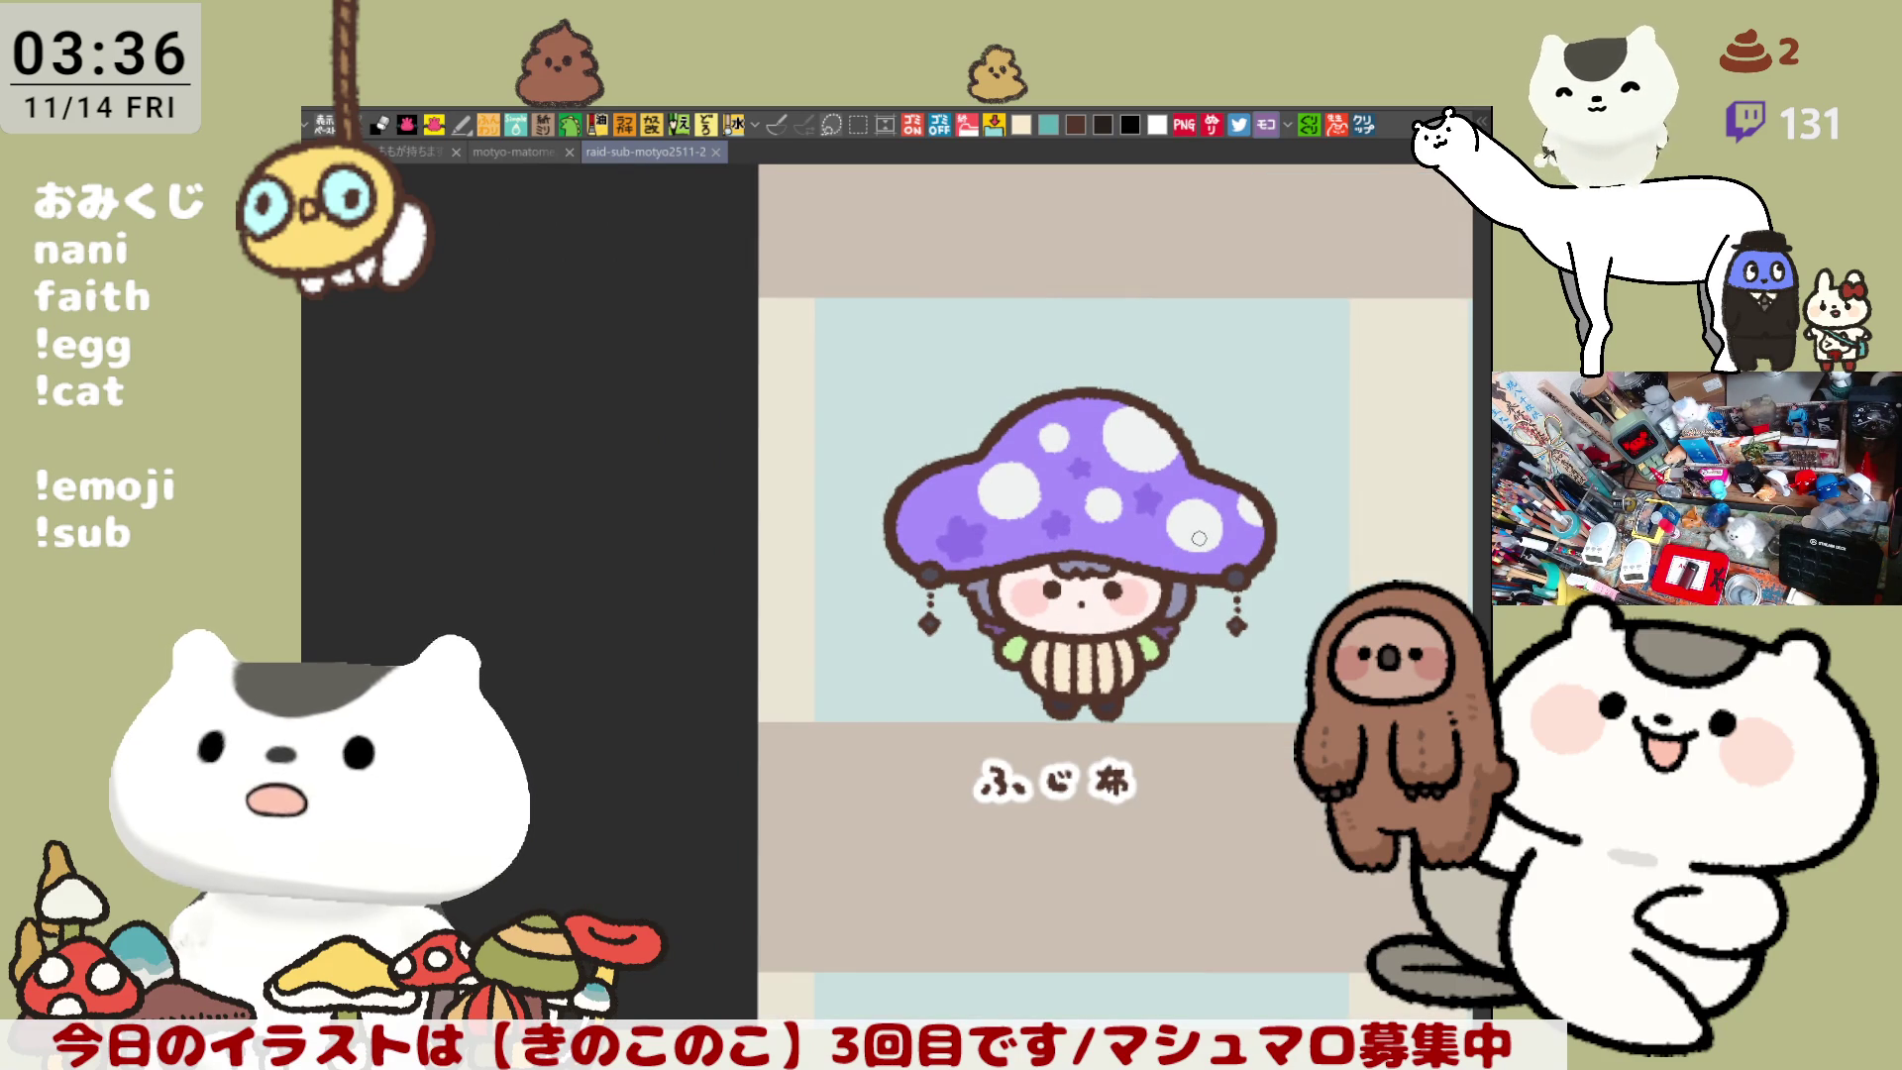
{"action": "scroll", "coordinate": [1199, 538], "scroll_direction": "up", "scroll_amount": 3}
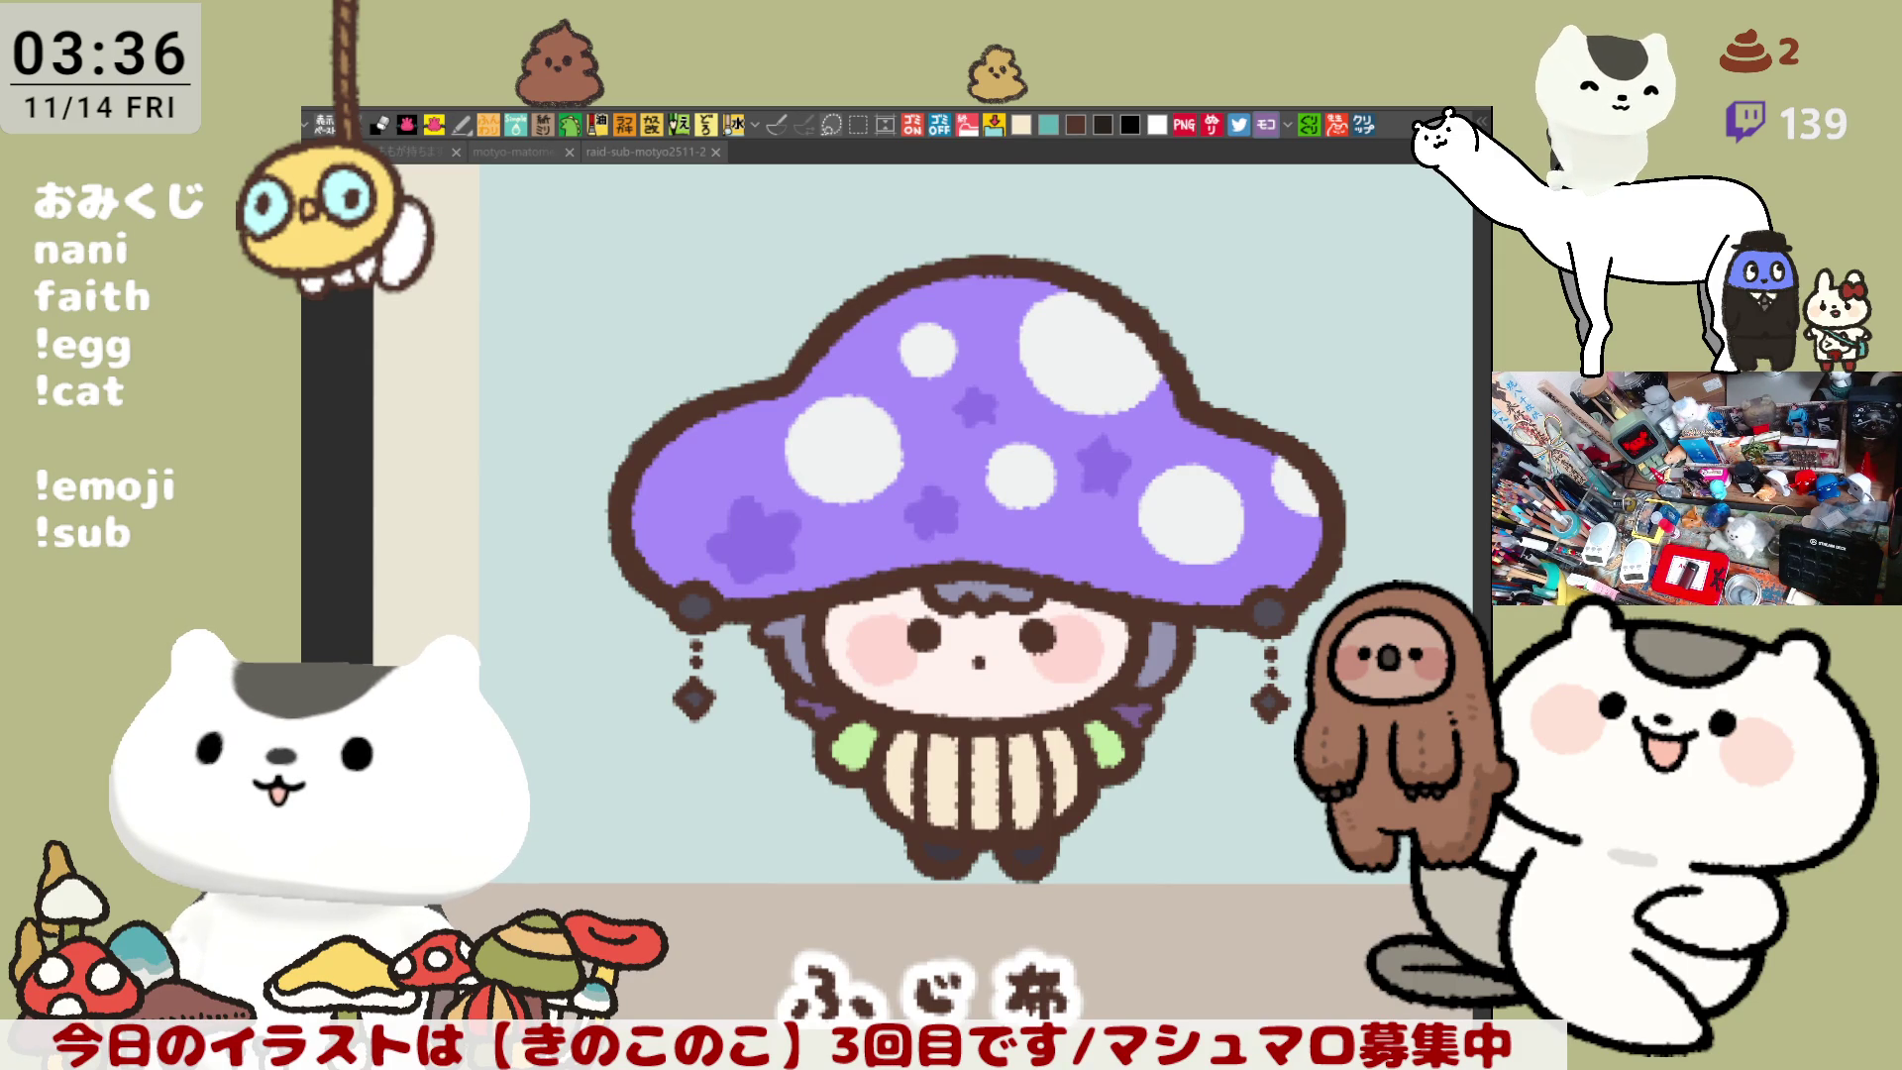
{"action": "left_click_drag", "start_coordinate": [1171, 845], "coordinate": [776, 692]}
- Close in on ぴてみん's cap, draw the brim underside line, and tint the band sliver teal
{"action": "mouse_move", "coordinate": [1446, 713]}
{"action": "left_mouse_down"}
{"action": "mouse_move", "coordinate": [951, 713]}
{"action": "mouse_move", "coordinate": [607, 668]}
{"action": "left_mouse_up"}
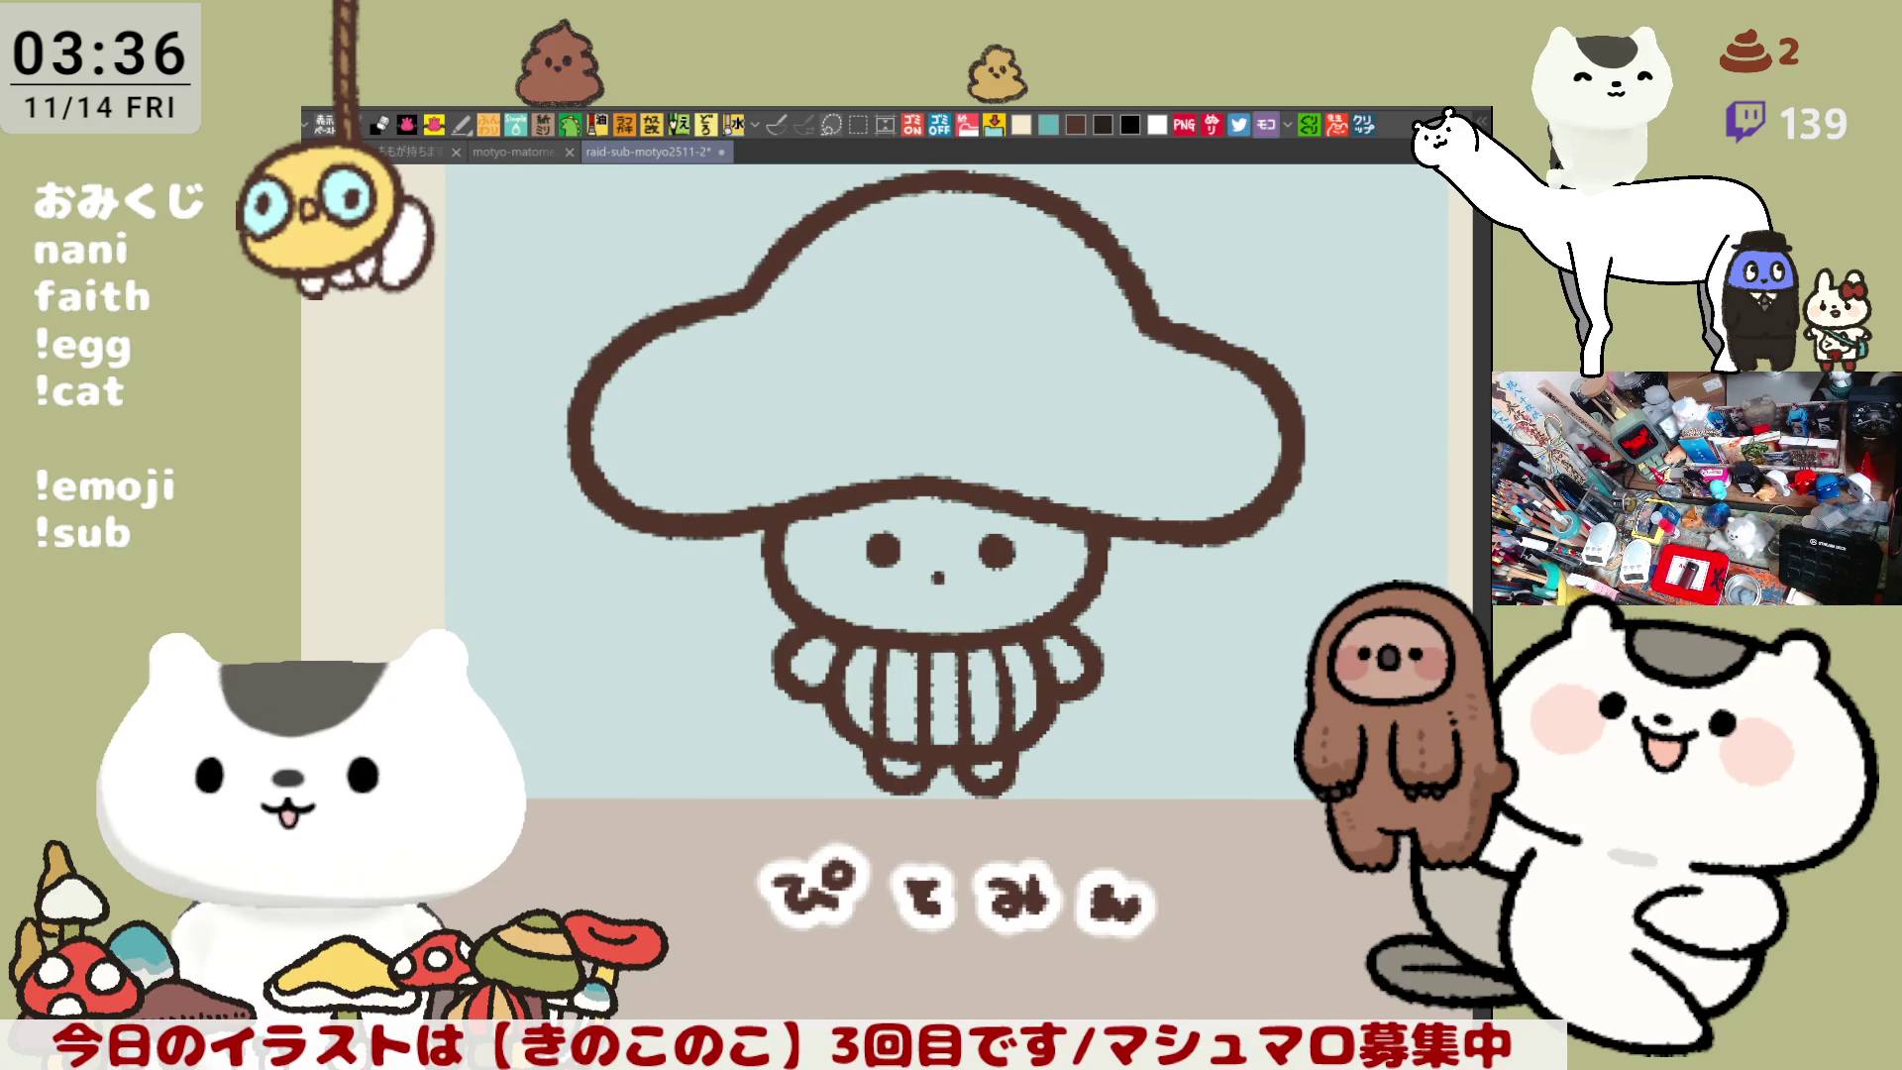
{"action": "left_click_drag", "start_coordinate": [1033, 735], "coordinate": [1085, 800]}
{"action": "scroll", "coordinate": [1096, 795], "scroll_direction": "up", "scroll_amount": 5}
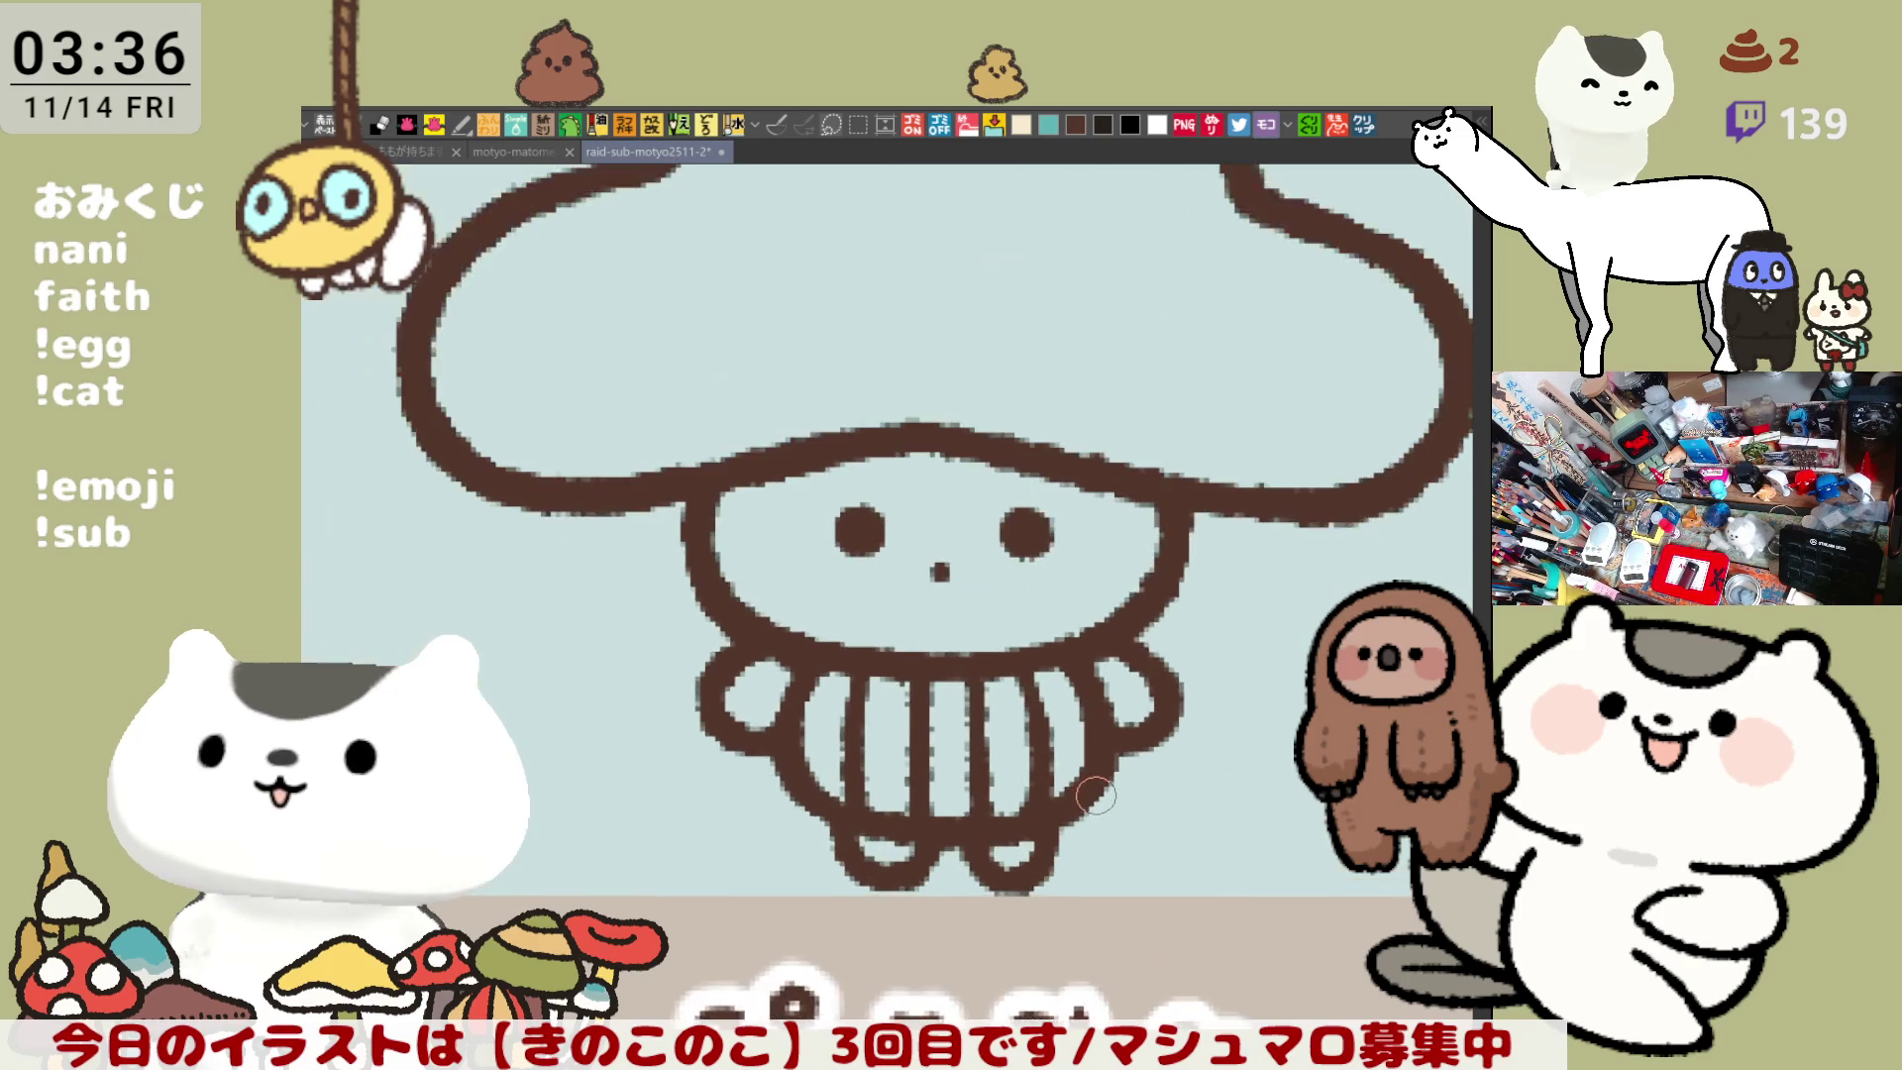
{"action": "left_click_drag", "start_coordinate": [1097, 795], "coordinate": [1106, 952]}
{"action": "left_click_drag", "start_coordinate": [737, 480], "coordinate": [1088, 481]}
{"action": "key", "text": "ctrl+z"}
{"action": "left_click_drag", "start_coordinate": [624, 485], "coordinate": [1031, 485]}
{"action": "key", "text": "ctrl+z"}
{"action": "left_click_drag", "start_coordinate": [594, 487], "coordinate": [993, 489]}
{"action": "key", "text": "ctrl+z"}
{"action": "left_click_drag", "start_coordinate": [616, 484], "coordinate": [1035, 486]}
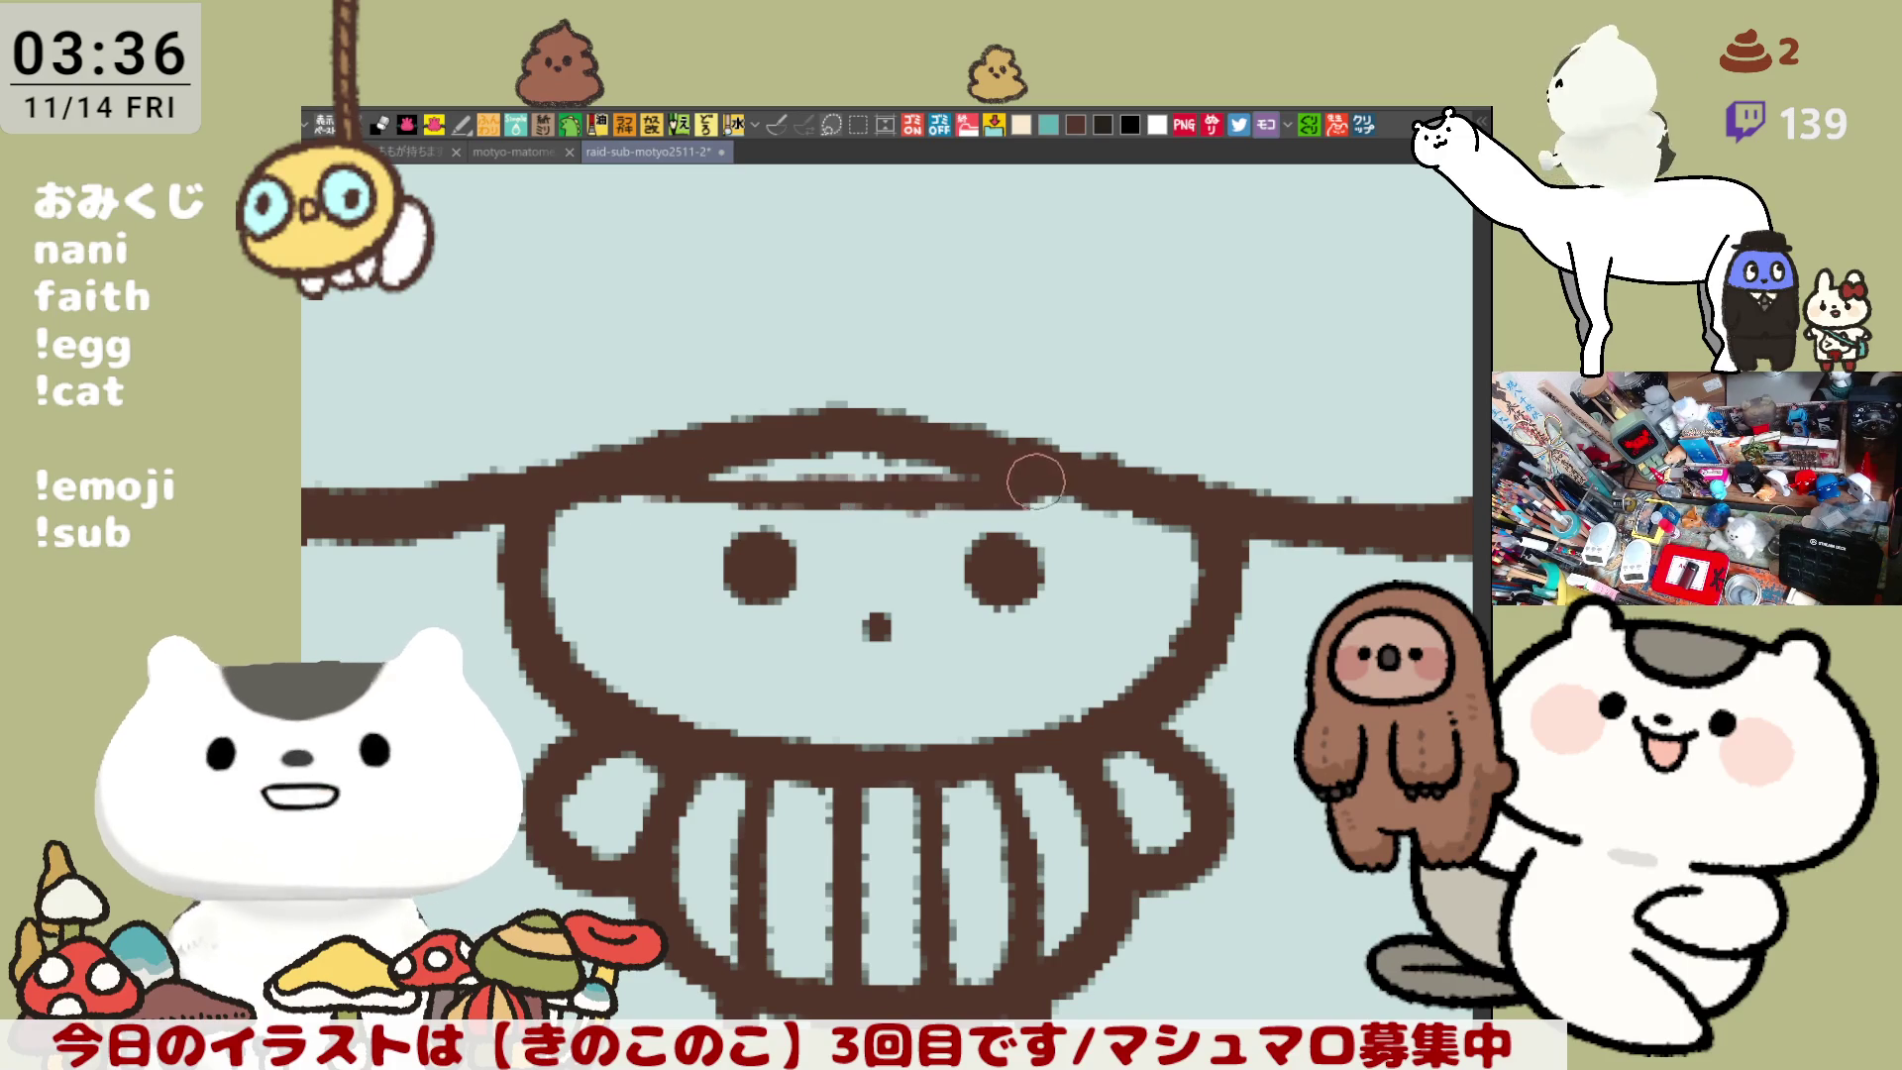
{"action": "key", "text": "ctrl+z"}
{"action": "left_click_drag", "start_coordinate": [620, 469], "coordinate": [1081, 476]}
{"action": "key", "text": "ctrl+z"}
{"action": "left_click_drag", "start_coordinate": [648, 483], "coordinate": [1098, 470]}
{"action": "key", "text": "ctrl+z"}
{"action": "left_click_drag", "start_coordinate": [657, 458], "coordinate": [1083, 478]}
{"action": "key", "text": "ctrl+z"}
{"action": "left_click_drag", "start_coordinate": [687, 454], "coordinate": [1040, 488]}
{"action": "key", "text": "ctrl+z"}
{"action": "mouse_move", "coordinate": [684, 456]}
{"action": "left_mouse_down"}
{"action": "mouse_move", "coordinate": [899, 486]}
{"action": "mouse_move", "coordinate": [1040, 477]}
{"action": "left_mouse_up"}
{"action": "key", "text": "ctrl+z"}
{"action": "left_click_drag", "start_coordinate": [678, 457], "coordinate": [1082, 467]}
{"action": "key", "text": "ctrl+z"}
{"action": "left_click_drag", "start_coordinate": [680, 455], "coordinate": [1066, 480]}
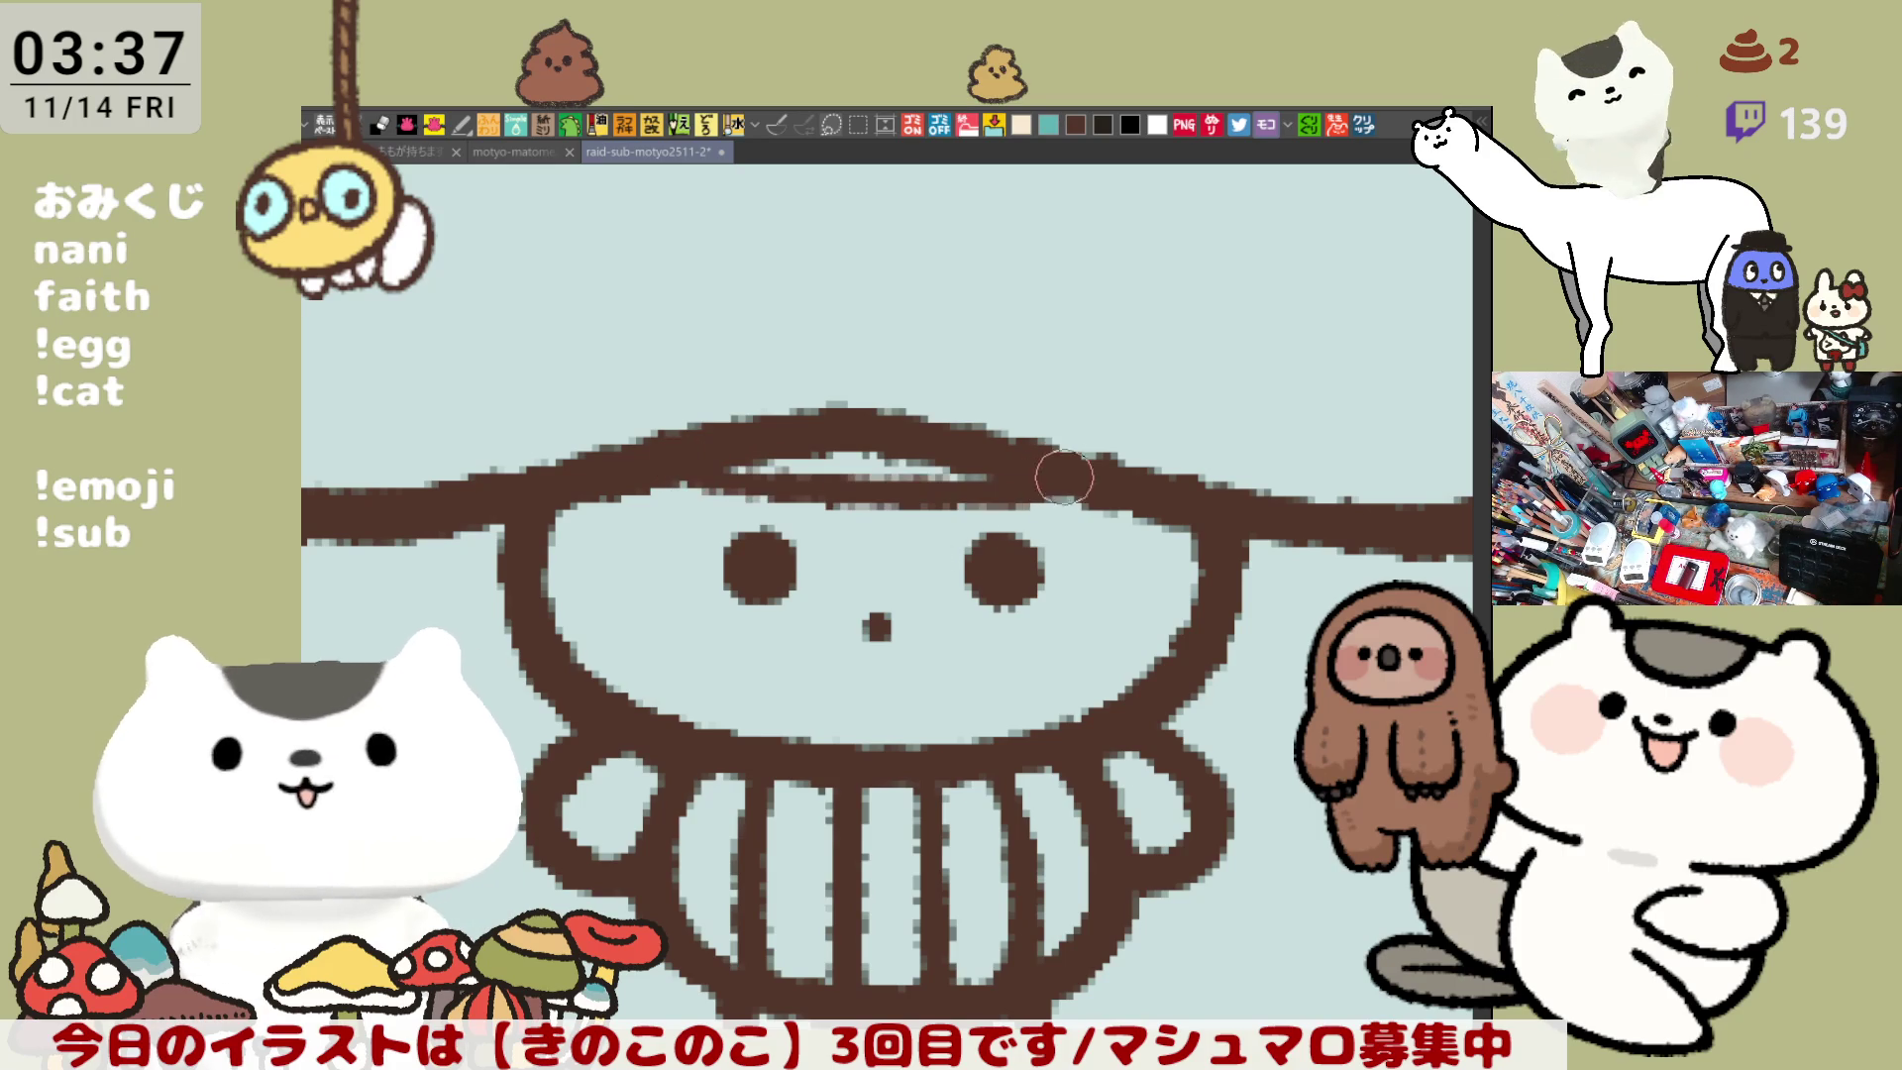
{"action": "key", "text": "ctrl+z"}
{"action": "mouse_move", "coordinate": [684, 458]}
{"action": "left_mouse_down"}
{"action": "mouse_move", "coordinate": [833, 485]}
{"action": "mouse_move", "coordinate": [1075, 471]}
{"action": "left_mouse_up"}
{"action": "mouse_move", "coordinate": [779, 460]}
{"action": "left_mouse_down"}
{"action": "mouse_move", "coordinate": [847, 452]}
{"action": "mouse_move", "coordinate": [741, 465]}
{"action": "mouse_move", "coordinate": [966, 463]}
{"action": "left_mouse_up"}
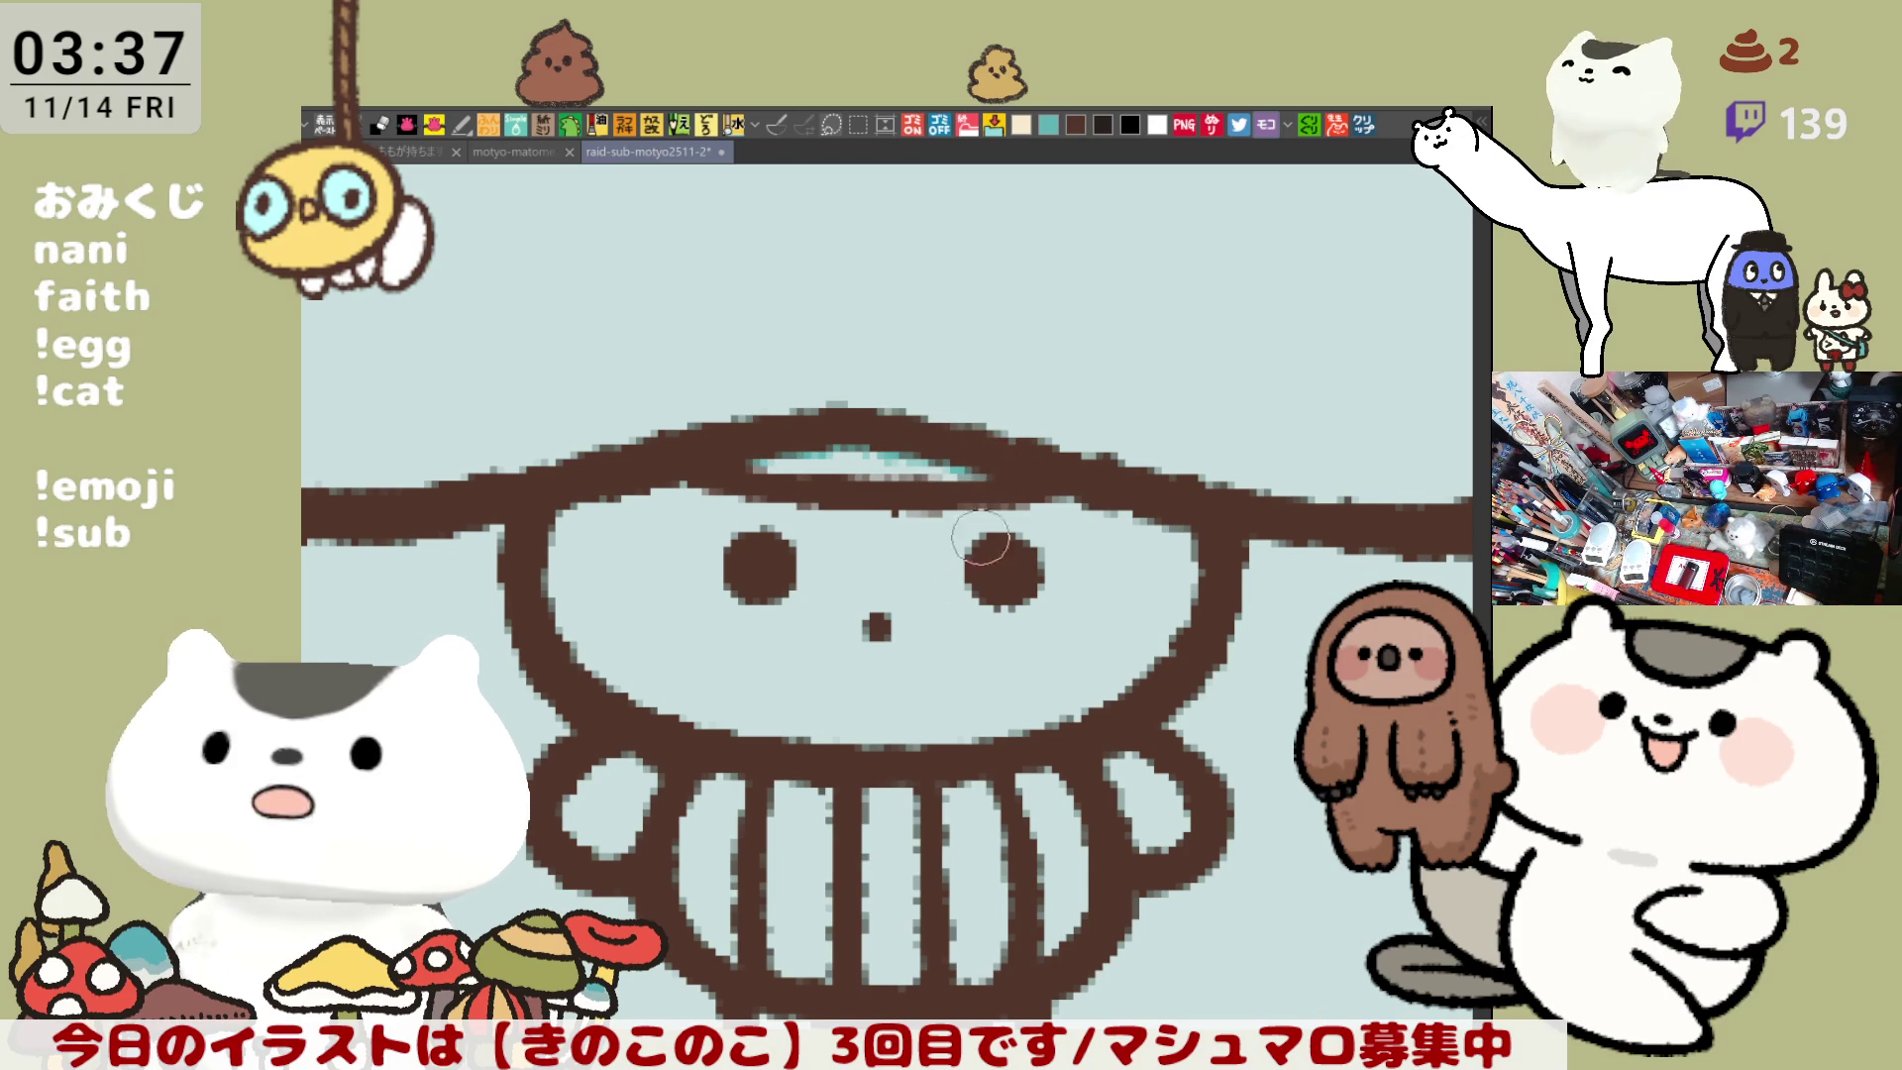
- Draw a curved hair strand down the left side of the face
{"action": "left_click_drag", "start_coordinate": [981, 538], "coordinate": [854, 580]}
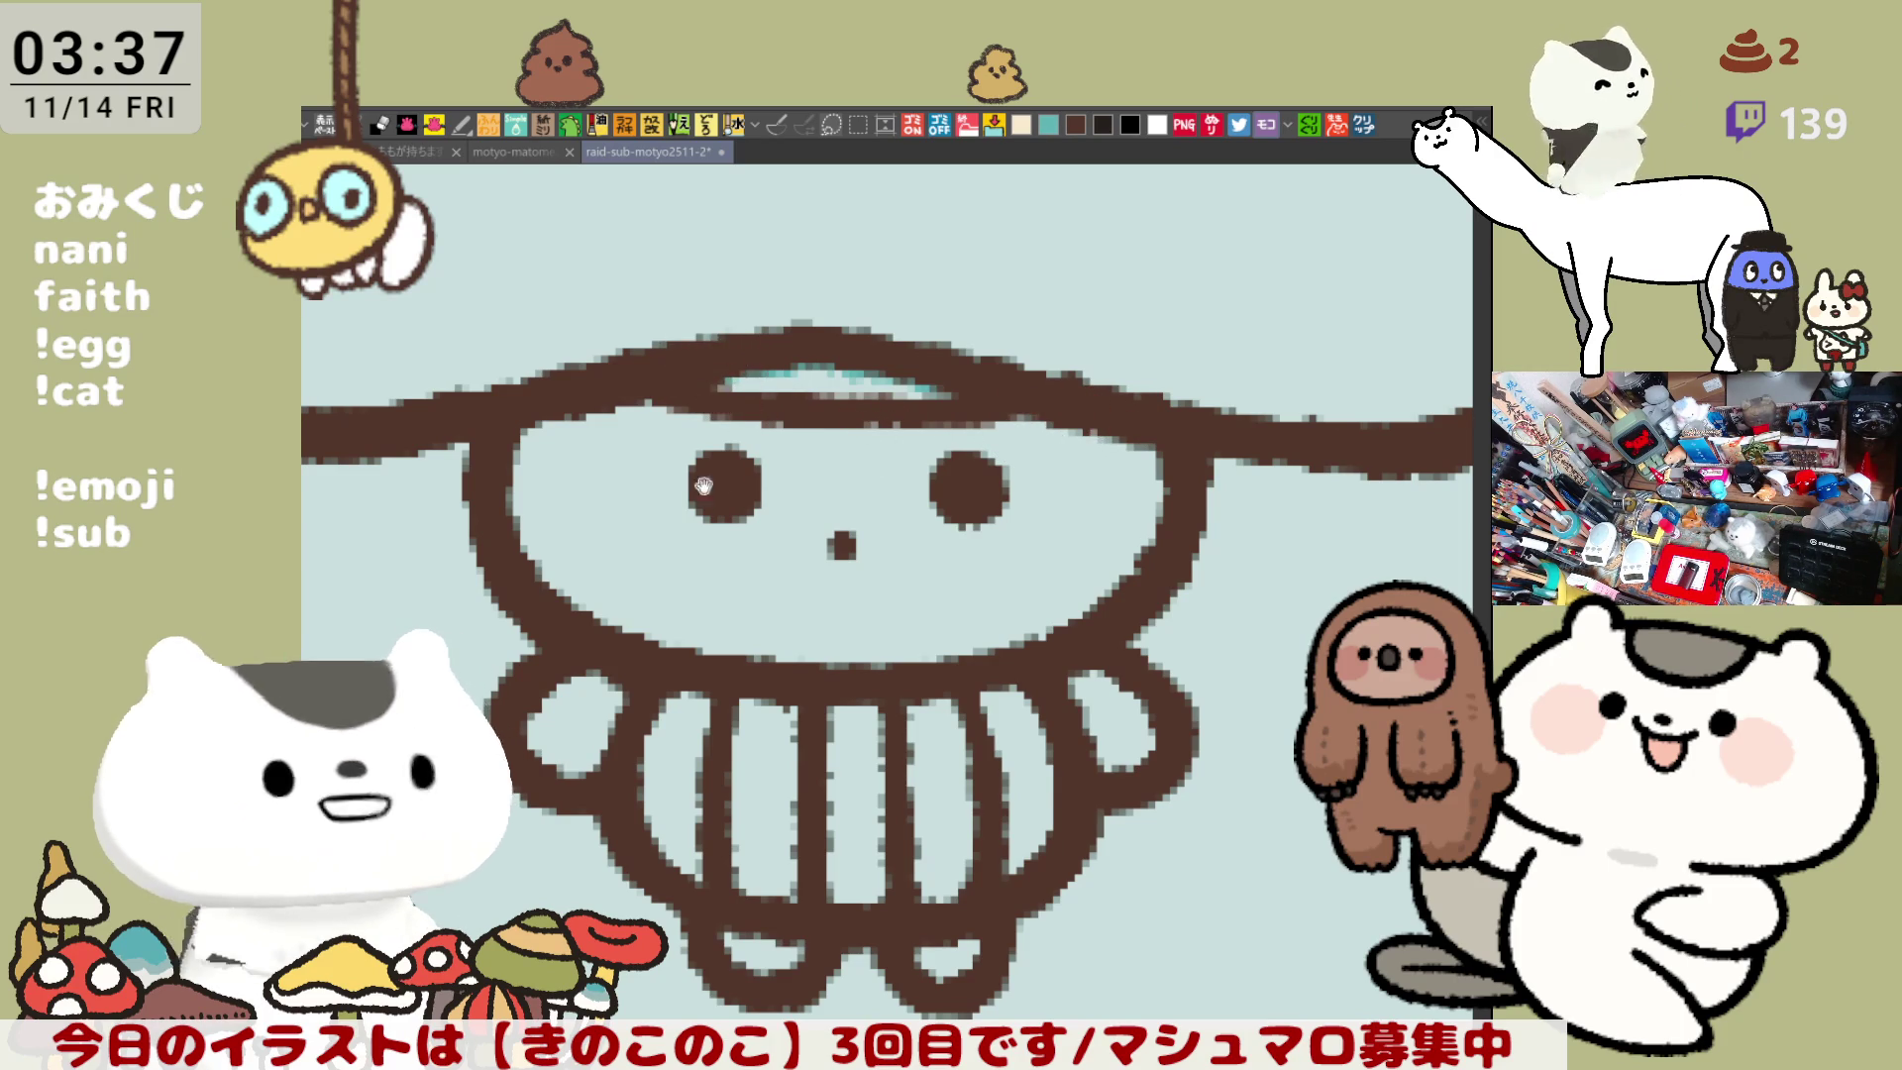
{"action": "scroll", "coordinate": [785, 539], "scroll_direction": "left", "scroll_amount": 3}
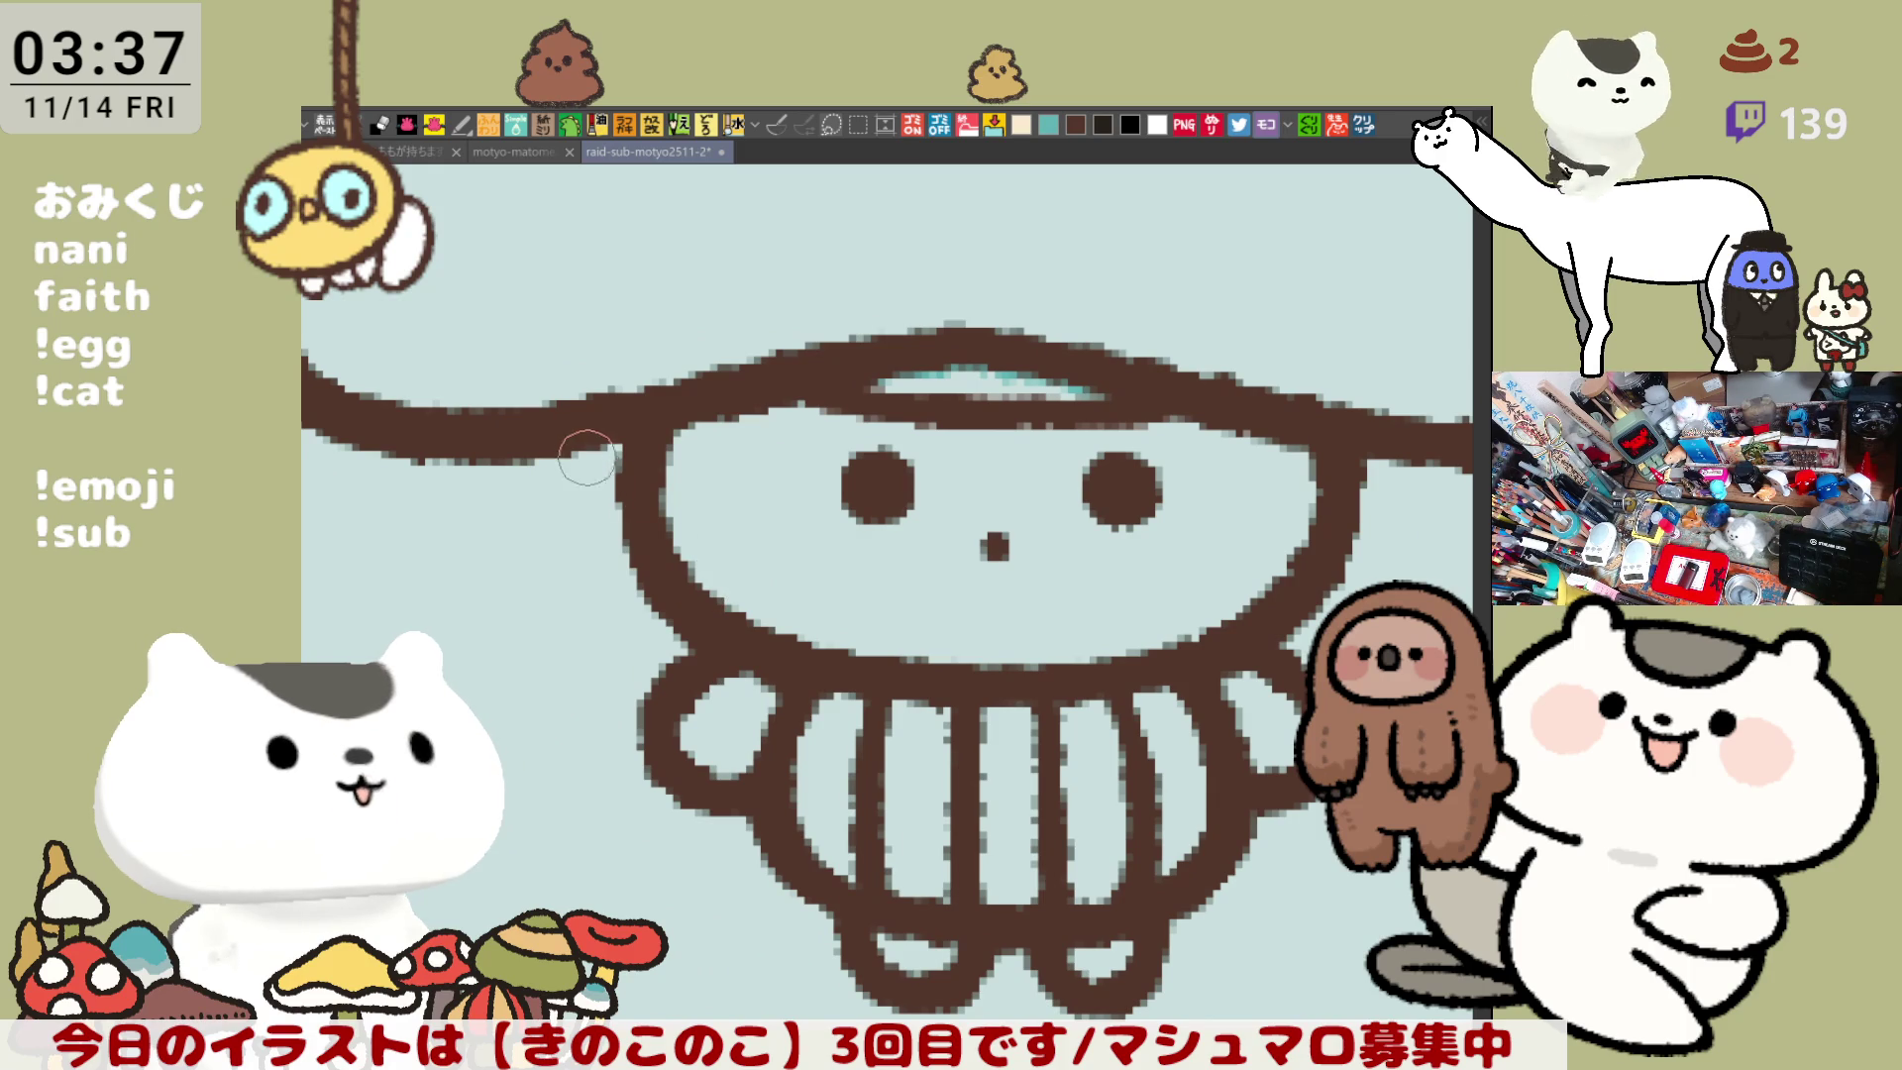
{"action": "left_click_drag", "start_coordinate": [561, 451], "coordinate": [618, 671]}
{"action": "key", "text": "ctrl+z"}
{"action": "left_click_drag", "start_coordinate": [560, 451], "coordinate": [649, 699]}
{"action": "key", "text": "ctrl+z"}
{"action": "left_click_drag", "start_coordinate": [560, 451], "coordinate": [648, 699]}
{"action": "key", "text": "ctrl+z"}
{"action": "left_click_drag", "start_coordinate": [560, 451], "coordinate": [649, 698]}
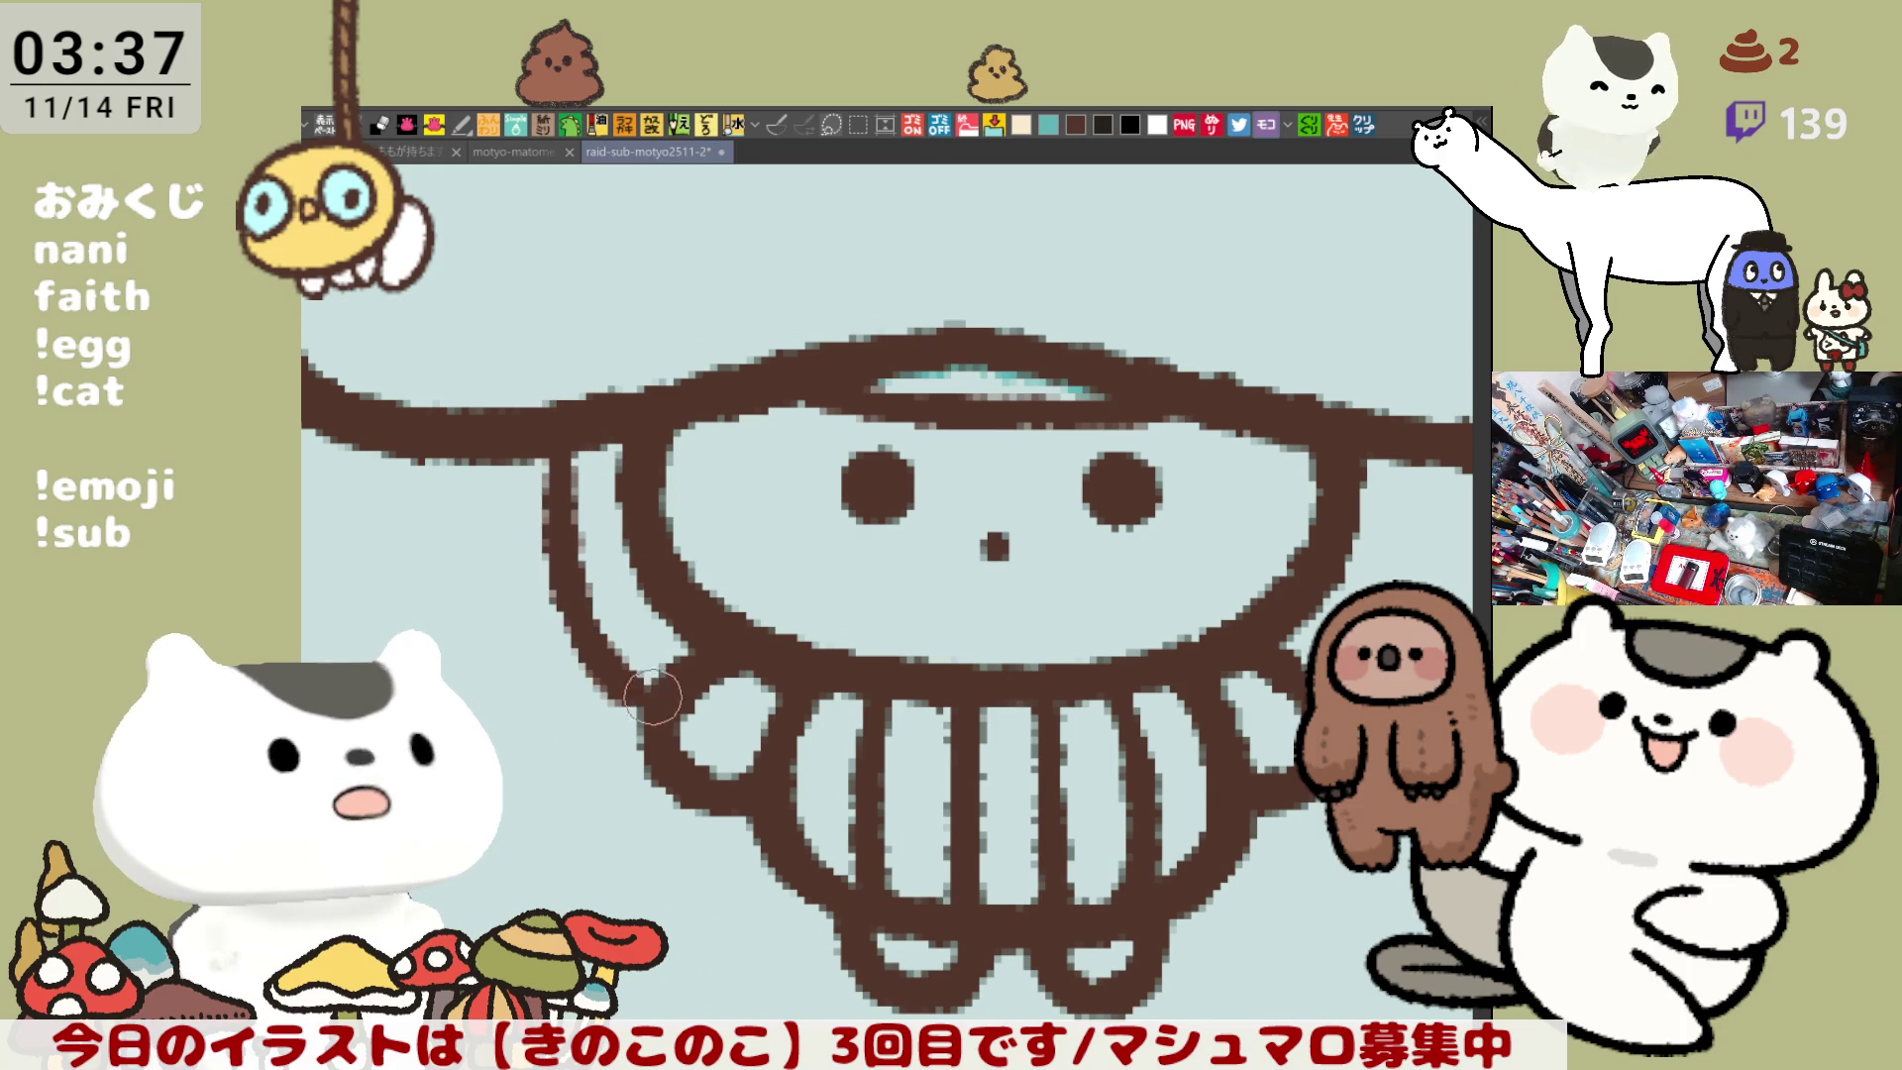
{"action": "key", "text": "ctrl+z"}
{"action": "left_click_drag", "start_coordinate": [558, 458], "coordinate": [674, 654]}
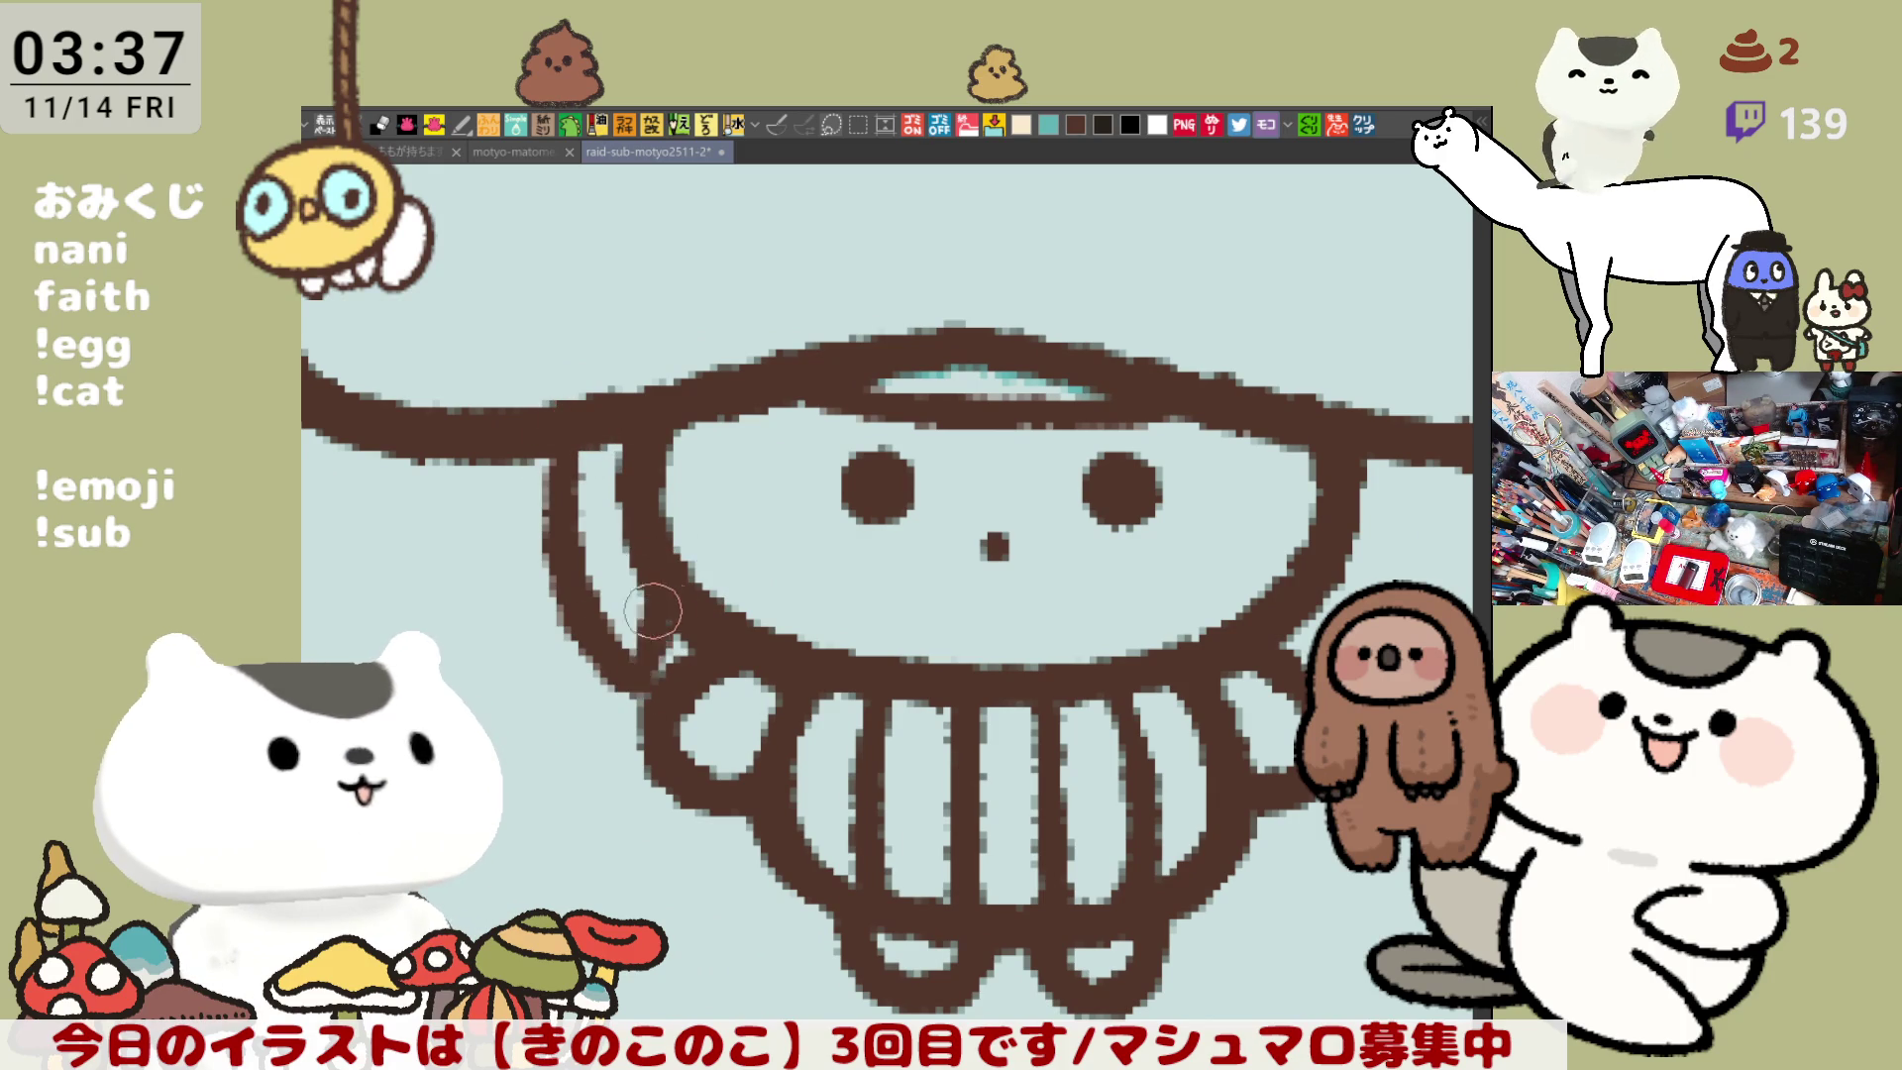
- Draw hair strands down the right side of the face, curving toward the stem
{"action": "mouse_move", "coordinate": [792, 689]}
{"action": "left_mouse_down"}
{"action": "mouse_move", "coordinate": [736, 642]}
{"action": "mouse_move", "coordinate": [656, 722]}
{"action": "left_mouse_up"}
{"action": "left_click_drag", "start_coordinate": [1202, 436], "coordinate": [1203, 684]}
{"action": "key", "text": "ctrl+z"}
{"action": "left_click_drag", "start_coordinate": [1201, 451], "coordinate": [1179, 684]}
{"action": "key", "text": "ctrl+z"}
{"action": "left_click_drag", "start_coordinate": [1120, 555], "coordinate": [1139, 704]}
{"action": "key", "text": "ctrl+z"}
{"action": "left_click_drag", "start_coordinate": [1134, 552], "coordinate": [1146, 624]}
{"action": "key", "text": "ctrl+z"}
{"action": "left_click_drag", "start_coordinate": [1139, 540], "coordinate": [1164, 632]}
{"action": "left_click_drag", "start_coordinate": [1203, 436], "coordinate": [1149, 713]}
{"action": "key", "text": "ctrl+z"}
{"action": "left_click_drag", "start_coordinate": [1139, 565], "coordinate": [1172, 713]}
{"action": "key", "text": "ctrl+z"}
{"action": "left_click_drag", "start_coordinate": [1140, 555], "coordinate": [1149, 708]}
{"action": "key", "text": "ctrl+z"}
{"action": "left_click_drag", "start_coordinate": [1135, 525], "coordinate": [1154, 663]}
{"action": "key", "text": "ctrl+z"}
{"action": "left_click_drag", "start_coordinate": [1139, 540], "coordinate": [1151, 661]}
{"action": "left_click_drag", "start_coordinate": [1246, 421], "coordinate": [1201, 694]}
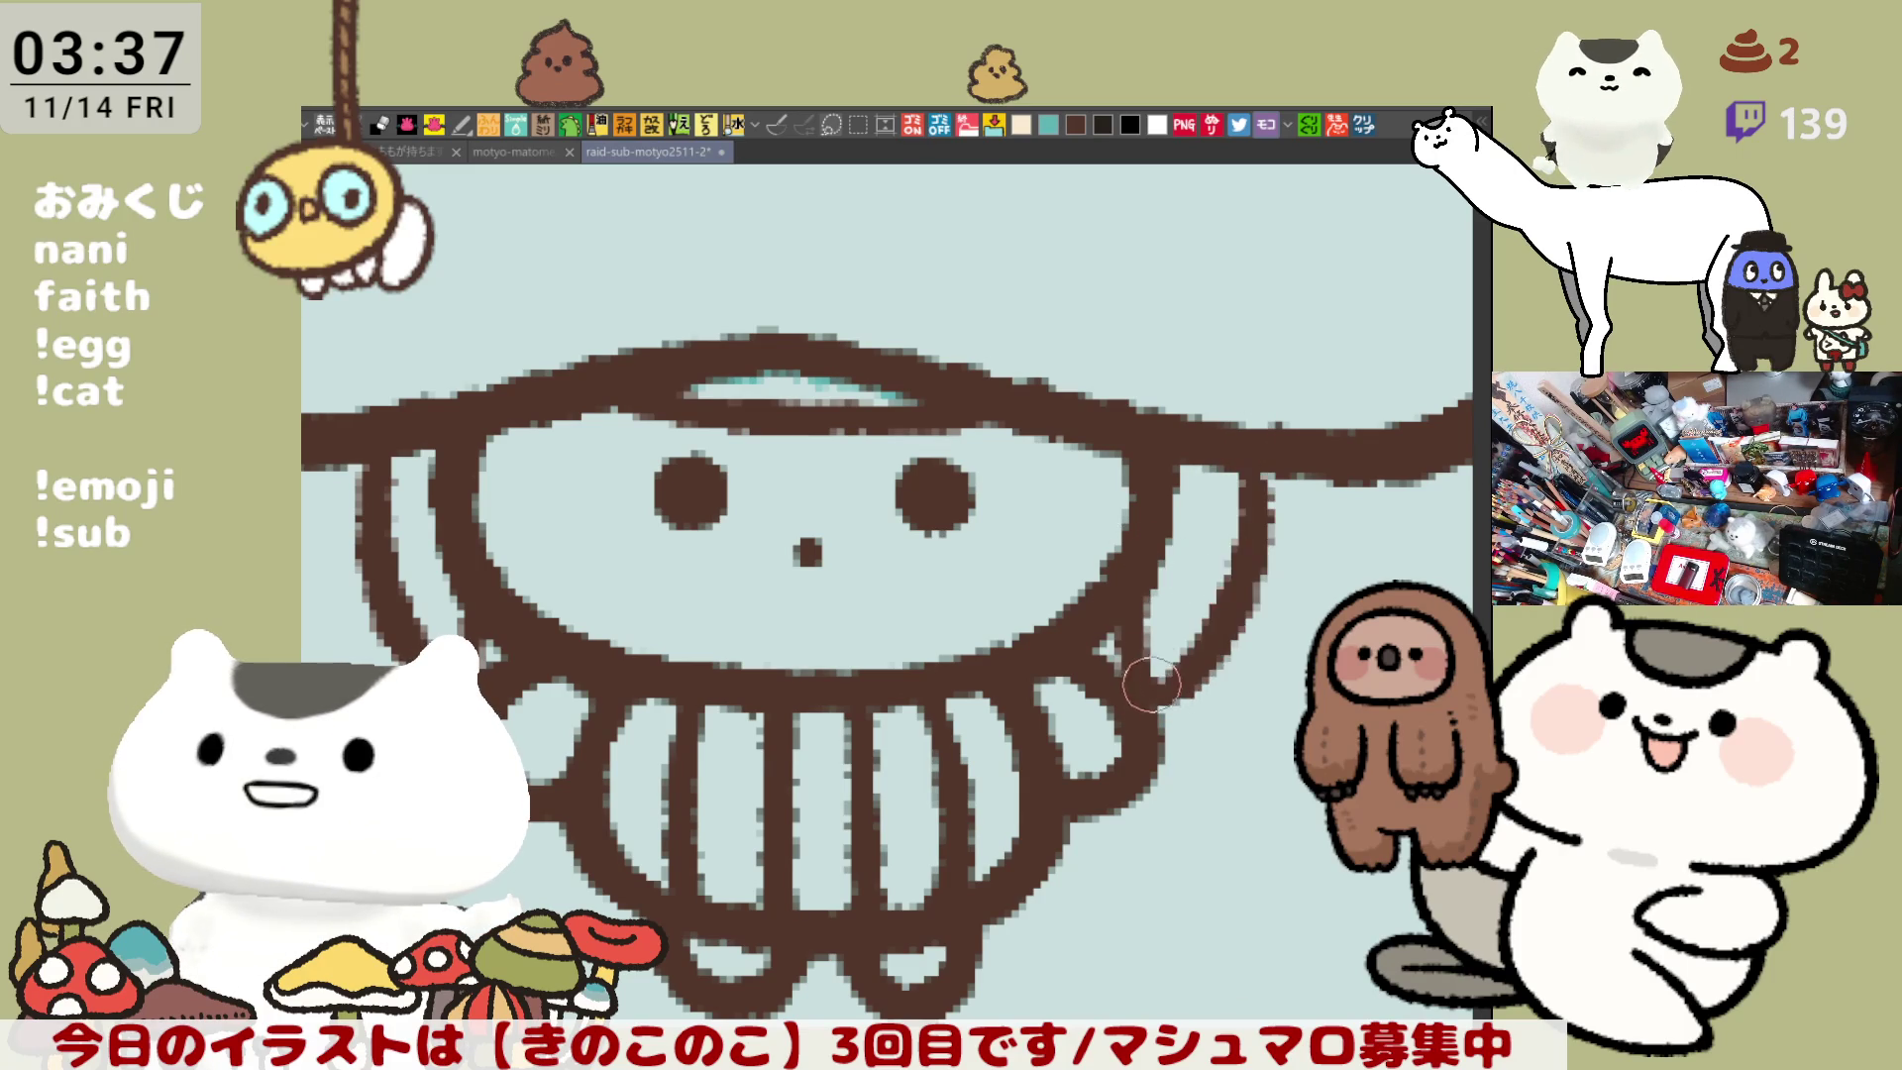
{"action": "key", "text": "ctrl+z"}
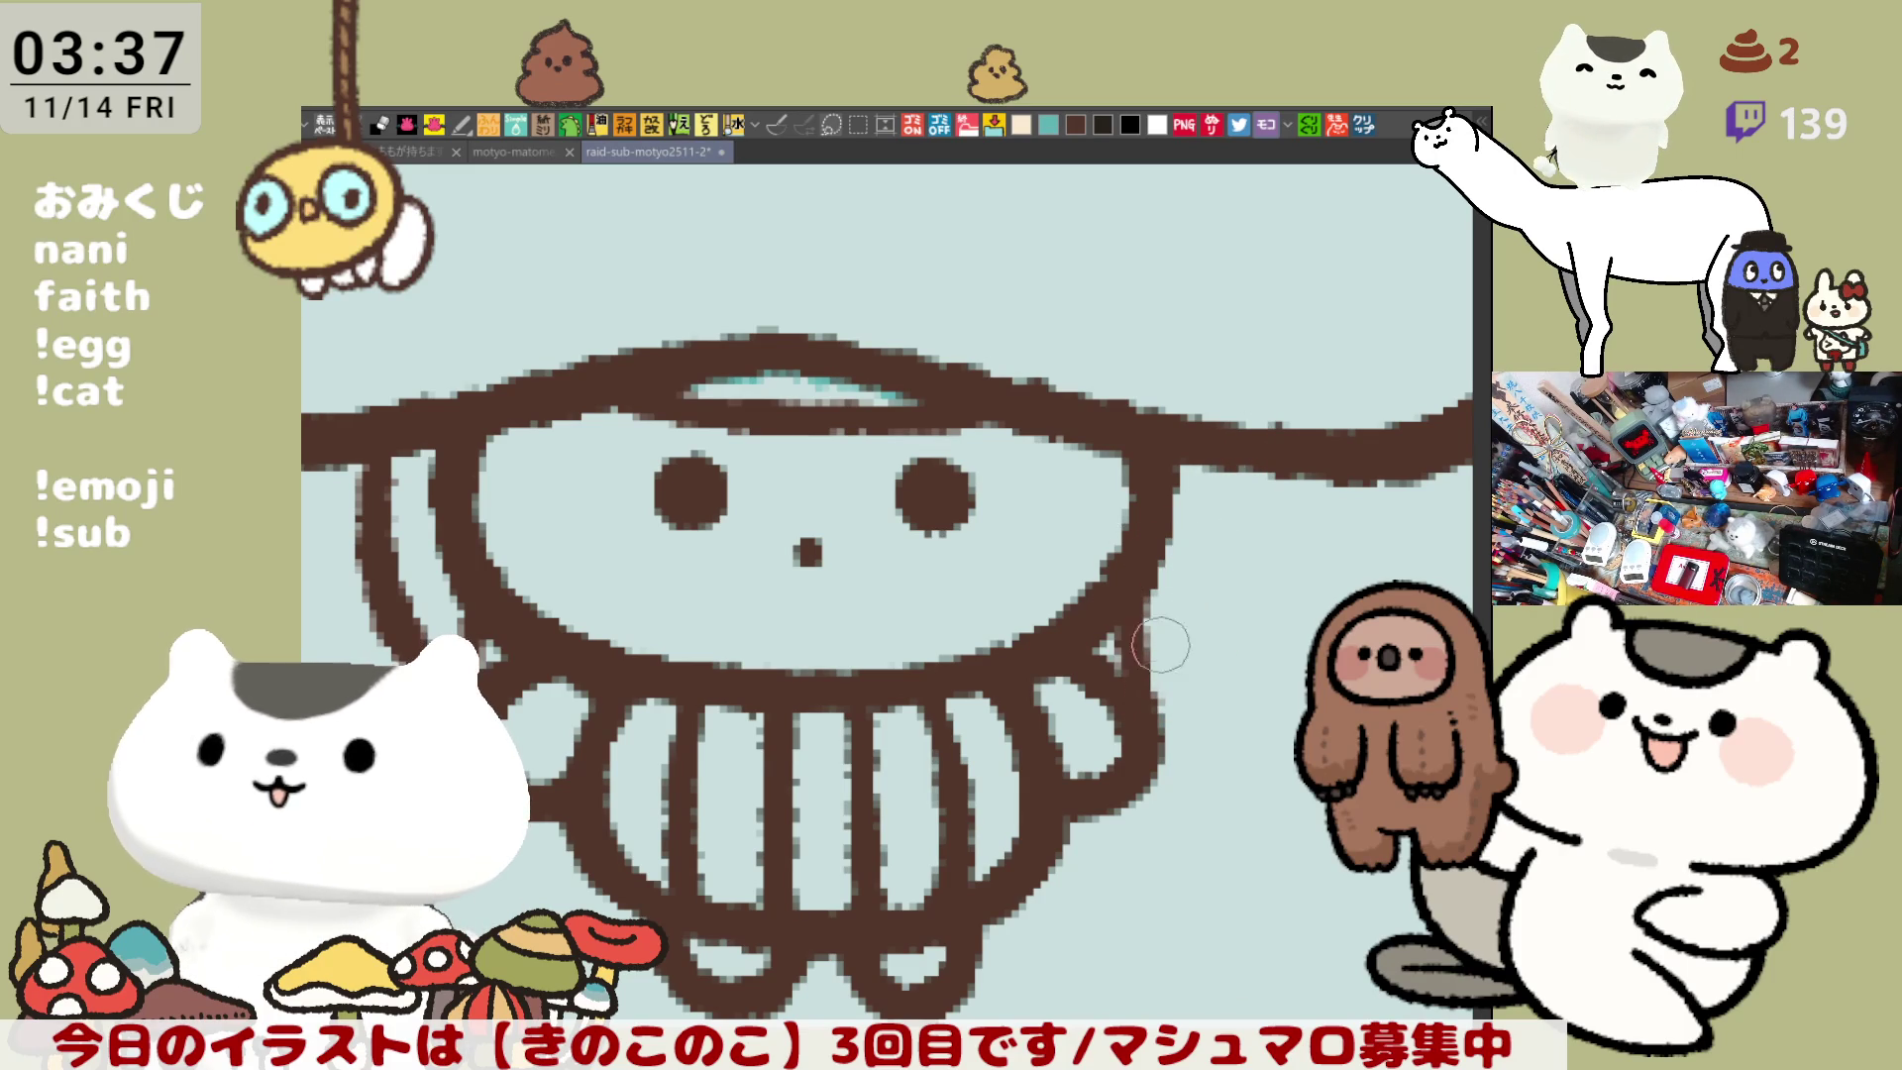
{"action": "mouse_move", "coordinate": [1240, 426]}
{"action": "left_mouse_down"}
{"action": "mouse_move", "coordinate": [1222, 625]}
{"action": "mouse_move", "coordinate": [1147, 667]}
{"action": "left_mouse_up"}
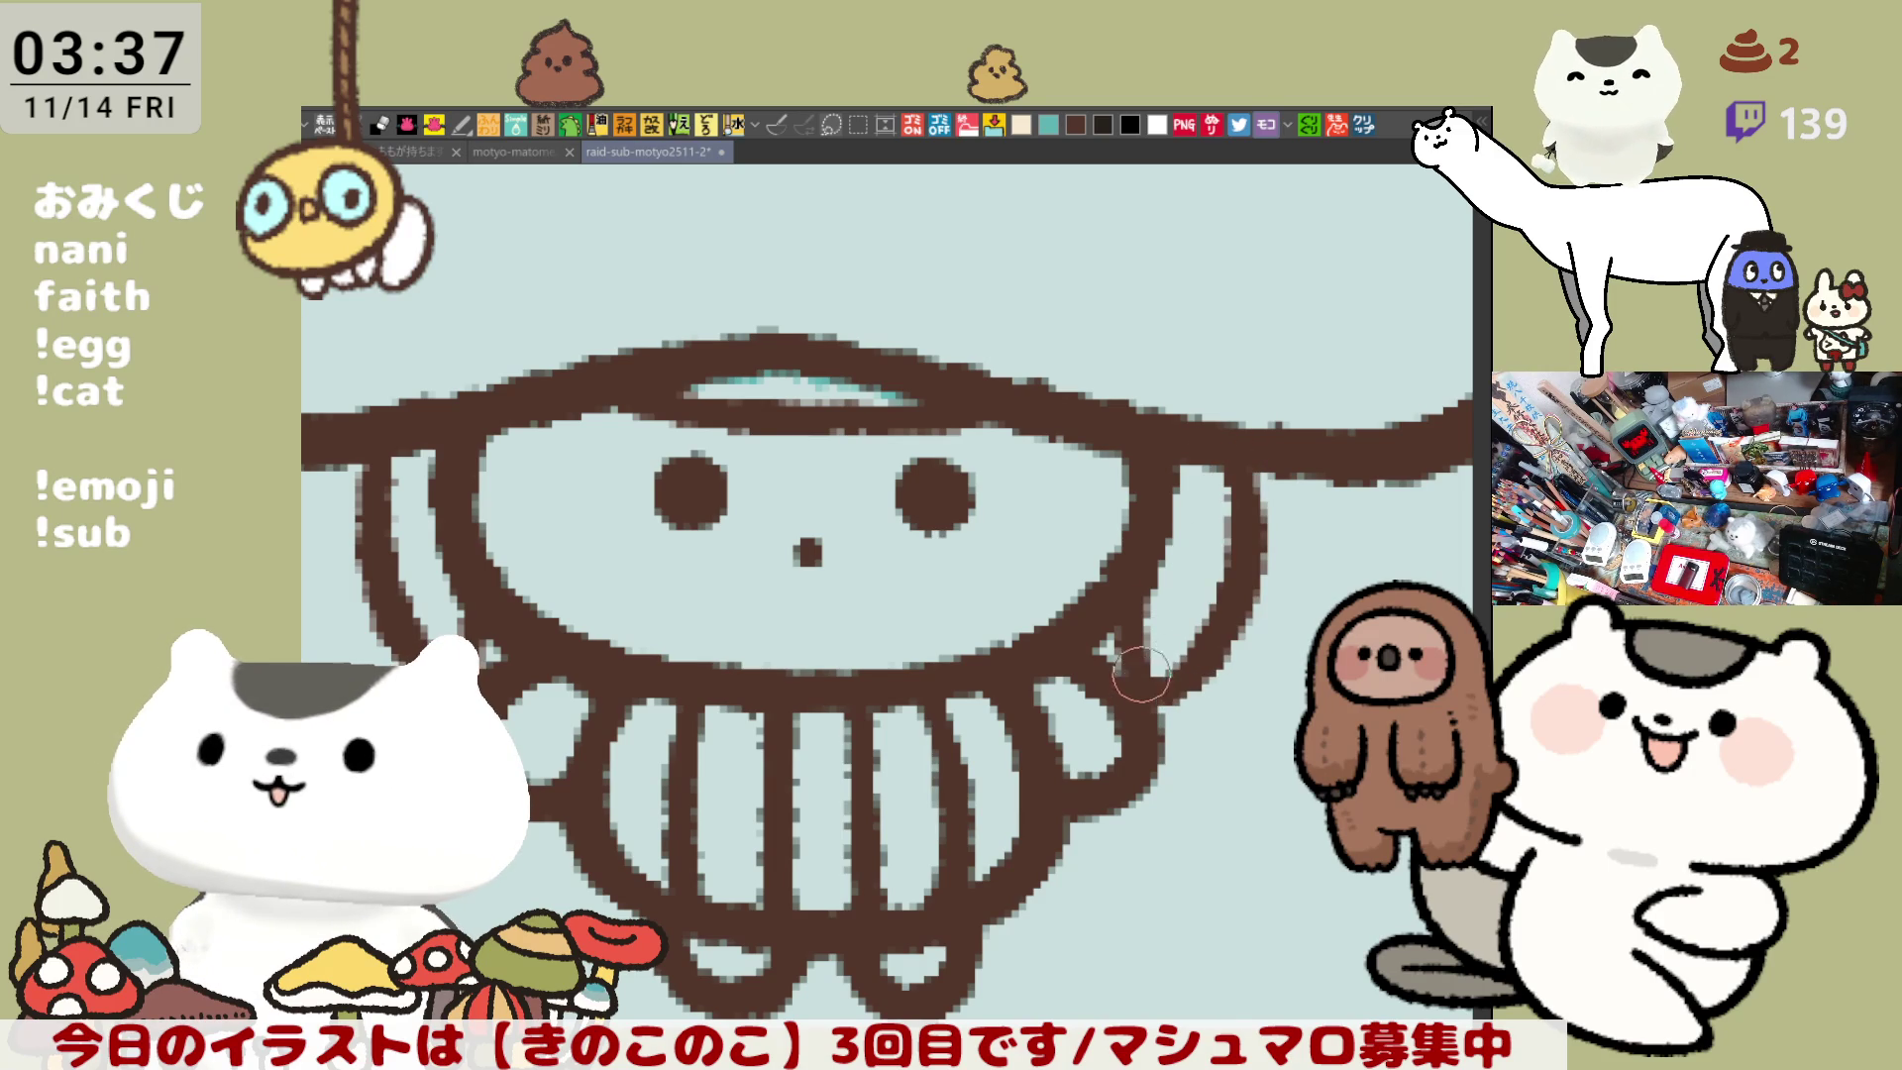
{"action": "left_click_drag", "start_coordinate": [1015, 689], "coordinate": [1085, 711]}
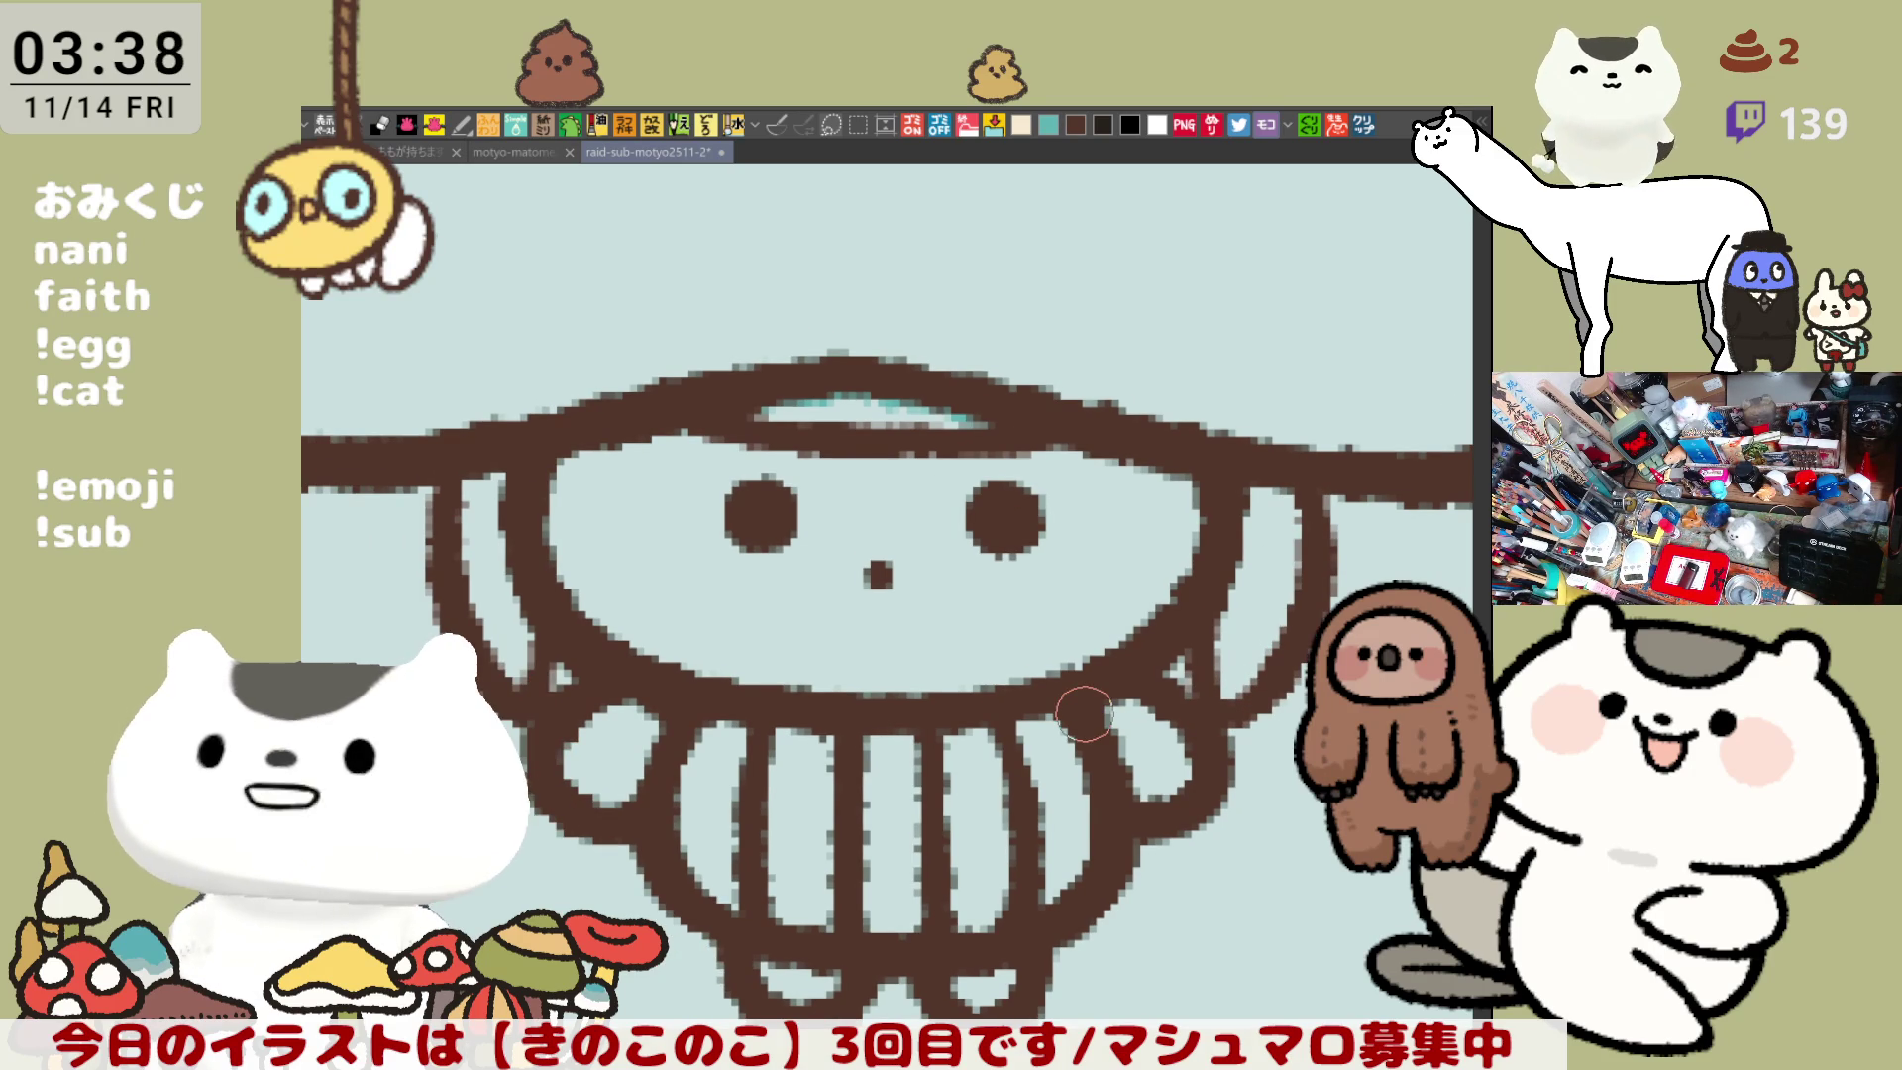
- Try several curved hair outlines left of the face, then save the drawing
{"action": "scroll", "coordinate": [1085, 711], "scroll_direction": "down", "scroll_amount": 2}
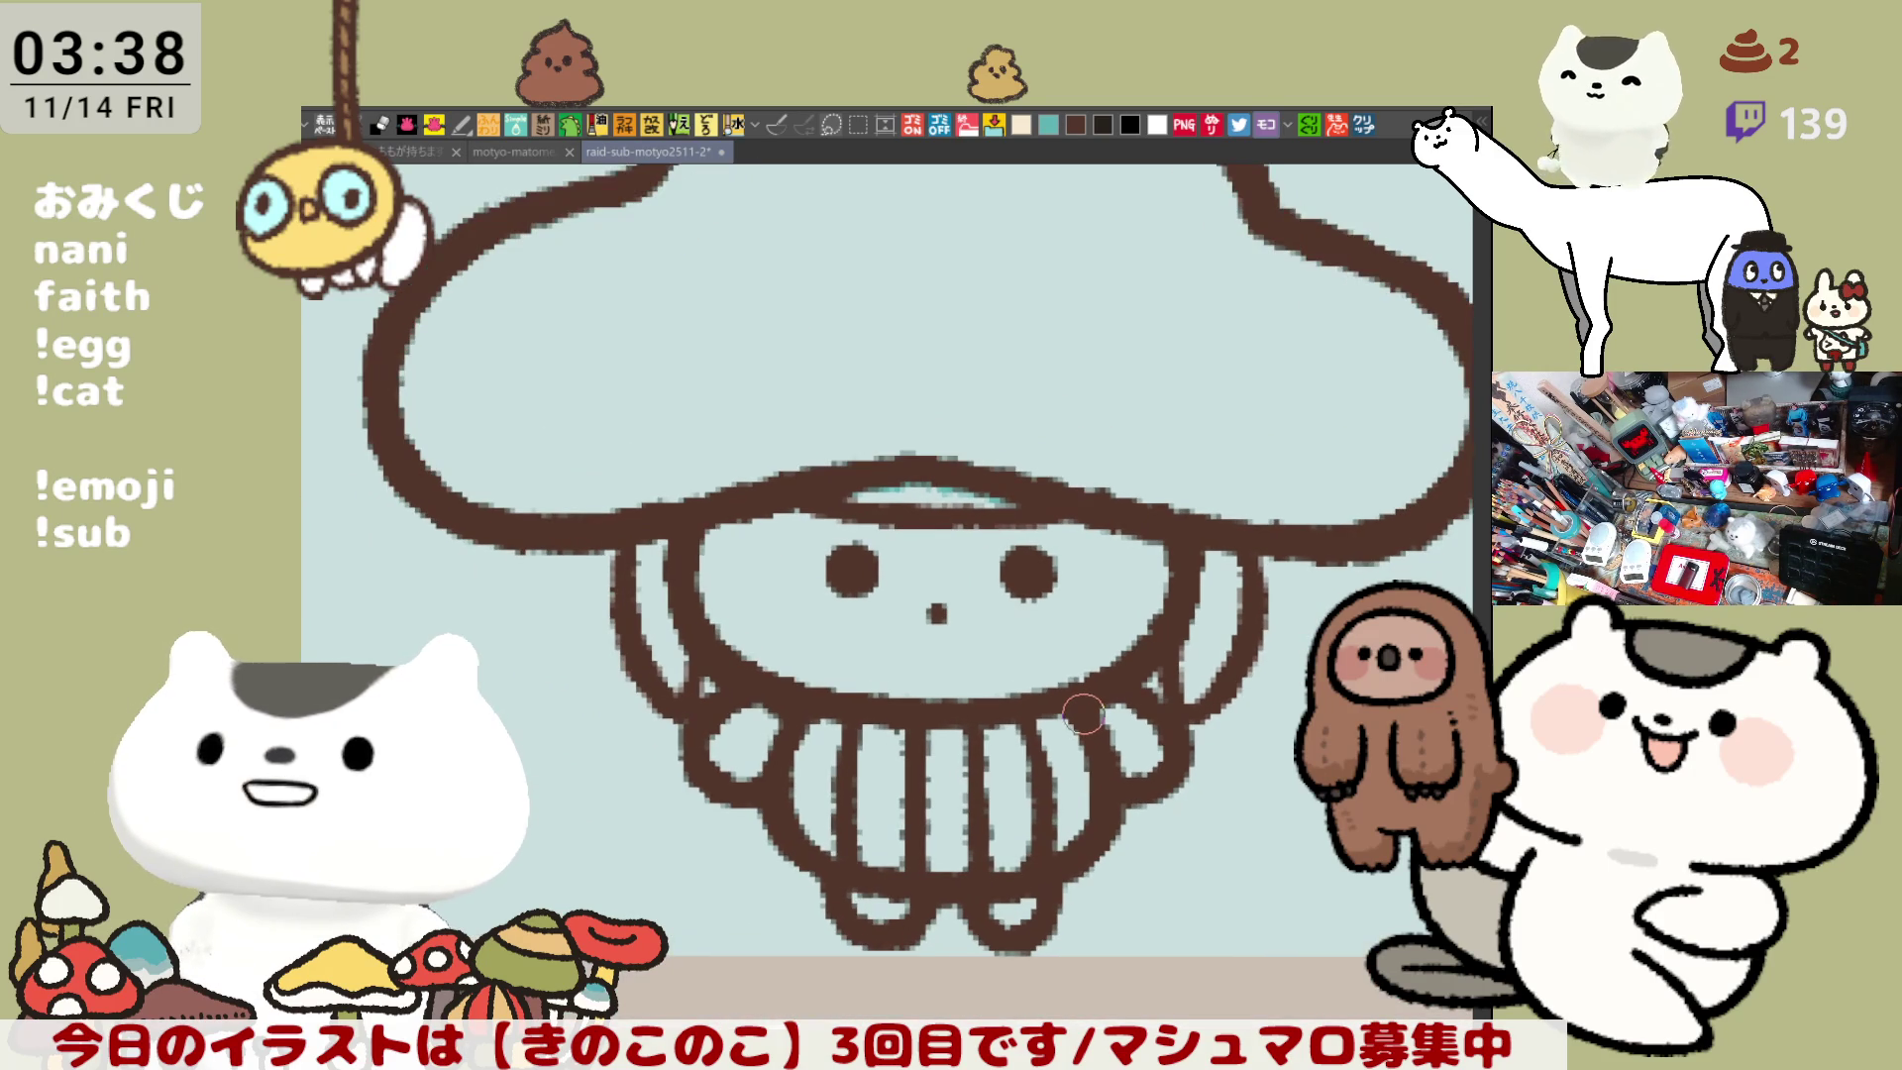
{"action": "scroll", "coordinate": [1084, 714], "scroll_direction": "up", "scroll_amount": 2}
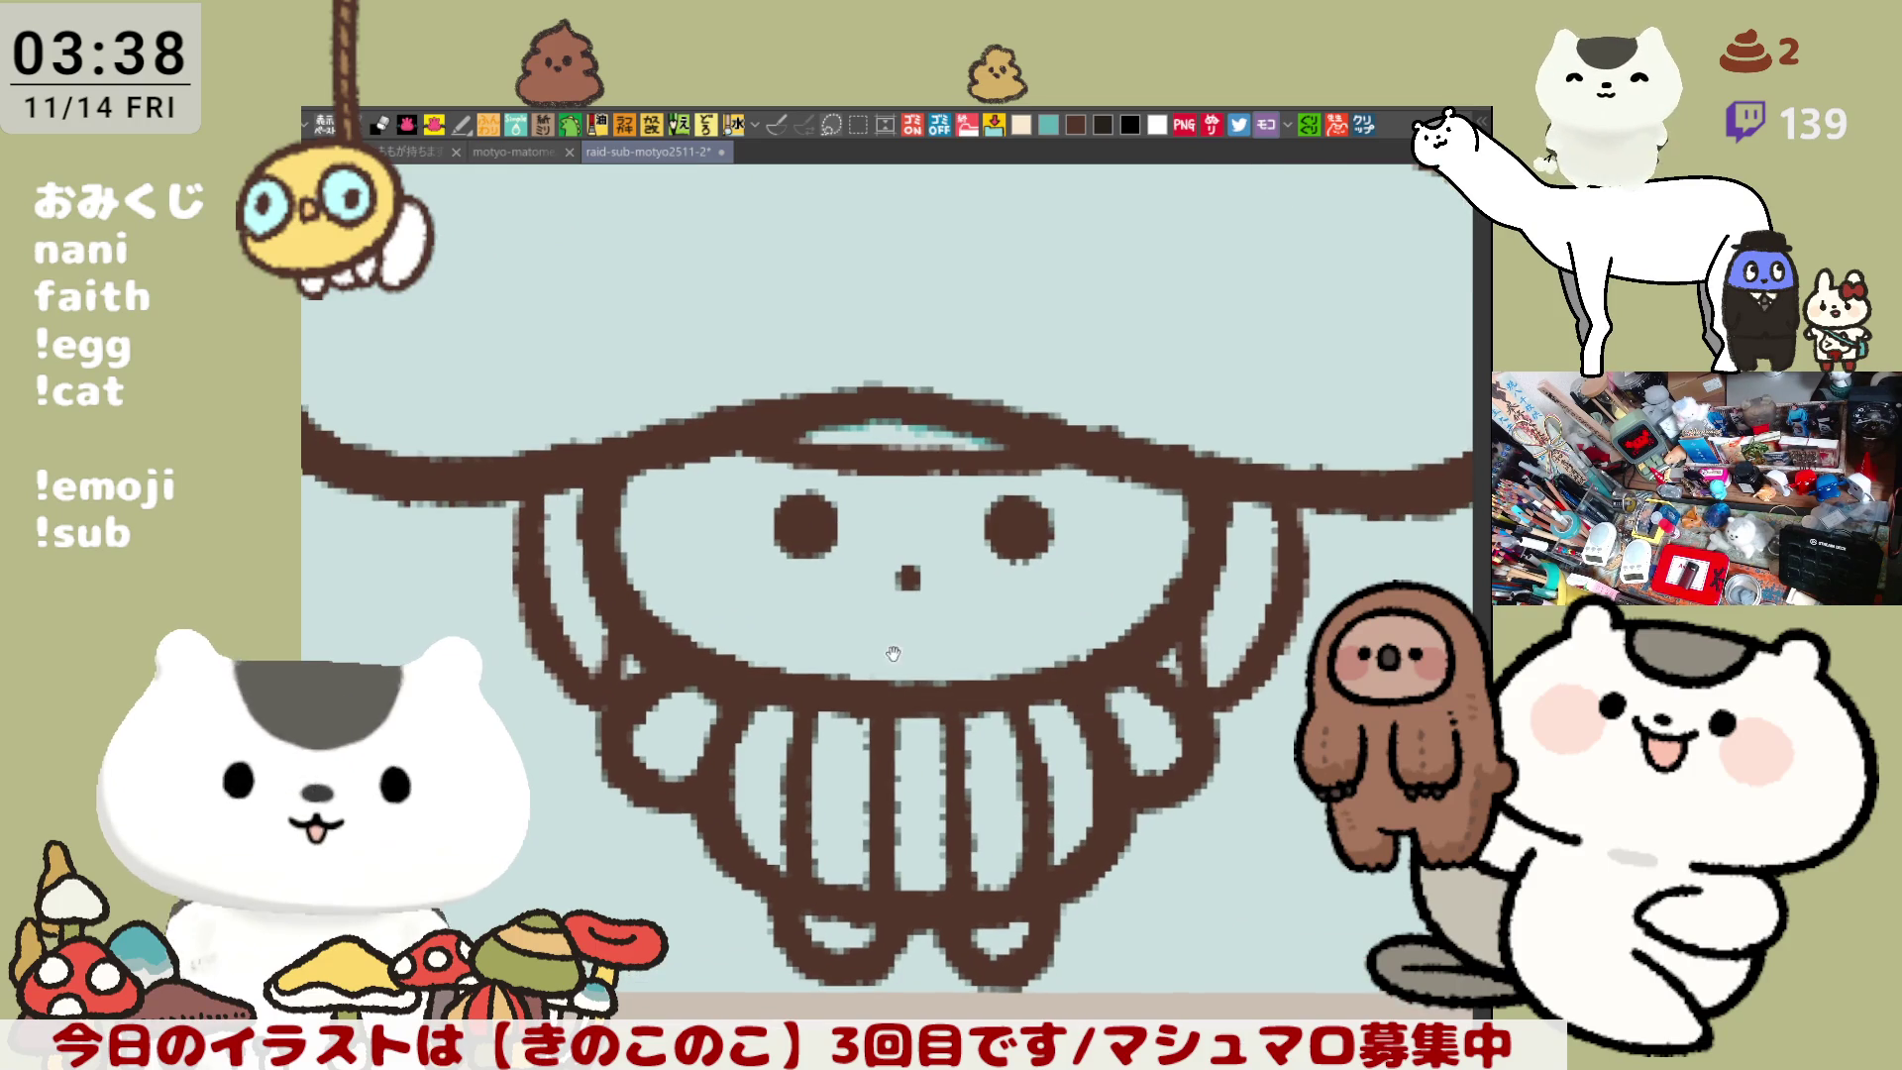
{"action": "scroll", "coordinate": [758, 449], "scroll_direction": "down", "scroll_amount": 1}
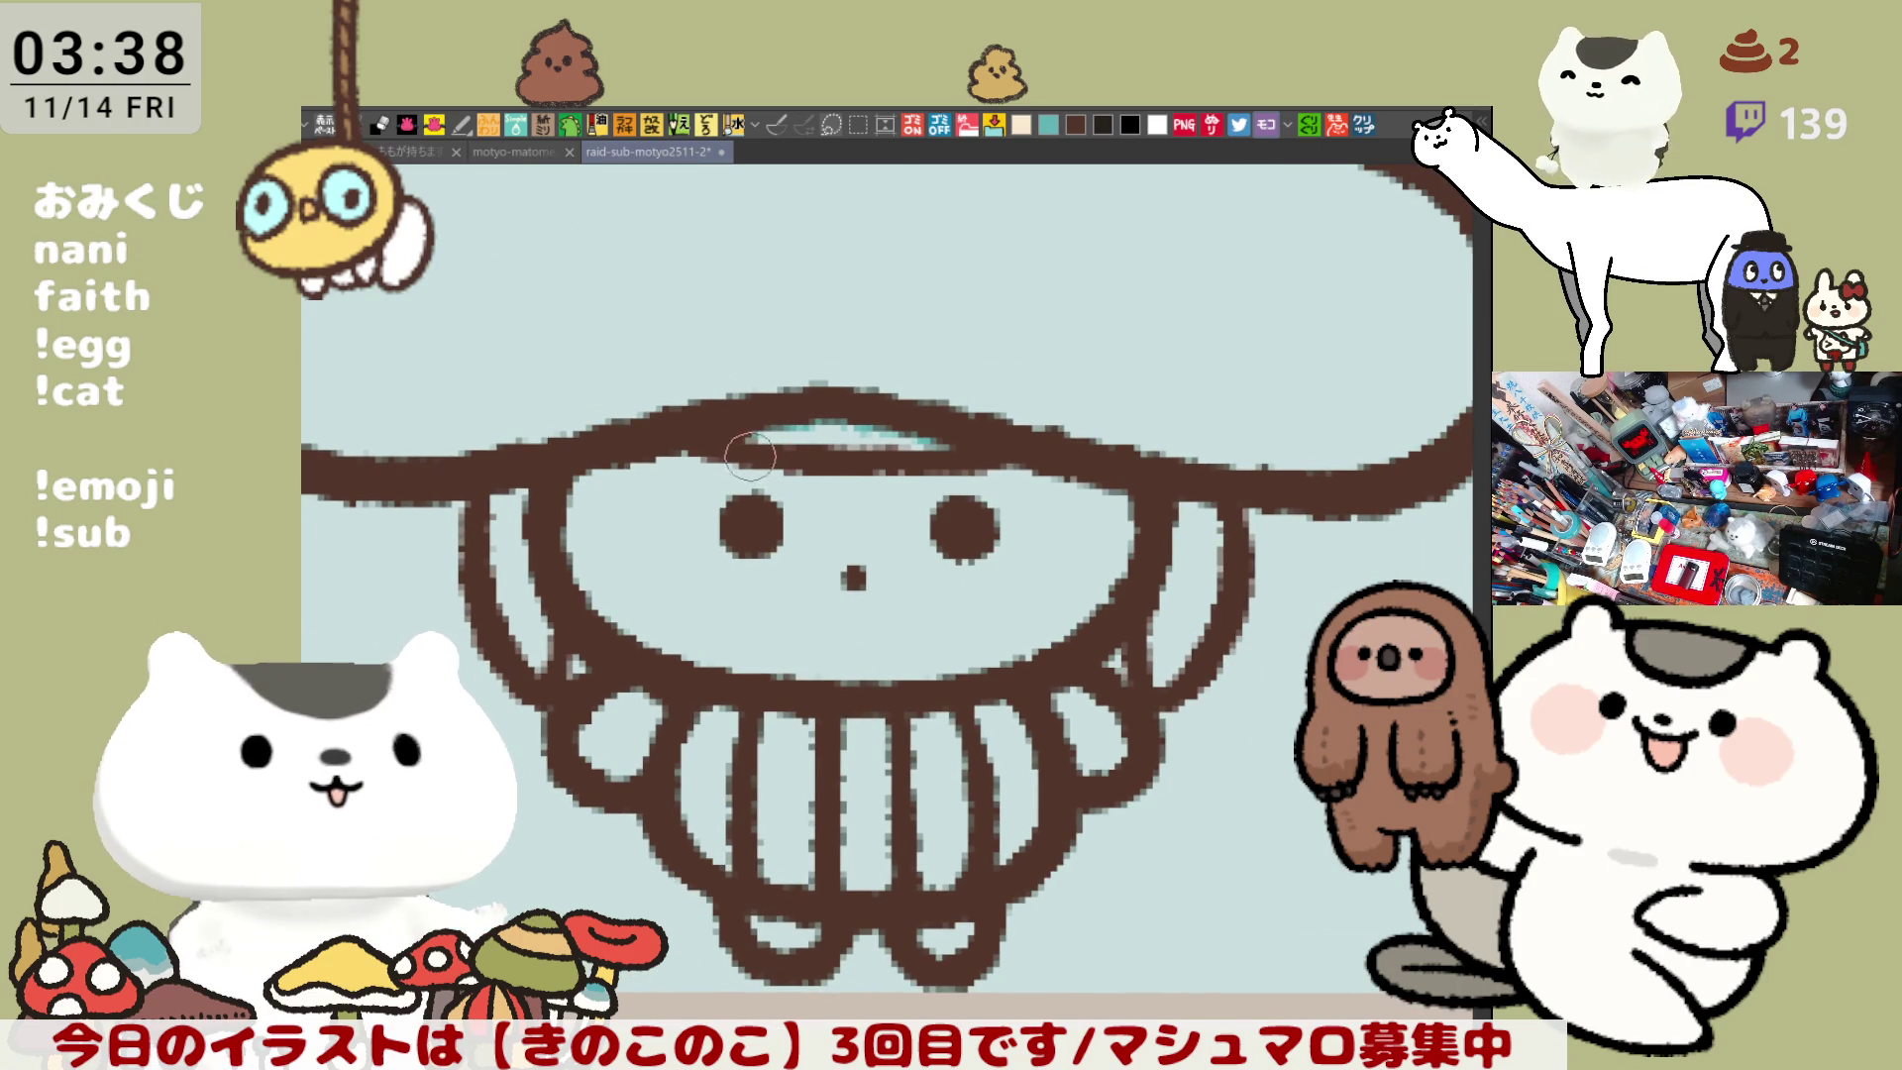
{"action": "left_click_drag", "start_coordinate": [902, 612], "coordinate": [933, 580]}
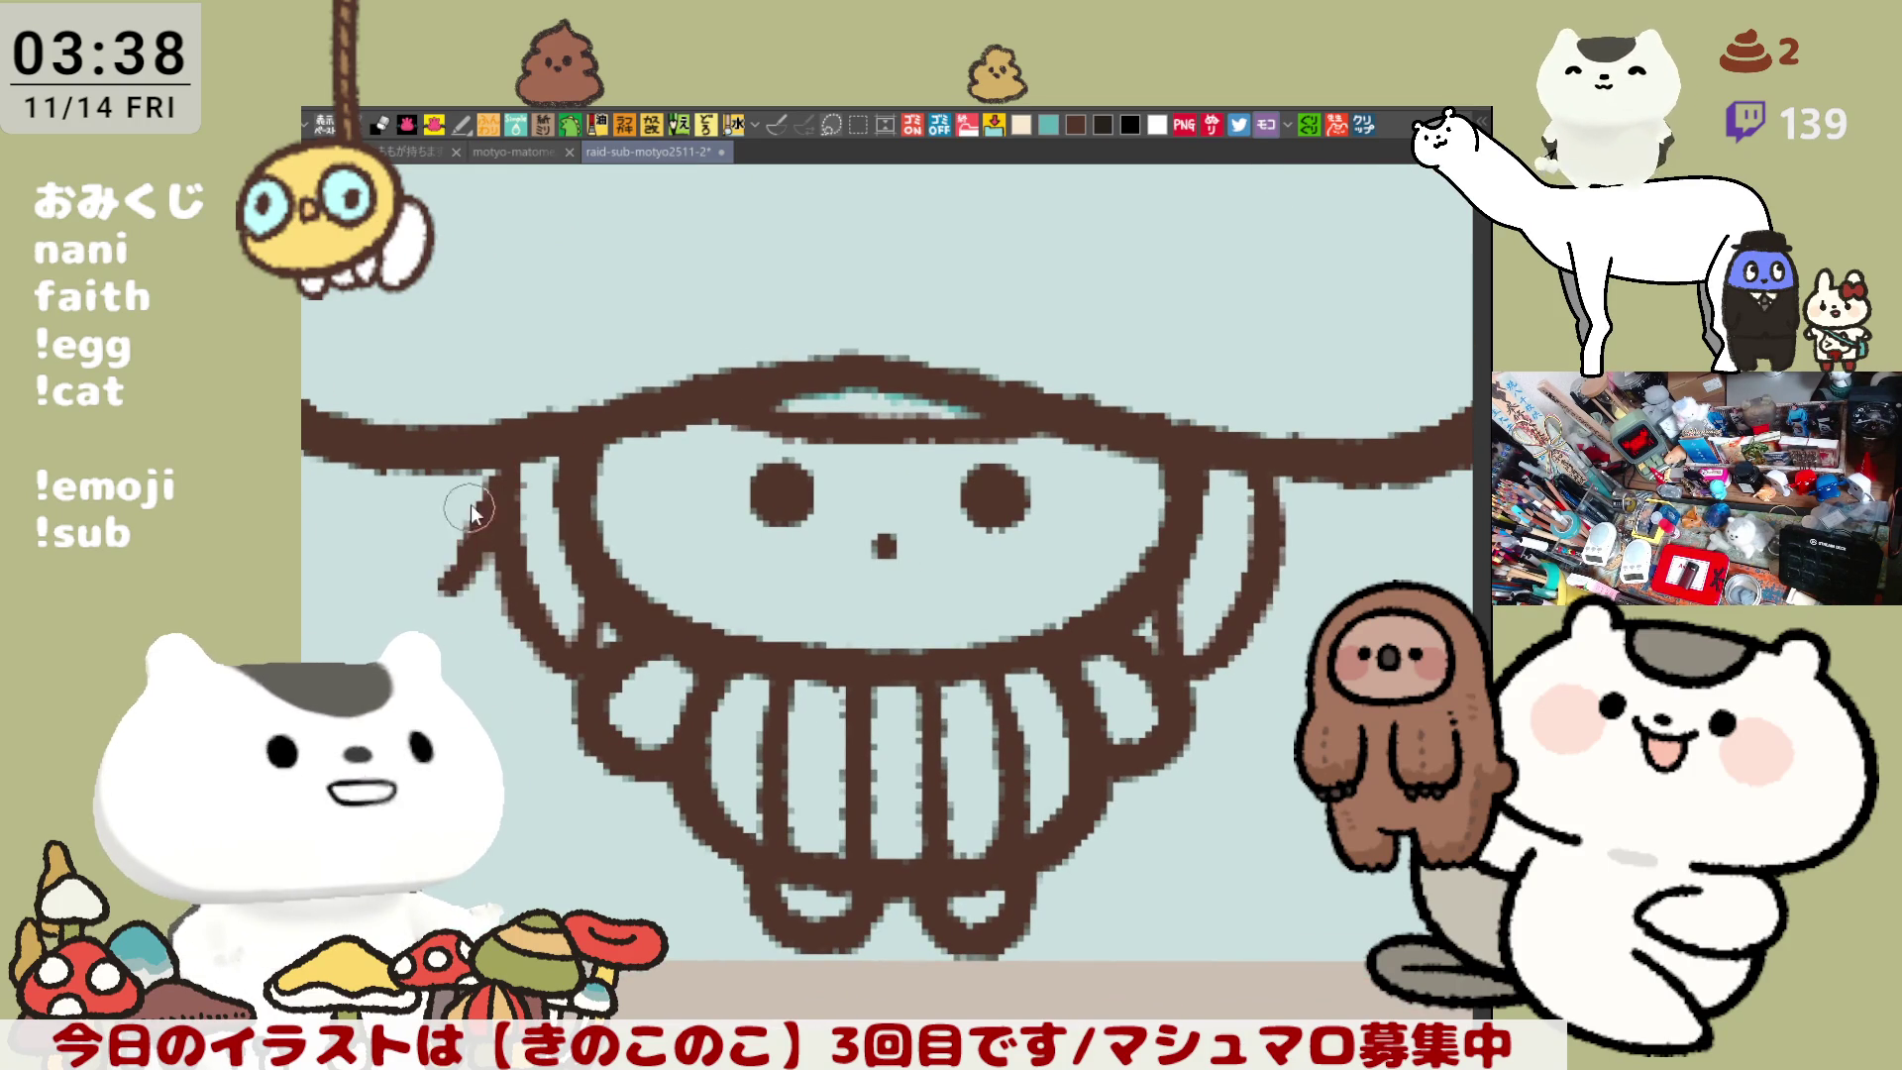
{"action": "left_click_drag", "start_coordinate": [473, 473], "coordinate": [396, 594]}
{"action": "key", "text": "ctrl+z"}
{"action": "left_click_drag", "start_coordinate": [491, 461], "coordinate": [408, 594]}
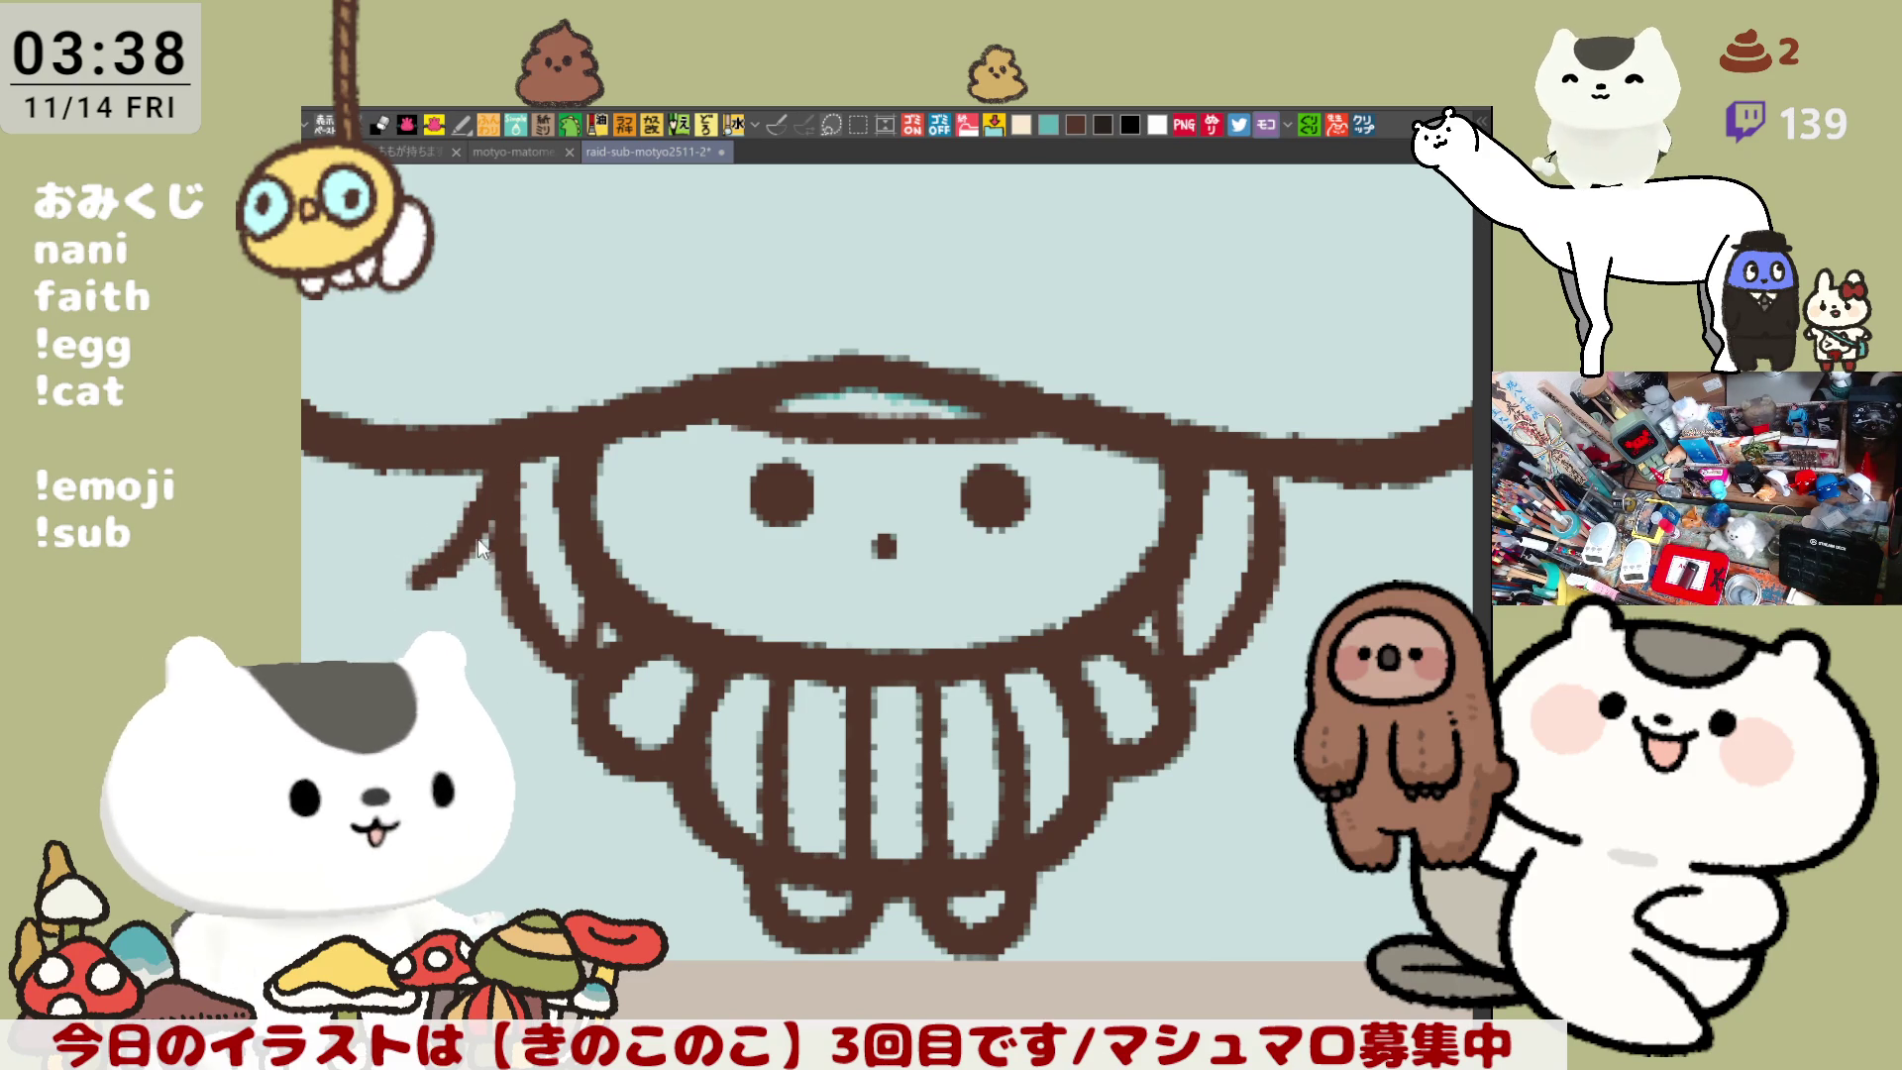
{"action": "key", "text": "ctrl+z"}
{"action": "left_click_drag", "start_coordinate": [500, 466], "coordinate": [436, 560]}
{"action": "key", "text": "ctrl+z"}
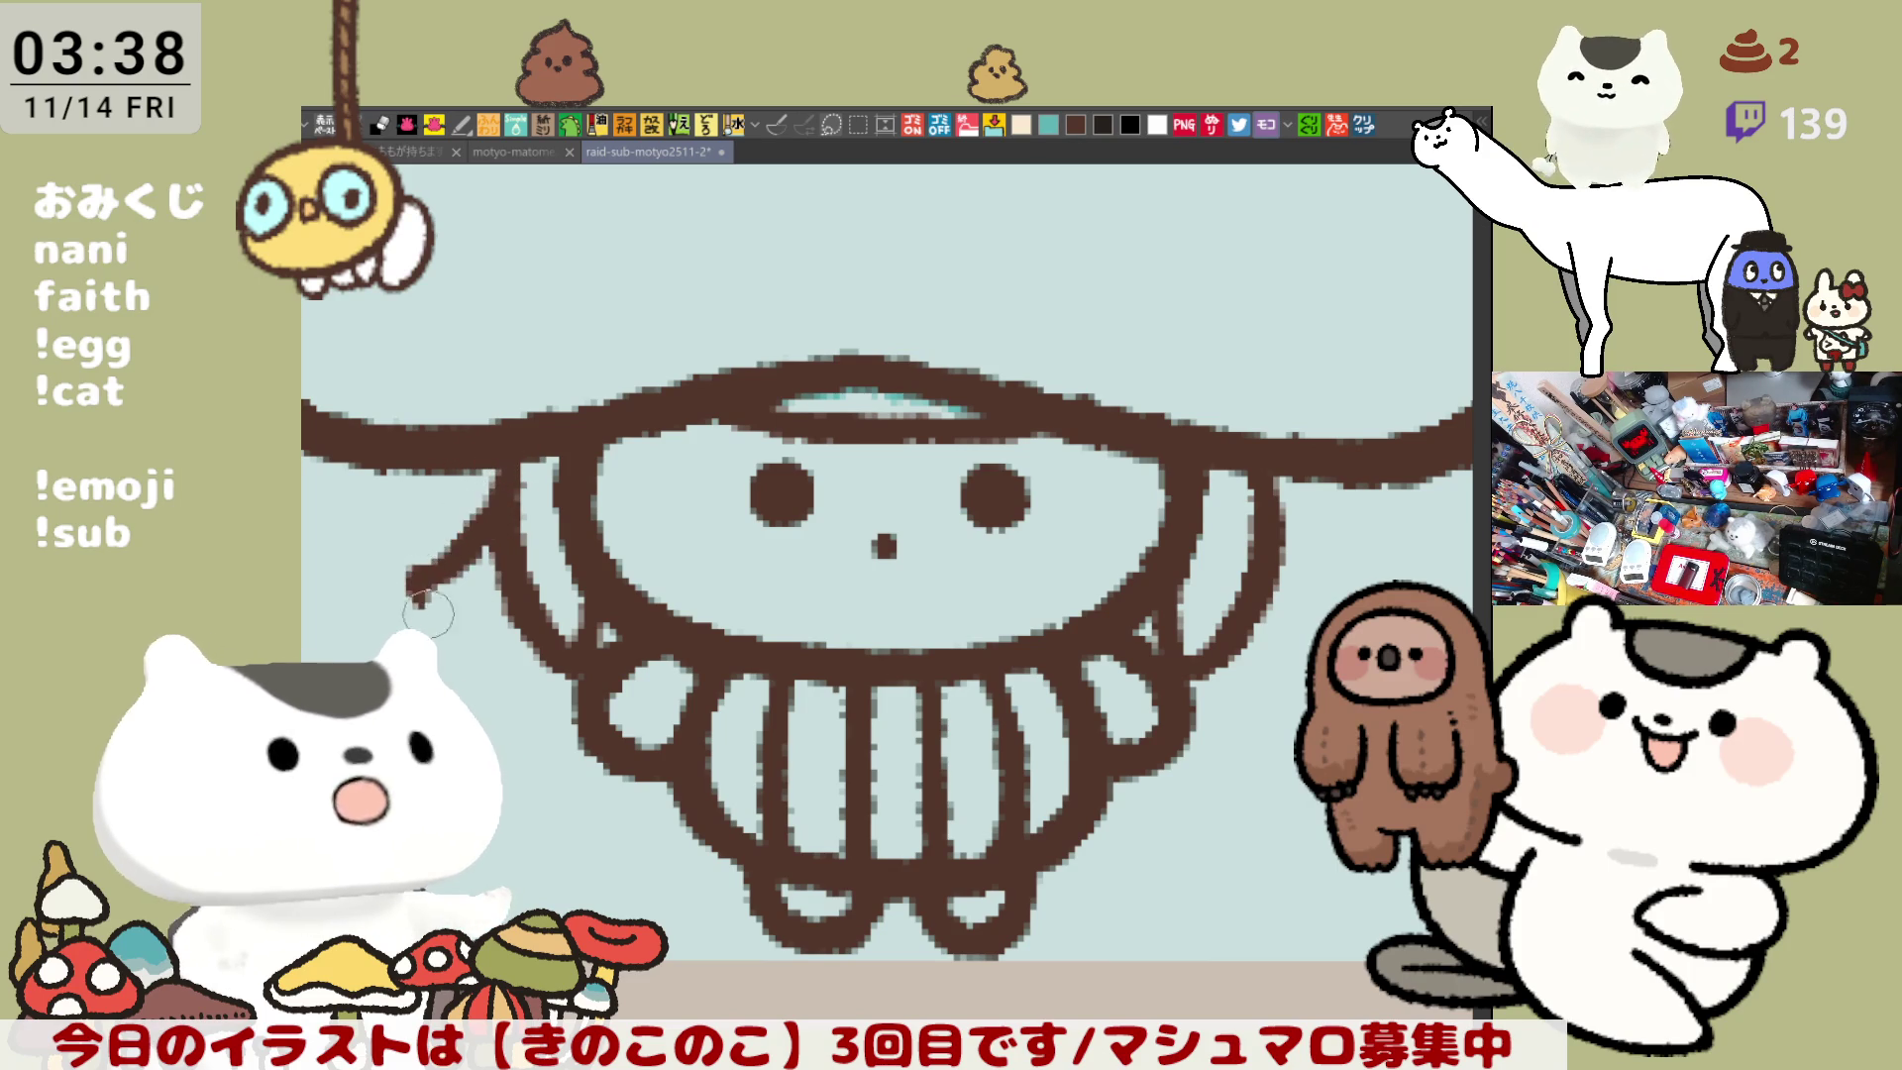
{"action": "mouse_move", "coordinate": [513, 462]}
{"action": "left_mouse_down"}
{"action": "mouse_move", "coordinate": [417, 584]}
{"action": "mouse_move", "coordinate": [485, 644]}
{"action": "left_mouse_up"}
{"action": "key", "text": "ctrl+z"}
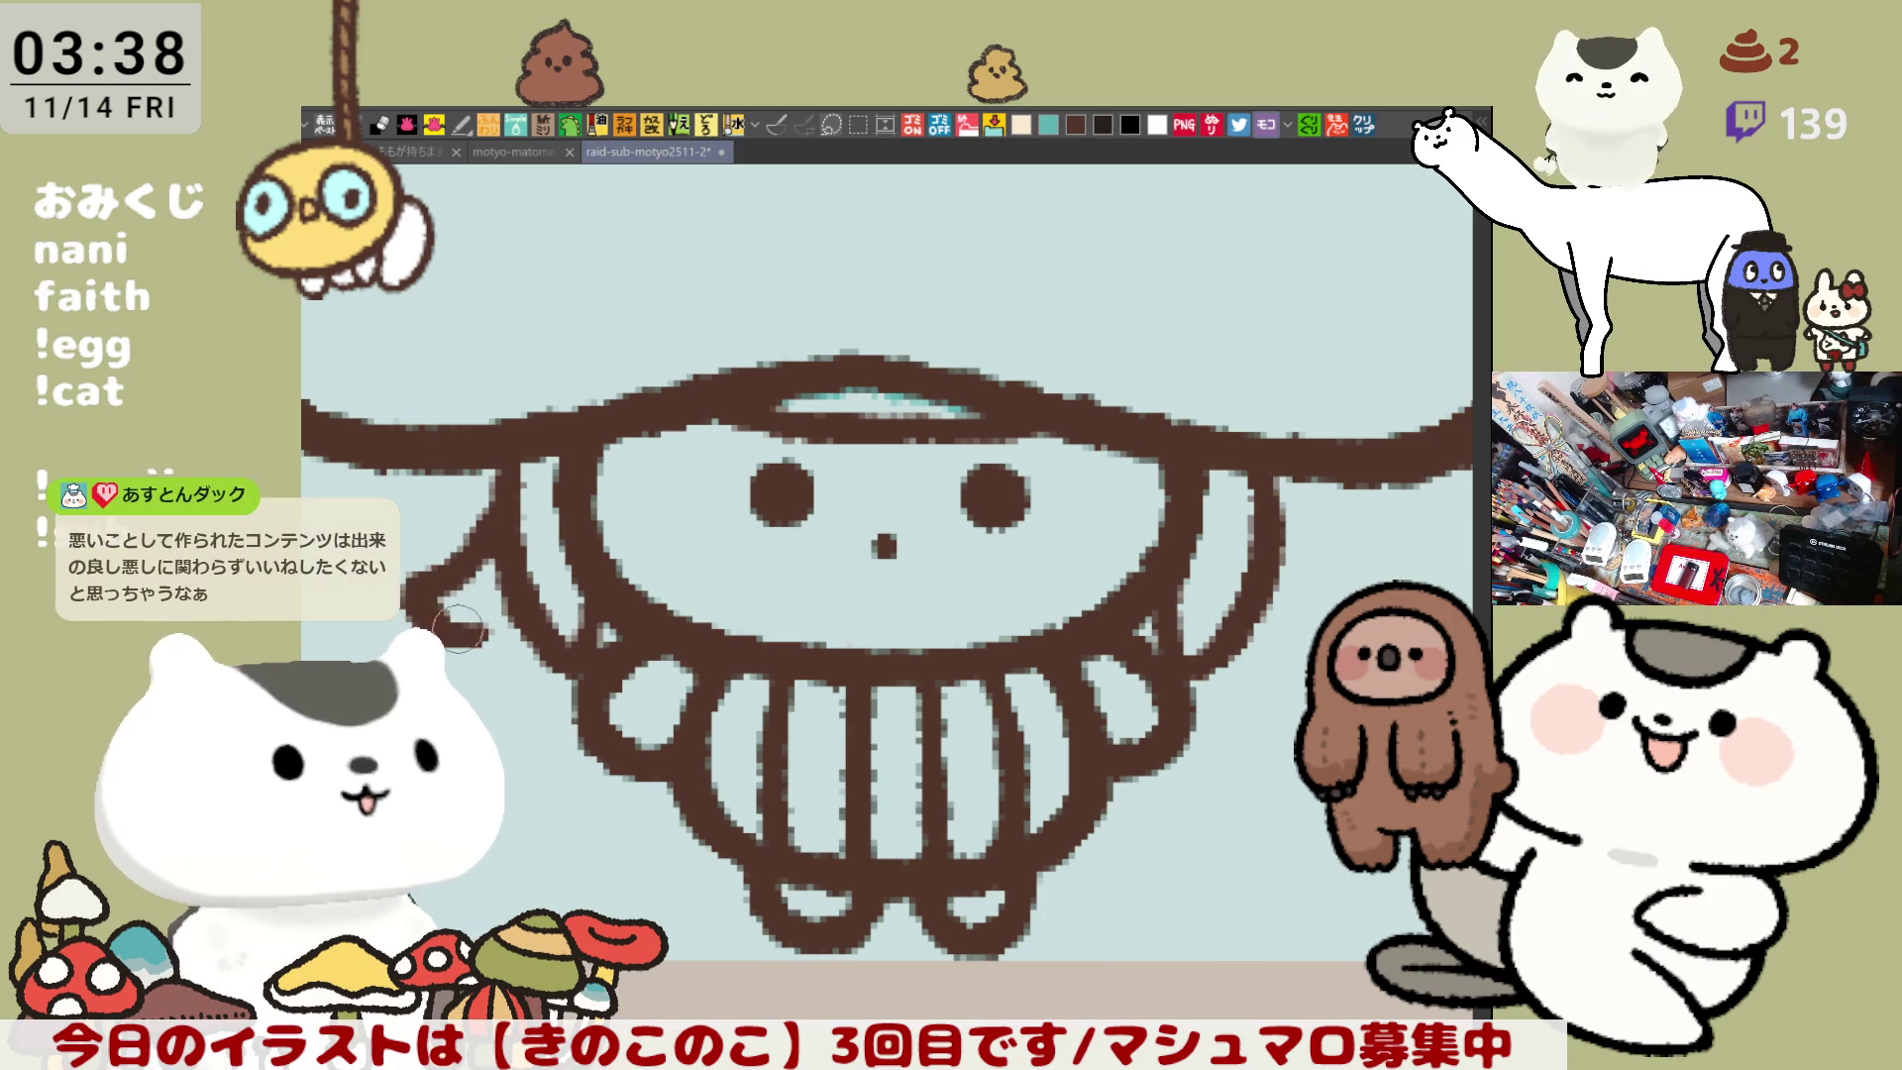
{"action": "key", "text": "ctrl+s"}
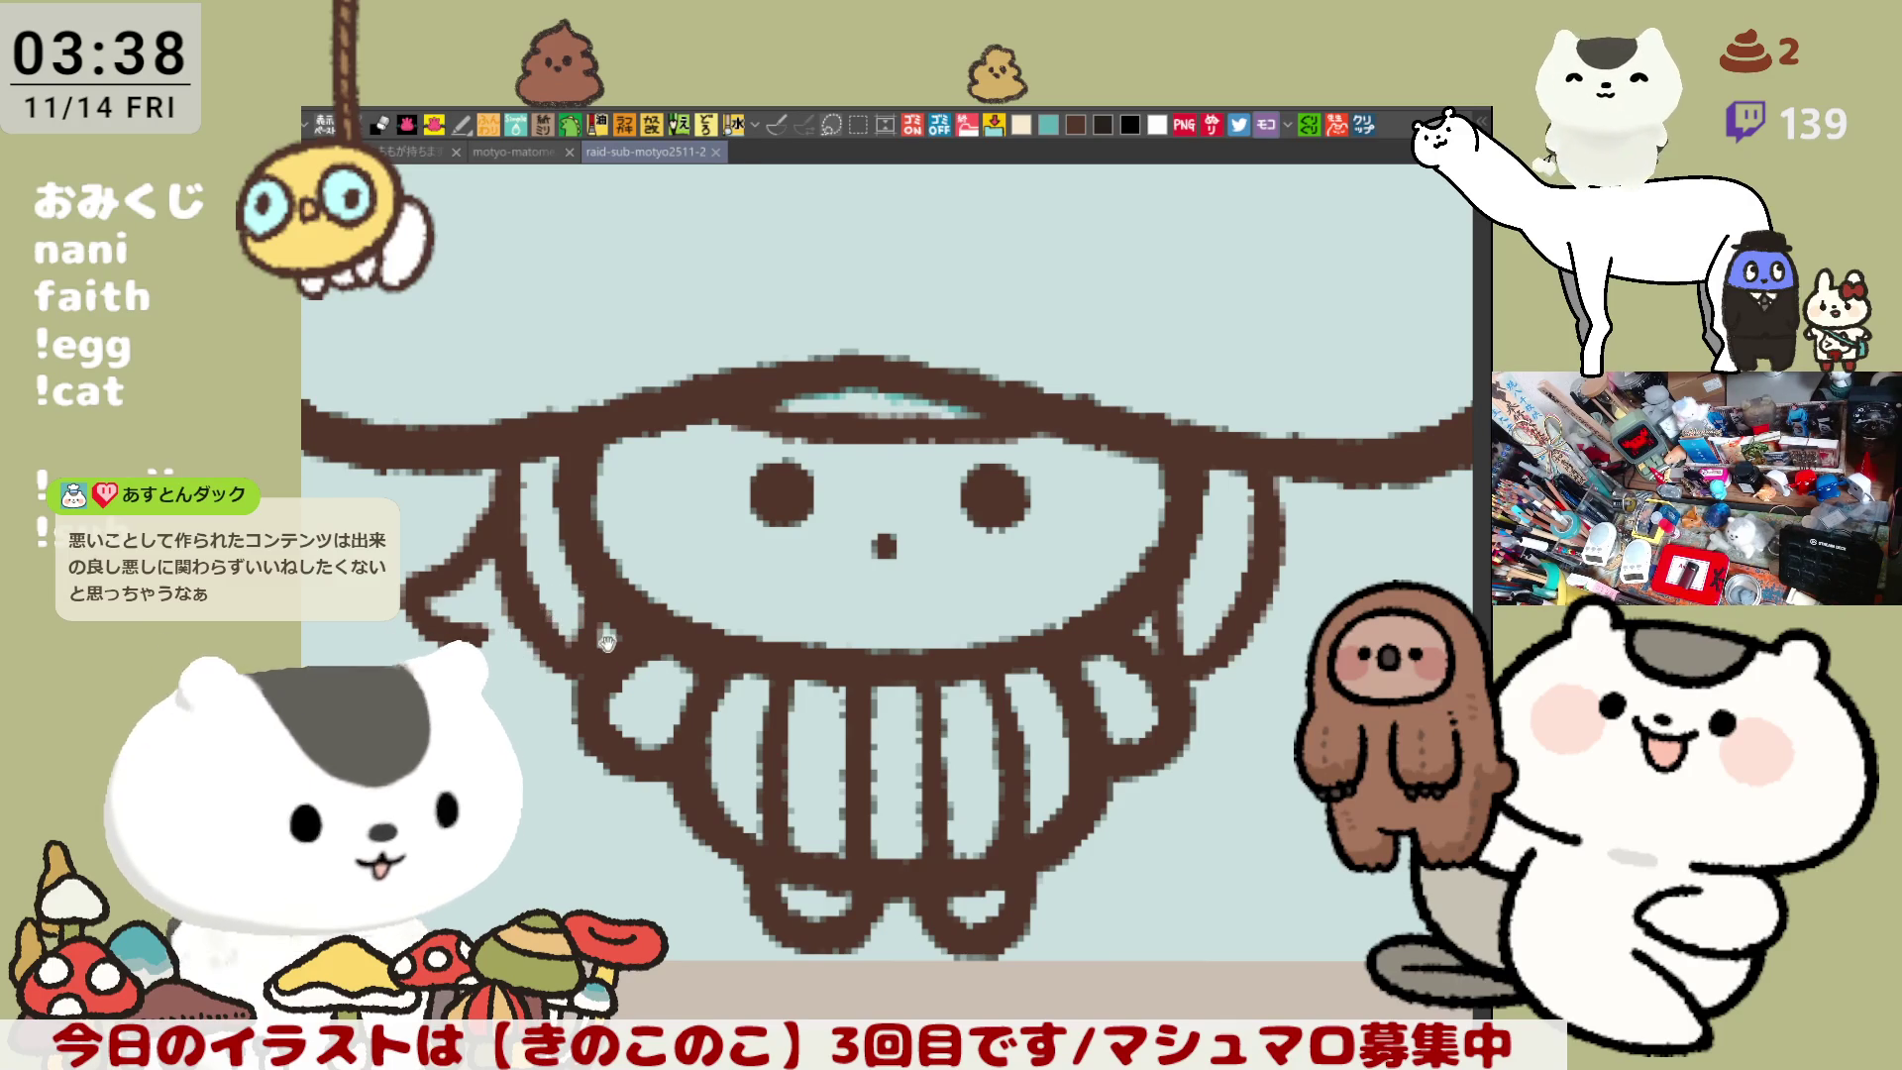
- Draw the left hair outline from the cap edge down, curving in to meet the body
{"action": "scroll", "coordinate": [573, 609], "scroll_direction": "down", "scroll_amount": 1}
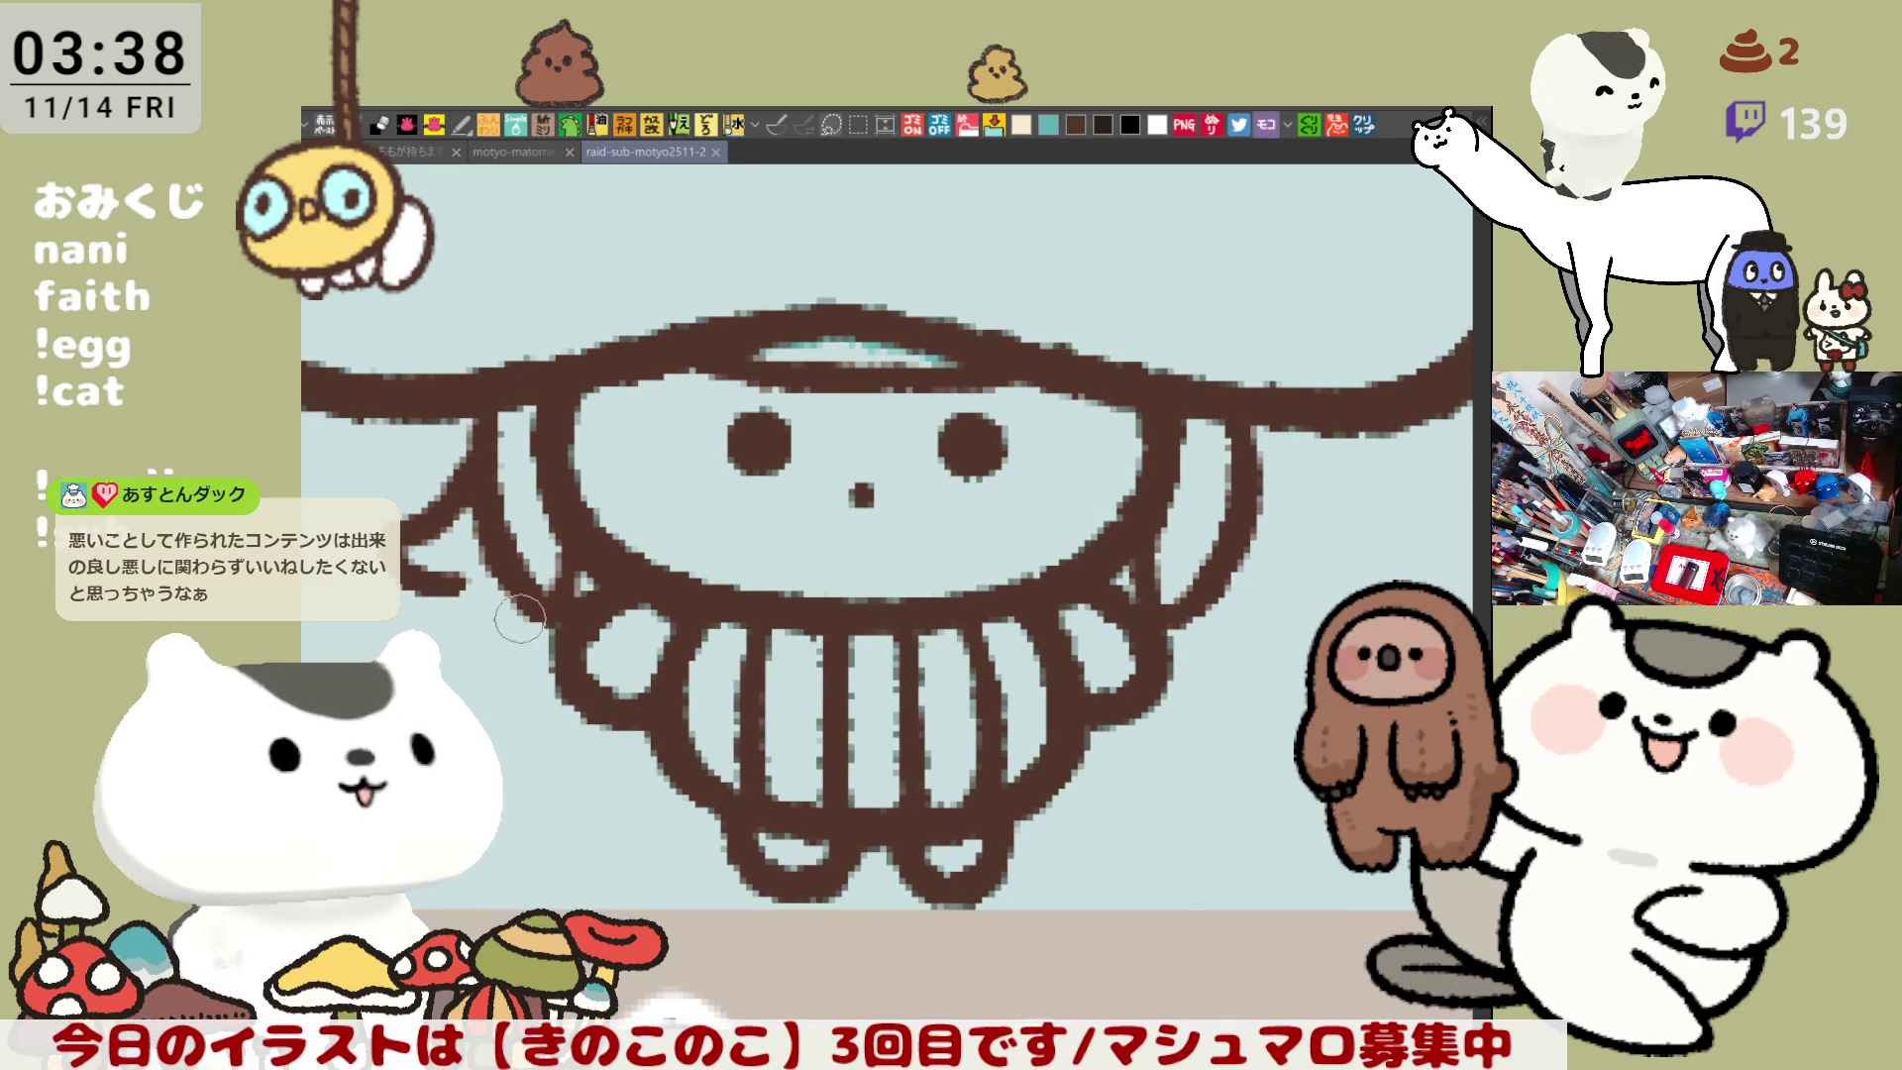
{"action": "left_click_drag", "start_coordinate": [414, 535], "coordinate": [441, 572]}
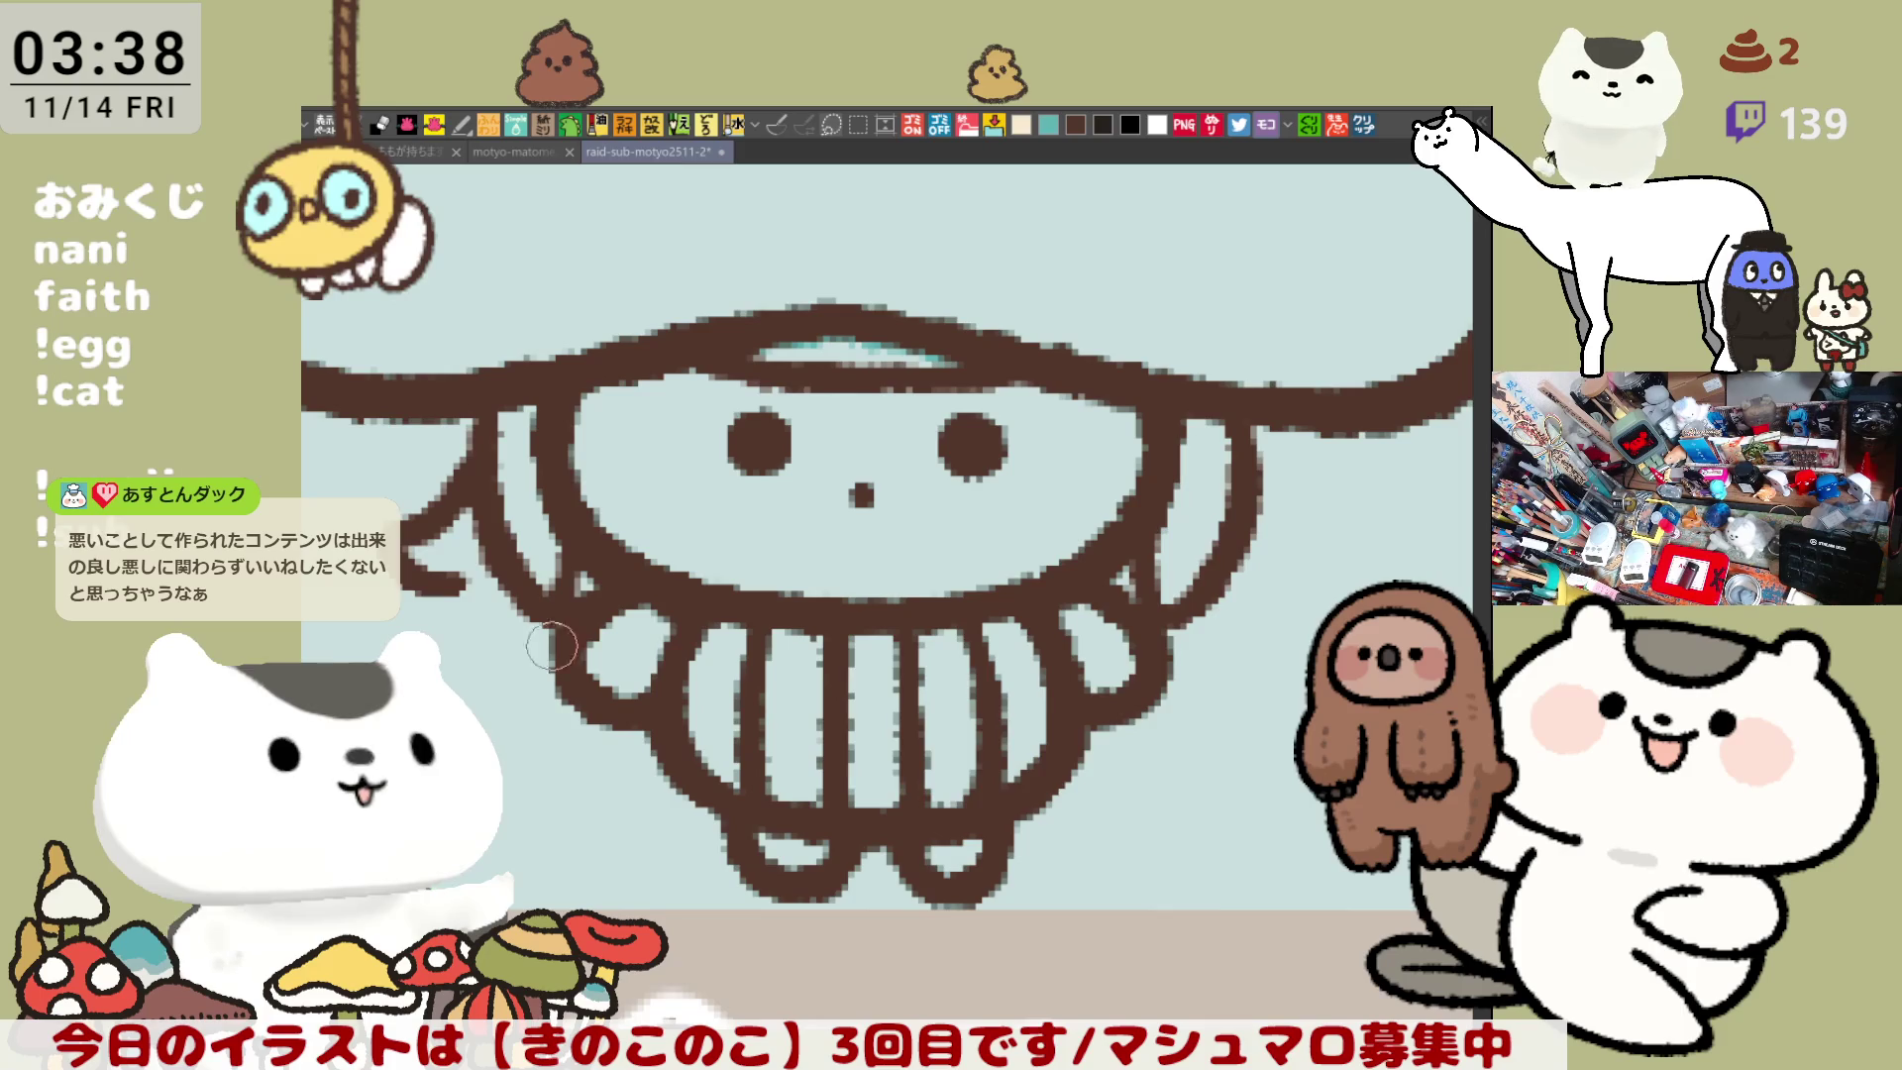
{"action": "scroll", "coordinate": [900, 539], "scroll_direction": "right", "scroll_amount": 2}
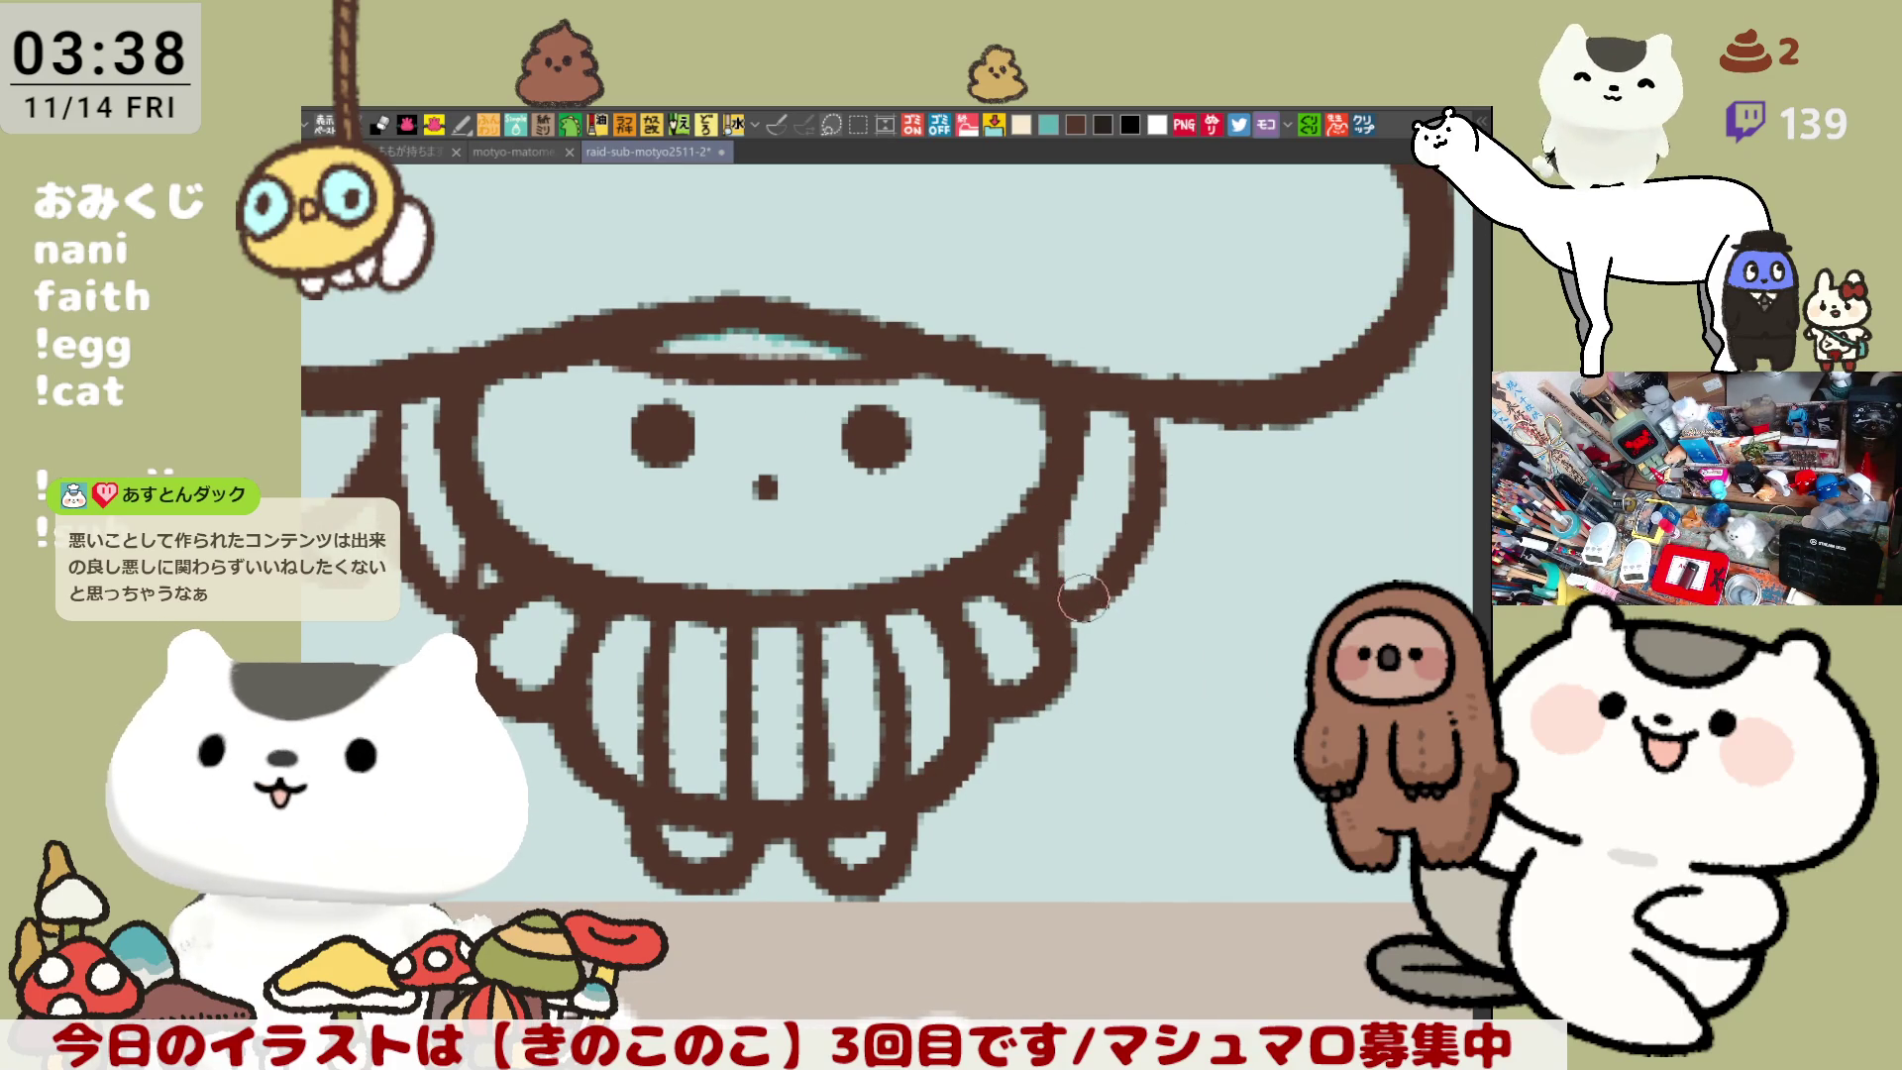
{"action": "left_click_drag", "start_coordinate": [1071, 614], "coordinate": [1081, 619]}
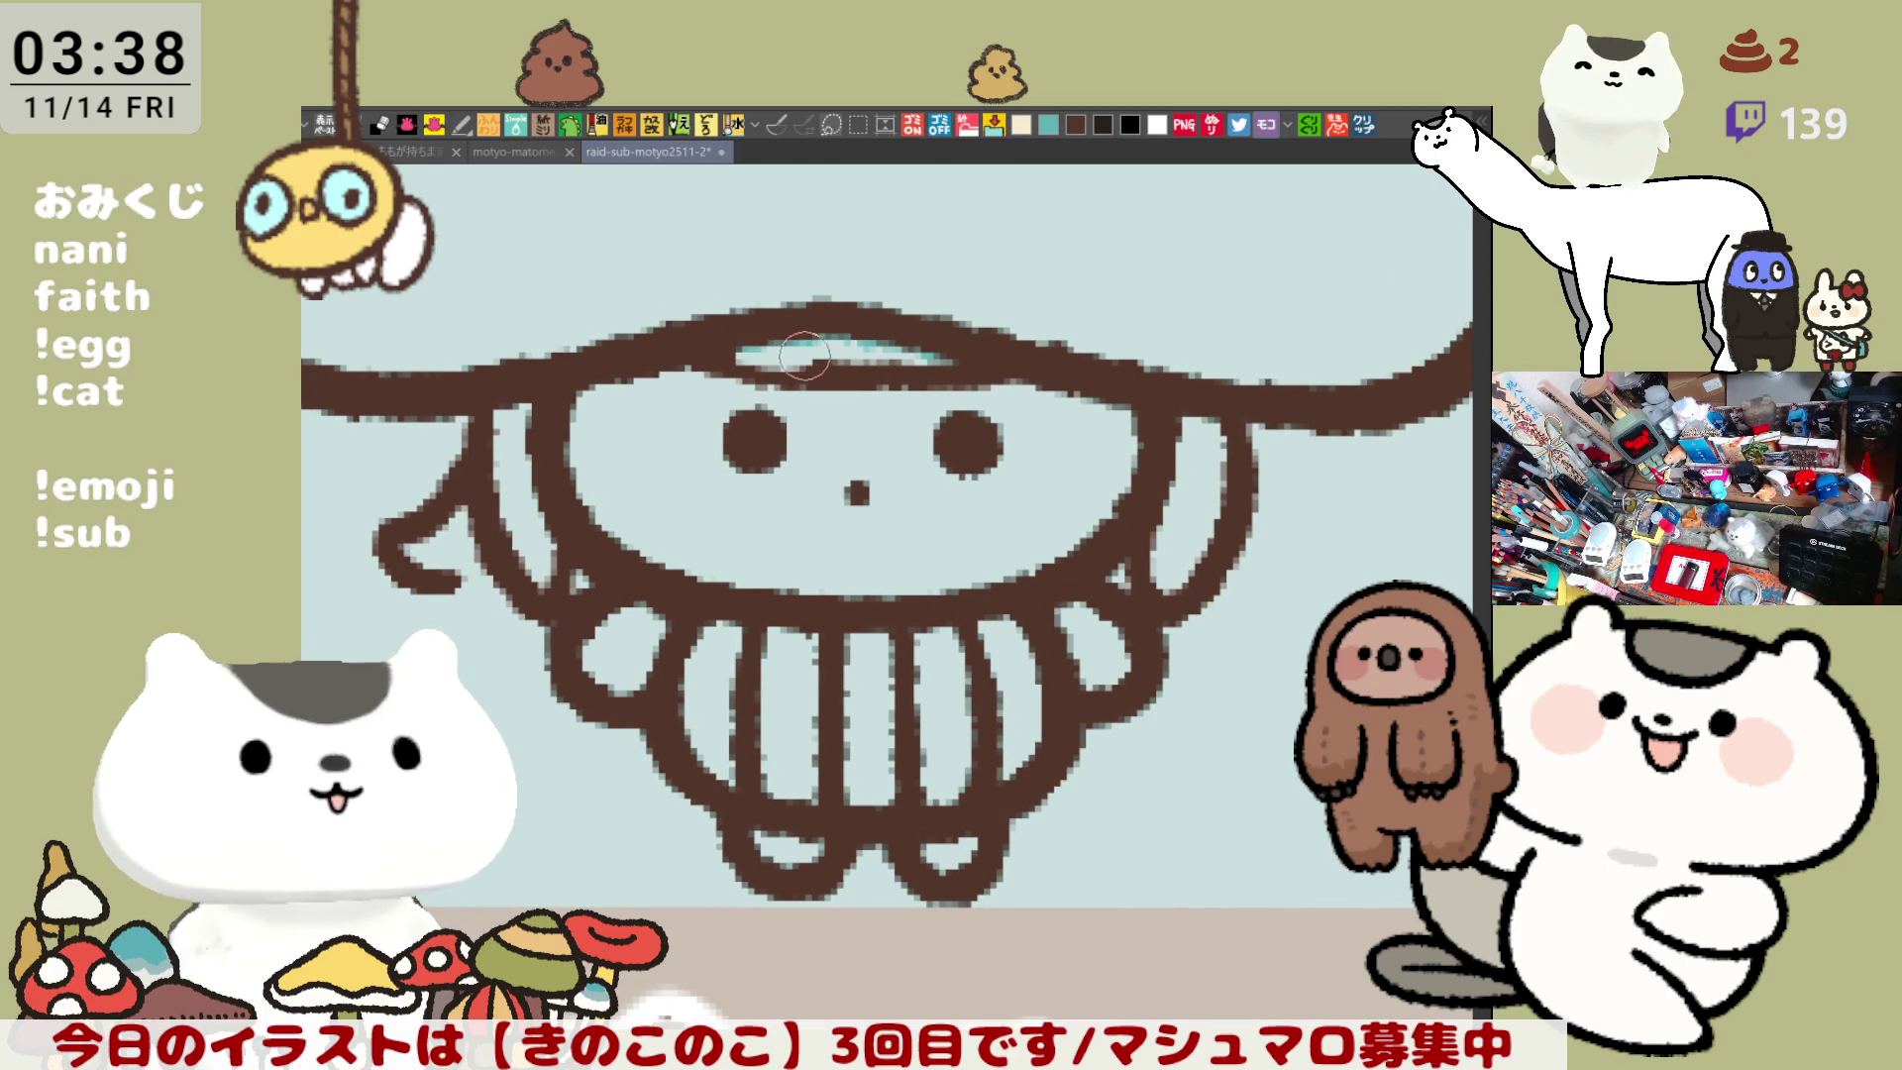
{"action": "left_click_drag", "start_coordinate": [882, 514], "coordinate": [916, 497]}
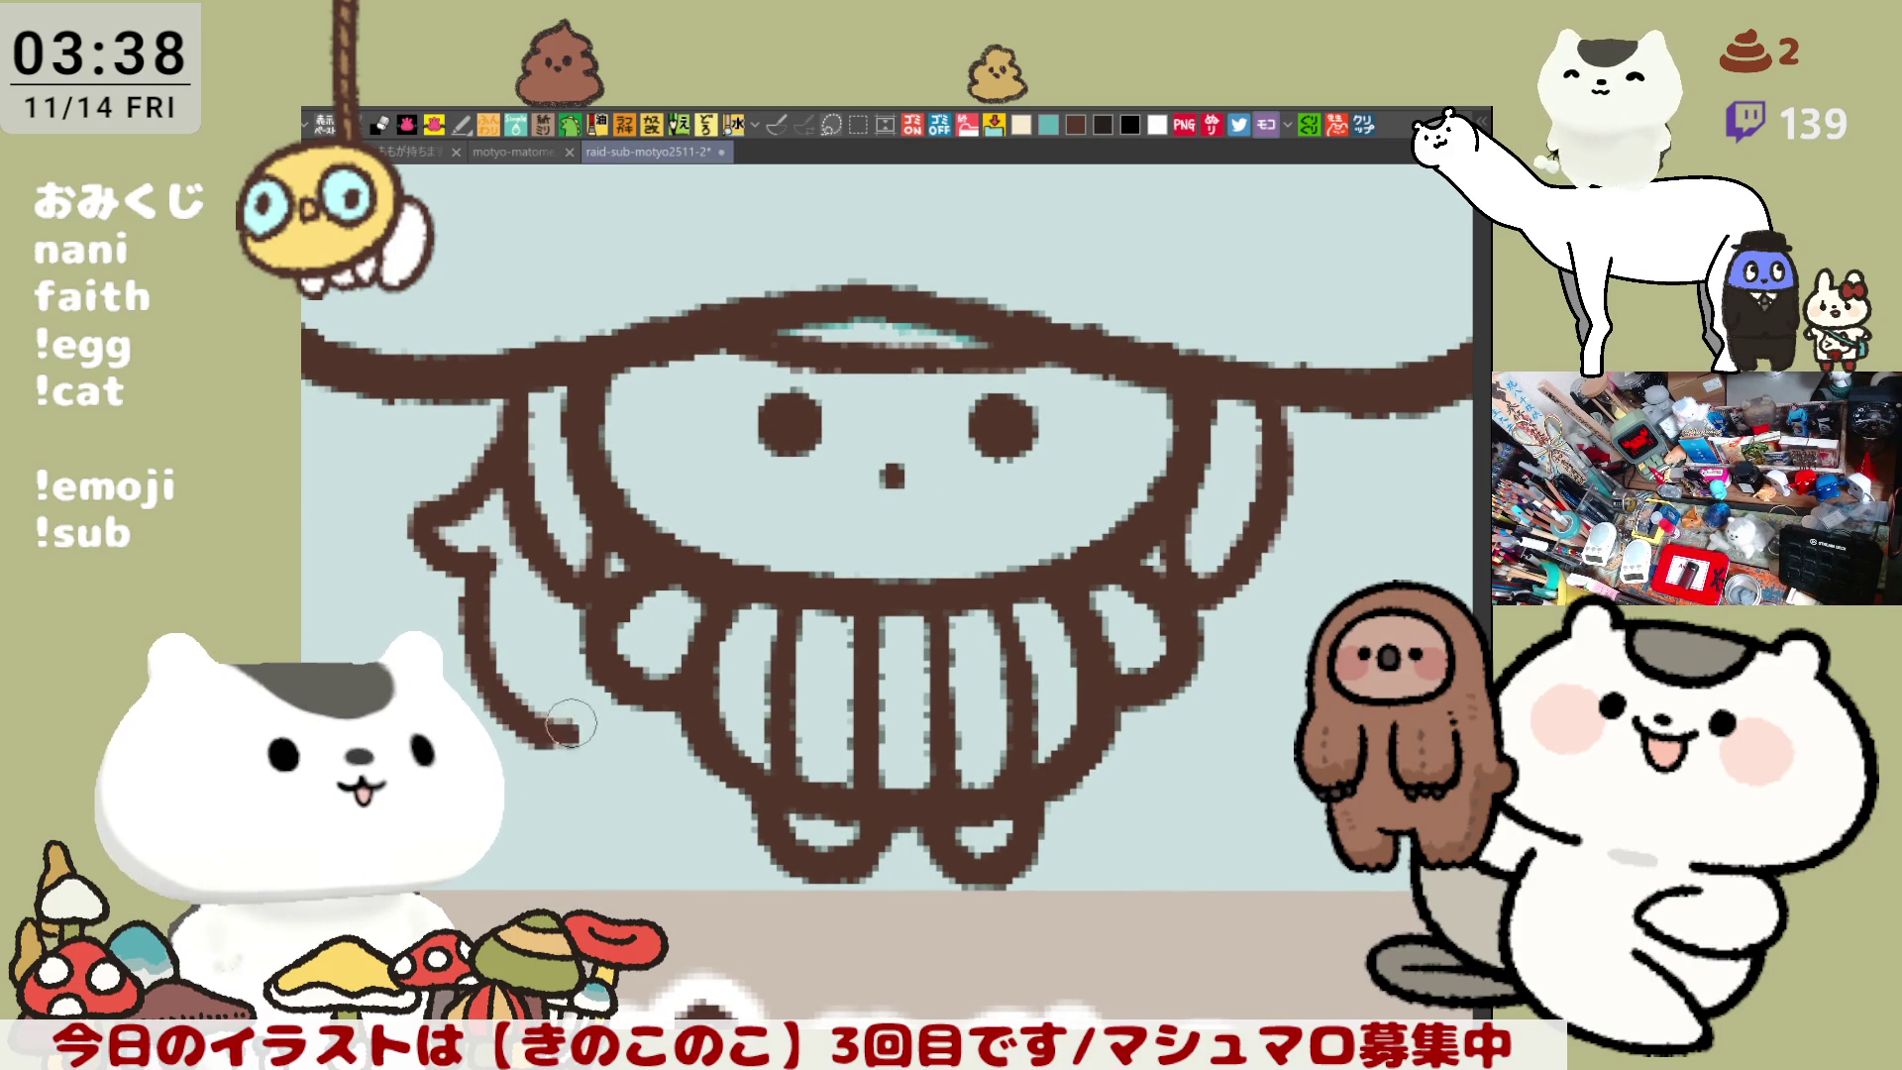
{"action": "left_click_drag", "start_coordinate": [469, 551], "coordinate": [551, 730]}
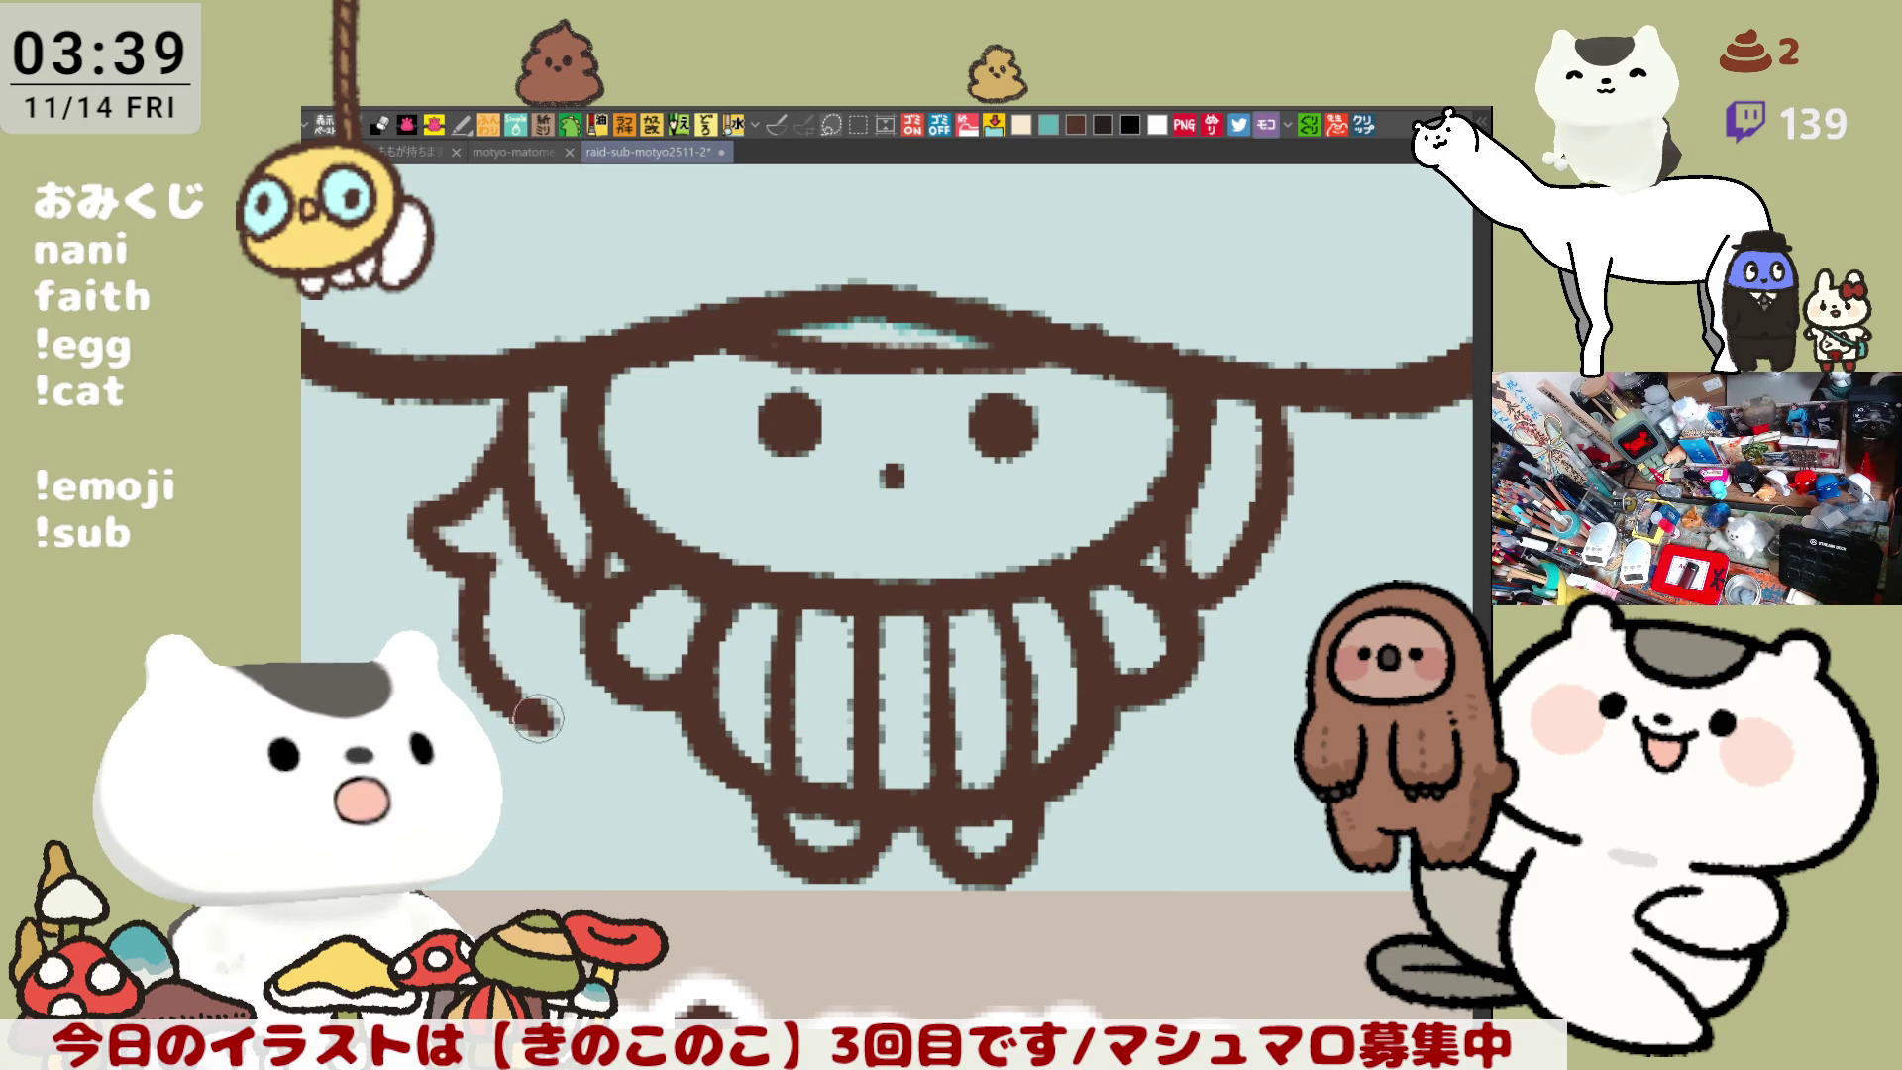
{"action": "left_click_drag", "start_coordinate": [490, 562], "coordinate": [528, 724]}
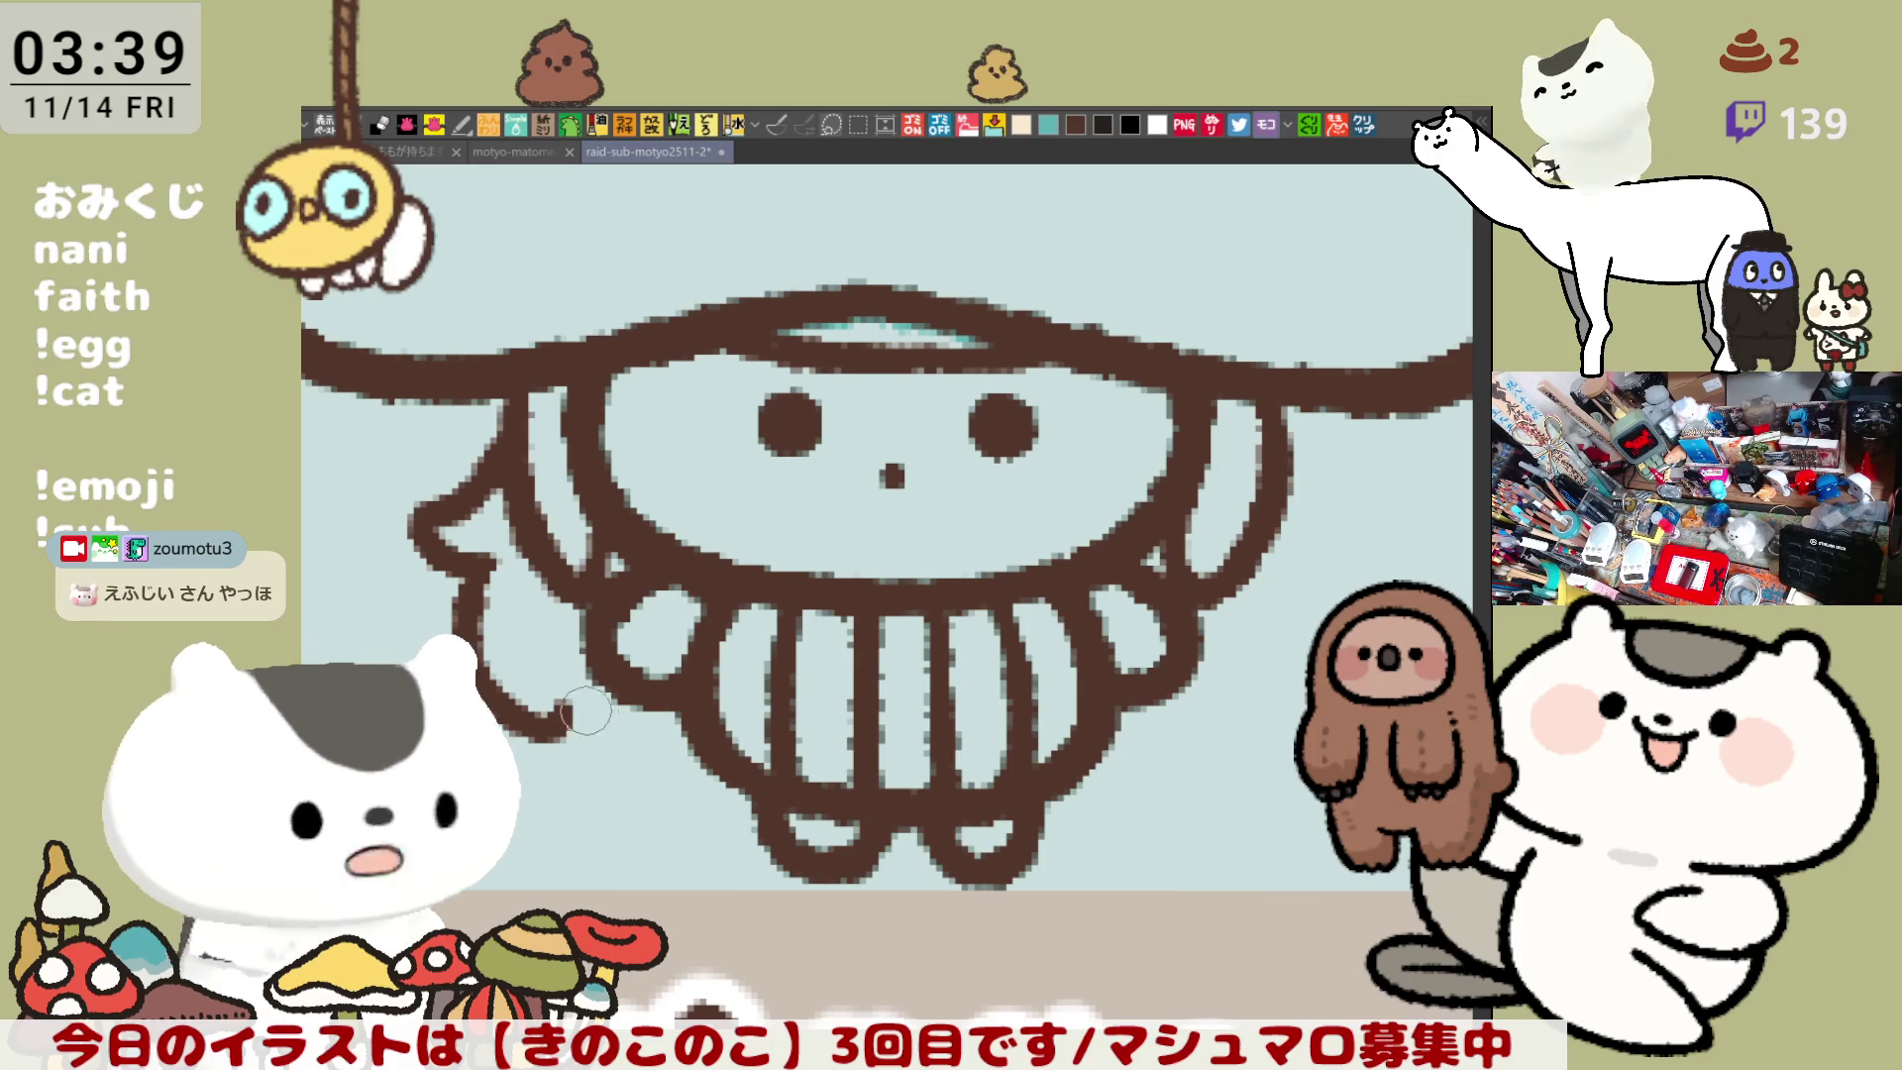
{"action": "mouse_move", "coordinate": [573, 709]}
{"action": "left_mouse_down"}
{"action": "mouse_move", "coordinate": [723, 772]}
{"action": "mouse_move", "coordinate": [594, 731]}
{"action": "mouse_move", "coordinate": [699, 758]}
{"action": "left_mouse_up"}
{"action": "key", "text": "ctrl+z"}
{"action": "key", "text": "ctrl+z"}
{"action": "key", "text": "ctrl+z"}
{"action": "left_click_drag", "start_coordinate": [573, 705], "coordinate": [705, 750]}
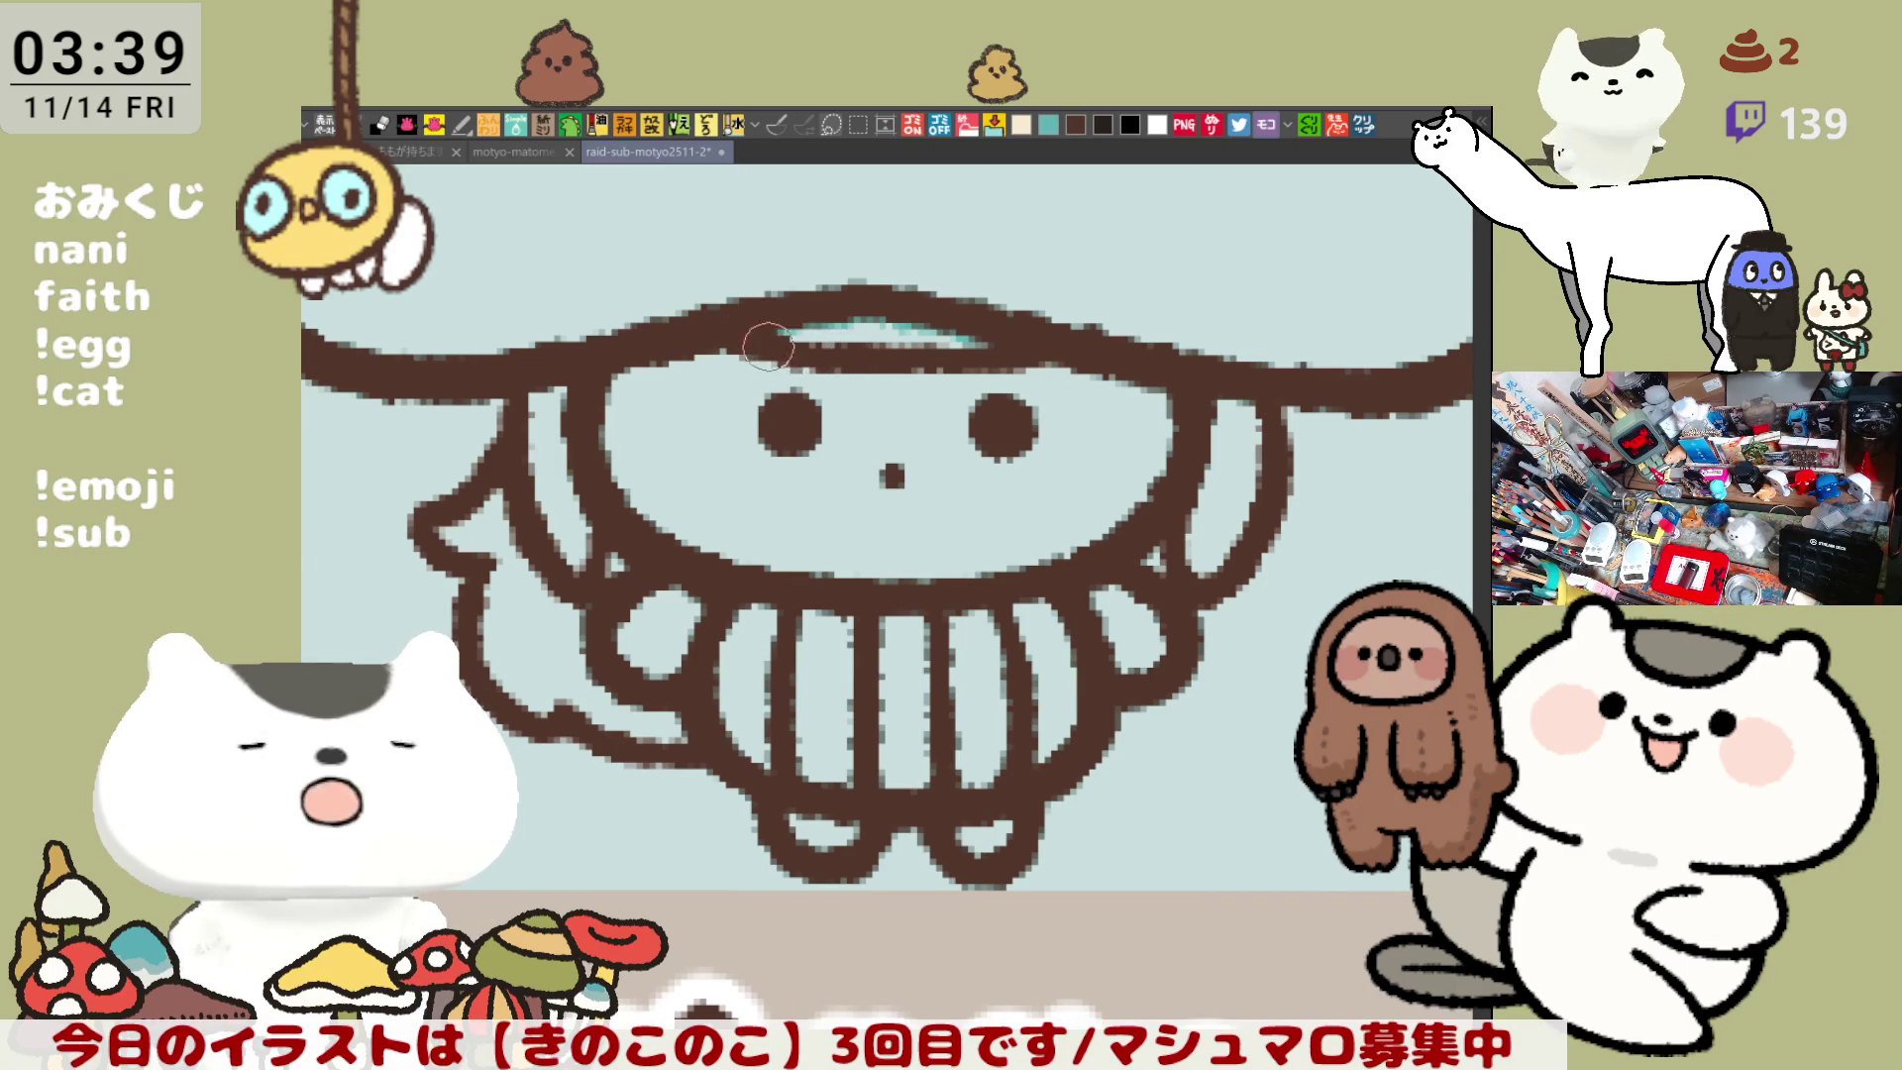
- Add a hair stroke below the brim, extend the lower-left outline, and add a teal highlight
{"action": "scroll", "coordinate": [1080, 451], "scroll_direction": "right", "scroll_amount": 3}
{"action": "left_click_drag", "start_coordinate": [1024, 513], "coordinate": [1276, 545]}
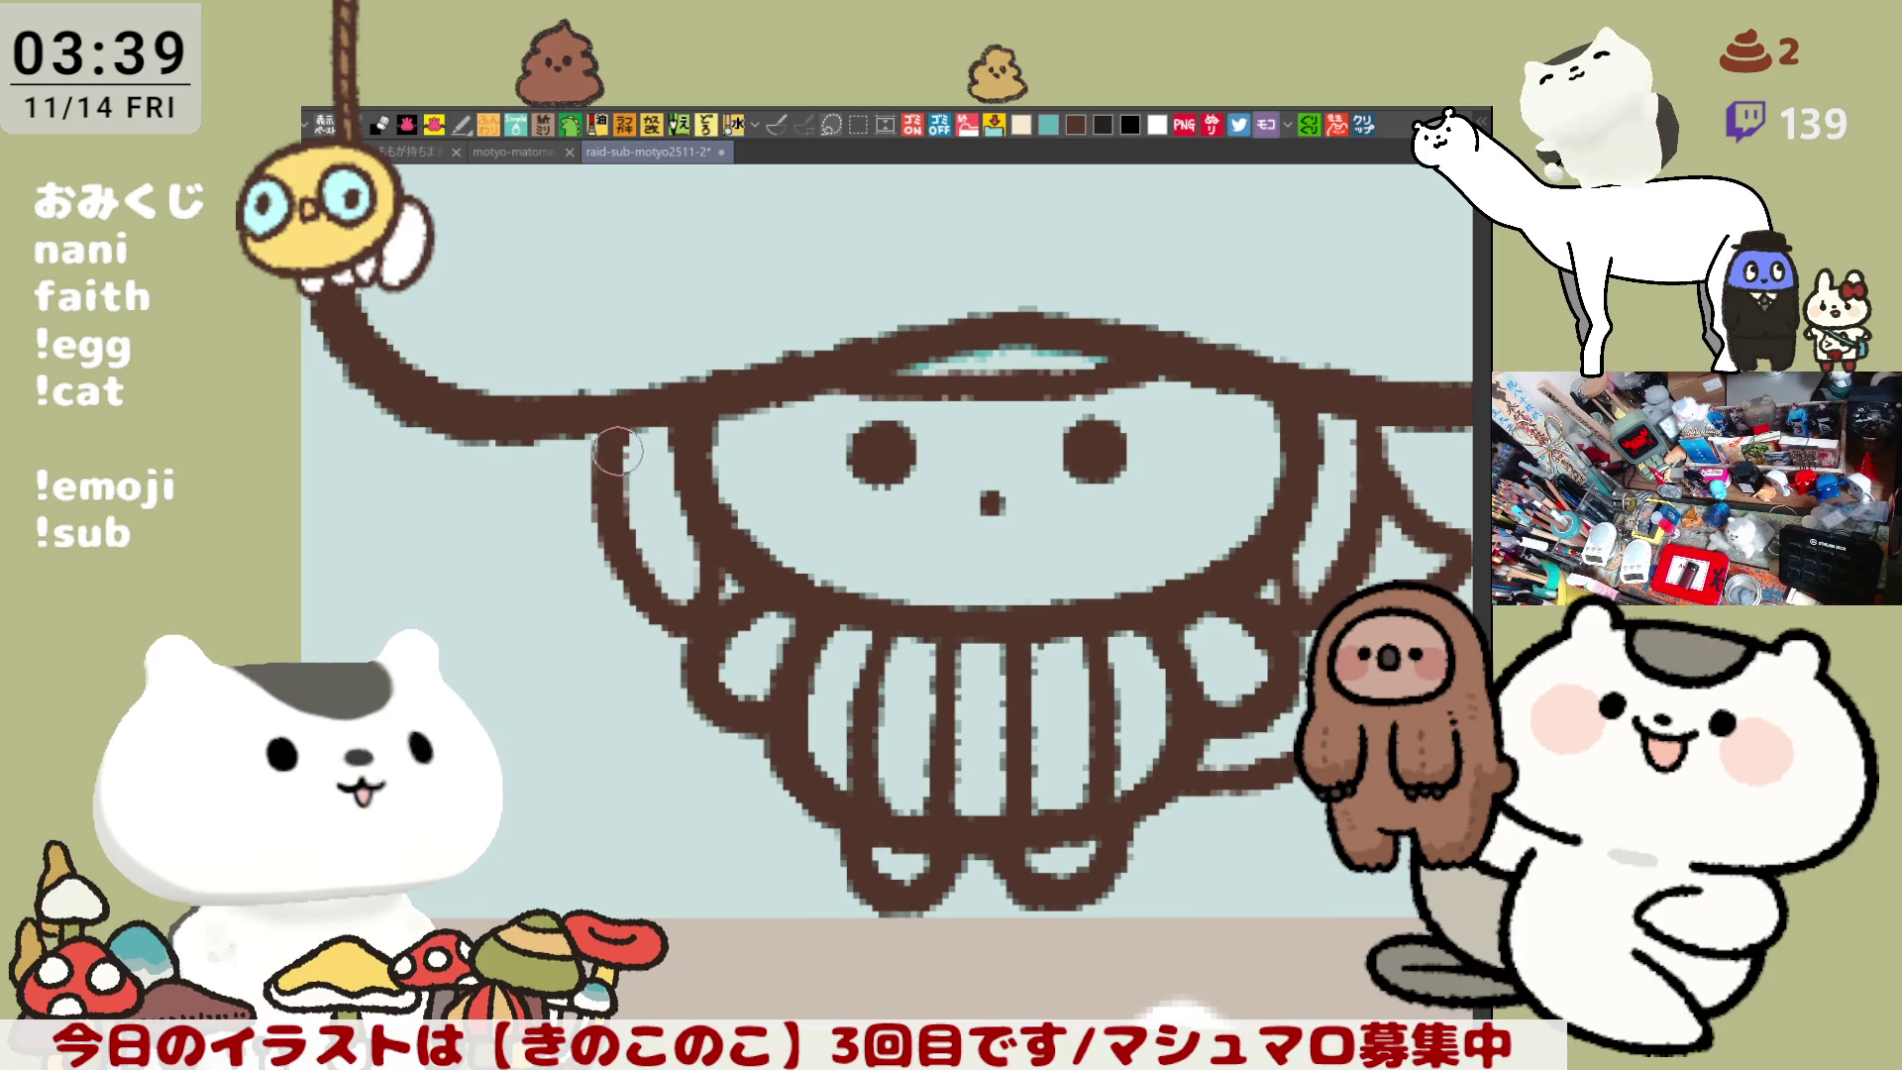
{"action": "scroll", "coordinate": [626, 528], "scroll_direction": "right", "scroll_amount": 2}
{"action": "left_click_drag", "start_coordinate": [479, 490], "coordinate": [421, 550]}
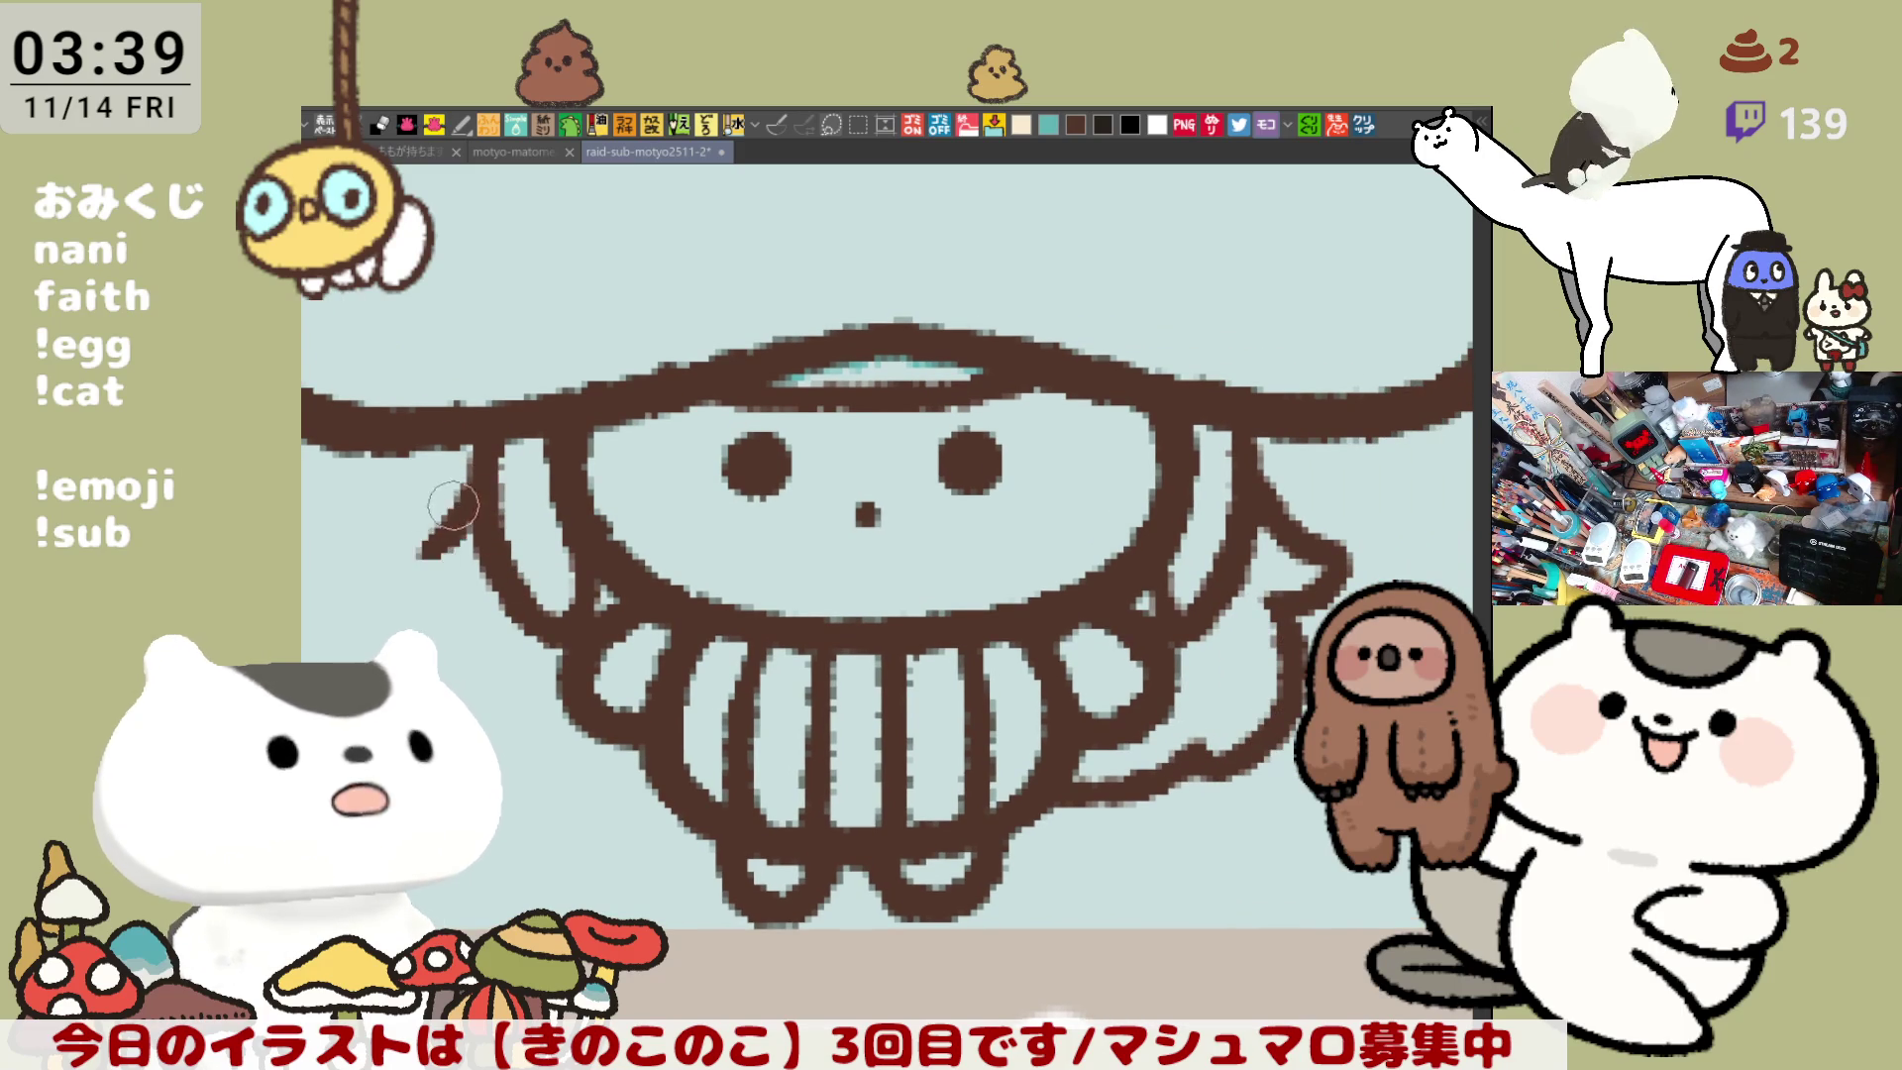
{"action": "key", "text": "ctrl+z"}
{"action": "left_click_drag", "start_coordinate": [466, 453], "coordinate": [395, 545]}
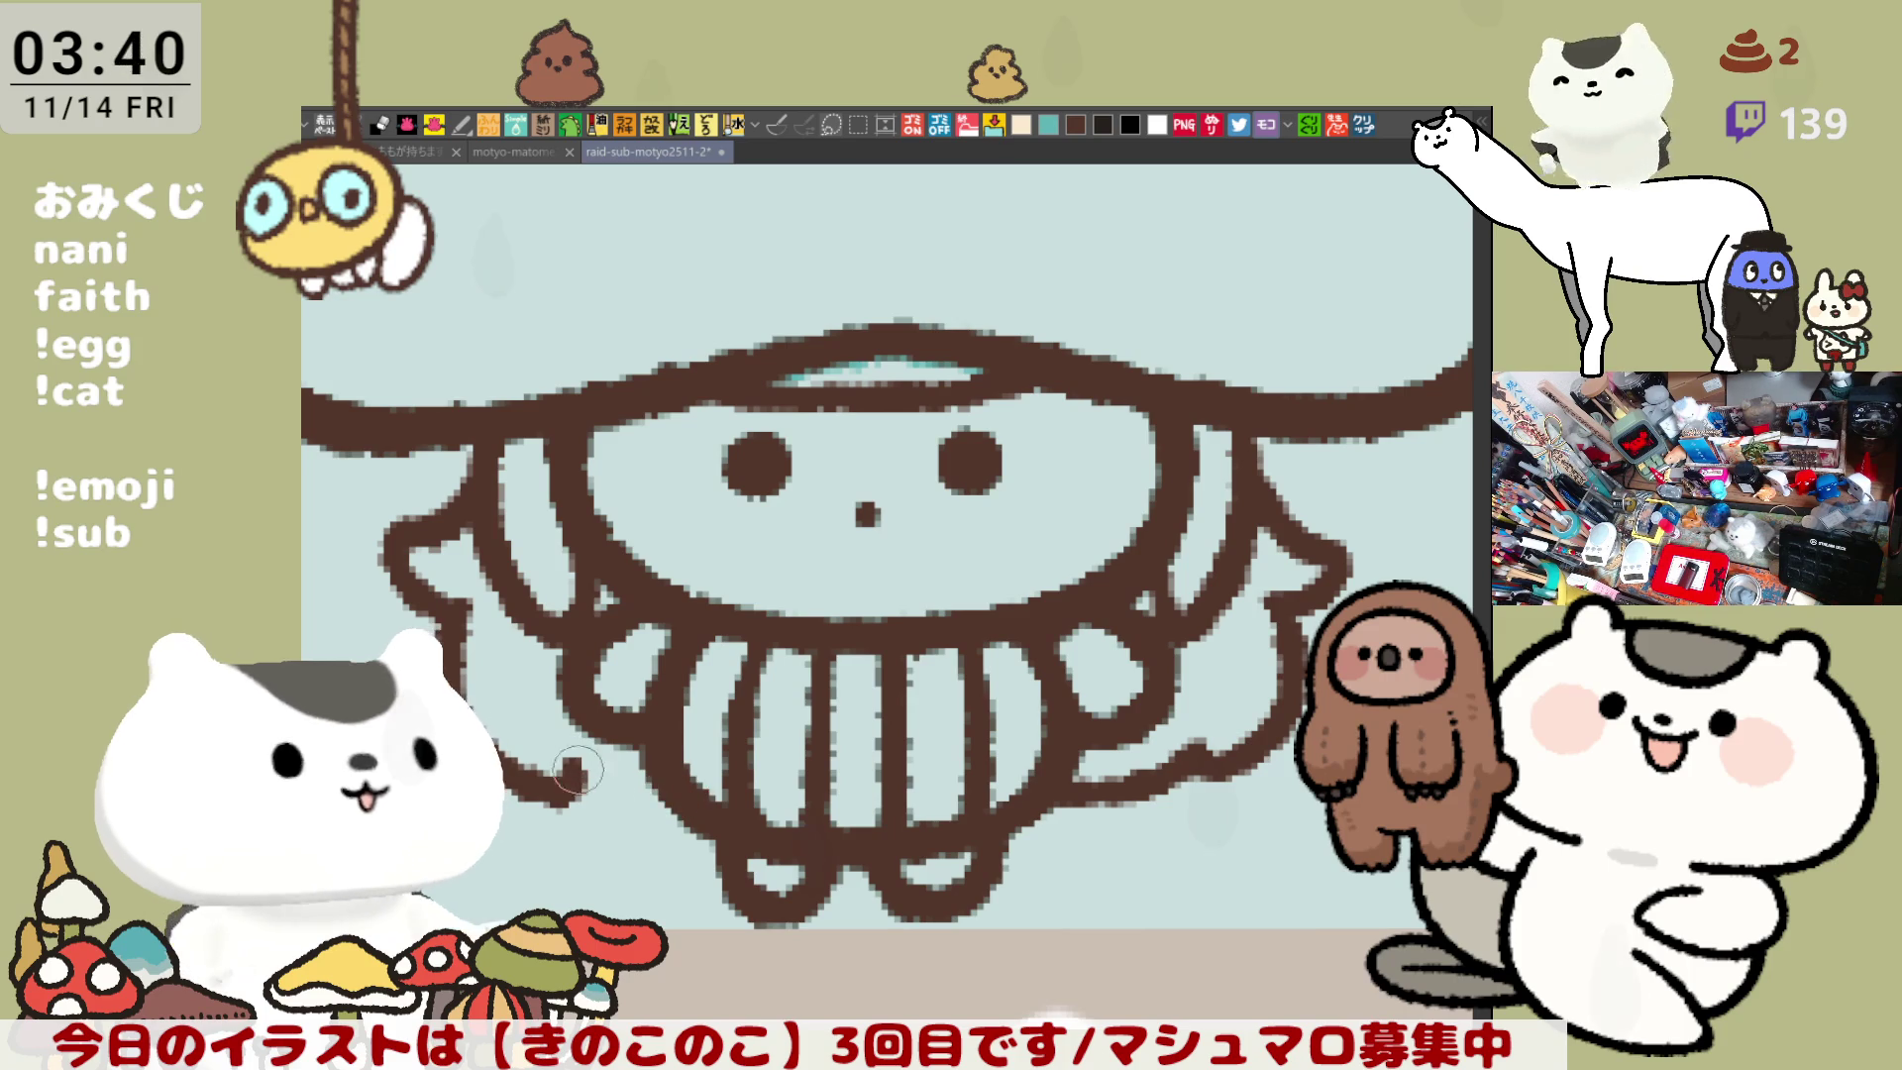
{"action": "left_click_drag", "start_coordinate": [567, 791], "coordinate": [691, 803]}
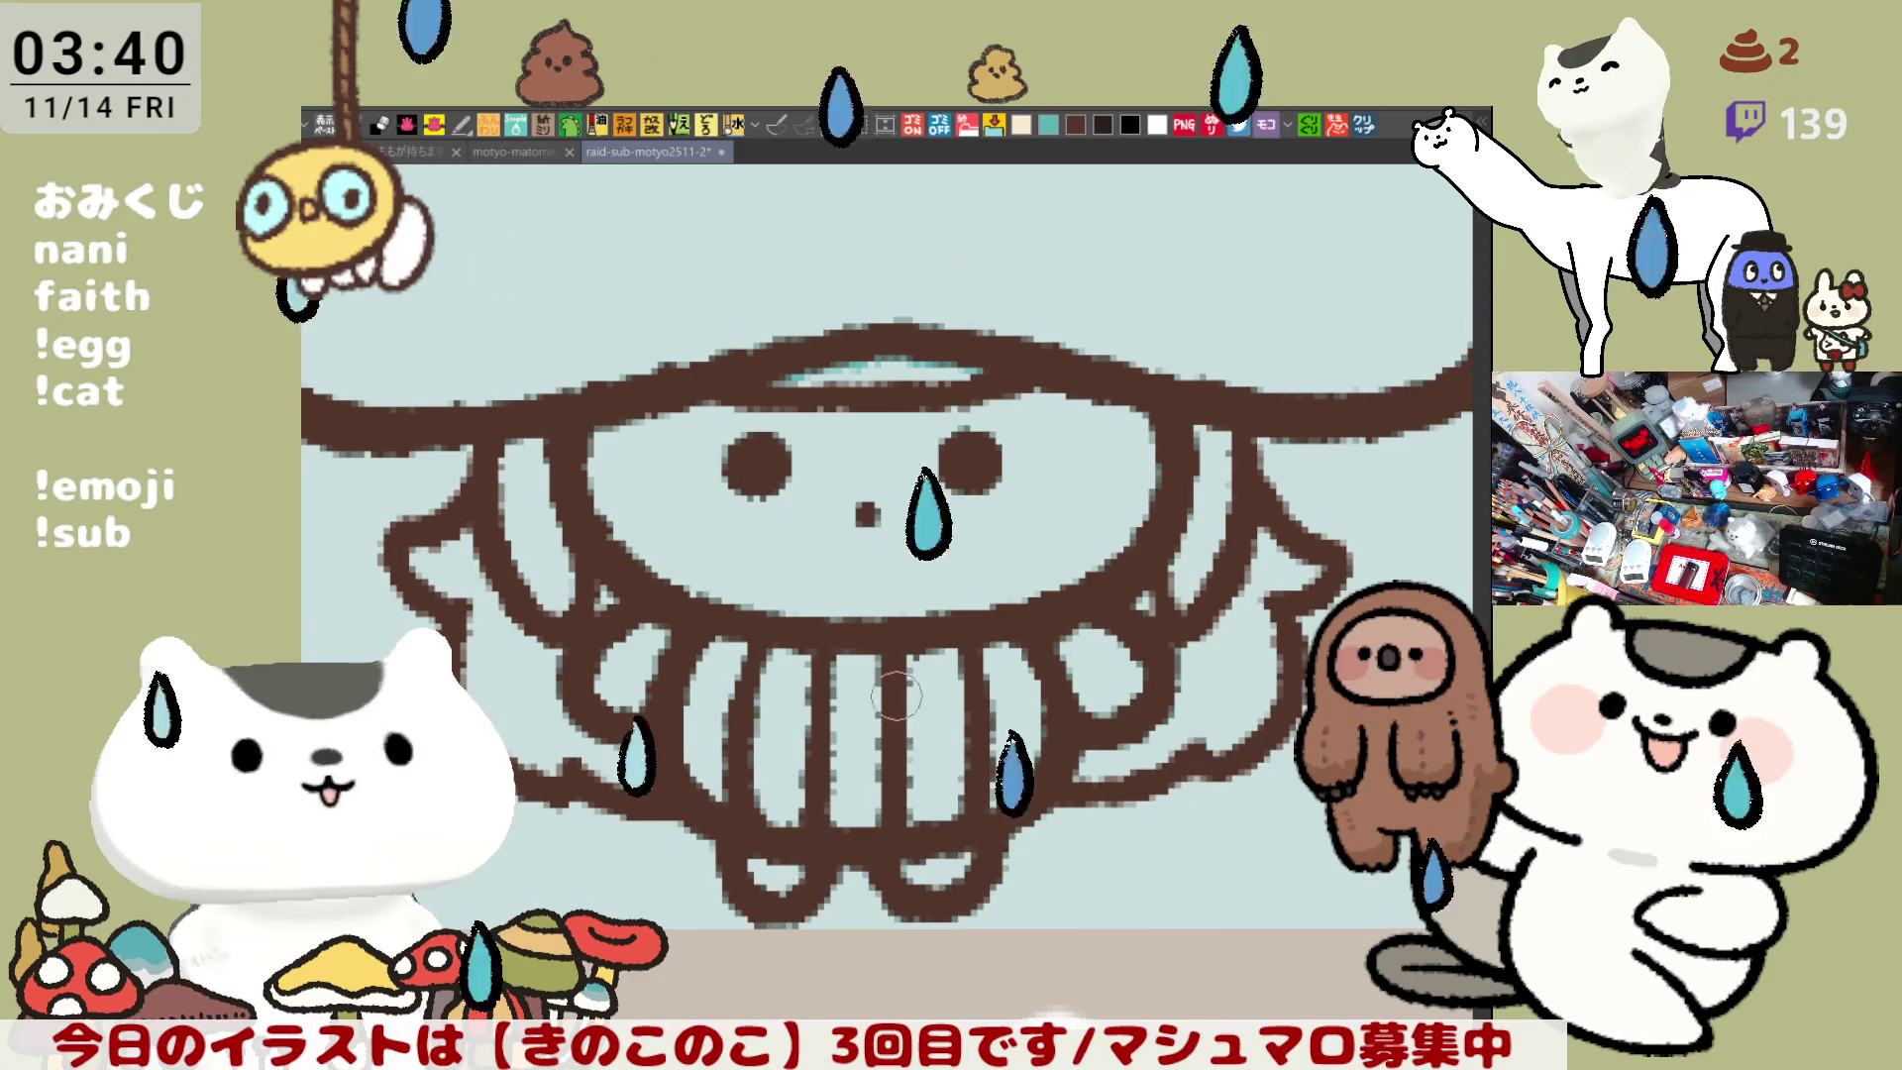
{"action": "scroll", "coordinate": [901, 699], "scroll_direction": "up", "scroll_amount": 2}
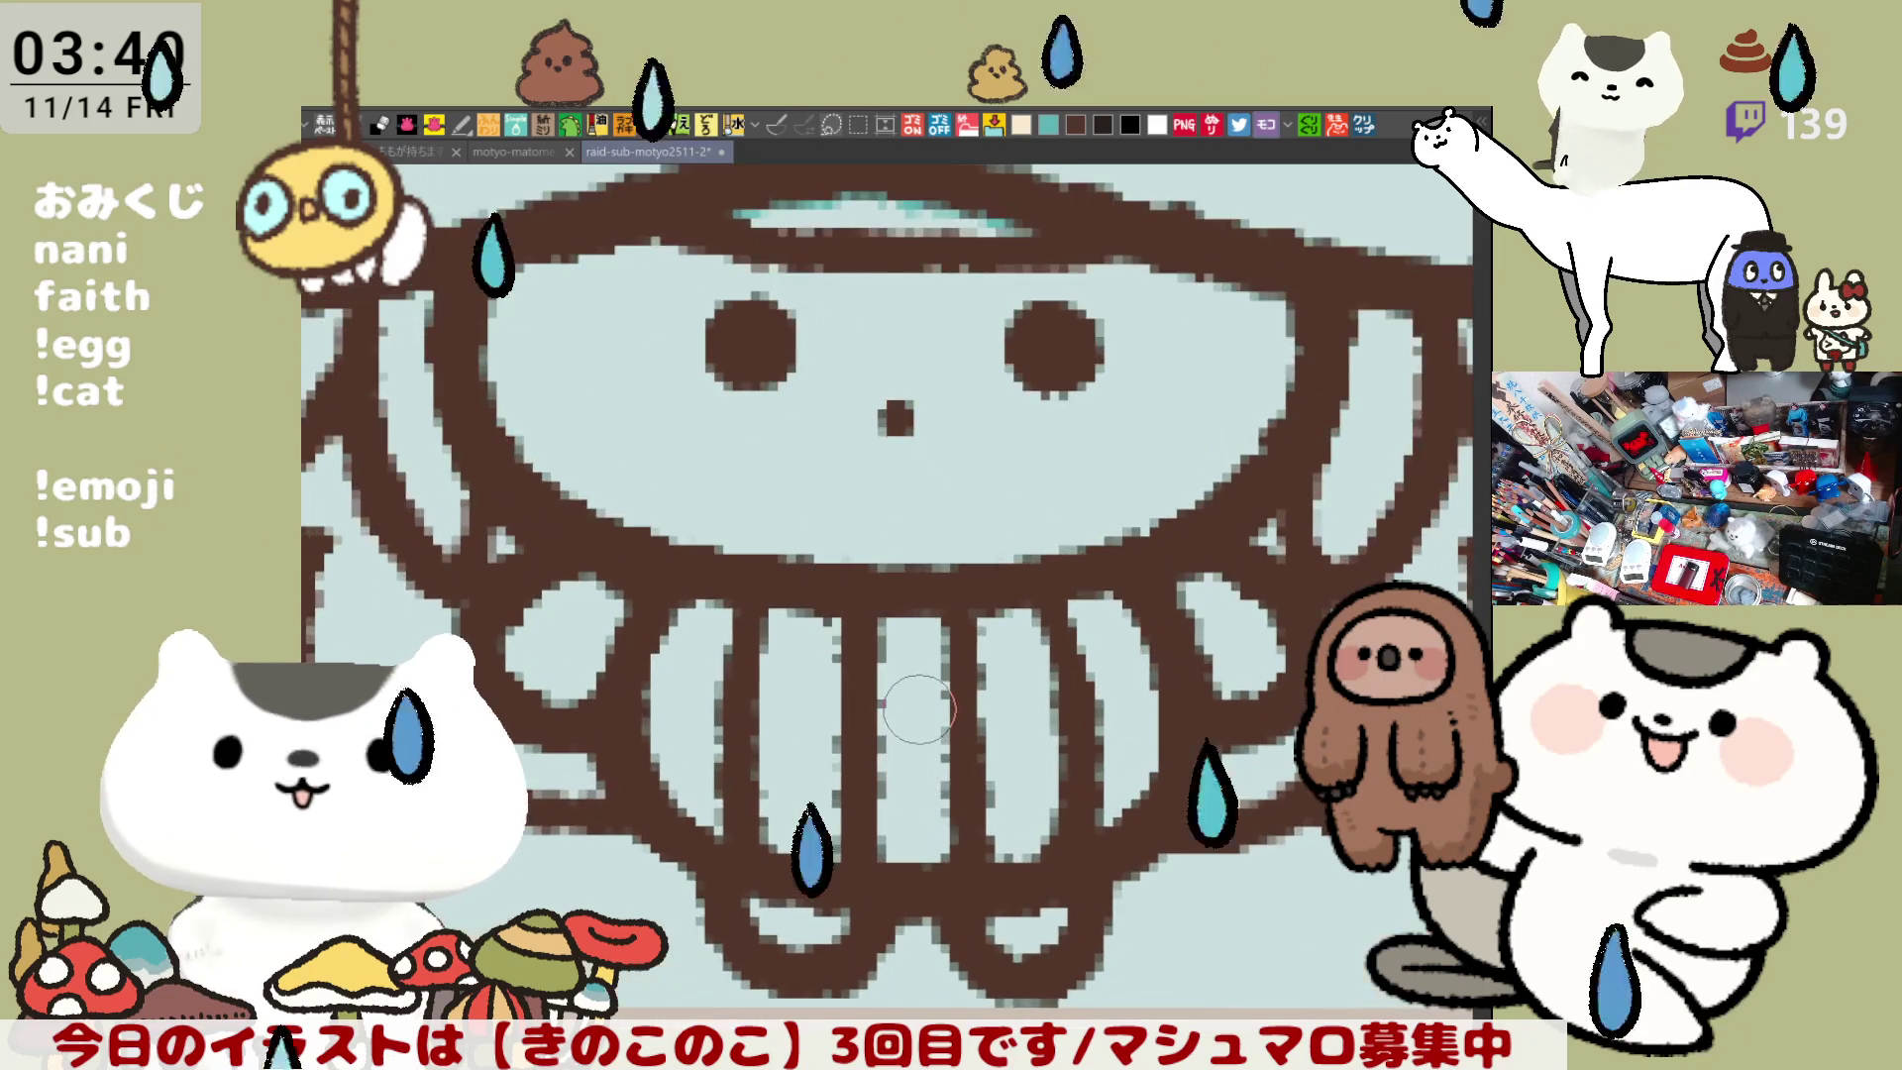
{"action": "scroll", "coordinate": [918, 710], "scroll_direction": "down", "scroll_amount": 1}
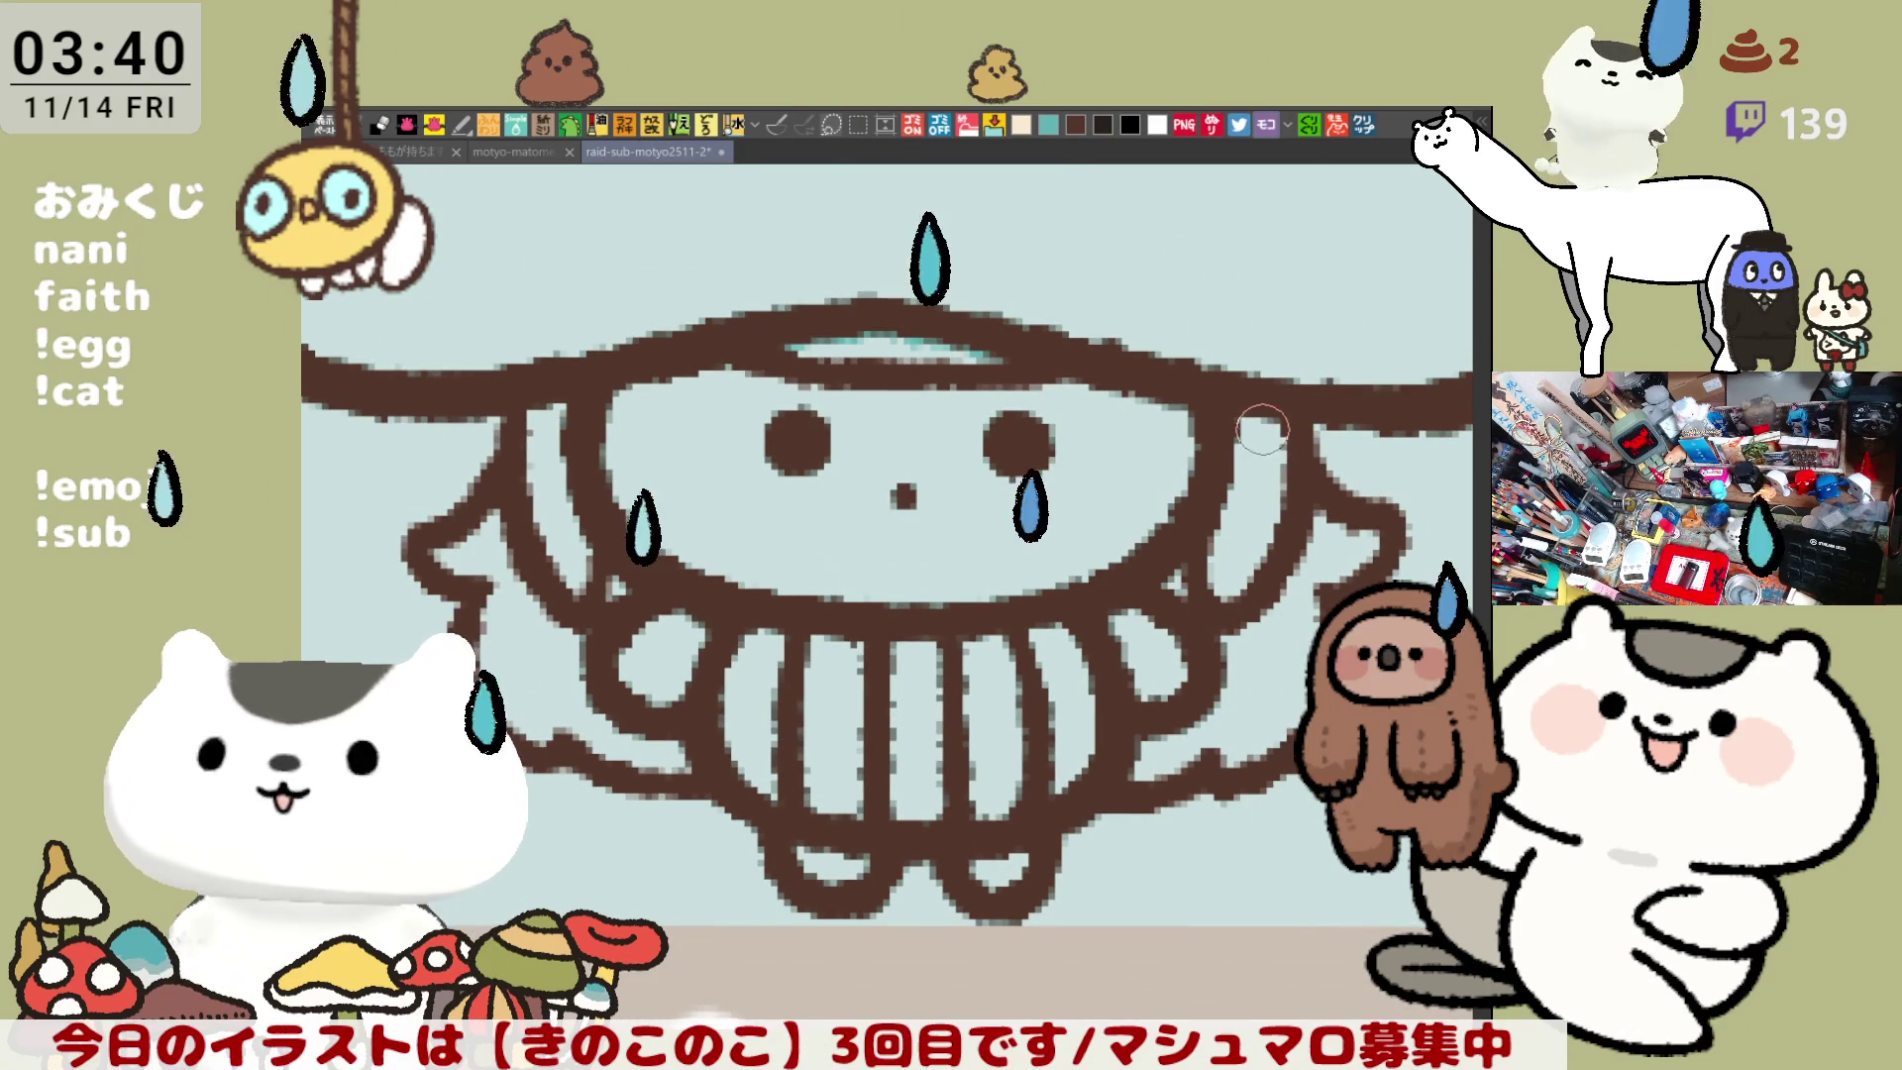
{"action": "left_click_drag", "start_coordinate": [1231, 478], "coordinate": [1226, 421]}
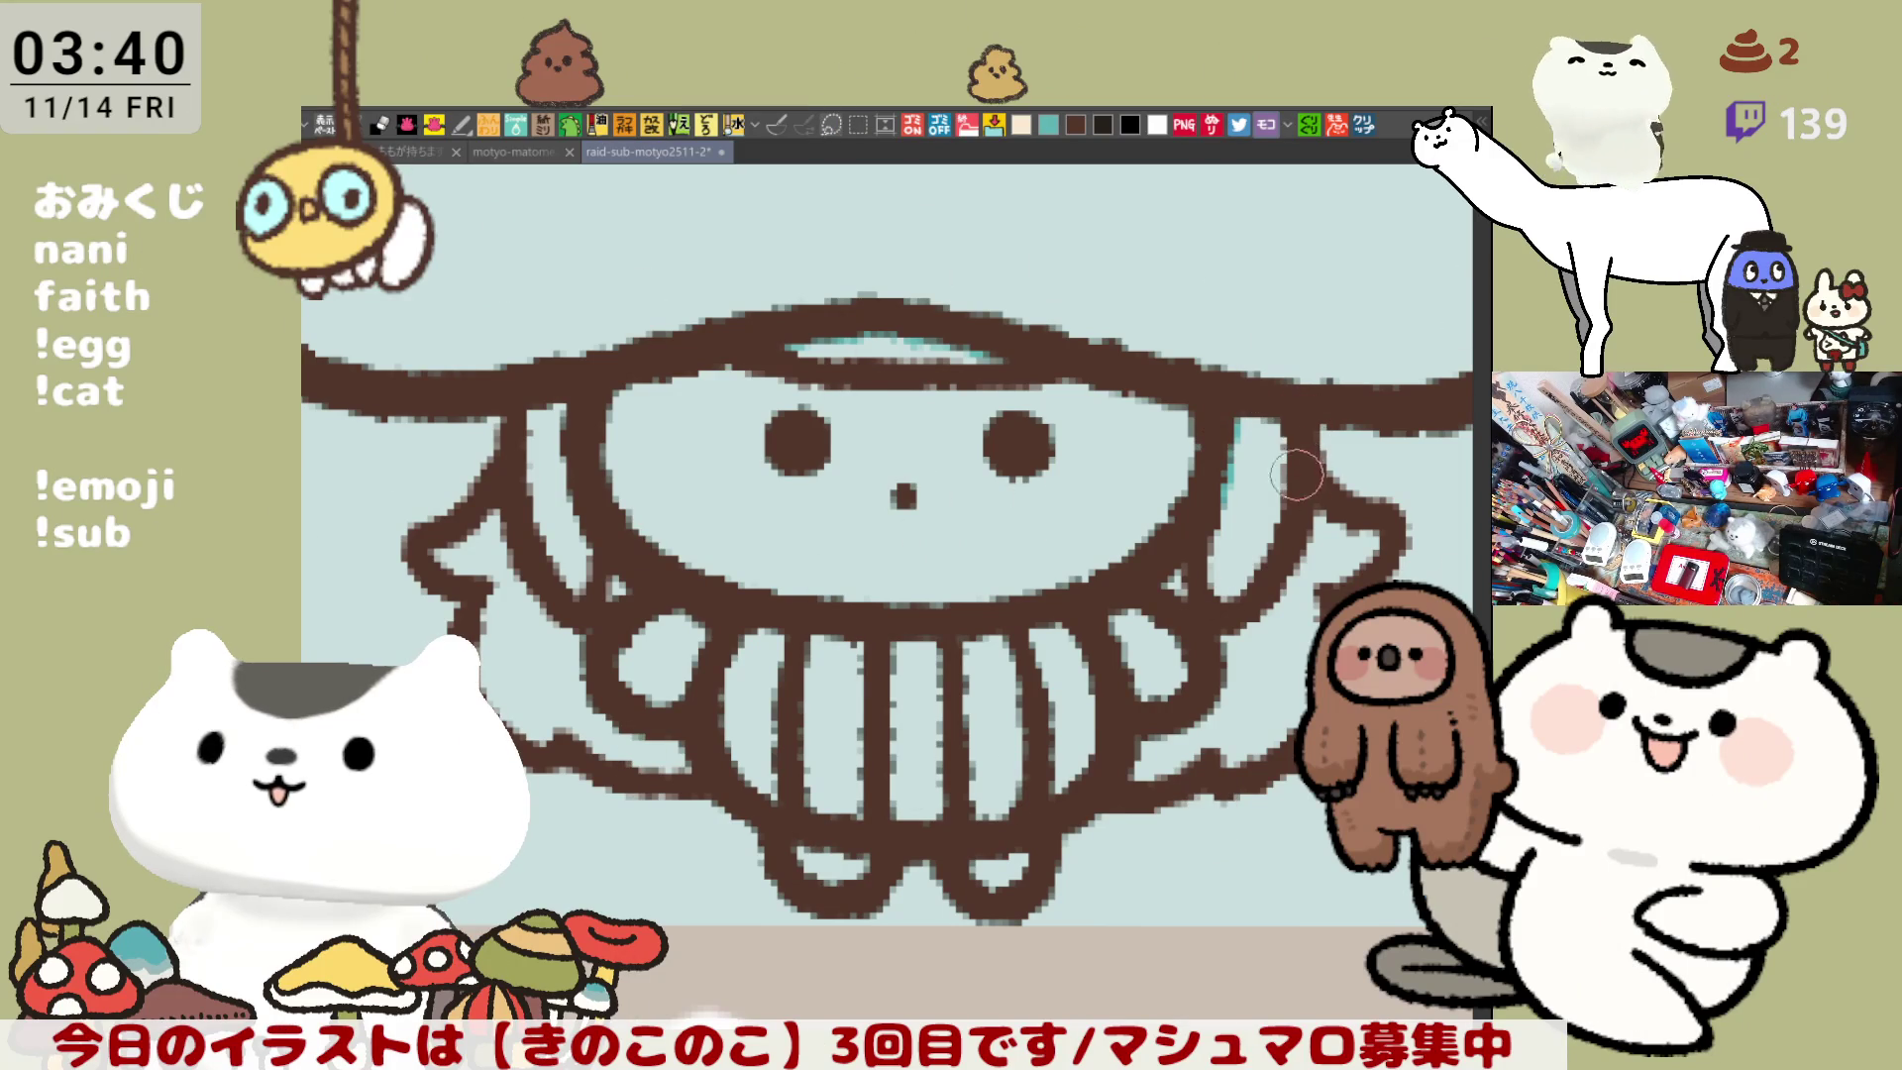
{"action": "scroll", "coordinate": [1296, 474], "scroll_direction": "down", "scroll_amount": 3}
- Paint a short light teal highlight stroke along the underside of ぴてみん's cap
{"action": "scroll", "coordinate": [1233, 642], "scroll_direction": "down", "scroll_amount": 2}
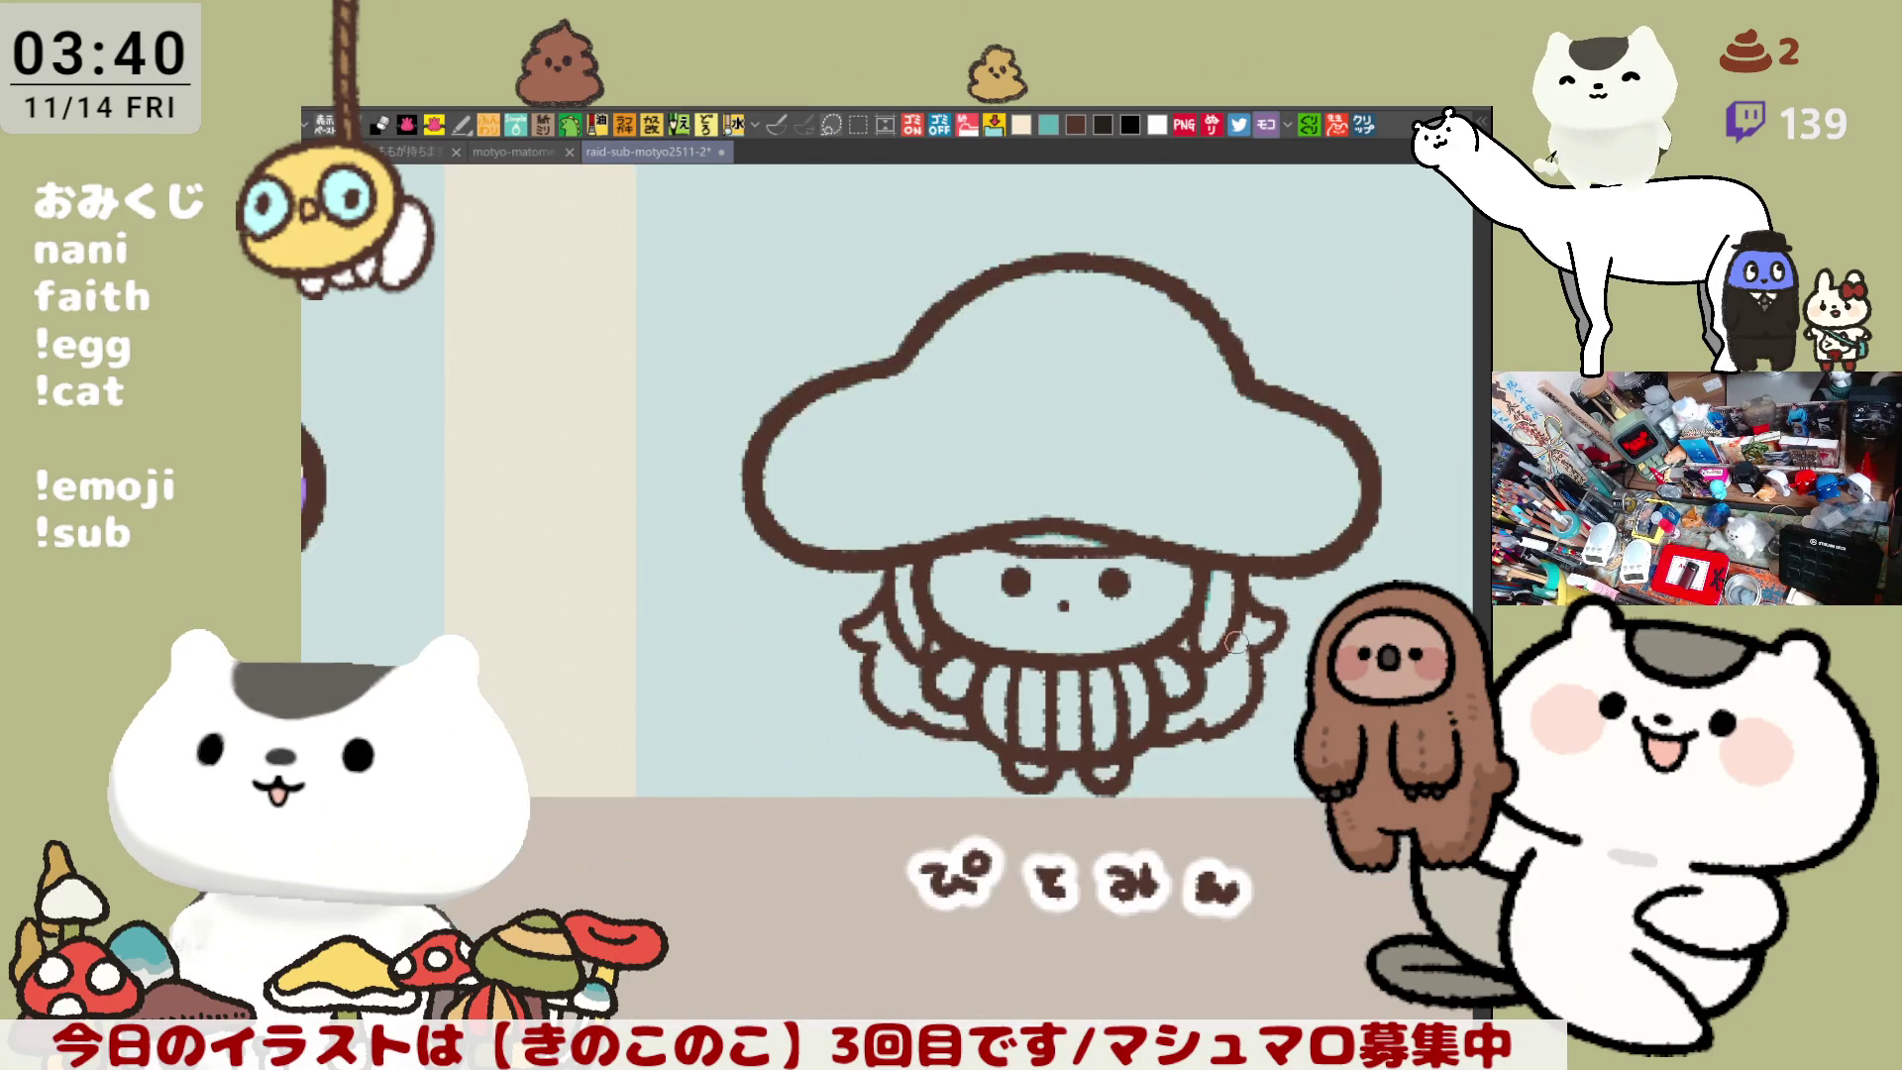
{"action": "scroll", "coordinate": [1233, 642], "scroll_direction": "down", "scroll_amount": 3}
{"action": "scroll", "coordinate": [1213, 612], "scroll_direction": "up", "scroll_amount": 3}
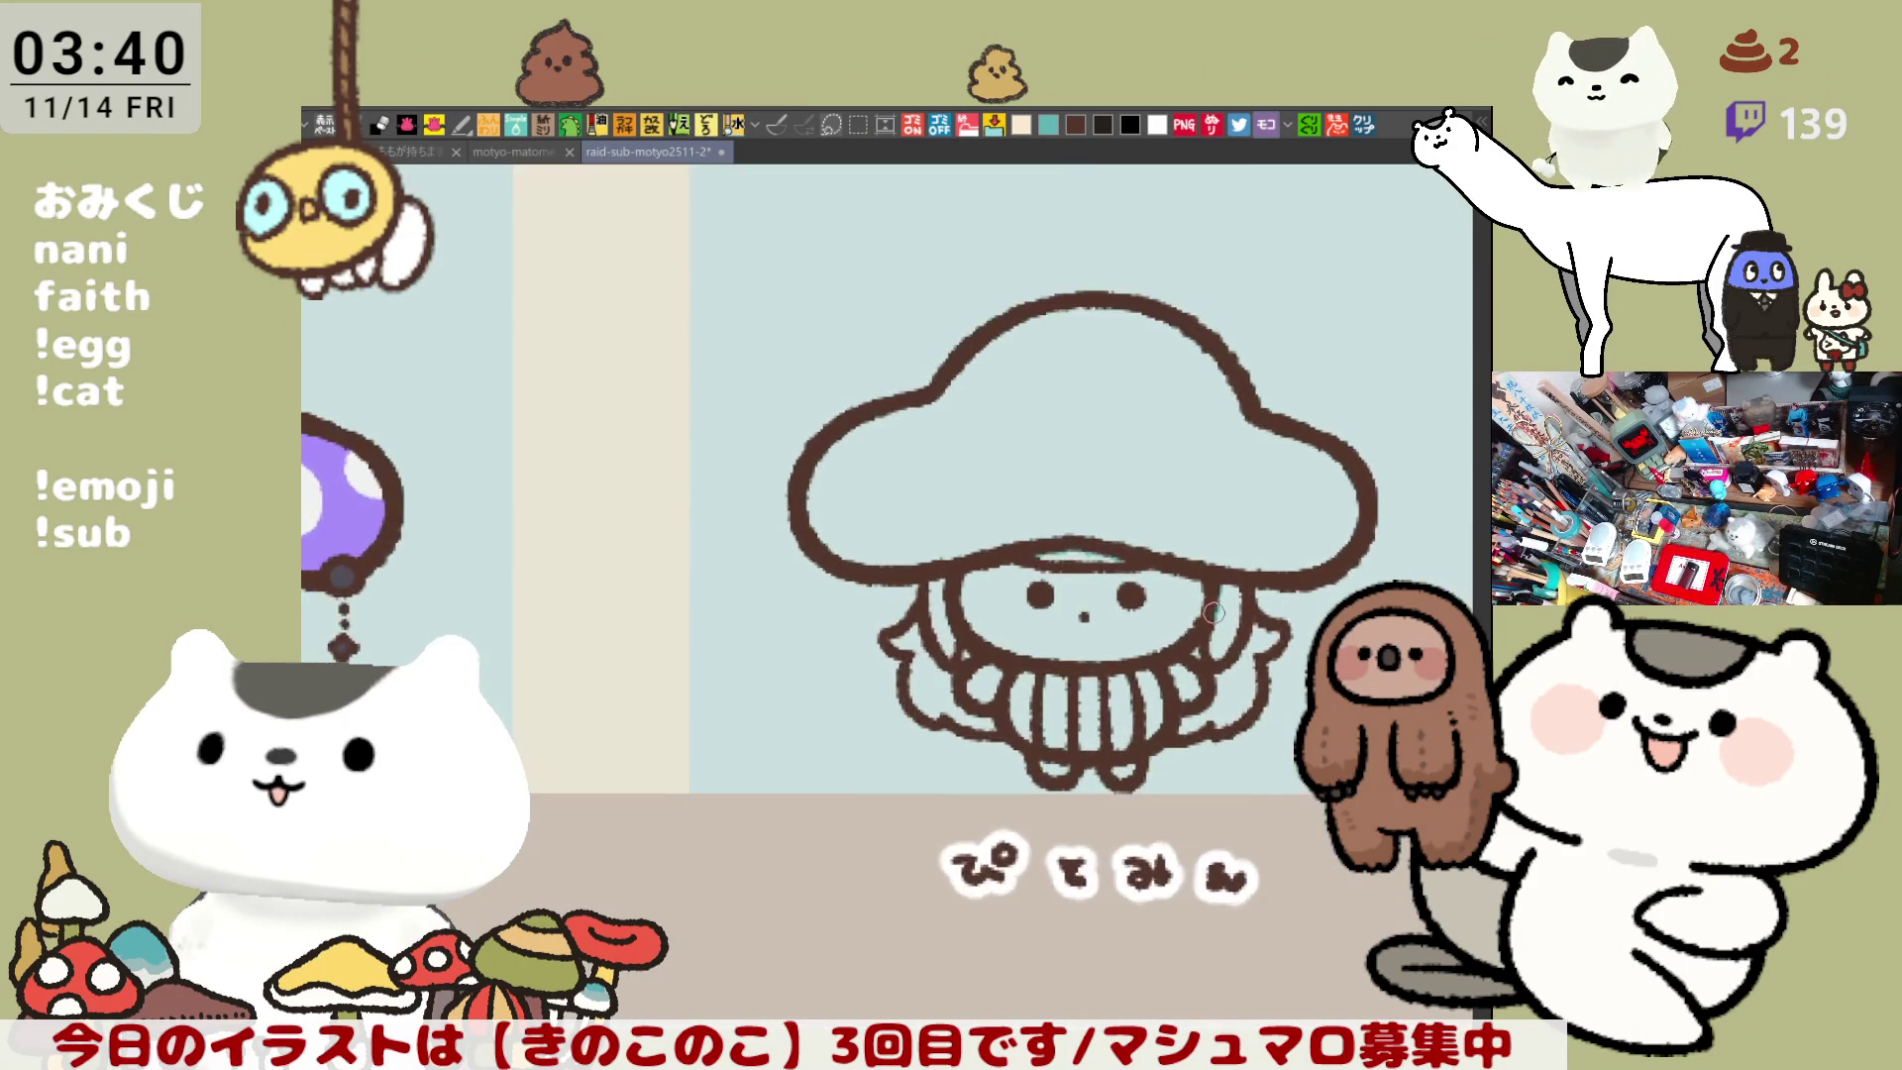
{"action": "scroll", "coordinate": [1214, 612], "scroll_direction": "up", "scroll_amount": 2}
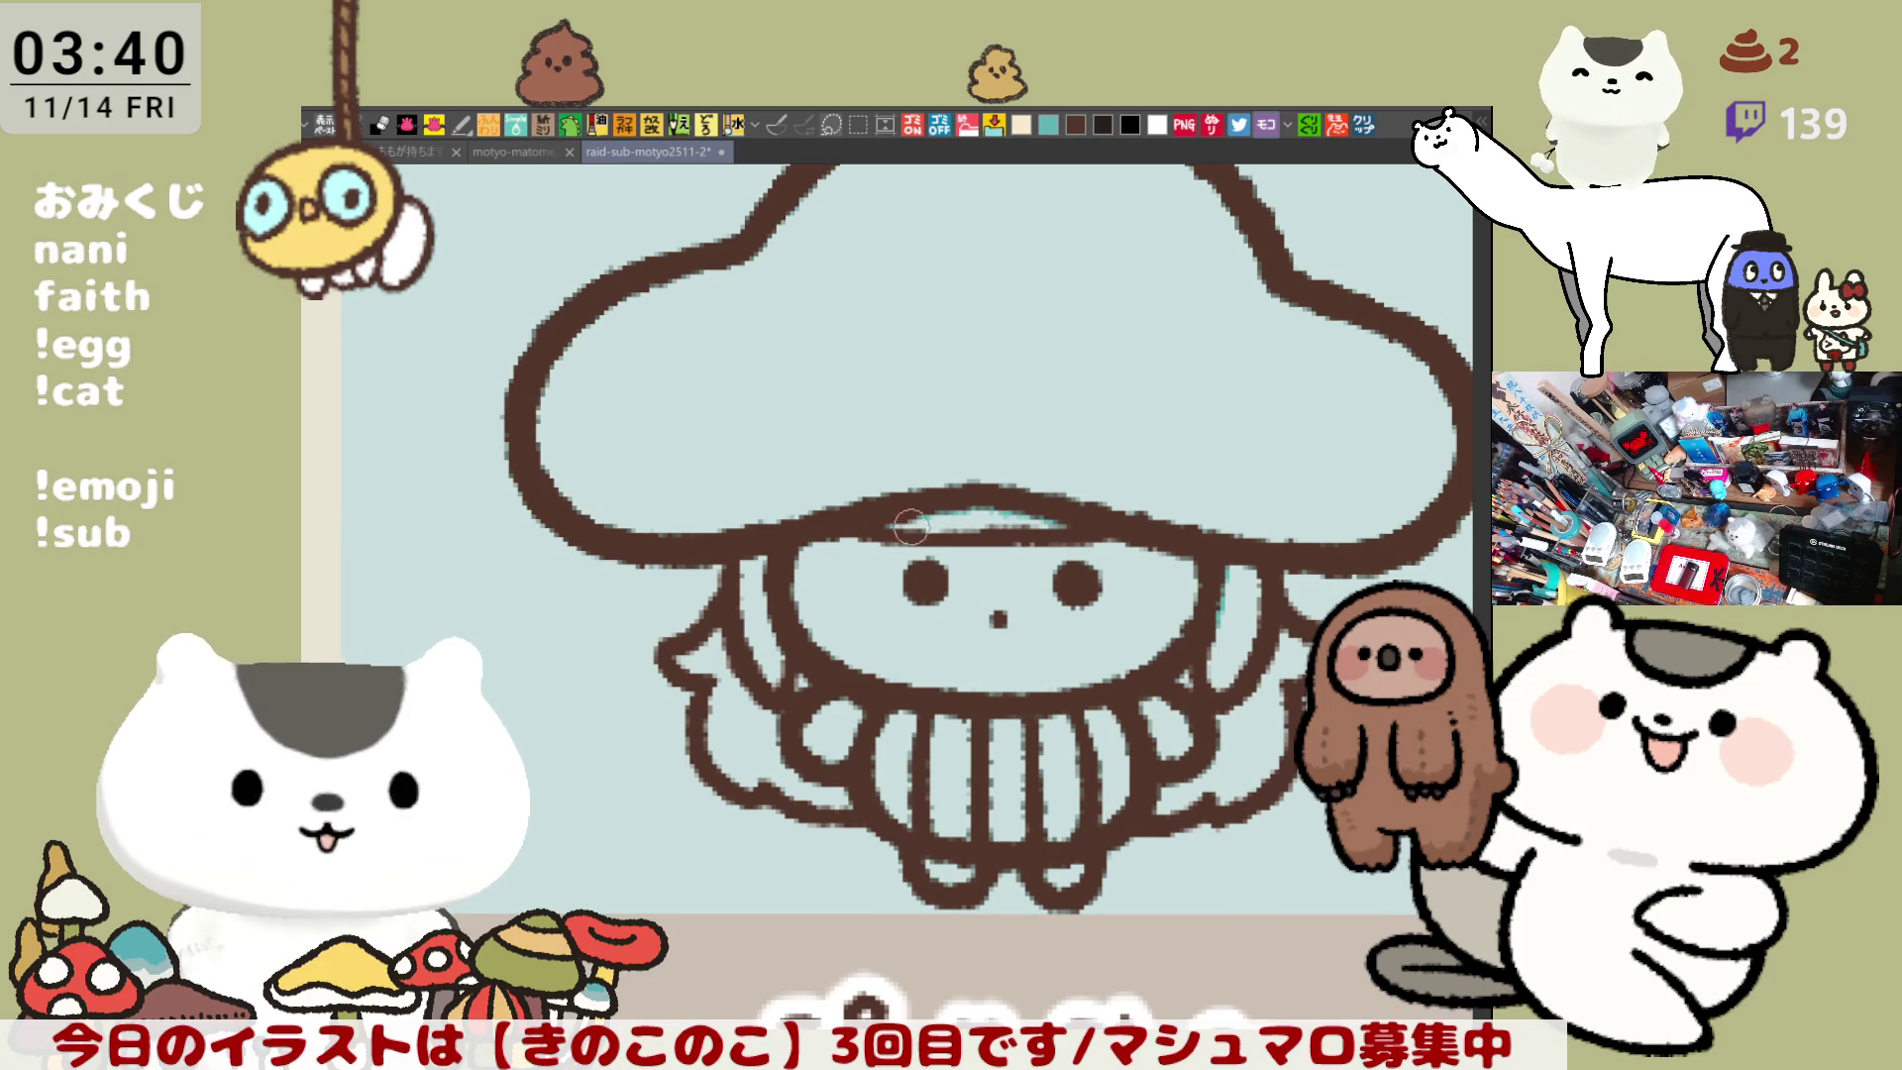
{"action": "mouse_move", "coordinate": [886, 525]}
{"action": "left_mouse_down"}
{"action": "mouse_move", "coordinate": [990, 515]}
{"action": "mouse_move", "coordinate": [951, 519]}
{"action": "left_mouse_up"}
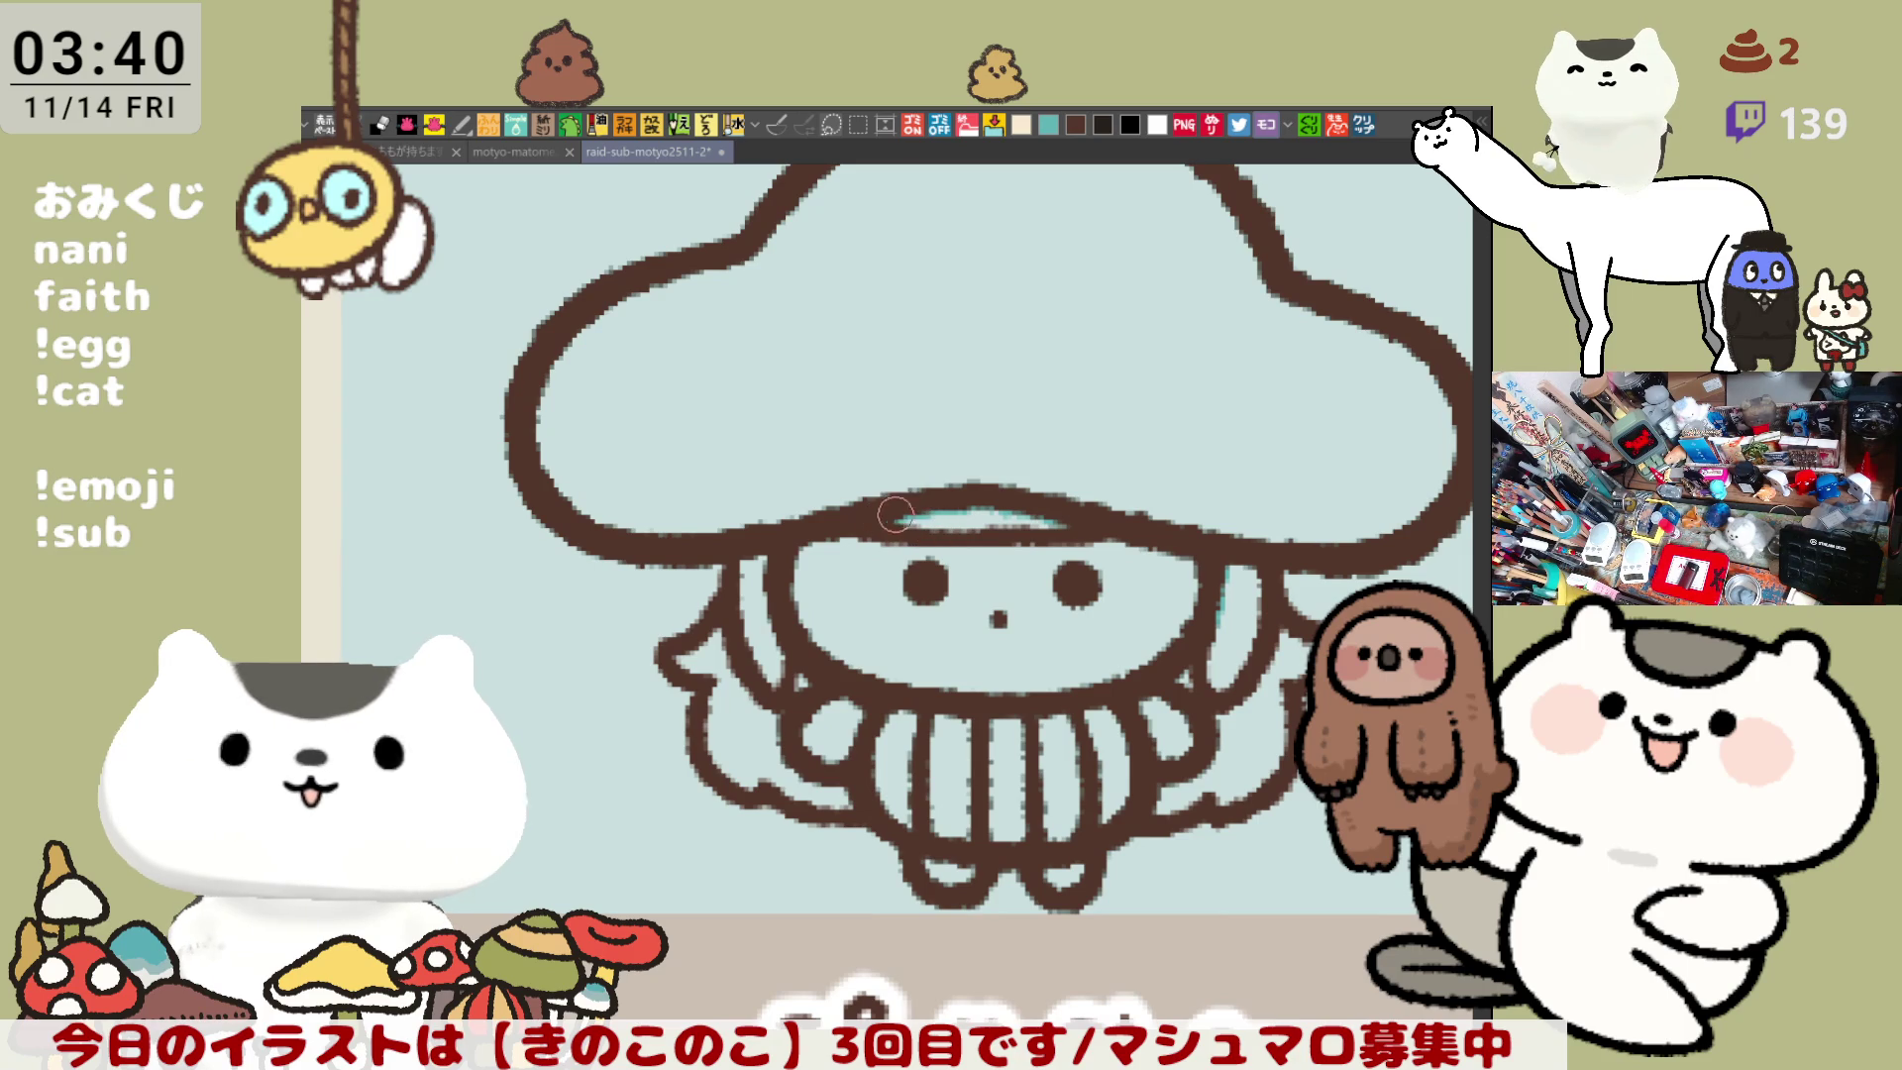
{"action": "scroll", "coordinate": [1151, 510], "scroll_direction": "down", "scroll_amount": 6}
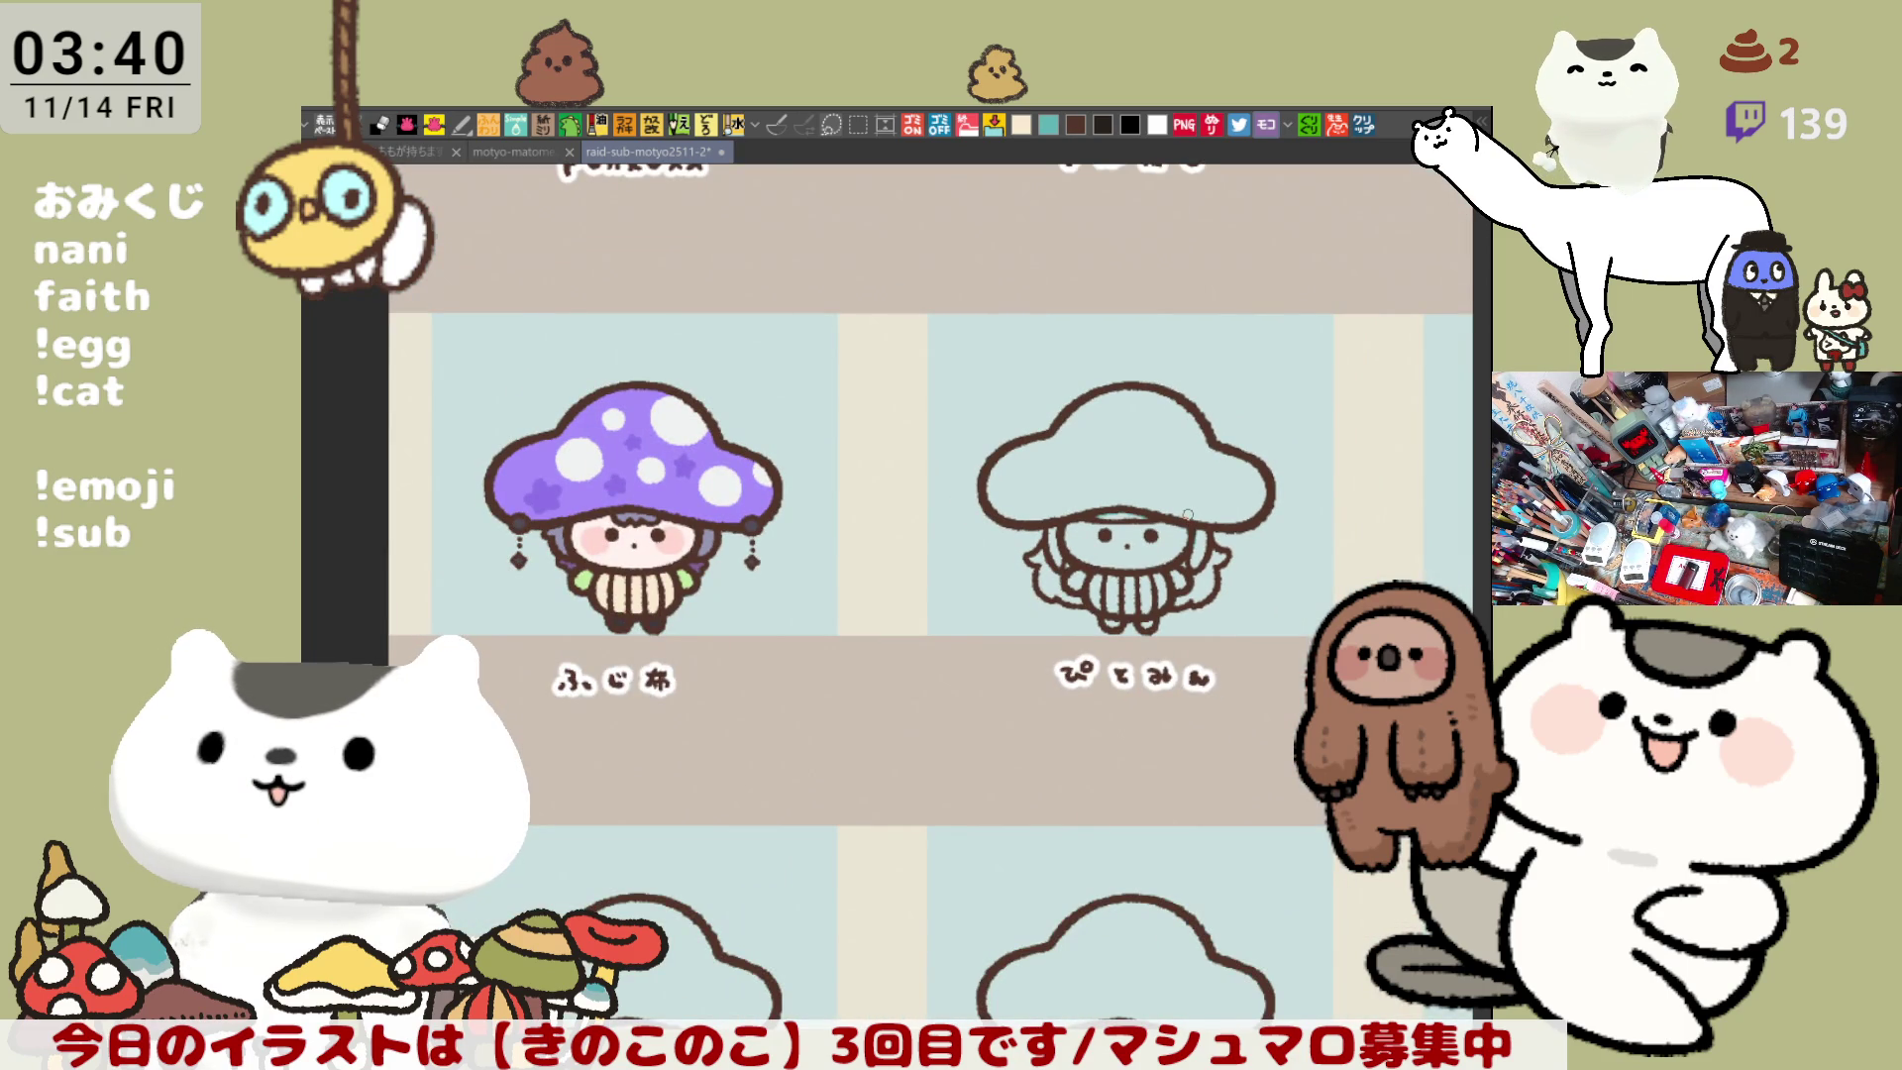
{"action": "scroll", "coordinate": [1188, 515], "scroll_direction": "up", "scroll_amount": 6}
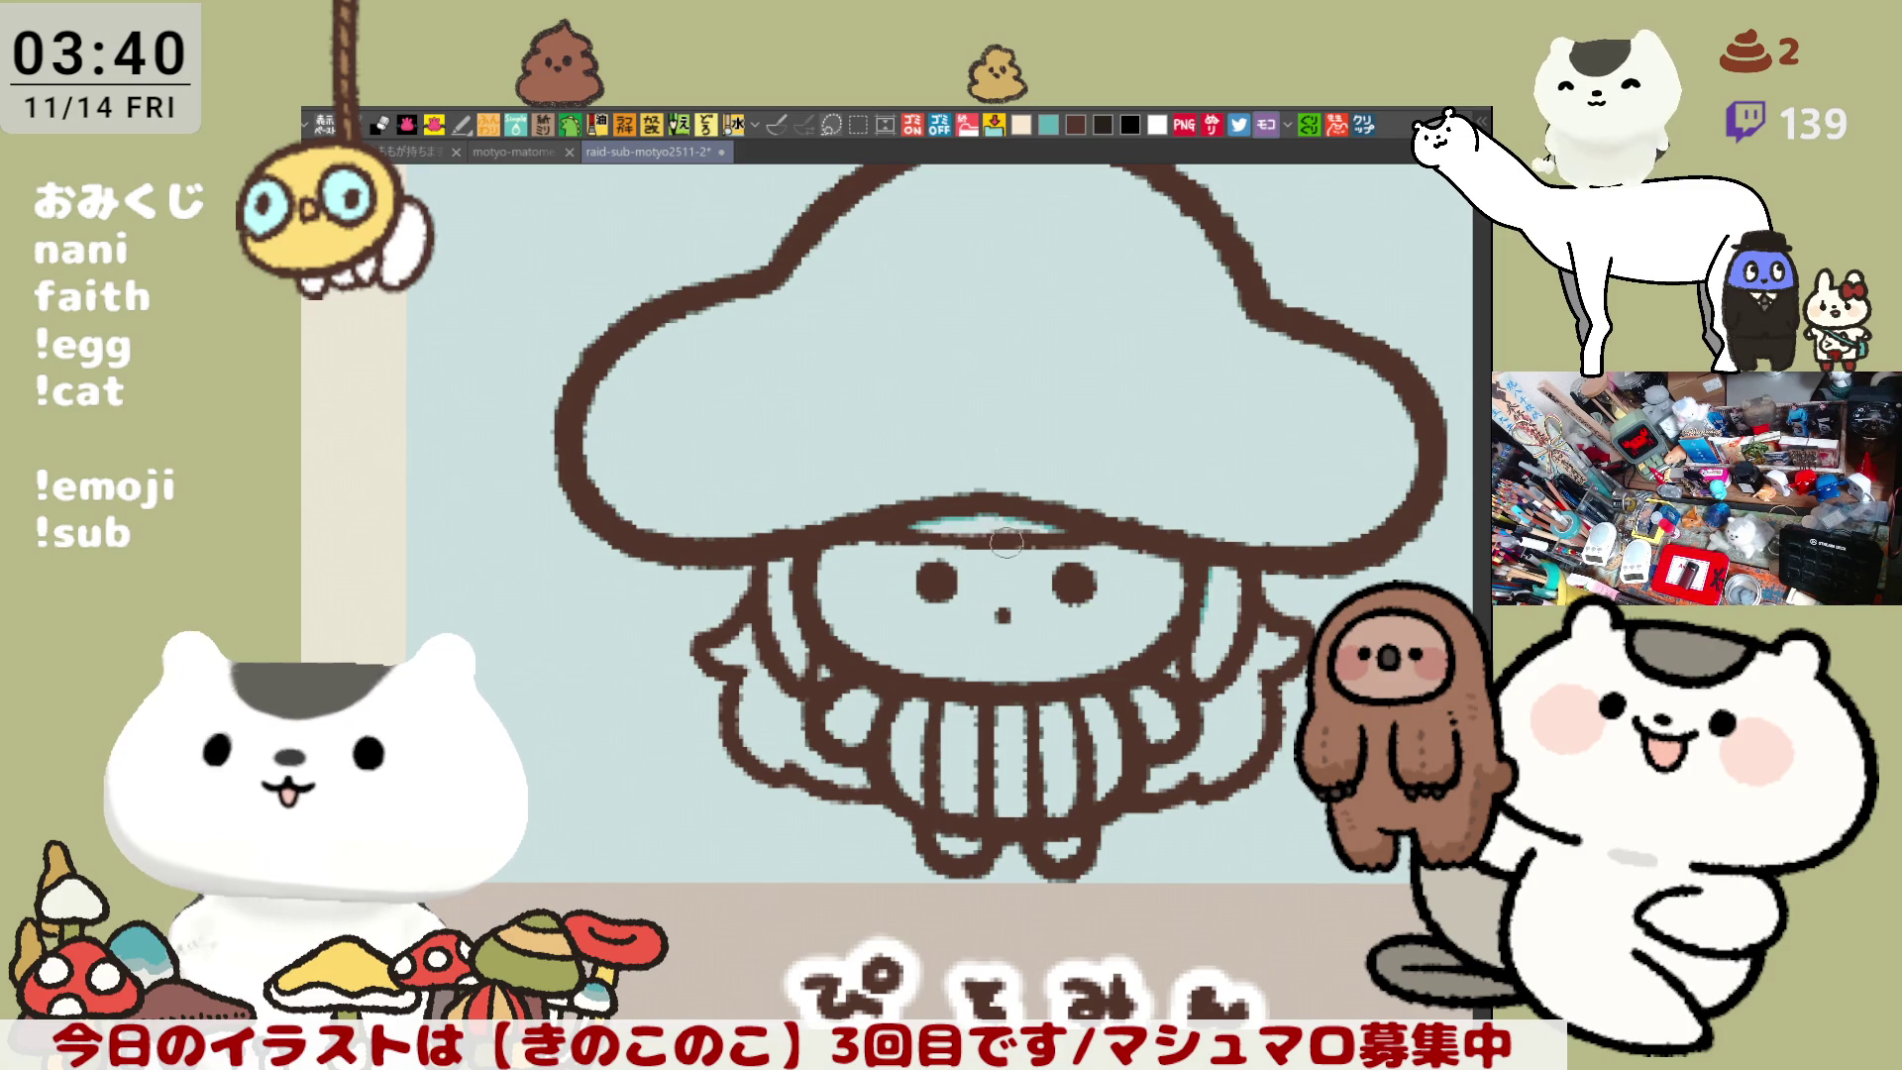
{"action": "scroll", "coordinate": [728, 541], "scroll_direction": "down", "scroll_amount": 2}
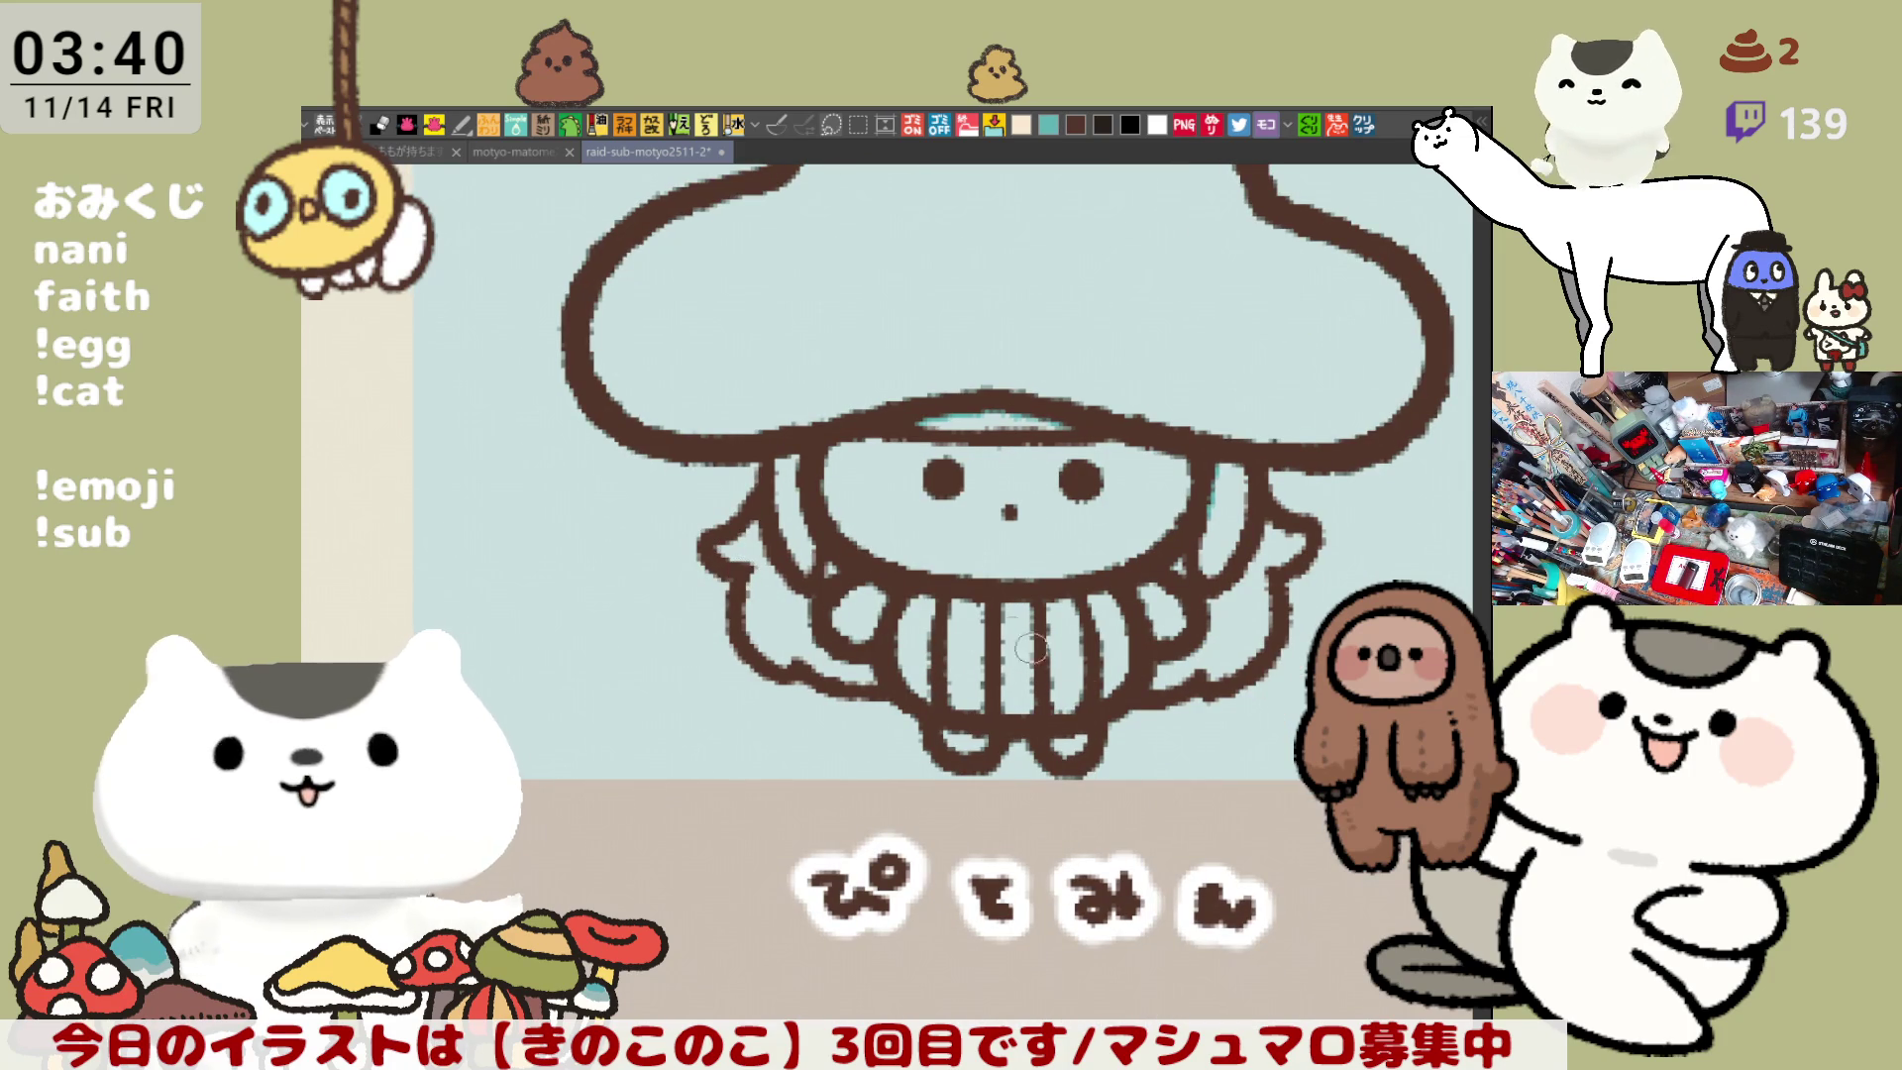
{"action": "scroll", "coordinate": [1030, 648], "scroll_direction": "down", "scroll_amount": 1}
{"action": "scroll", "coordinate": [1030, 649], "scroll_direction": "right", "scroll_amount": 1}
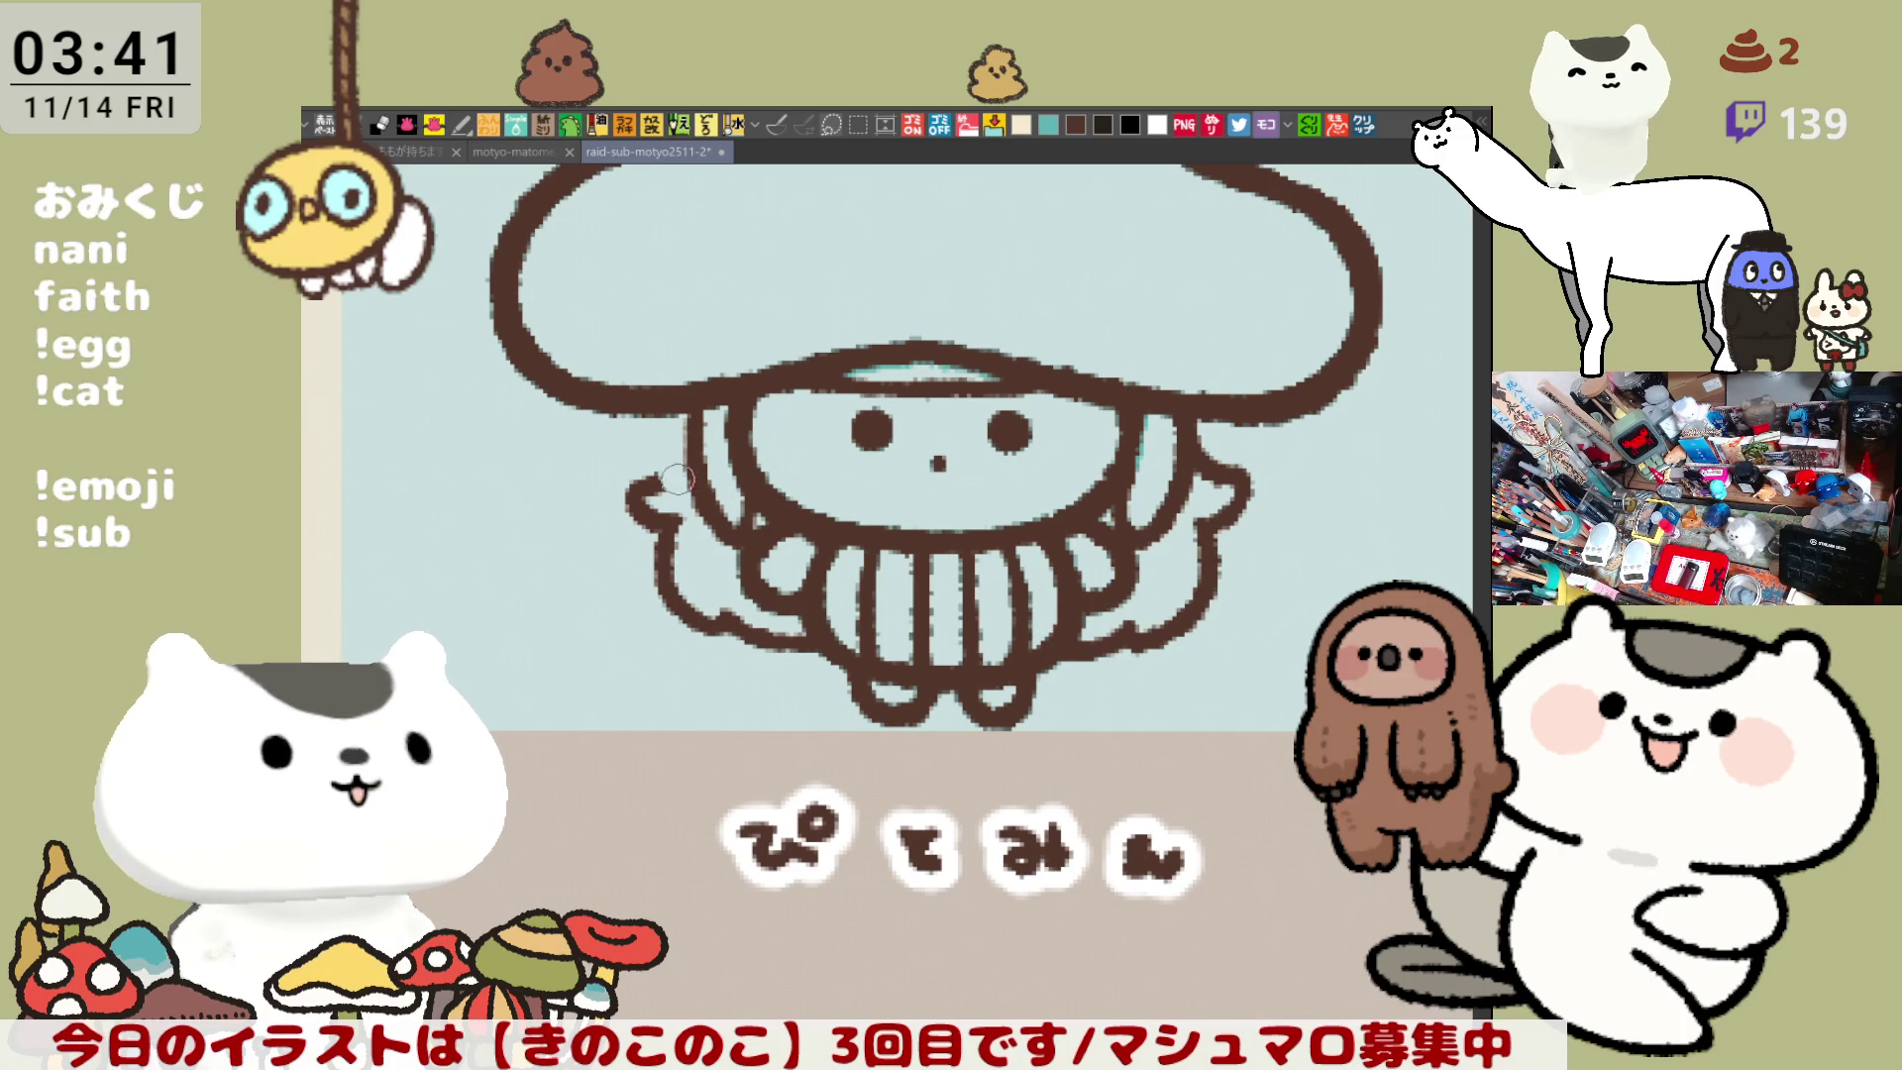
- Erase the brown outline along the face's left side up to the cap brim
{"action": "mouse_move", "coordinate": [656, 486]}
{"action": "left_mouse_down"}
{"action": "mouse_move", "coordinate": [672, 400]}
{"action": "mouse_move", "coordinate": [672, 463]}
{"action": "left_mouse_up"}
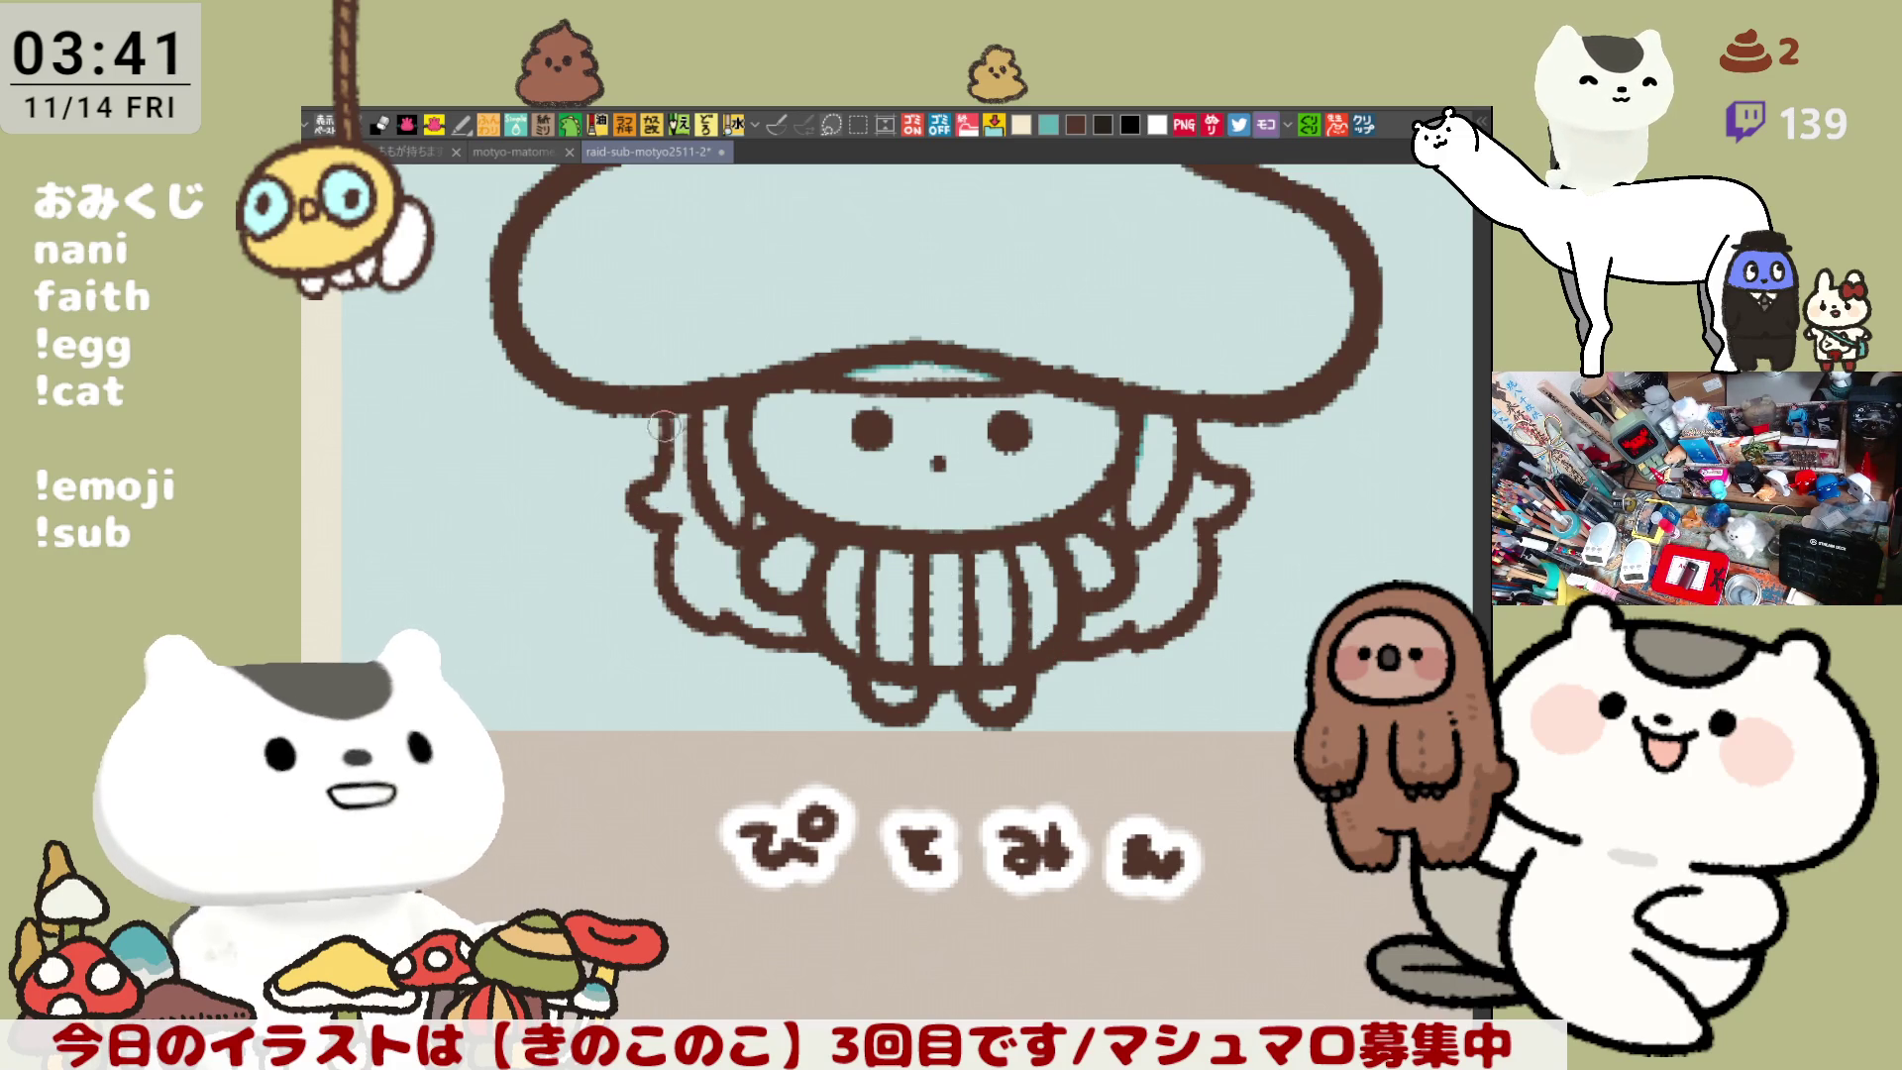
{"action": "left_click_drag", "start_coordinate": [680, 414], "coordinate": [642, 473]}
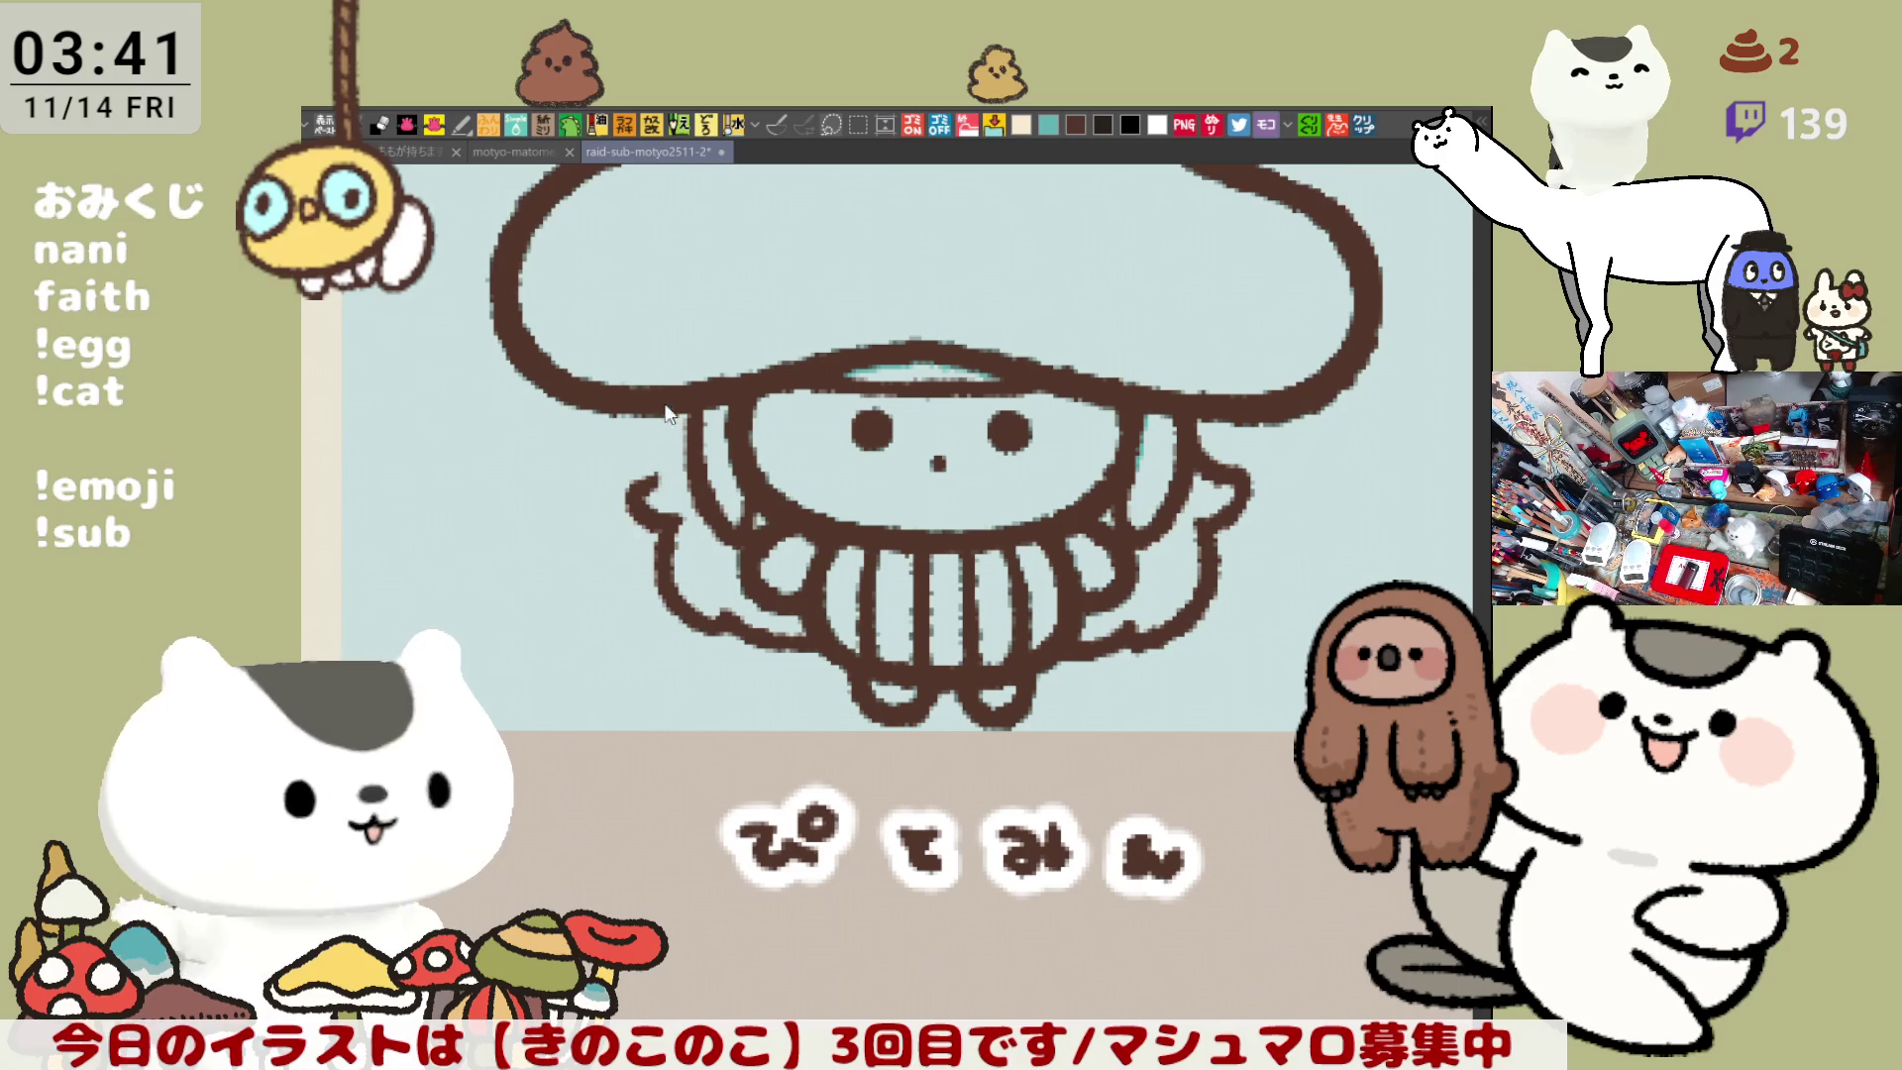
{"action": "key", "text": "ctrl+z"}
{"action": "key", "text": "ctrl+y"}
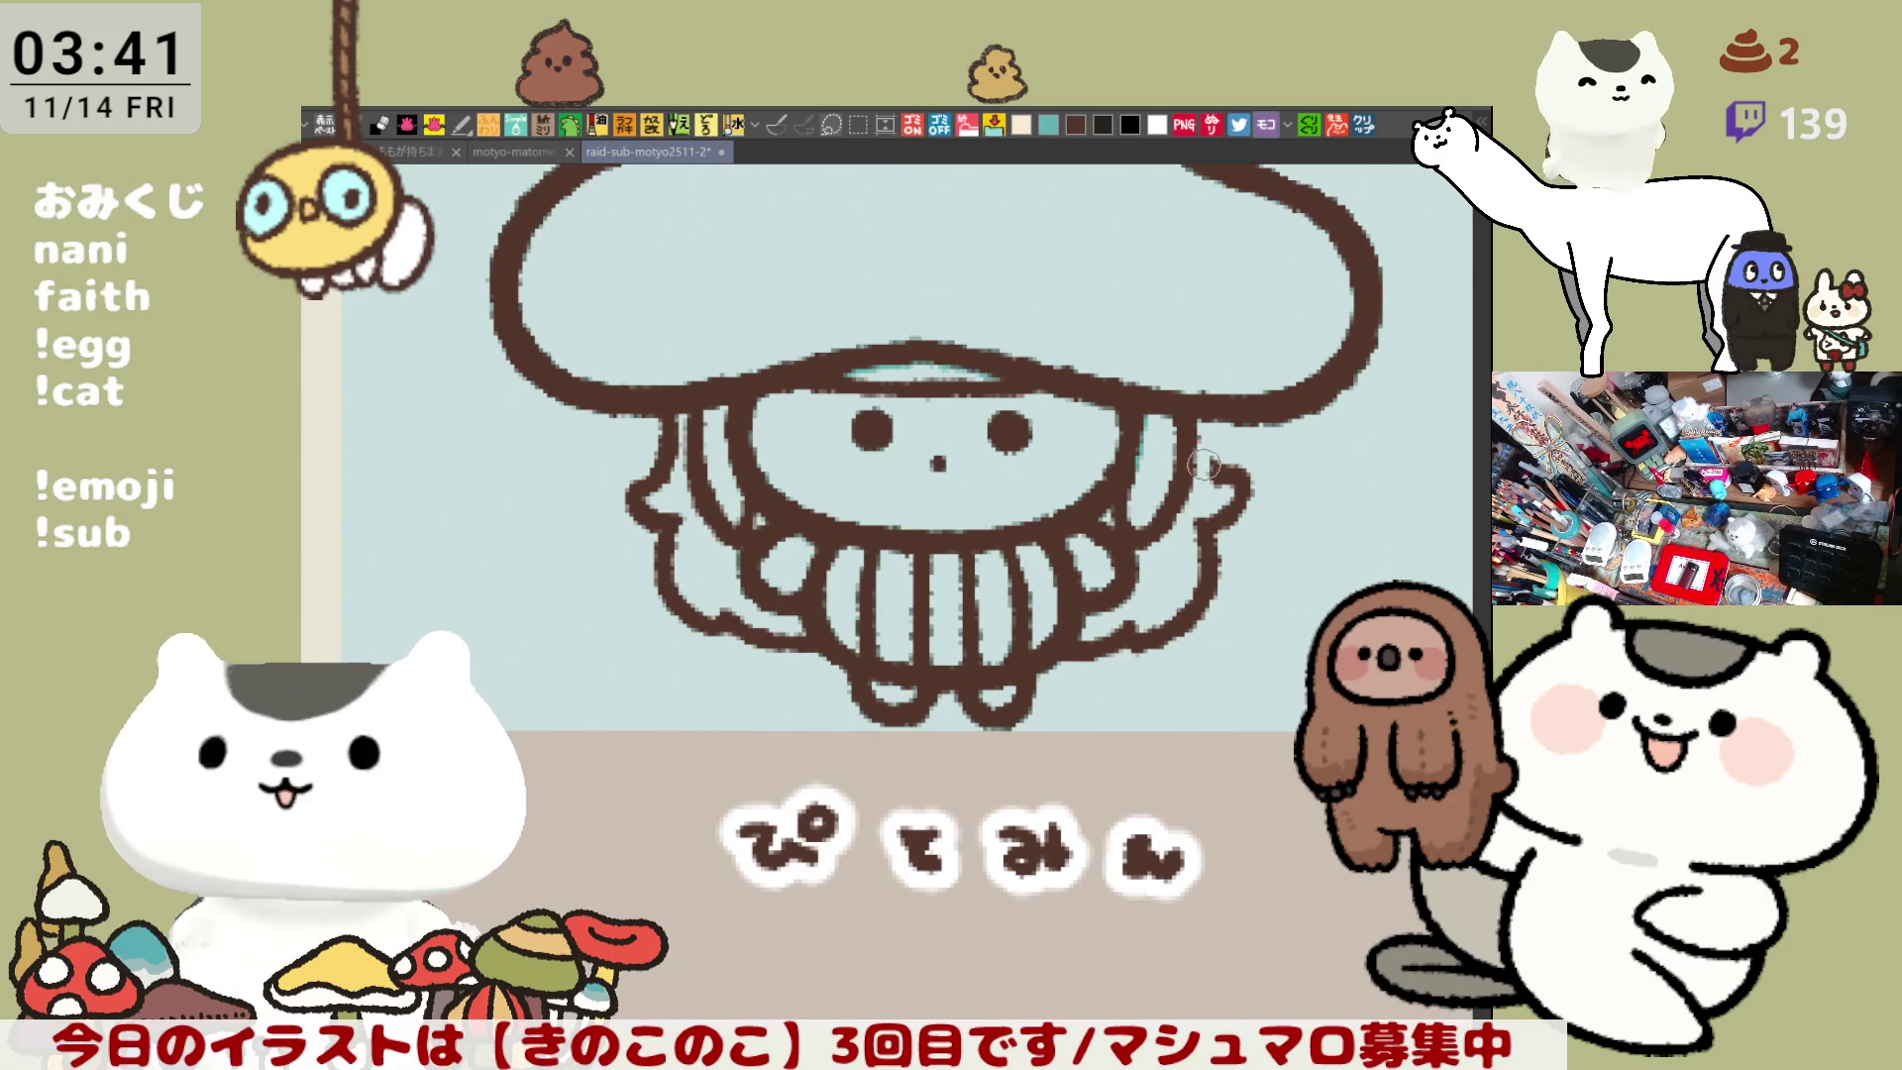
- Erase and redraw the right-side stroke below the cap, trying straight, curved and hooked versions
{"action": "mouse_move", "coordinate": [1229, 459]}
{"action": "left_mouse_down"}
{"action": "mouse_move", "coordinate": [1200, 520]}
{"action": "mouse_move", "coordinate": [1231, 522]}
{"action": "left_mouse_up"}
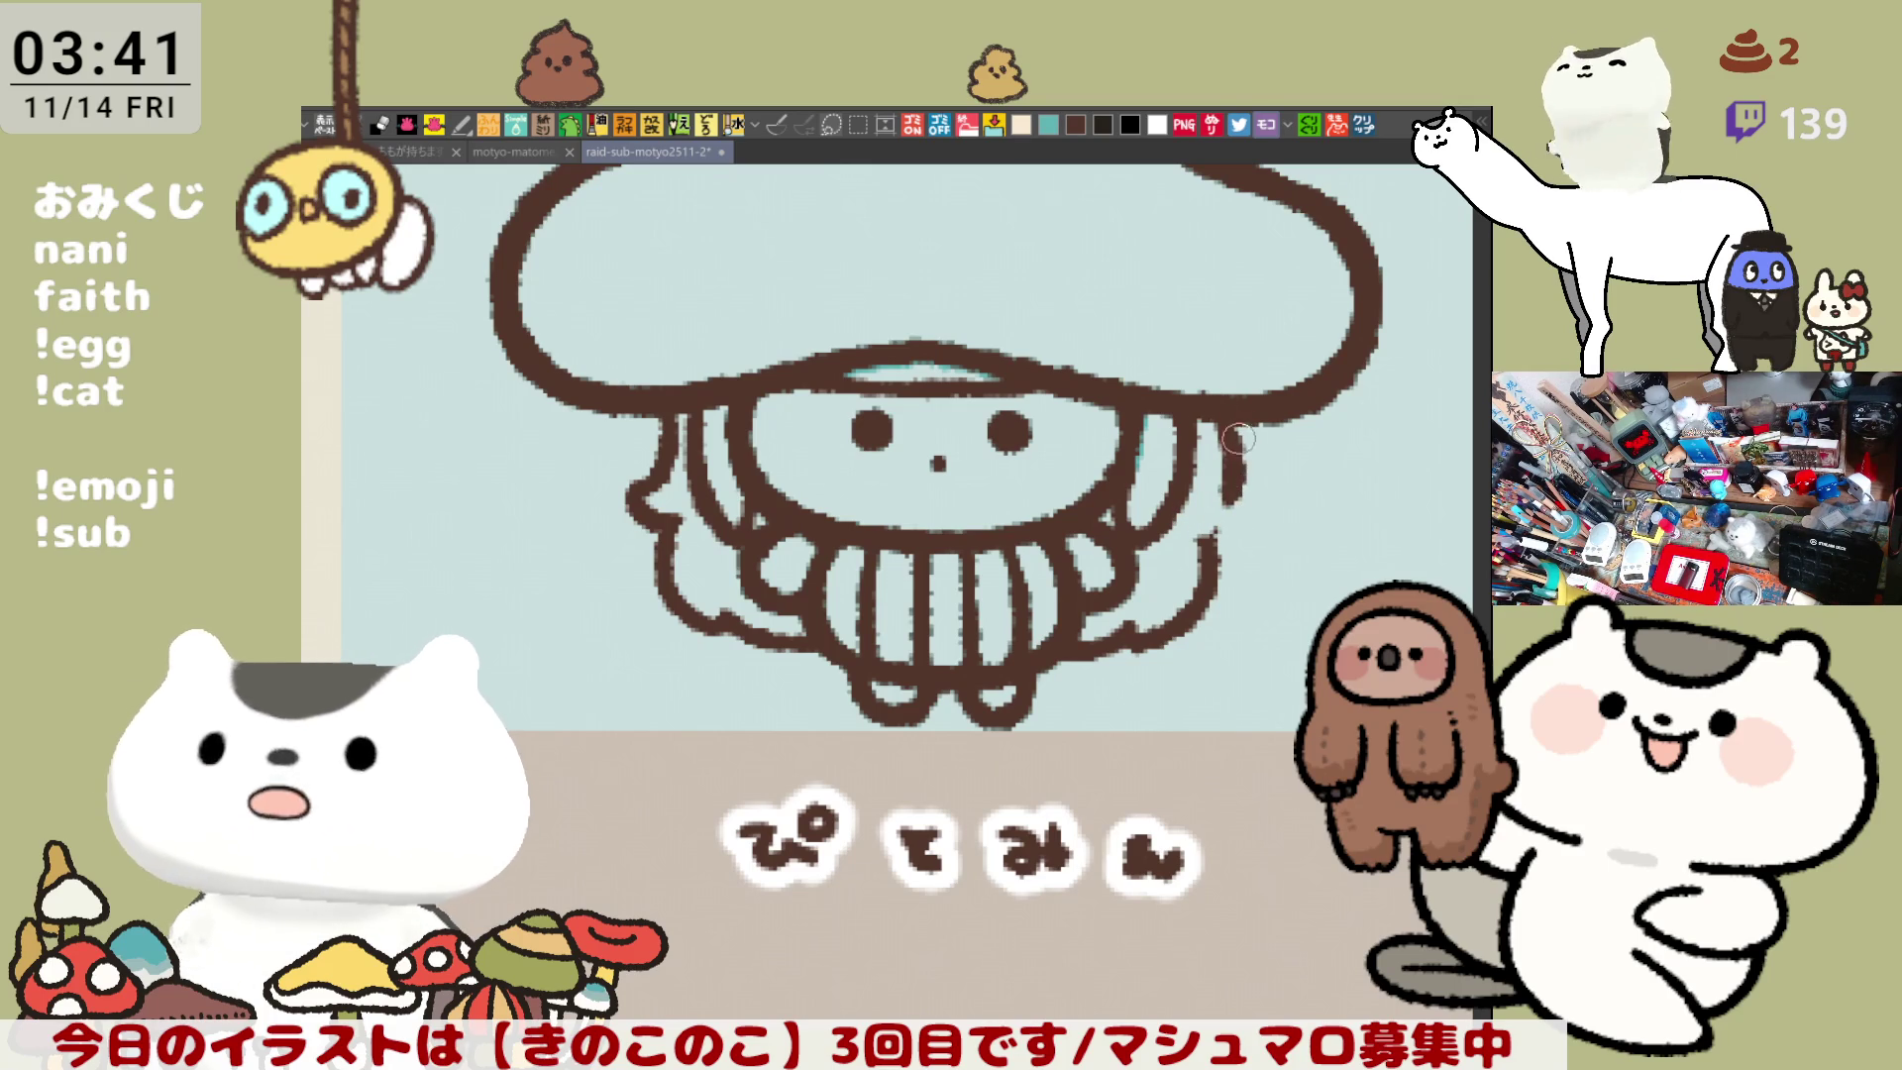
{"action": "left_click_drag", "start_coordinate": [1226, 424], "coordinate": [1237, 486]}
{"action": "key", "text": "ctrl+z"}
{"action": "left_click_drag", "start_coordinate": [1228, 416], "coordinate": [1242, 486]}
{"action": "left_click_drag", "start_coordinate": [1228, 421], "coordinate": [1233, 506]}
{"action": "key", "text": "ctrl+z"}
{"action": "left_click_drag", "start_coordinate": [1230, 421], "coordinate": [1226, 510]}
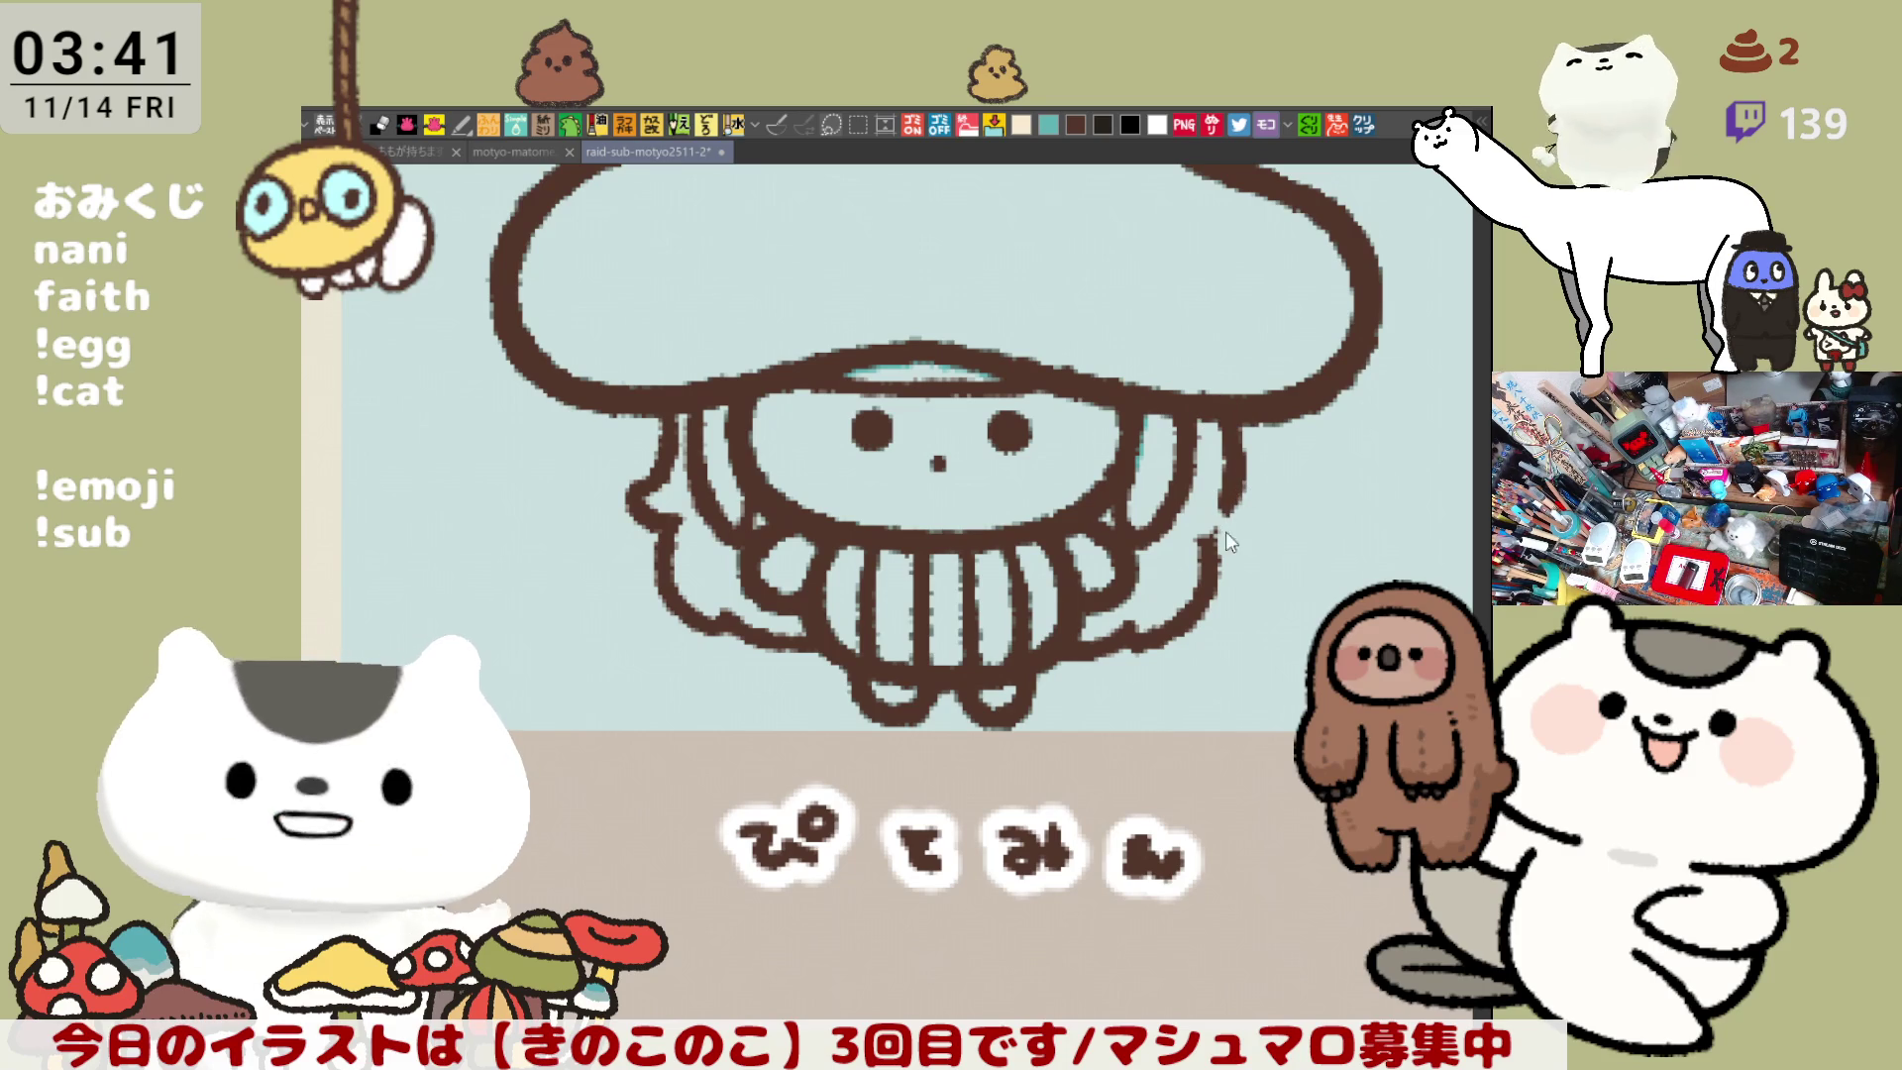
{"action": "key", "text": "ctrl+z"}
{"action": "left_click_drag", "start_coordinate": [1228, 421], "coordinate": [1235, 496]}
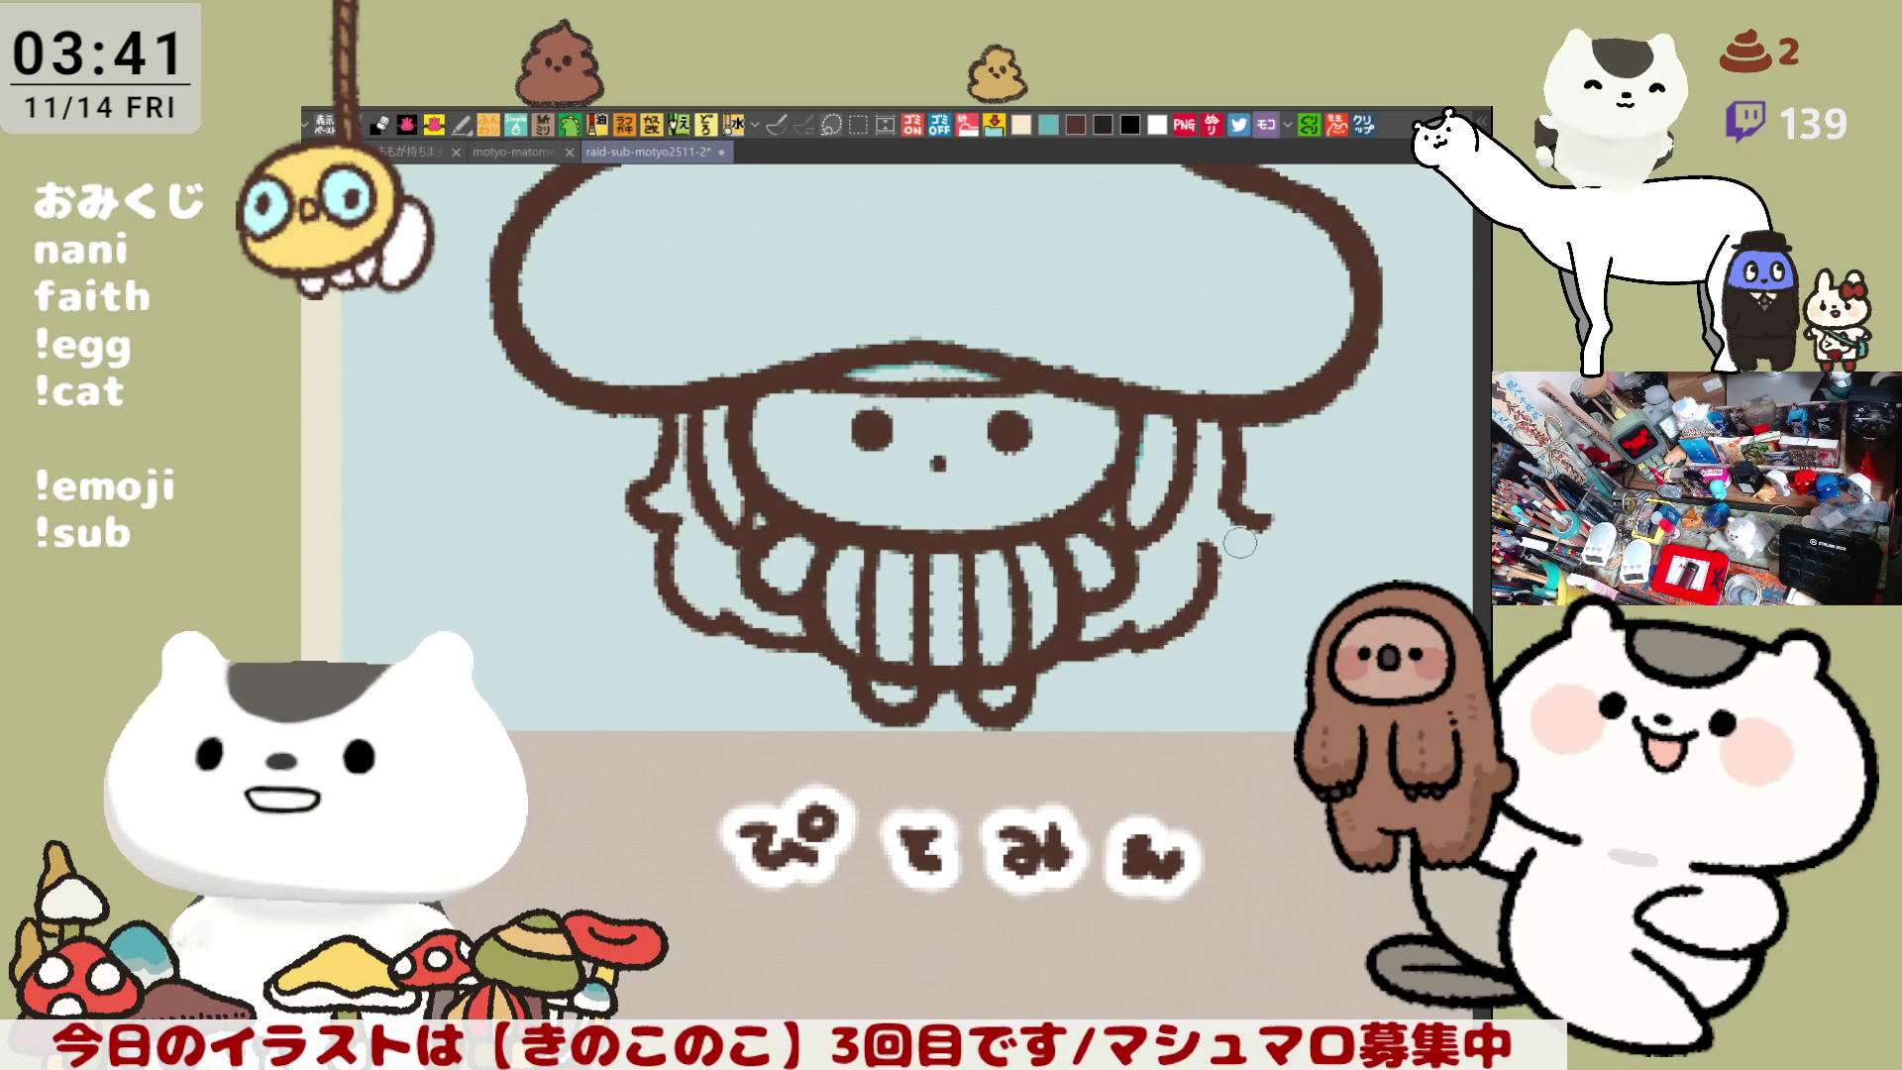
{"action": "key", "text": "ctrl+z"}
{"action": "left_click_drag", "start_coordinate": [1228, 421], "coordinate": [1256, 530]}
{"action": "key", "text": "ctrl+z"}
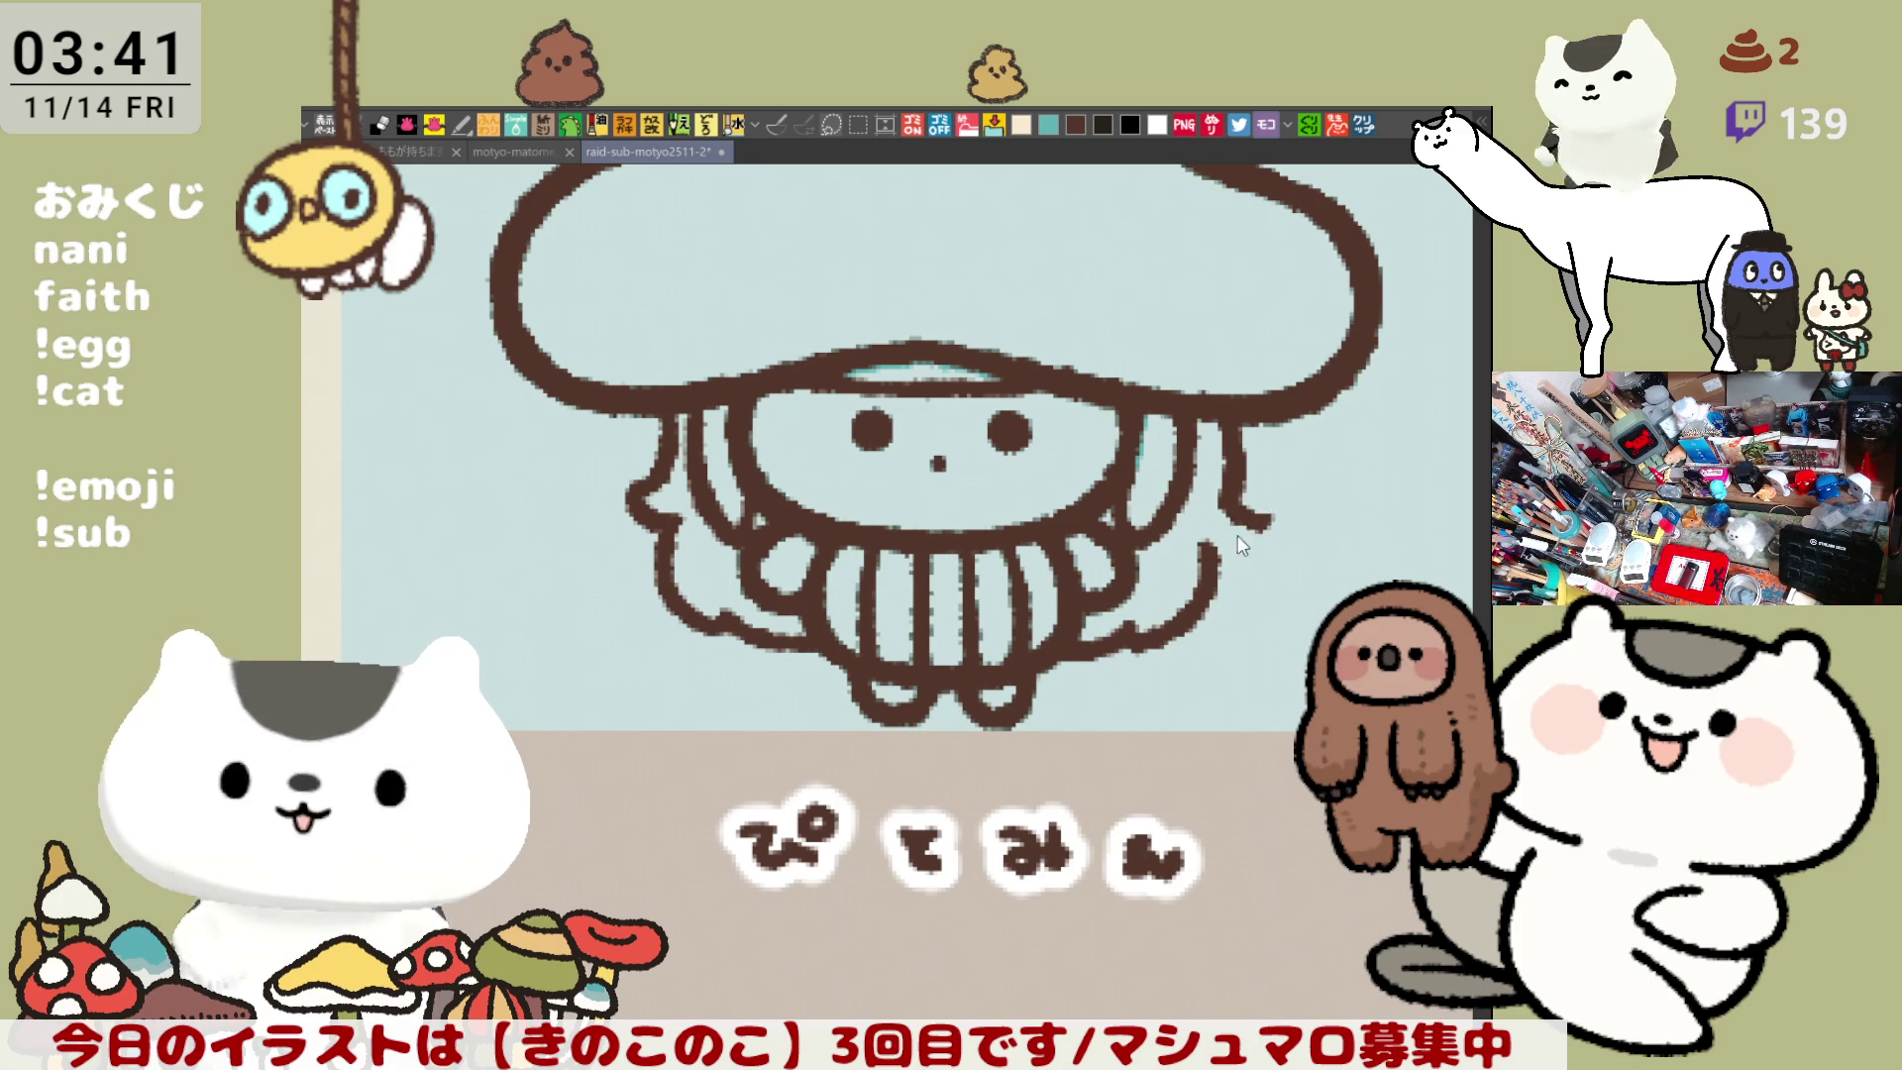
{"action": "left_click_drag", "start_coordinate": [1228, 421], "coordinate": [1233, 500]}
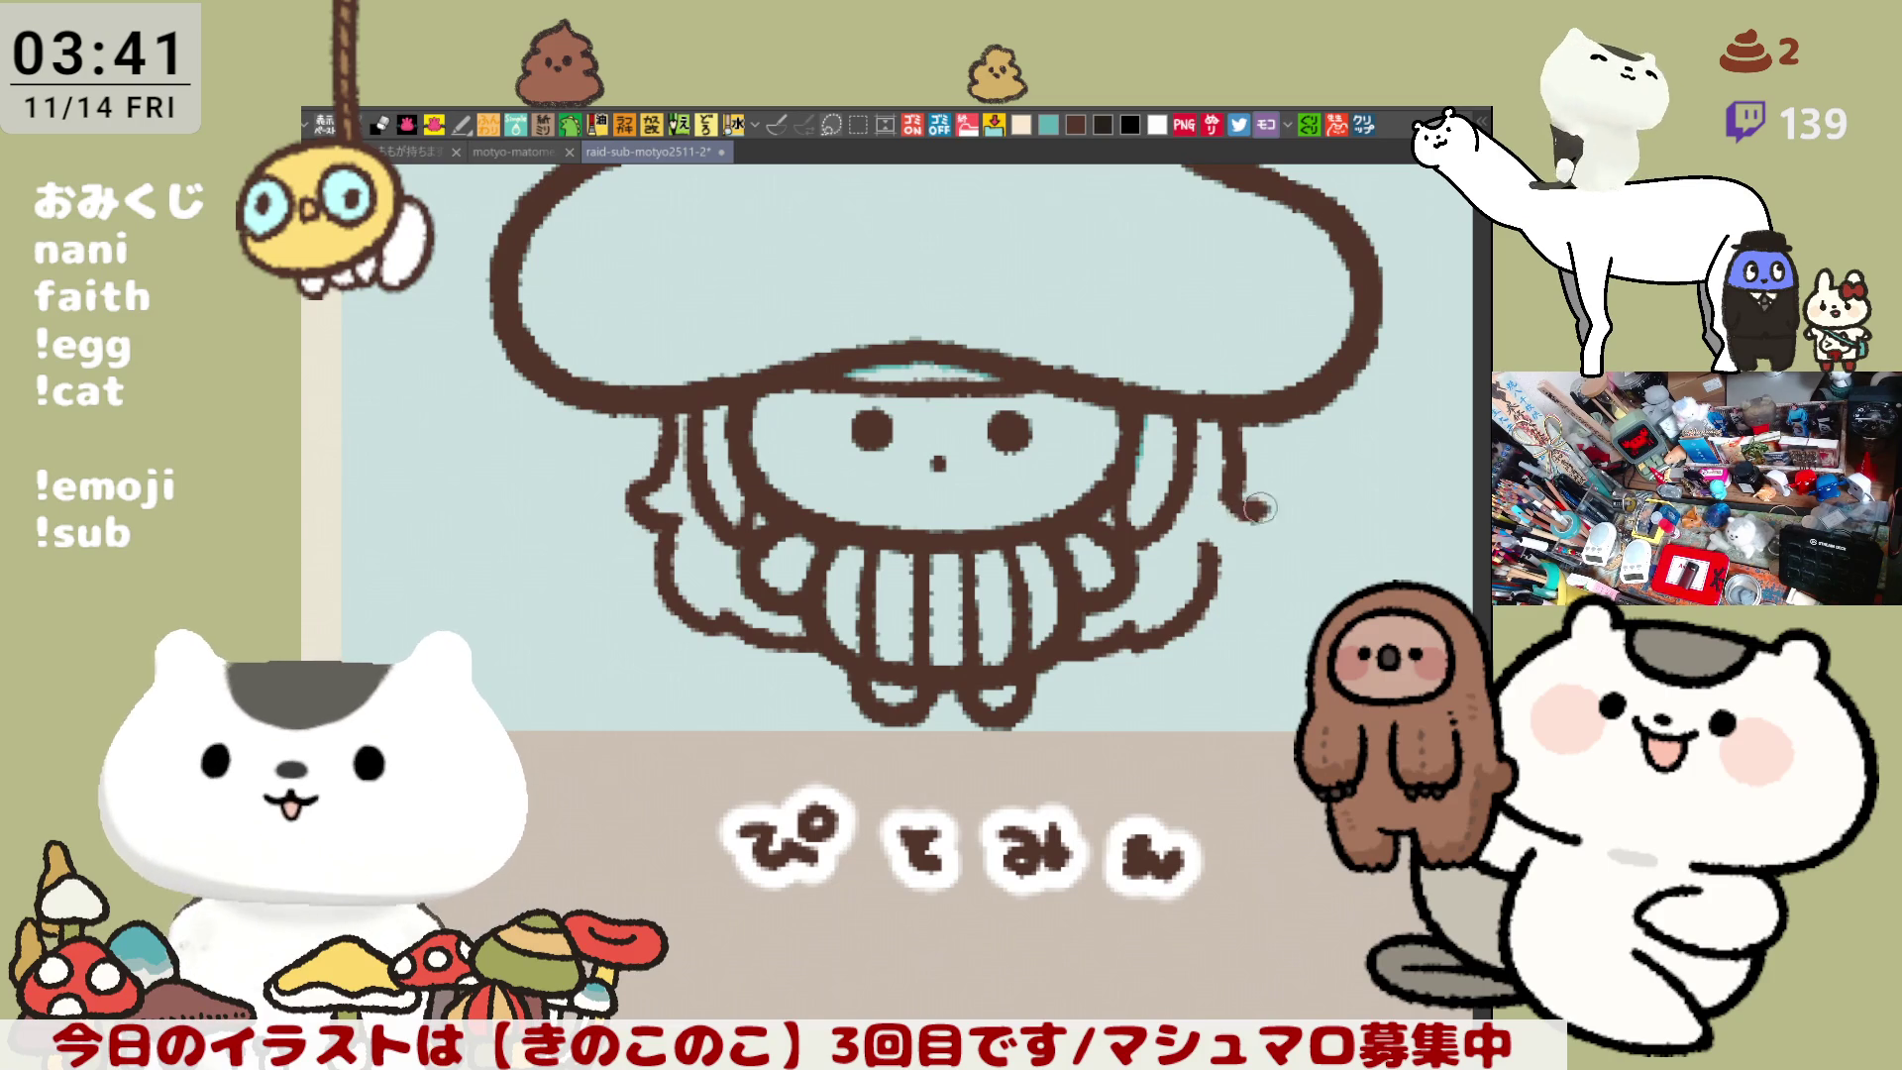
{"action": "mouse_move", "coordinate": [1233, 501]}
{"action": "left_mouse_down"}
{"action": "mouse_move", "coordinate": [1264, 527]}
{"action": "mouse_move", "coordinate": [1262, 509]}
{"action": "mouse_move", "coordinate": [1247, 543]}
{"action": "left_mouse_up"}
{"action": "key", "text": "ctrl+z"}
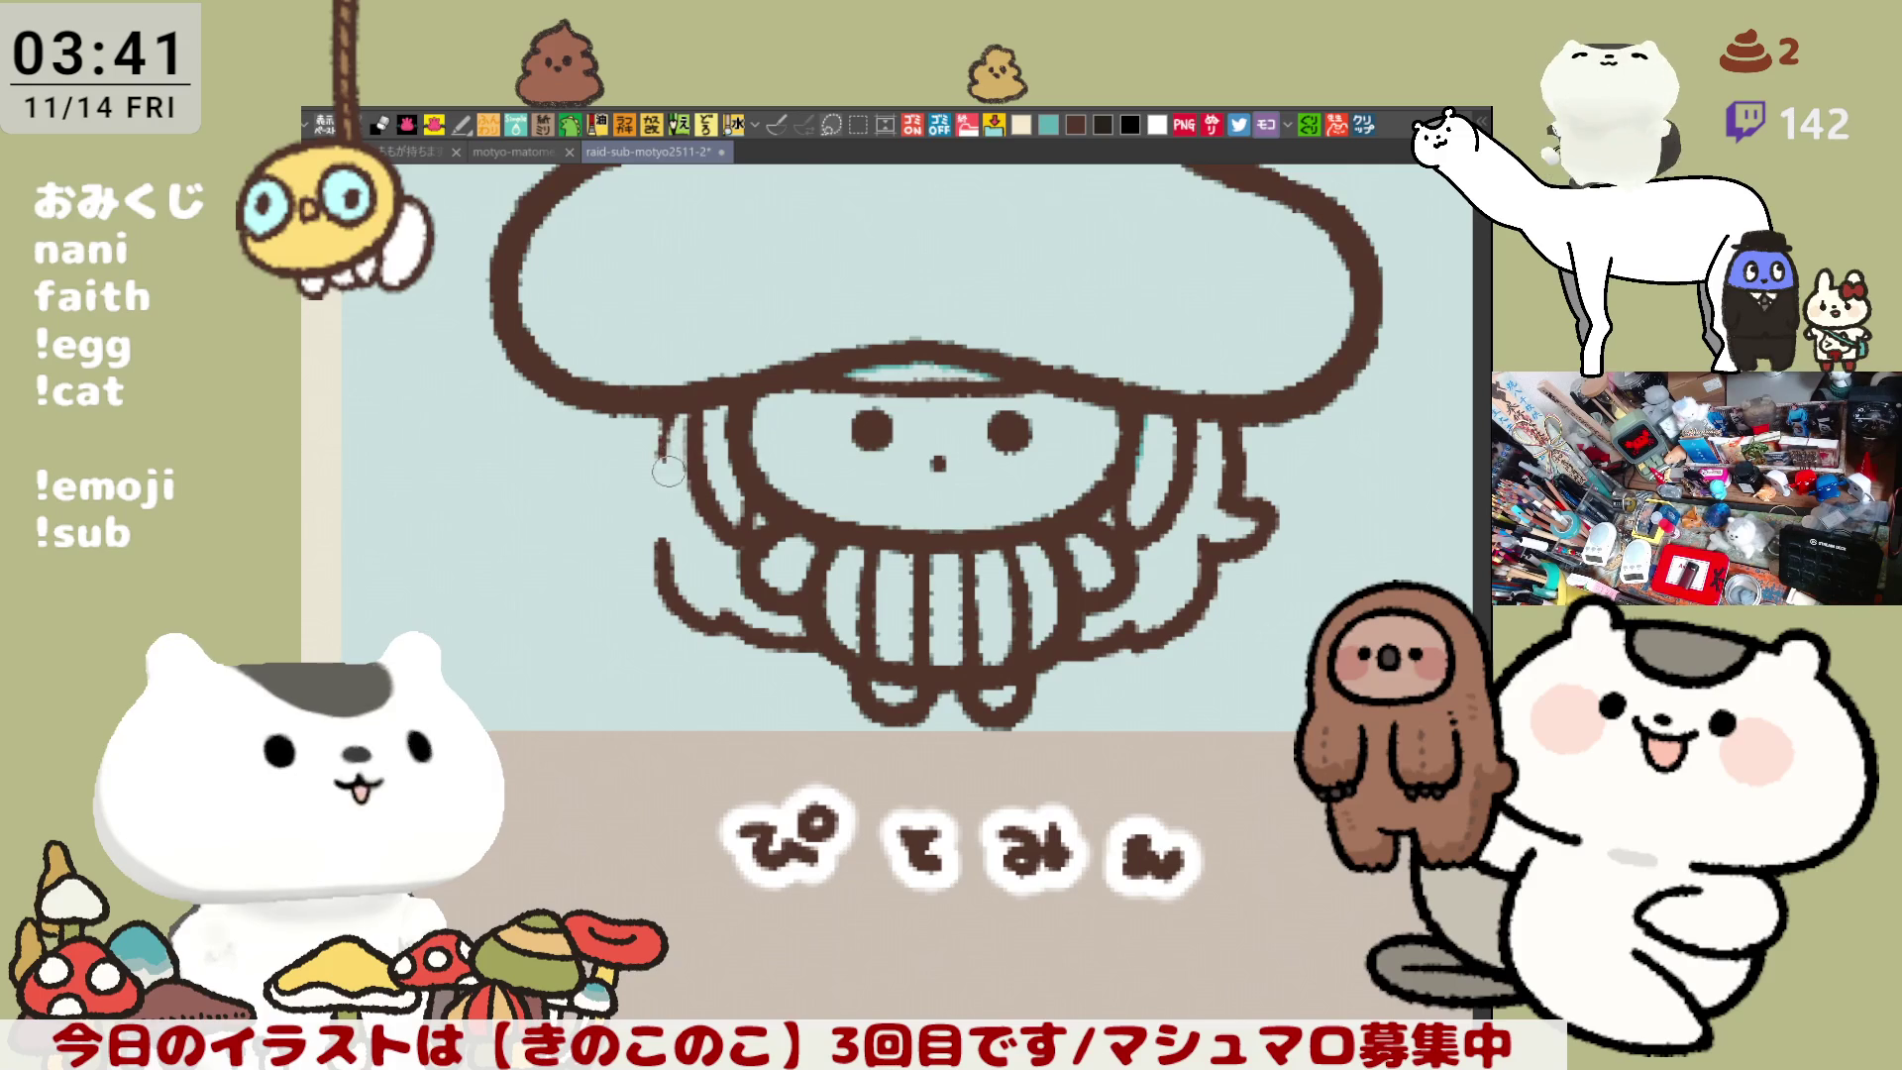
- Redraw the left-side stroke below the cap so it ends in an outward curl, then zoom out to review
{"action": "key", "text": "ctrl+z"}
{"action": "left_click_drag", "start_coordinate": [664, 396], "coordinate": [658, 495]}
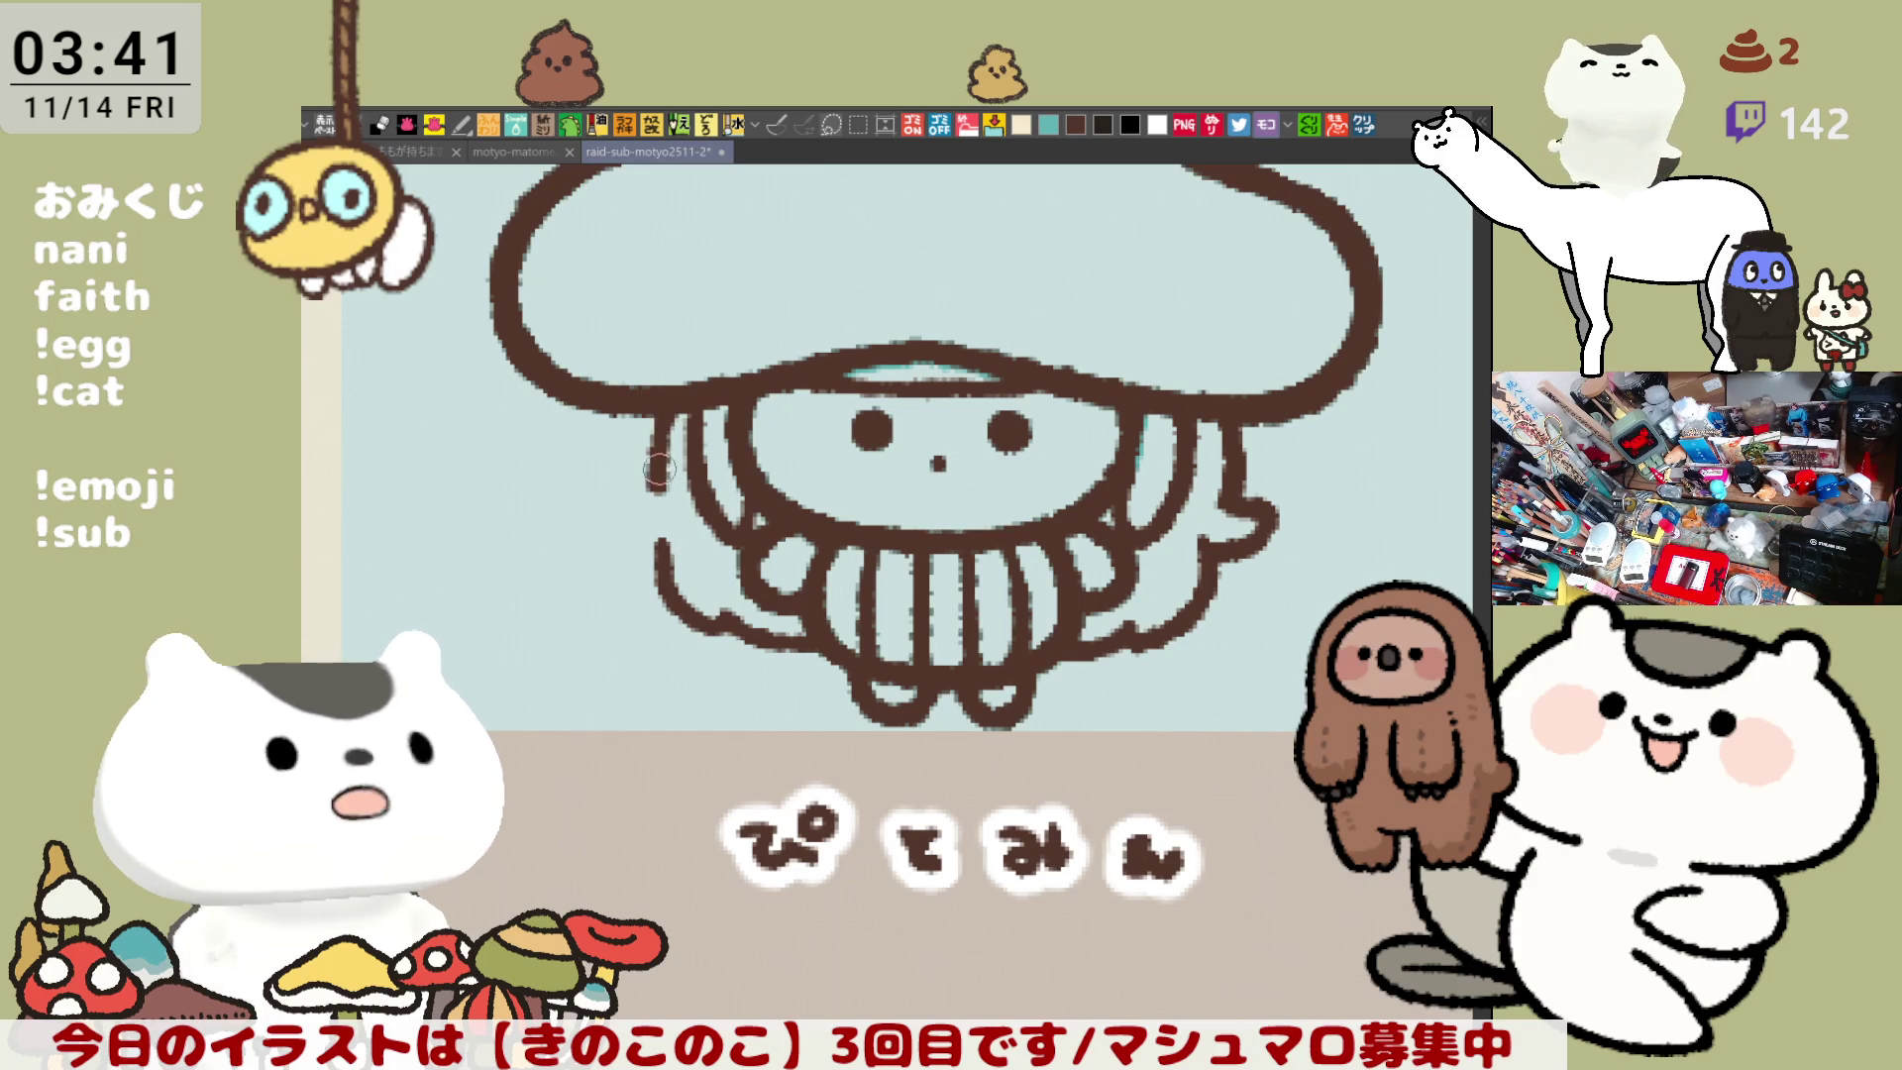
{"action": "key", "text": "ctrl+z"}
{"action": "key", "text": "ctrl+z"}
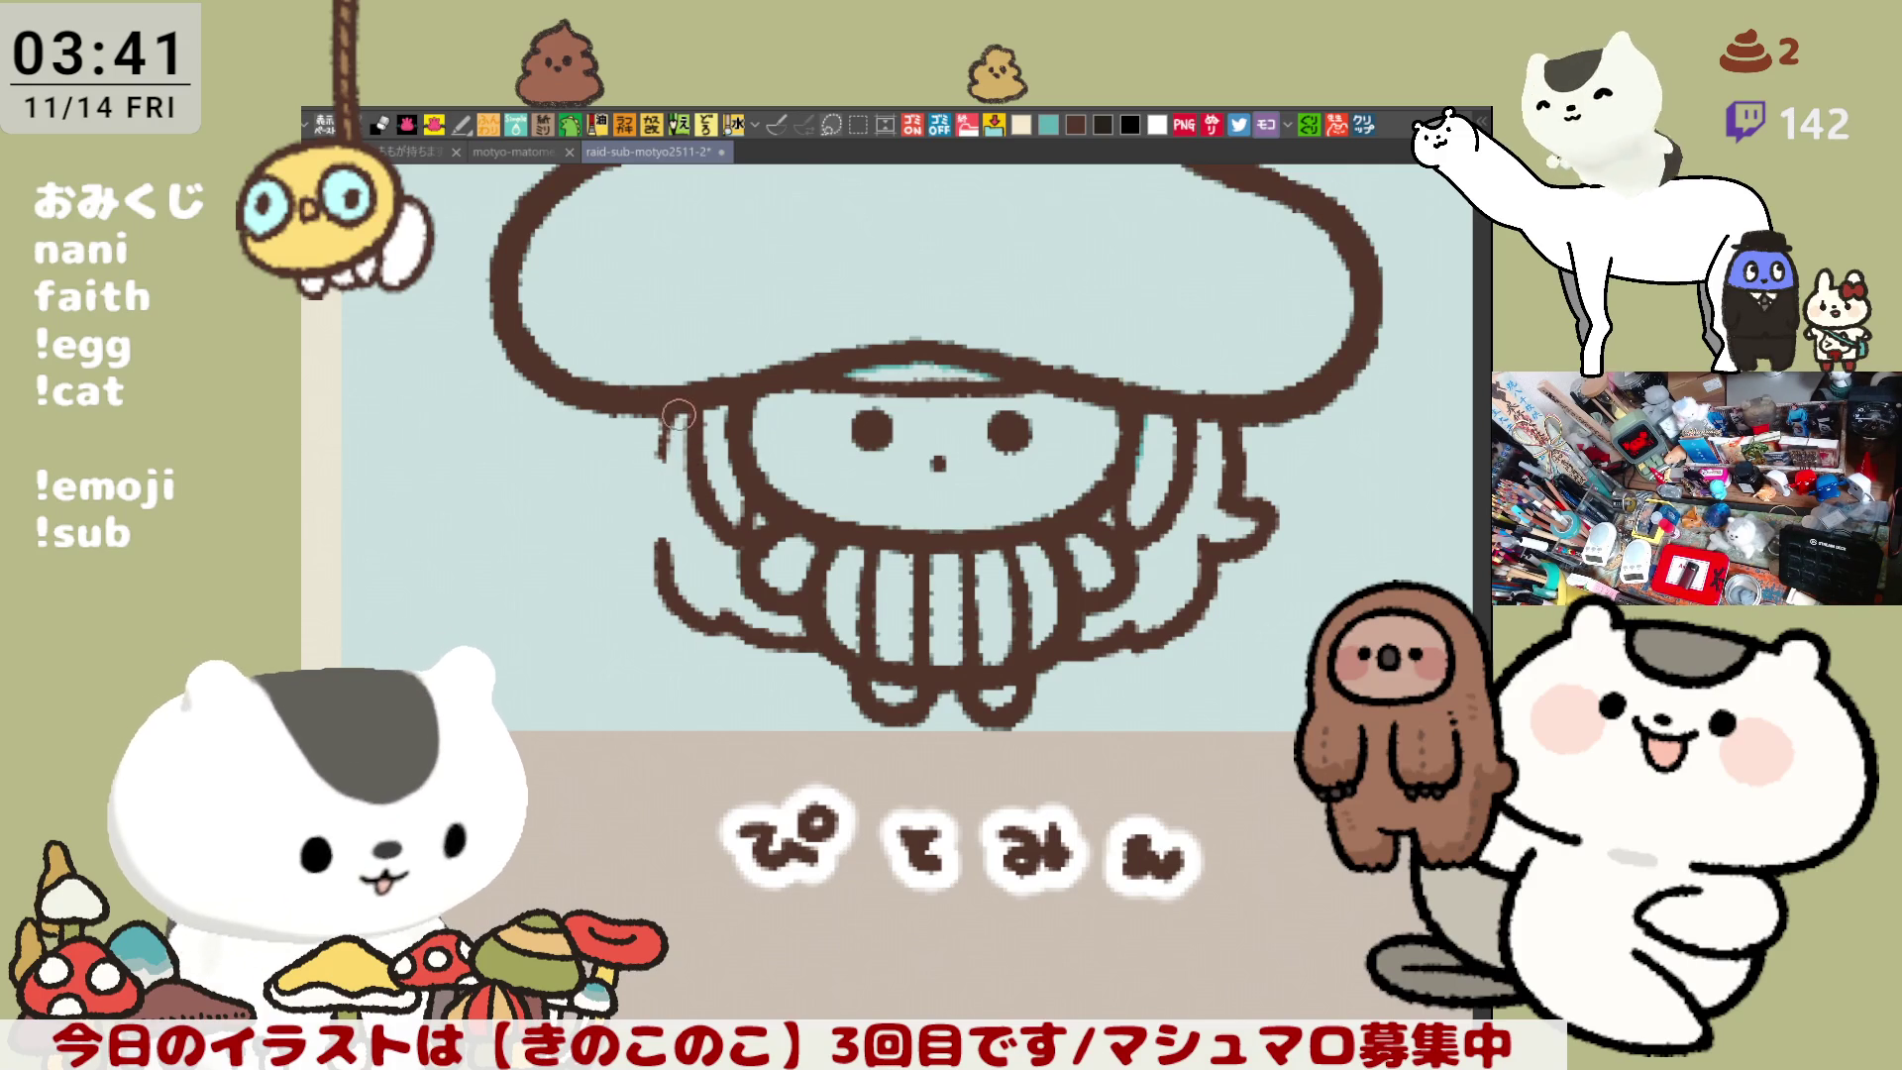
{"action": "left_click_drag", "start_coordinate": [670, 391], "coordinate": [653, 487]}
{"action": "key", "text": "ctrl+z"}
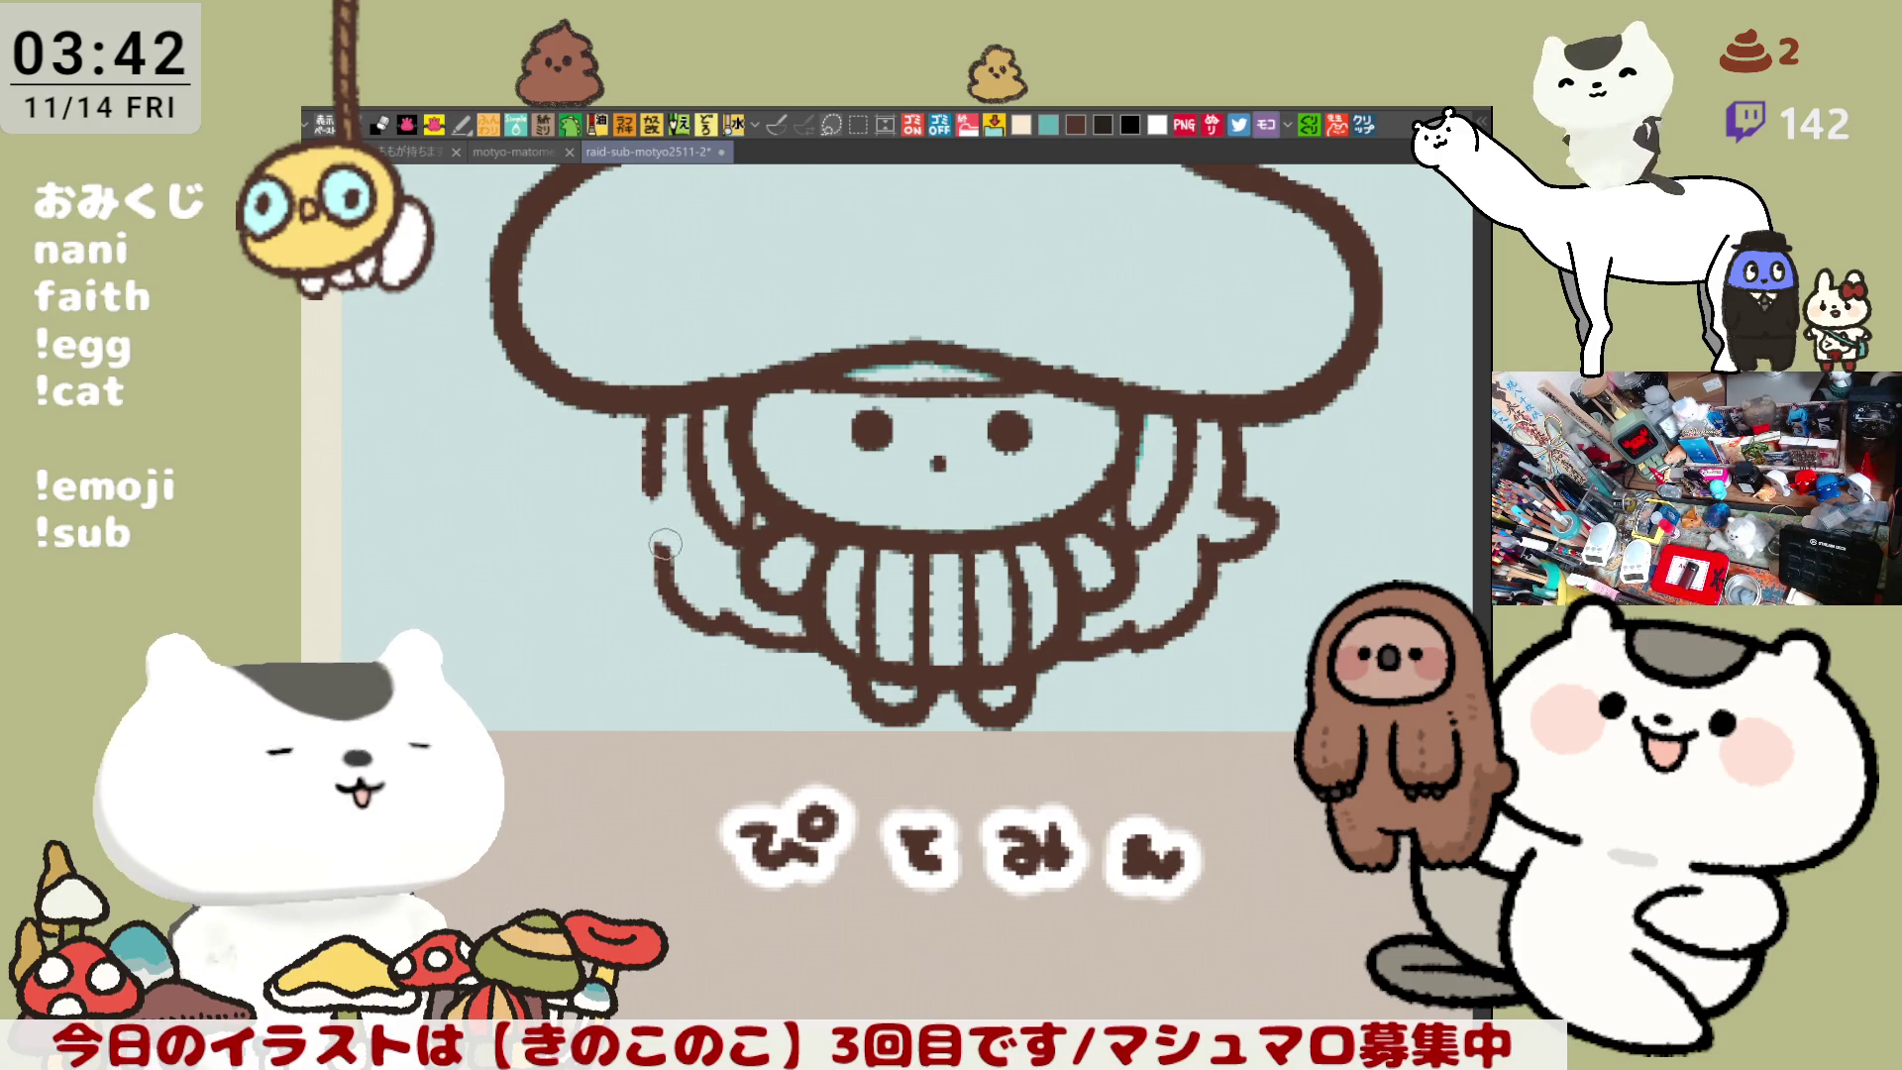
{"action": "left_click_drag", "start_coordinate": [620, 506], "coordinate": [659, 540]}
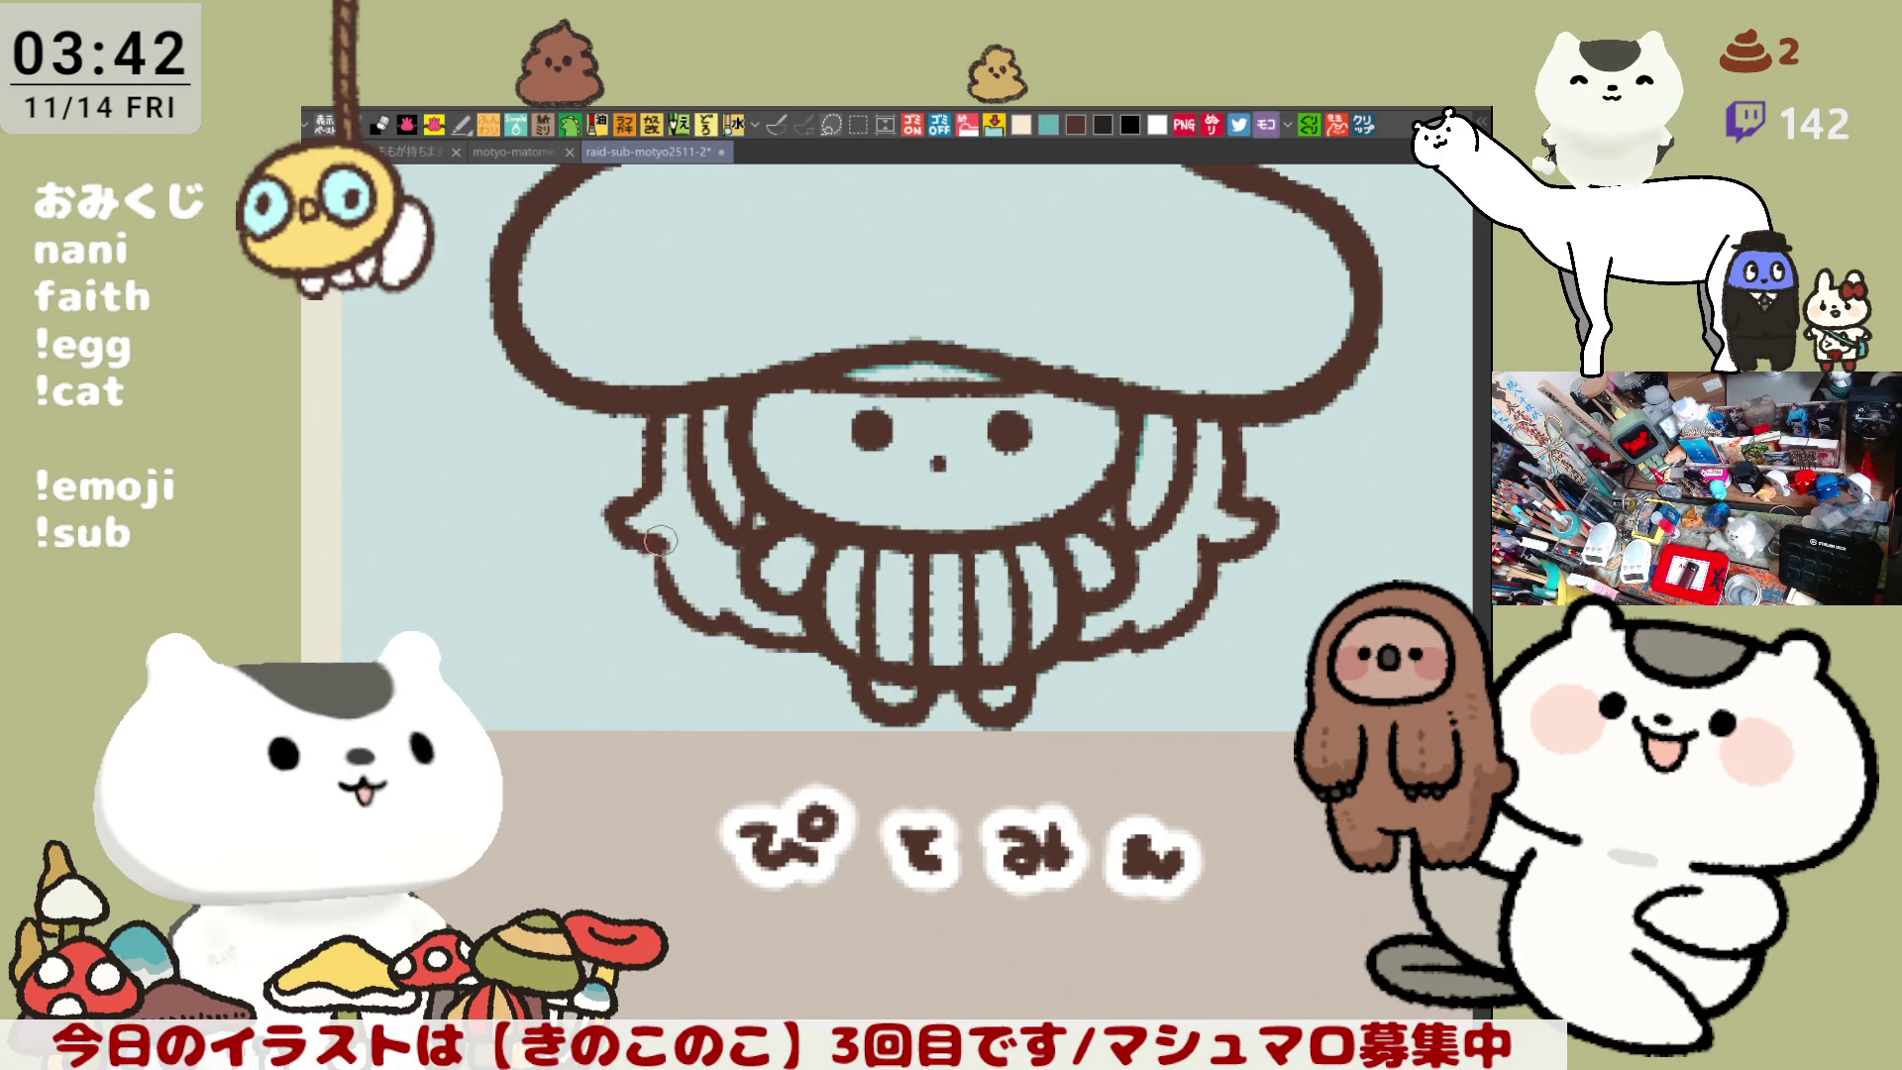
{"action": "key", "text": "ctrl+z"}
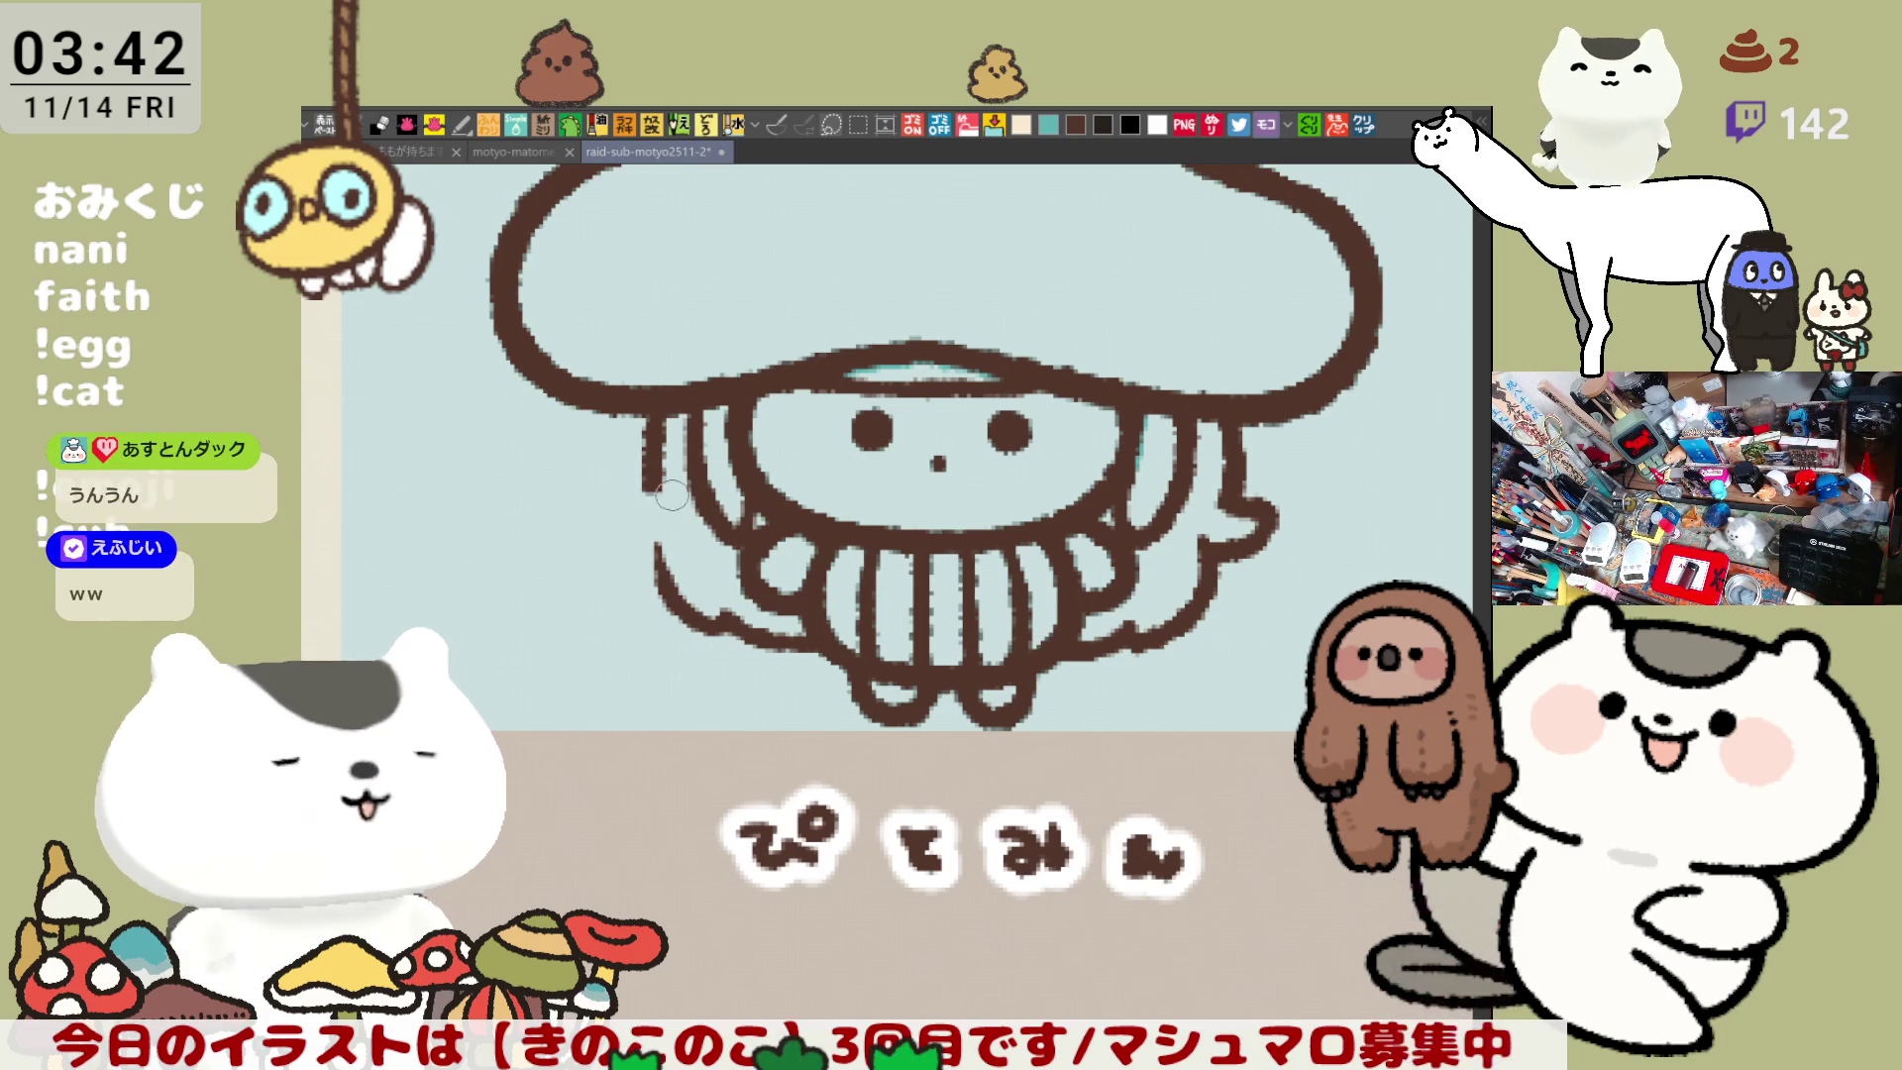
{"action": "mouse_move", "coordinate": [660, 501]}
{"action": "left_mouse_down"}
{"action": "mouse_move", "coordinate": [609, 501]}
{"action": "mouse_move", "coordinate": [660, 540]}
{"action": "left_mouse_up"}
{"action": "key", "text": "ctrl+z"}
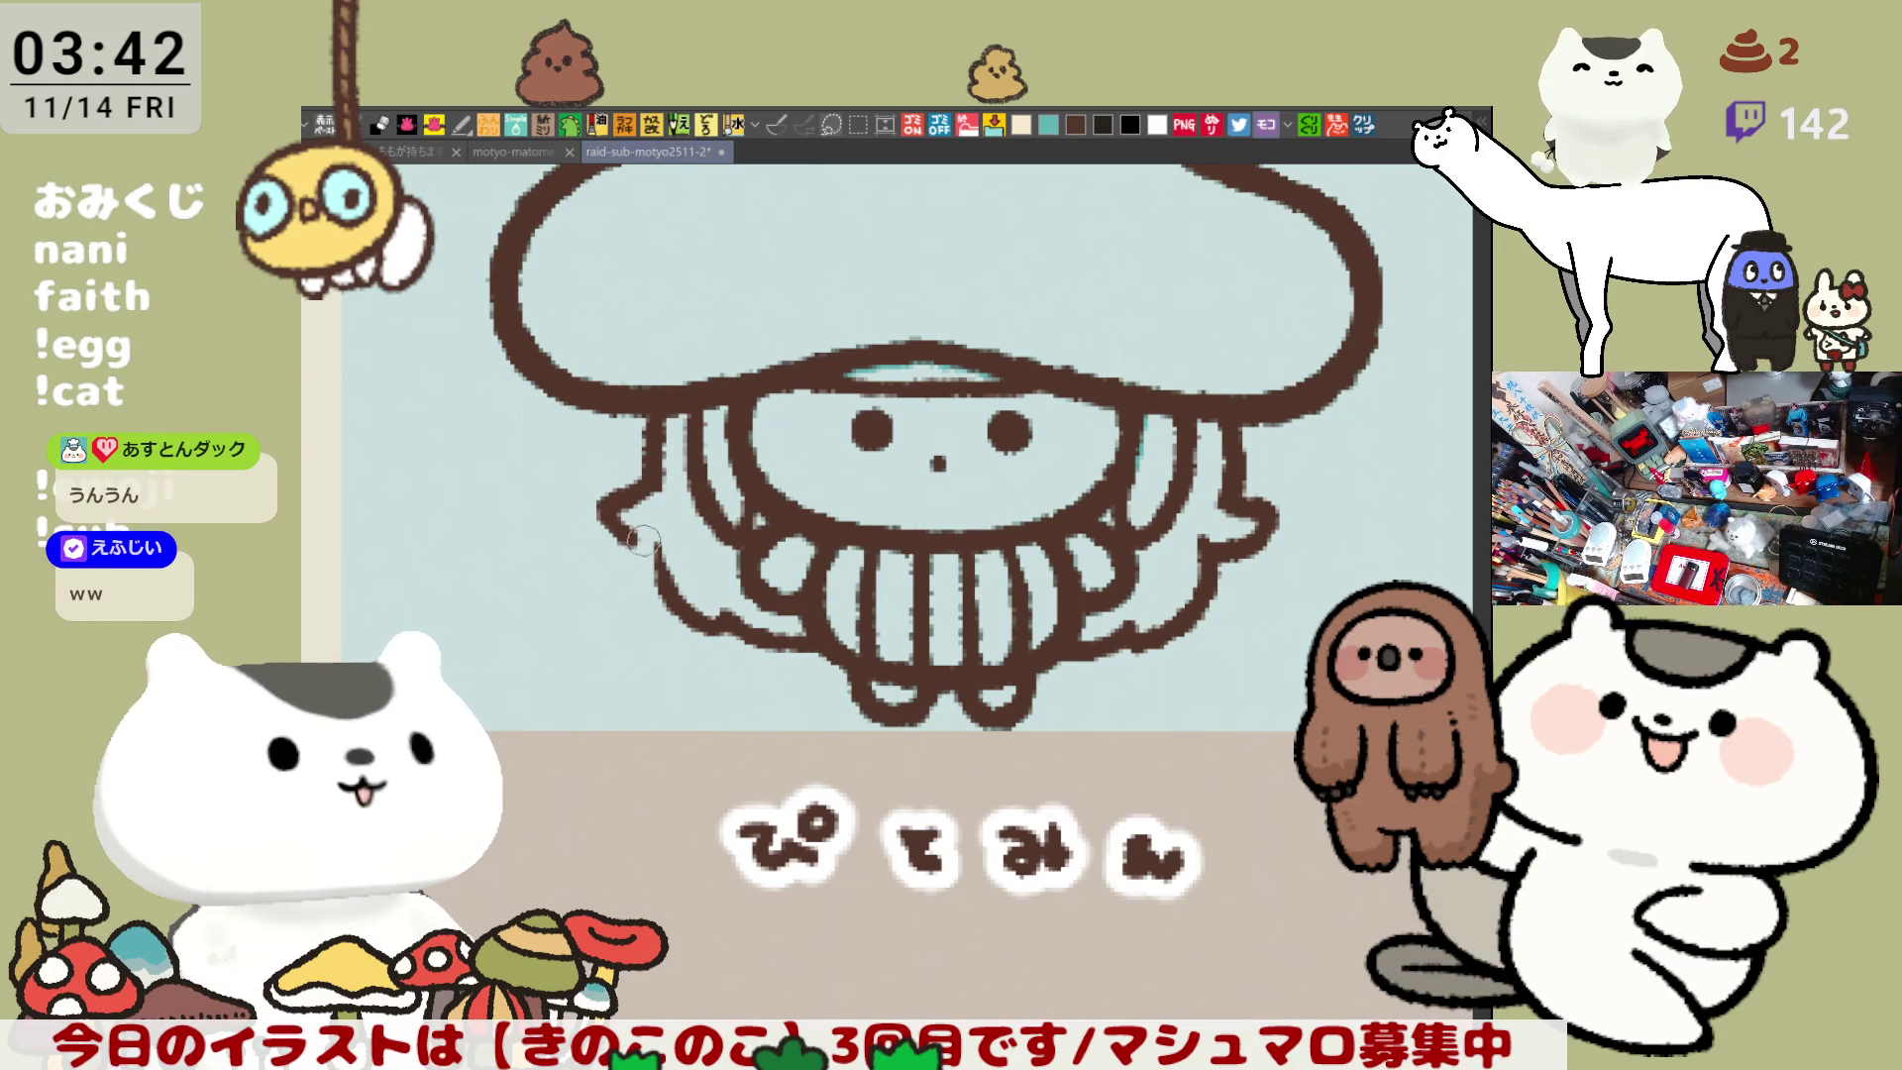
{"action": "key", "text": "ctrl+z"}
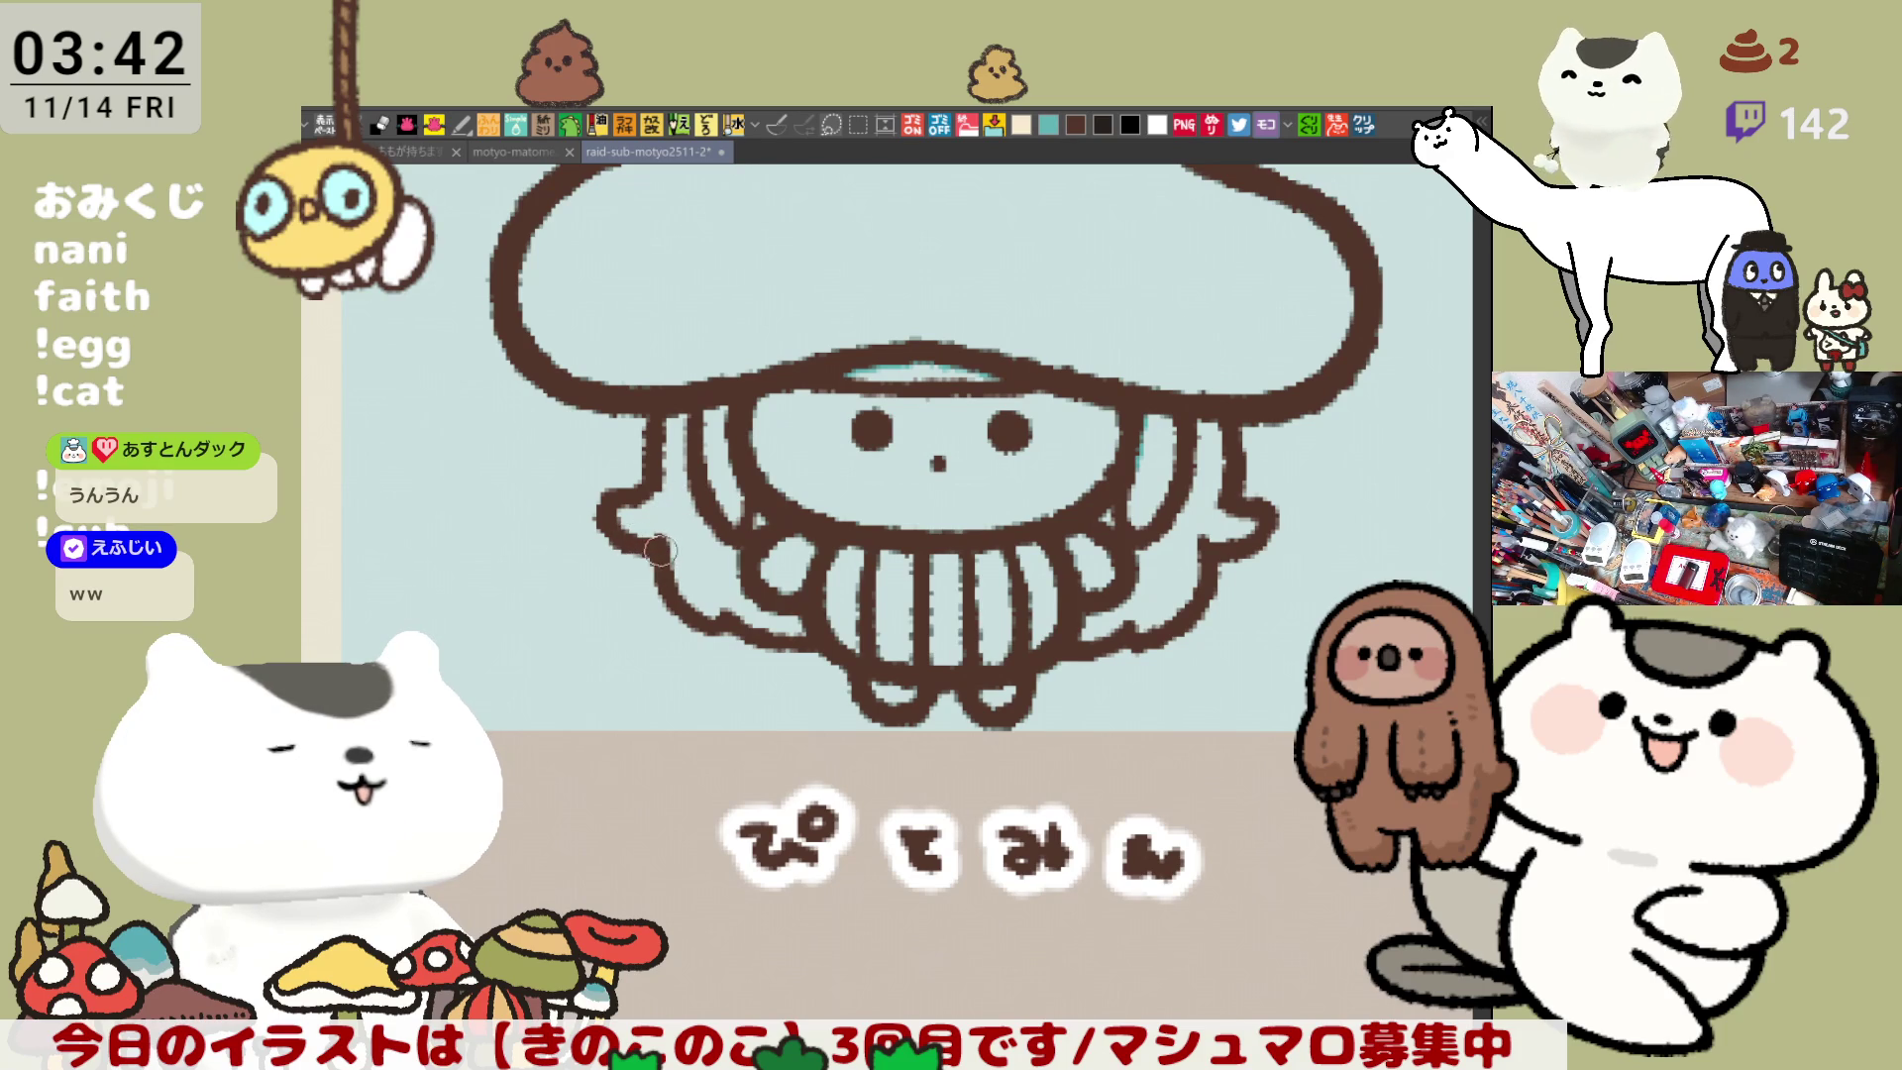
{"action": "key", "text": "ctrl+minus"}
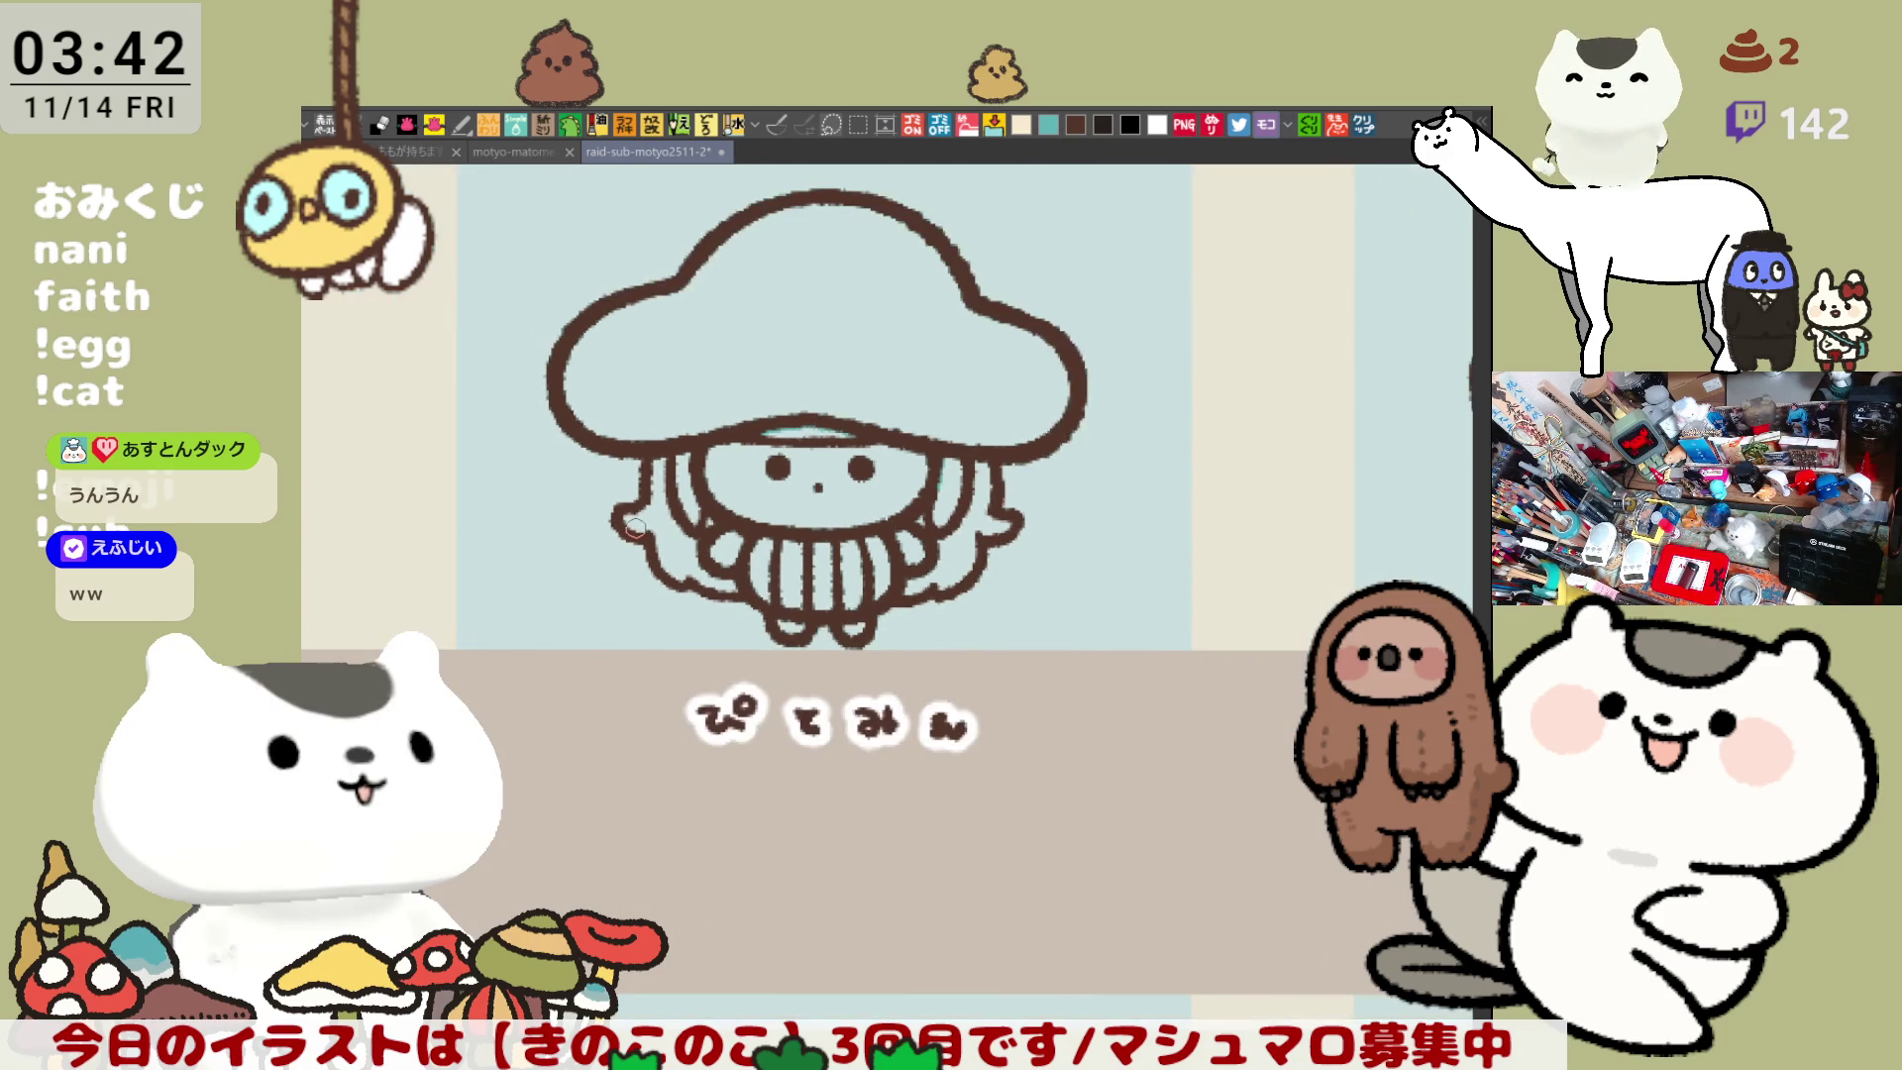
- Zoom in on the cap's underside and test a line along it, undoing the misplaced attempts
{"action": "key", "text": "ctrl+plus"}
{"action": "scroll", "coordinate": [635, 528], "scroll_direction": "up", "scroll_amount": 1}
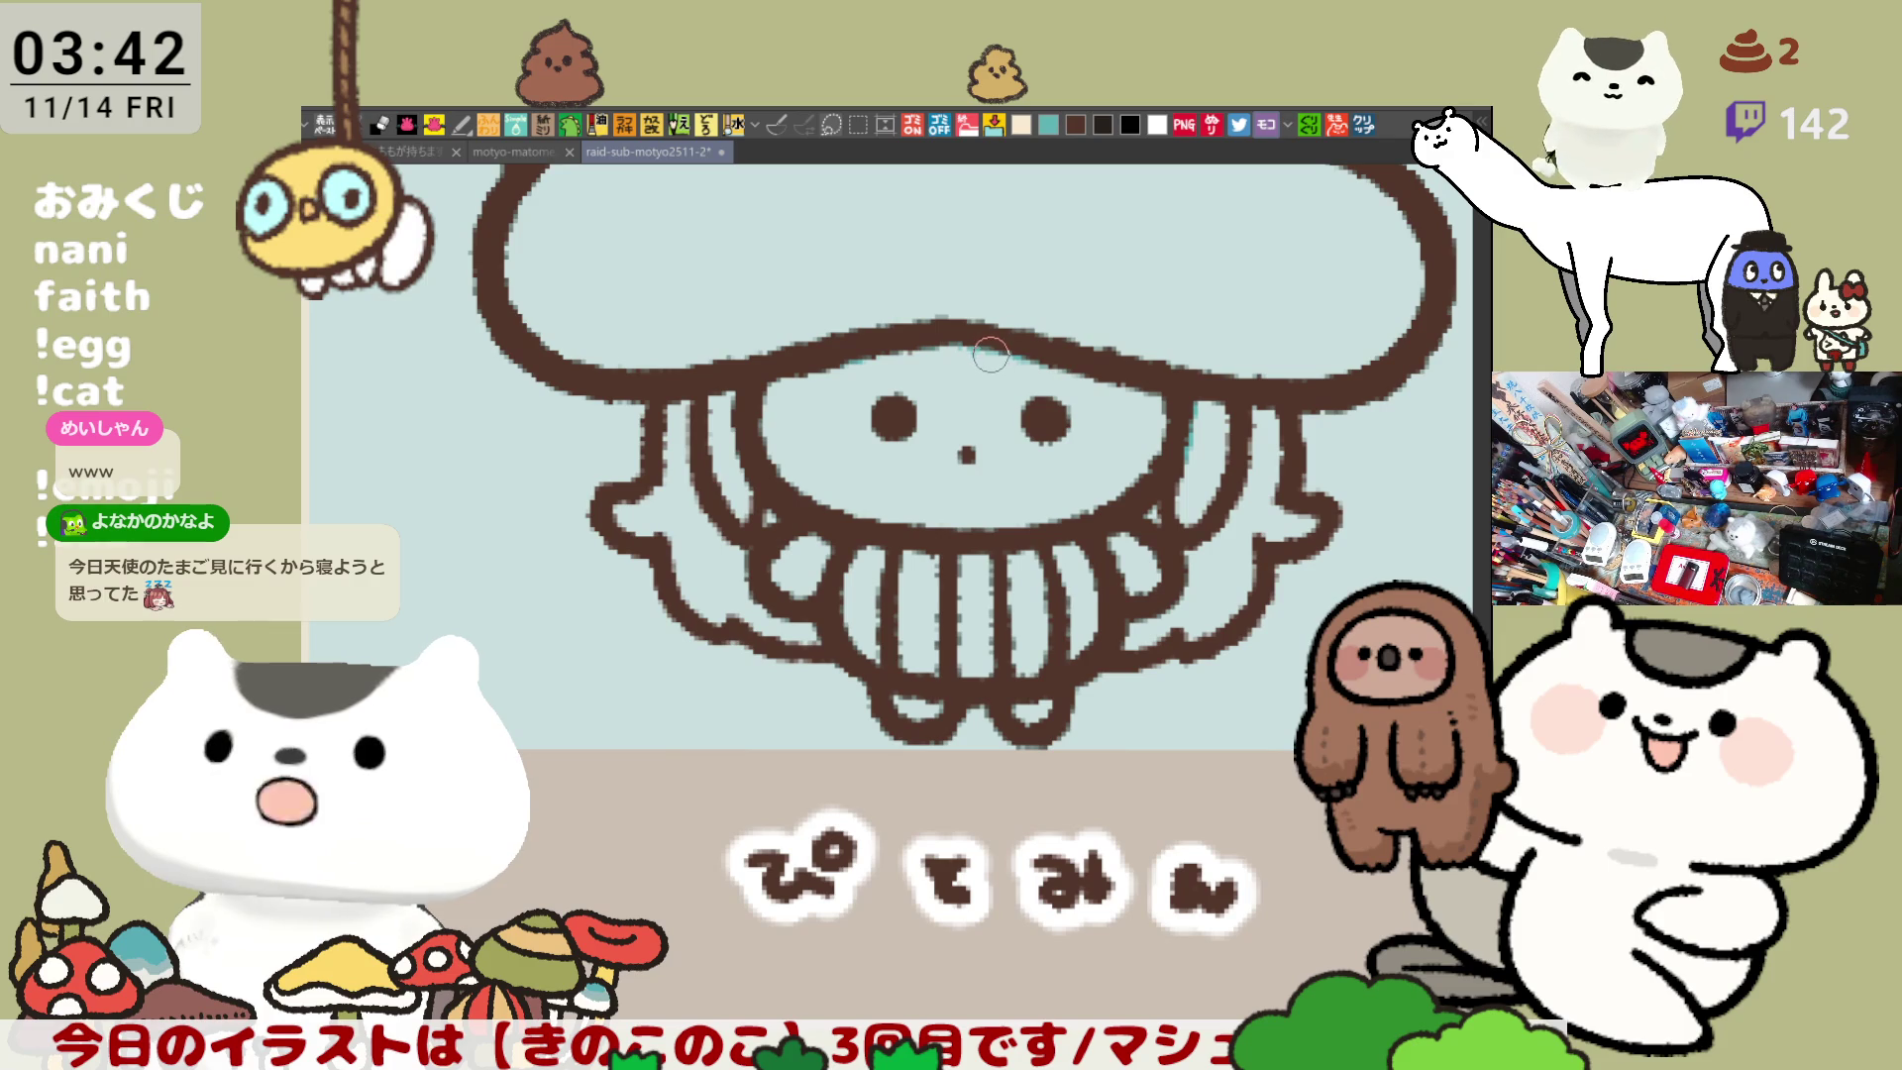
{"action": "mouse_move", "coordinate": [991, 357]}
{"action": "left_mouse_down"}
{"action": "mouse_move", "coordinate": [891, 470]}
{"action": "mouse_move", "coordinate": [921, 436]}
{"action": "left_mouse_up"}
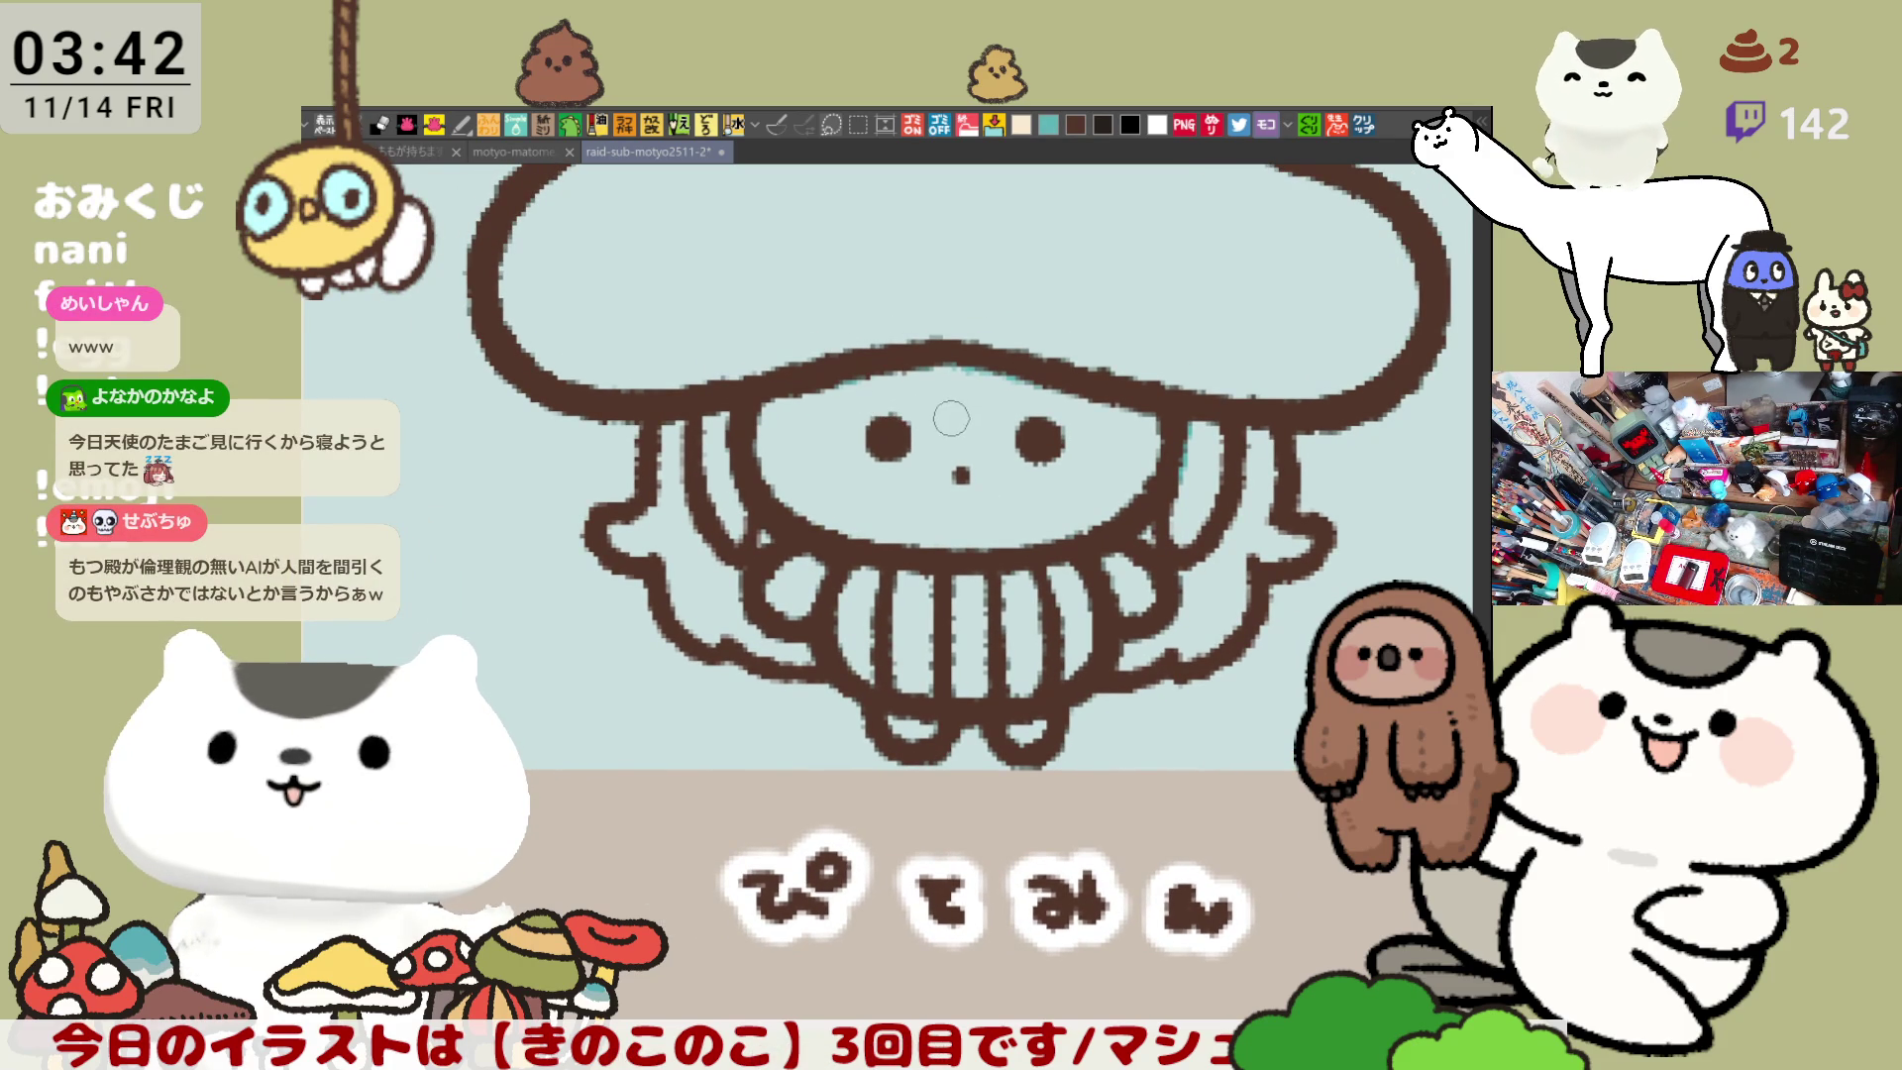
{"action": "scroll", "coordinate": [979, 436], "scroll_direction": "up", "scroll_amount": 2}
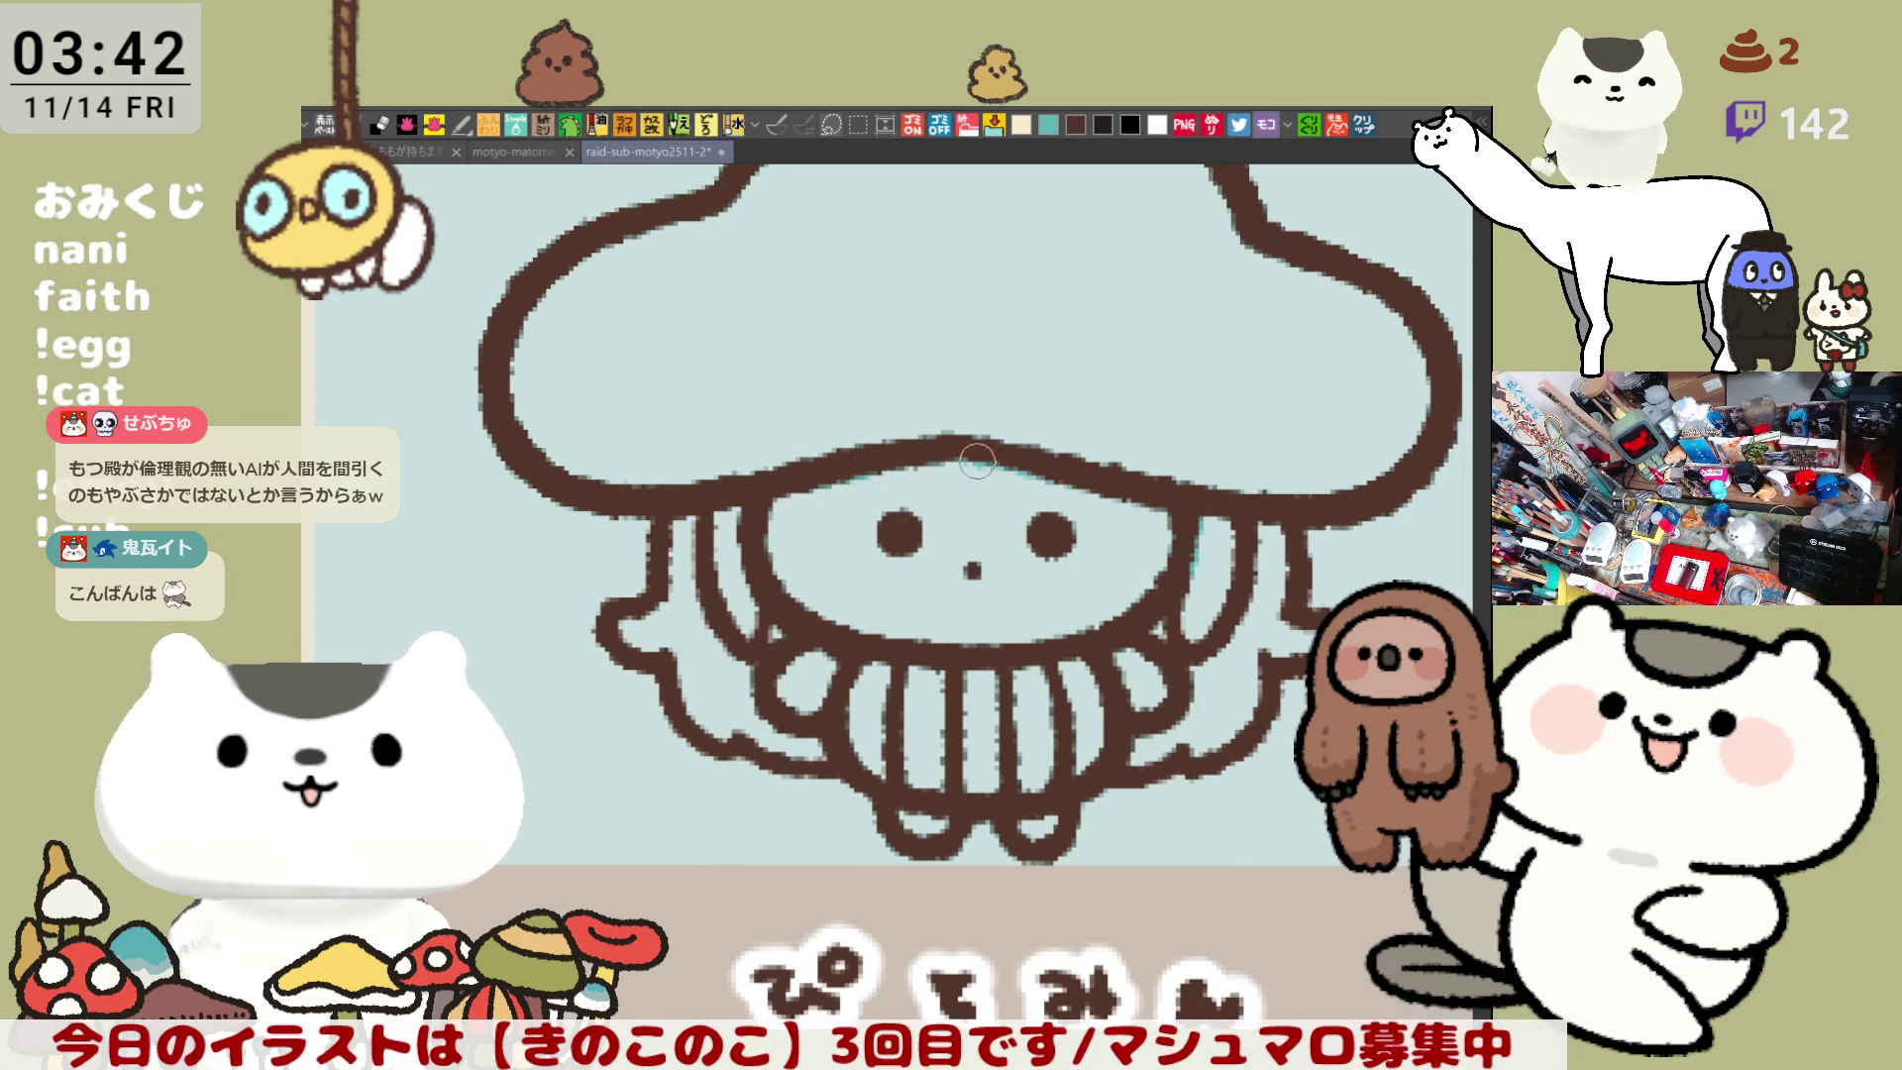
{"action": "left_click_drag", "start_coordinate": [822, 484], "coordinate": [1000, 488]}
{"action": "key", "text": "ctrl+z"}
{"action": "left_click_drag", "start_coordinate": [797, 479], "coordinate": [1105, 477]}
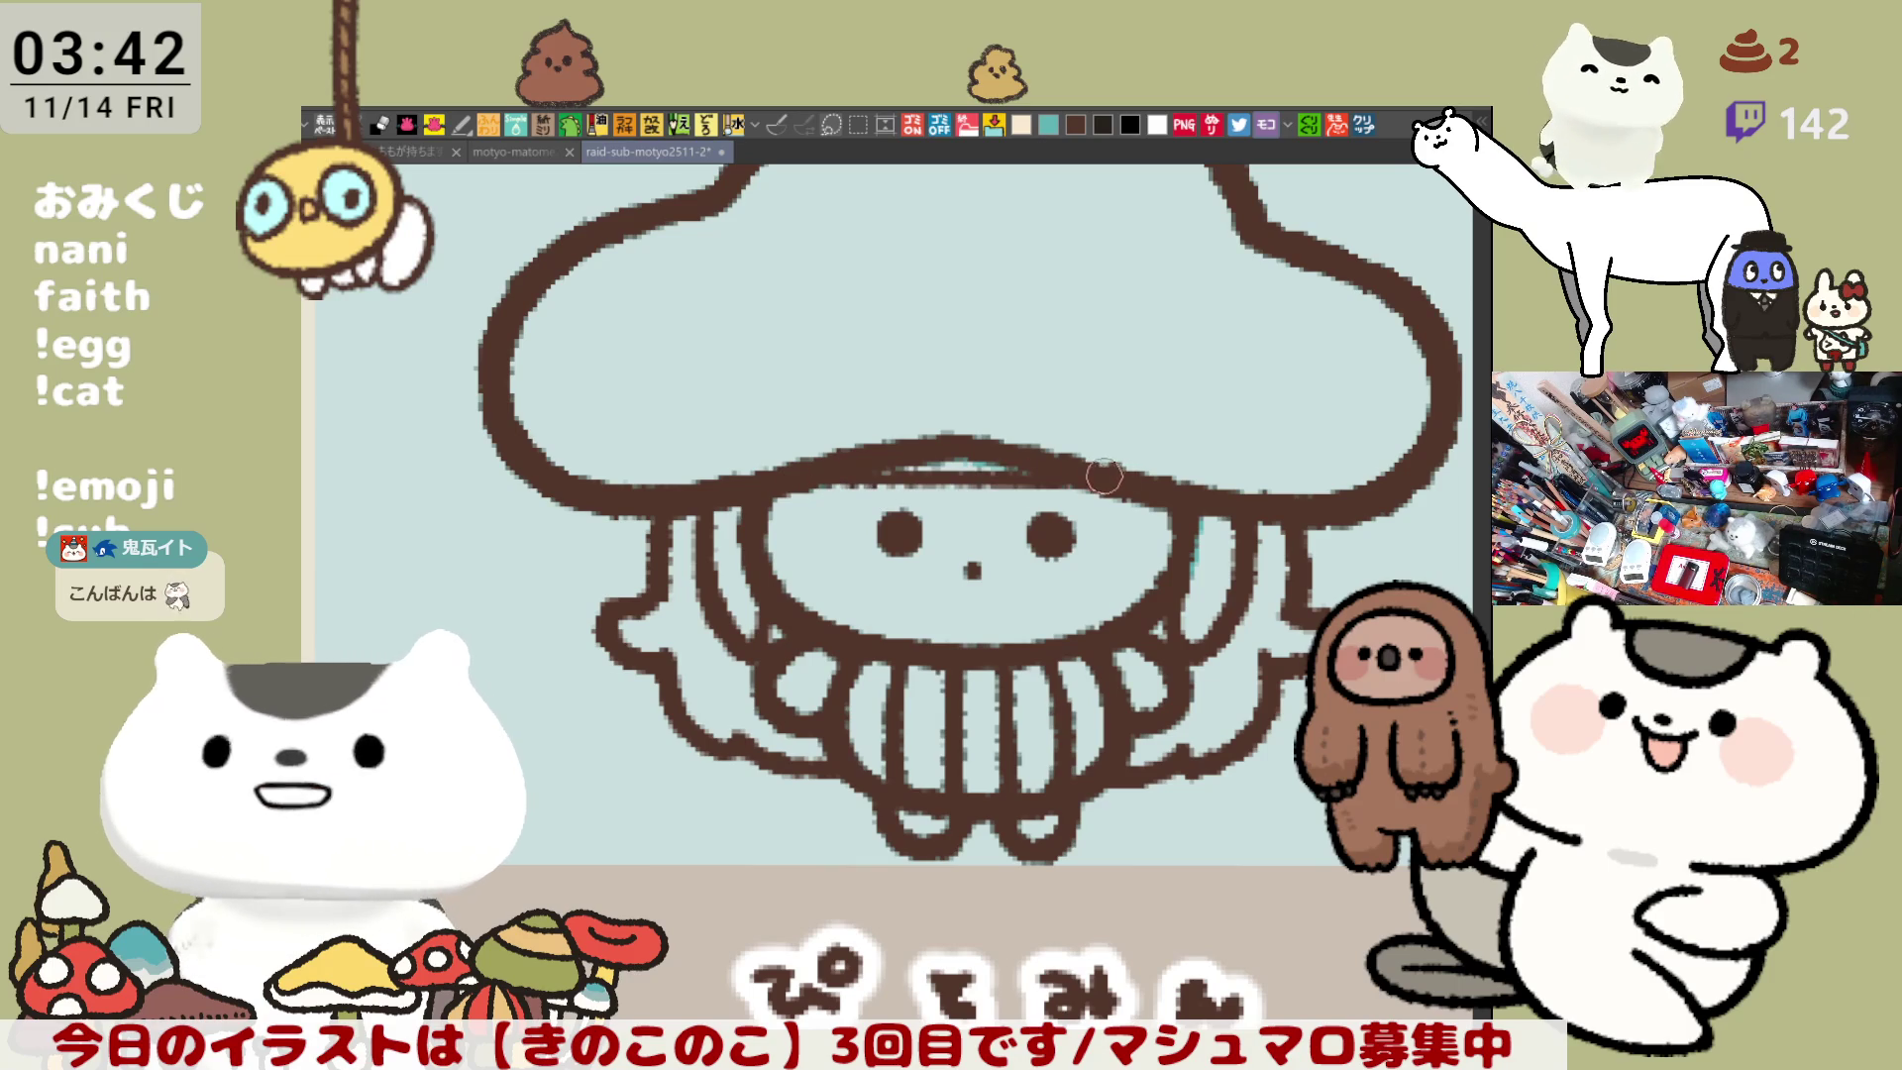
{"action": "key", "text": "ctrl+z"}
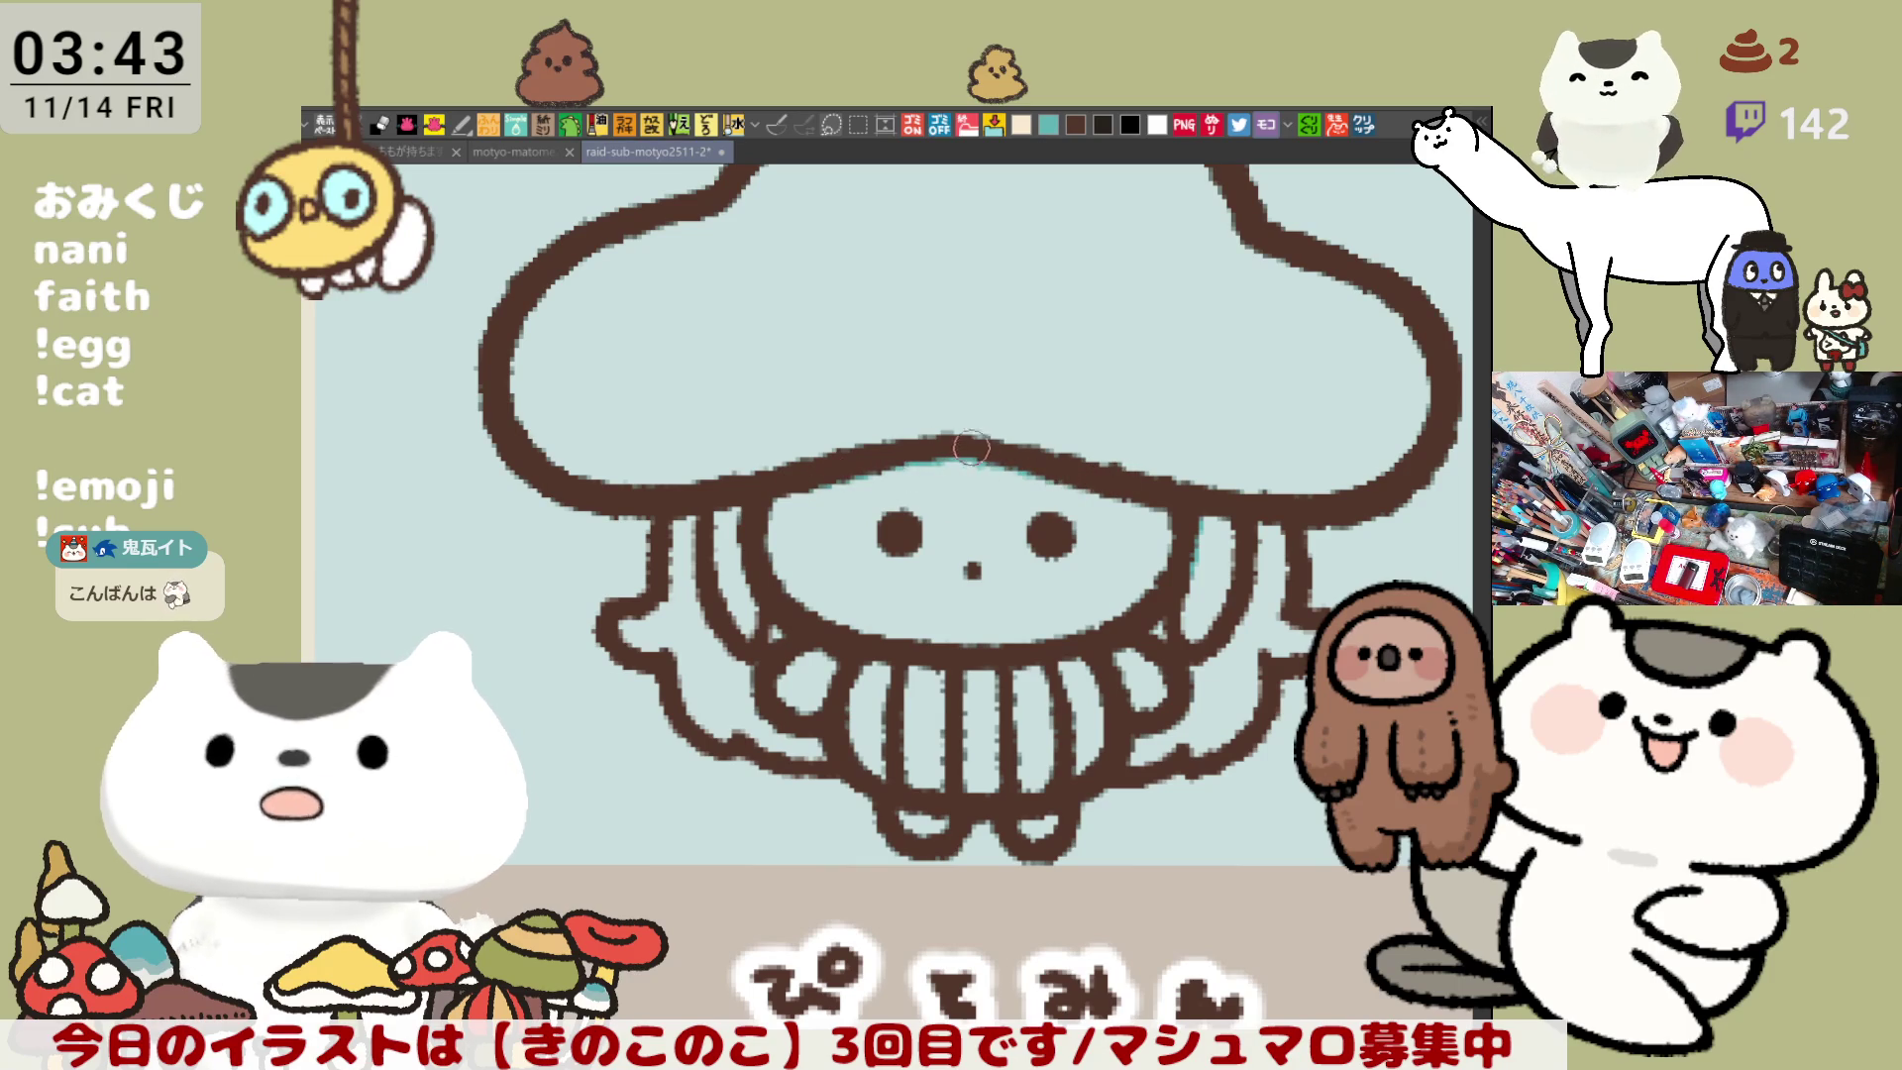
- Paint a thin teal line along the underside of the mushroom cap
{"action": "left_click_drag", "start_coordinate": [818, 492], "coordinate": [1093, 475]}
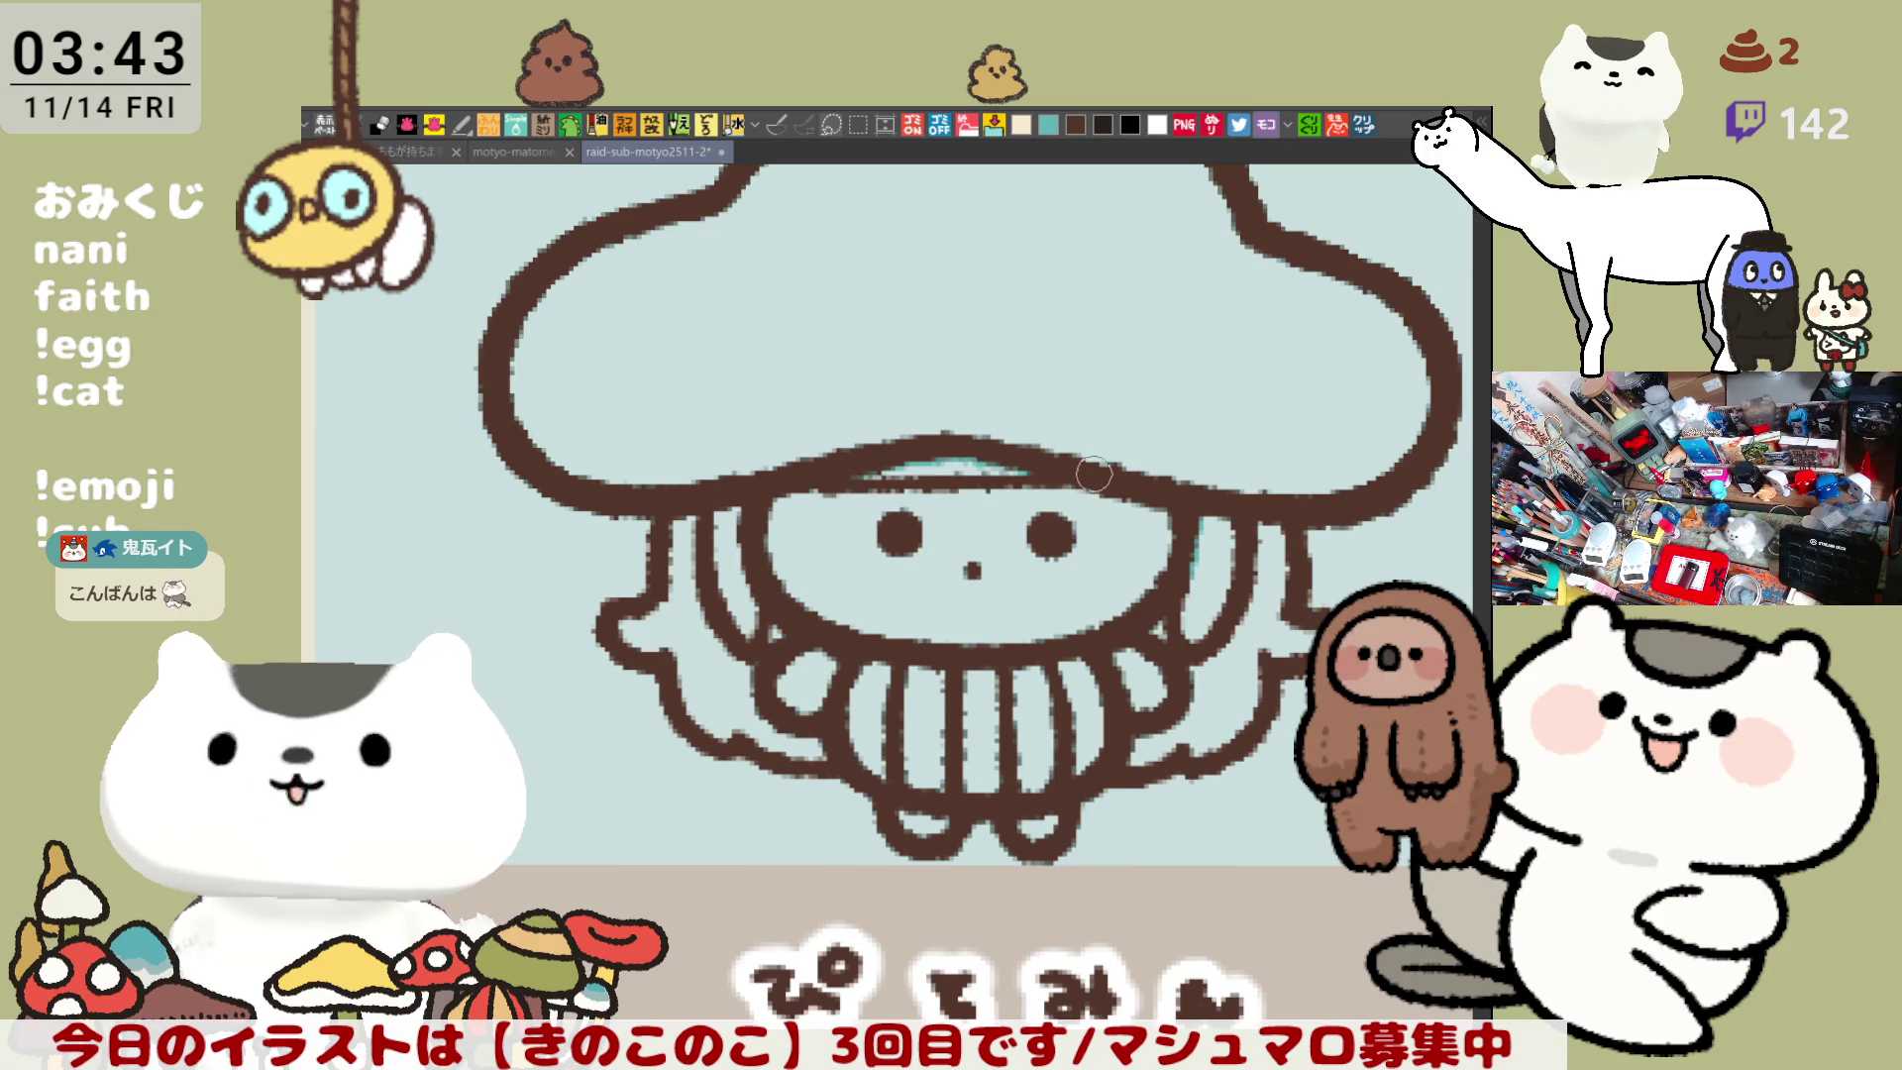
{"action": "left_click_drag", "start_coordinate": [843, 466], "coordinate": [1117, 473]}
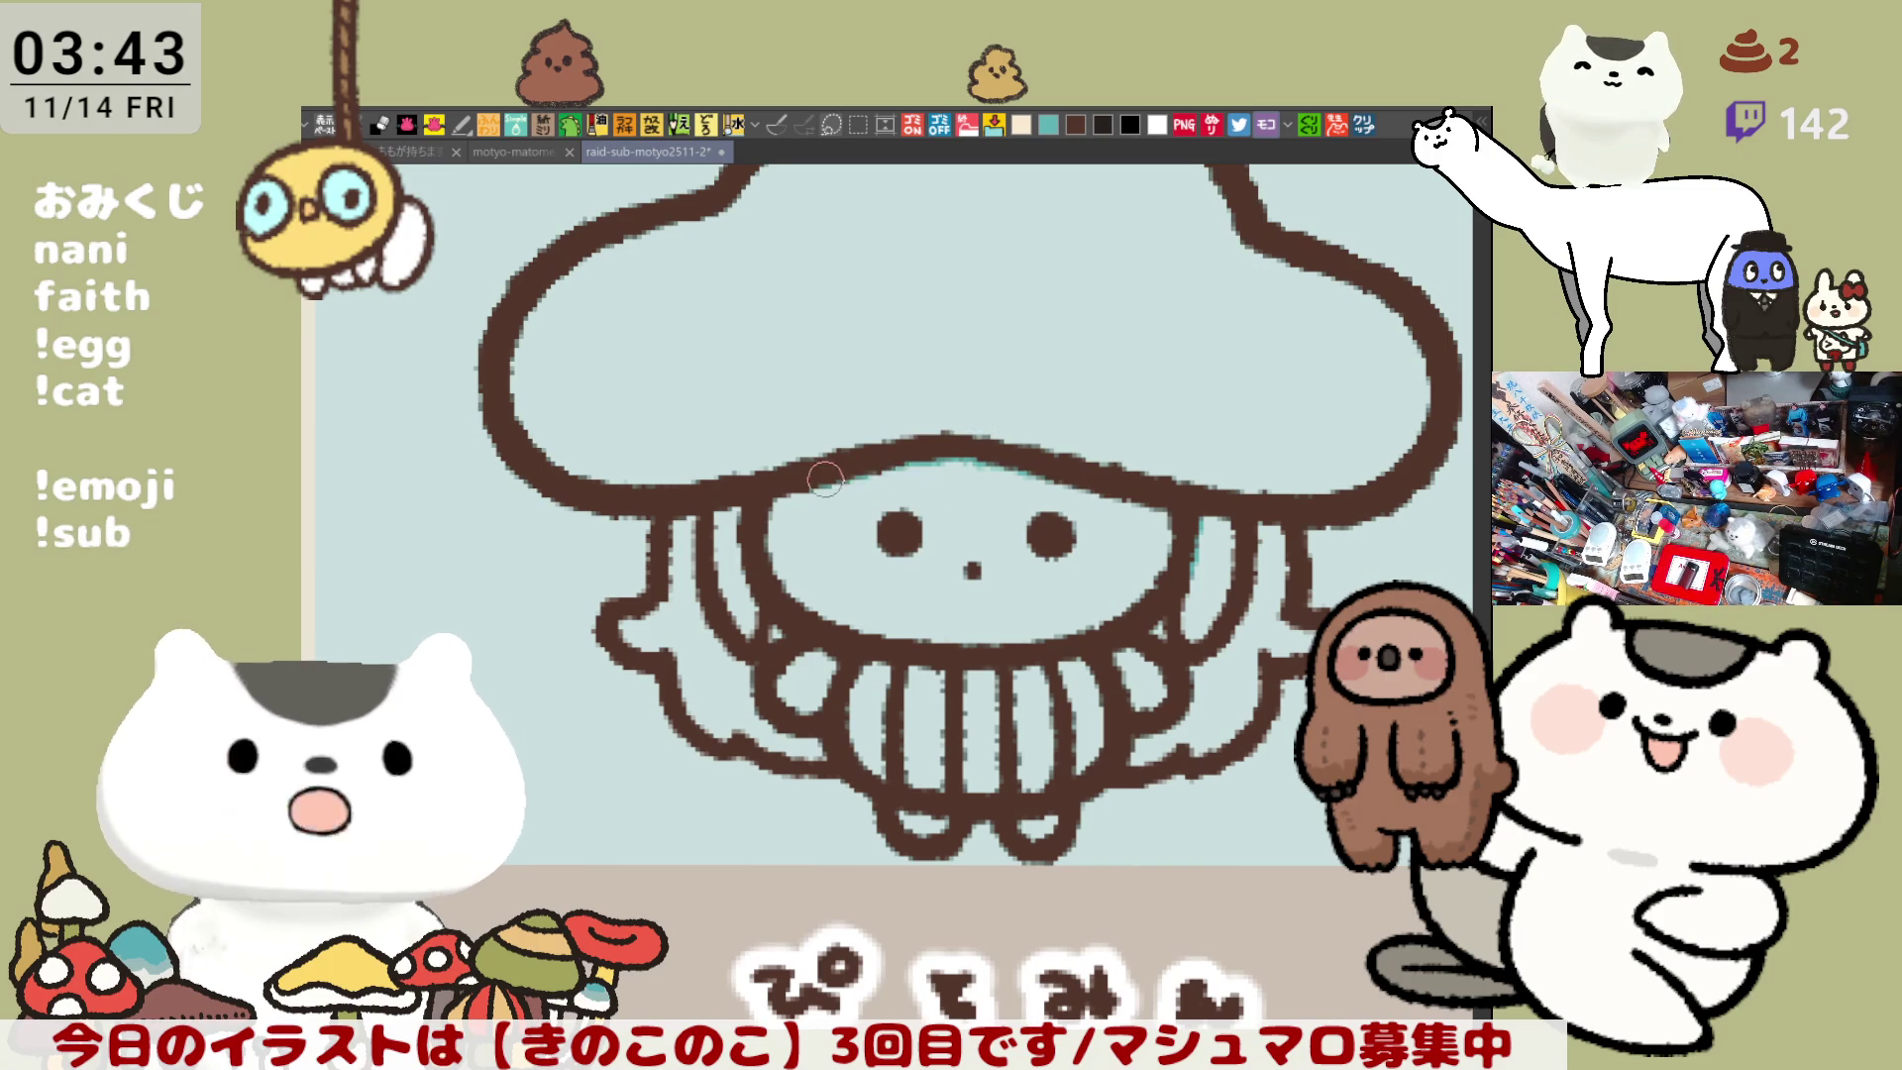
{"action": "mouse_move", "coordinate": [856, 478]}
{"action": "left_mouse_down"}
{"action": "mouse_move", "coordinate": [1020, 479]}
{"action": "mouse_move", "coordinate": [864, 461]}
{"action": "mouse_move", "coordinate": [1080, 467]}
{"action": "left_mouse_up"}
{"action": "key", "text": "ctrl+z"}
{"action": "mouse_move", "coordinate": [854, 473]}
{"action": "left_mouse_down"}
{"action": "mouse_move", "coordinate": [1085, 479]}
{"action": "mouse_move", "coordinate": [1028, 481]}
{"action": "mouse_move", "coordinate": [1020, 535]}
{"action": "mouse_move", "coordinate": [1033, 518]}
{"action": "mouse_move", "coordinate": [964, 584]}
{"action": "mouse_move", "coordinate": [971, 624]}
{"action": "mouse_move", "coordinate": [1015, 658]}
{"action": "left_mouse_up"}
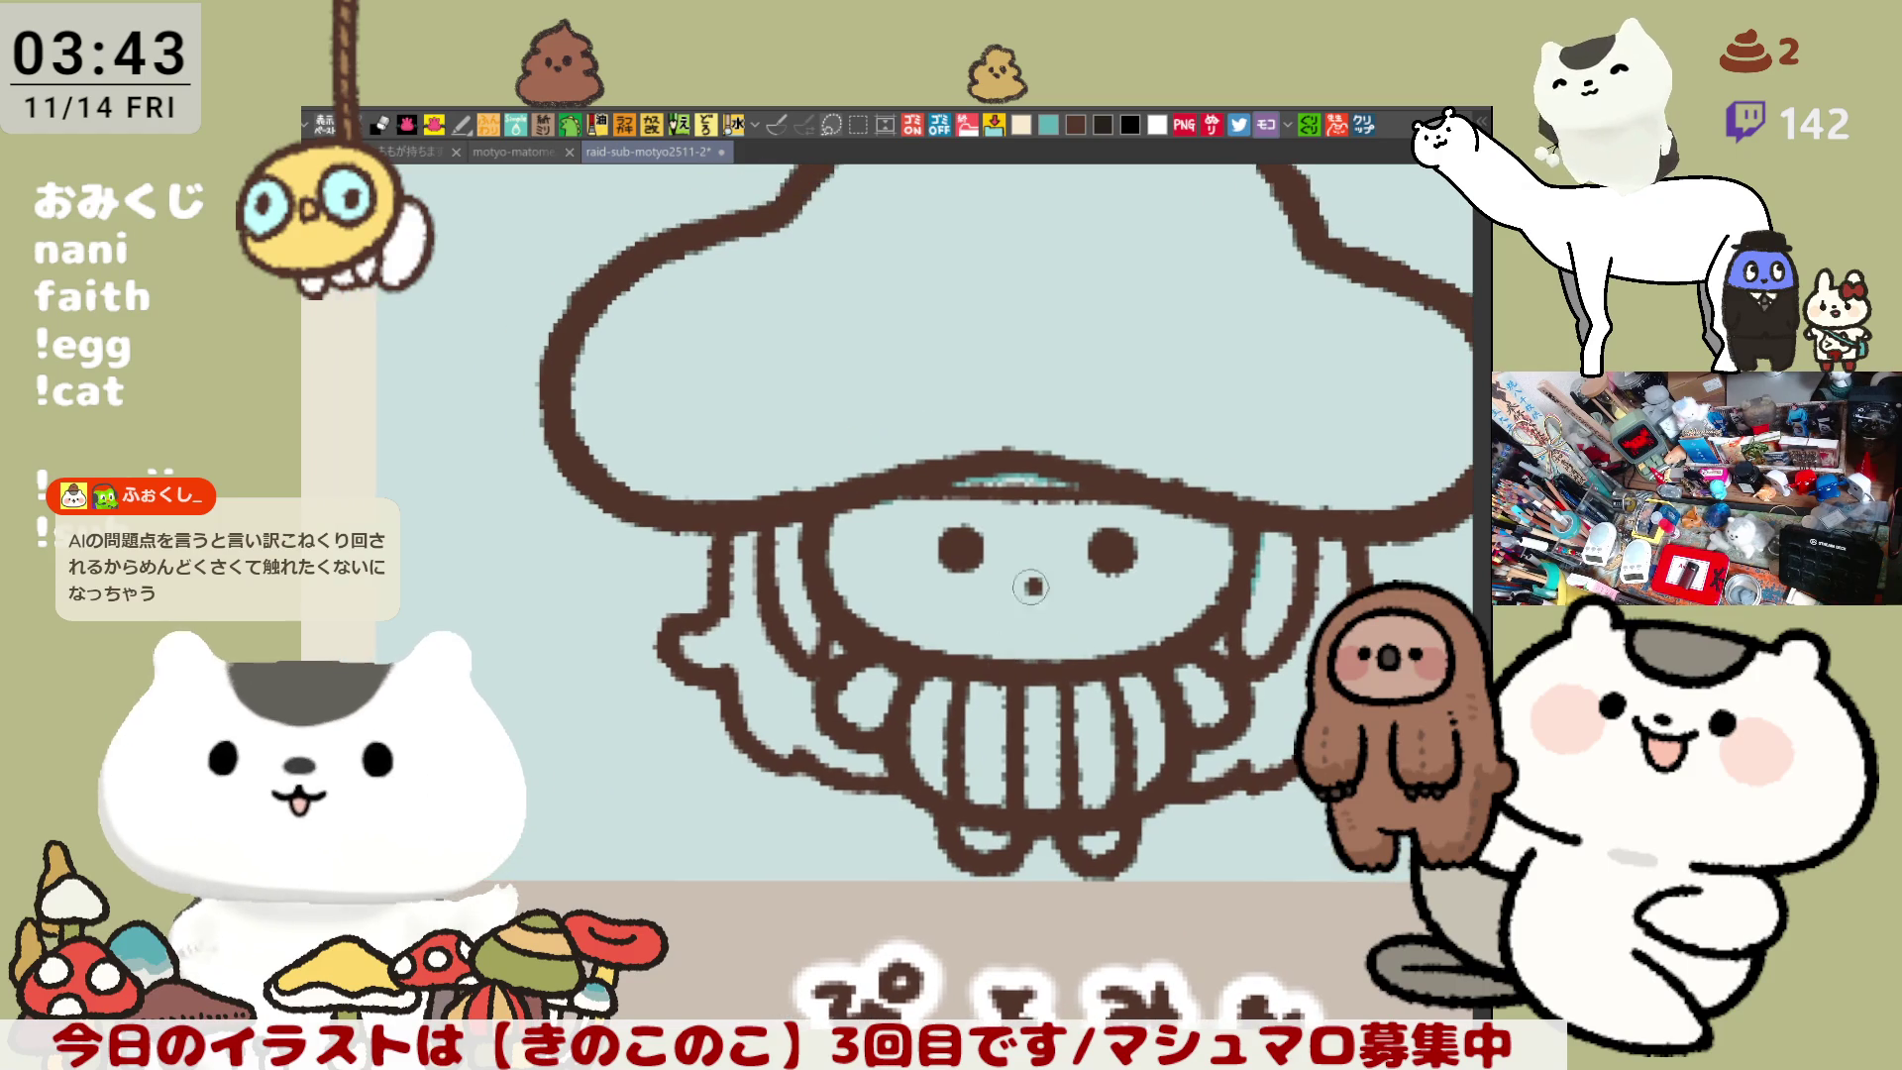
{"action": "left_click_drag", "start_coordinate": [1098, 502], "coordinate": [921, 511]}
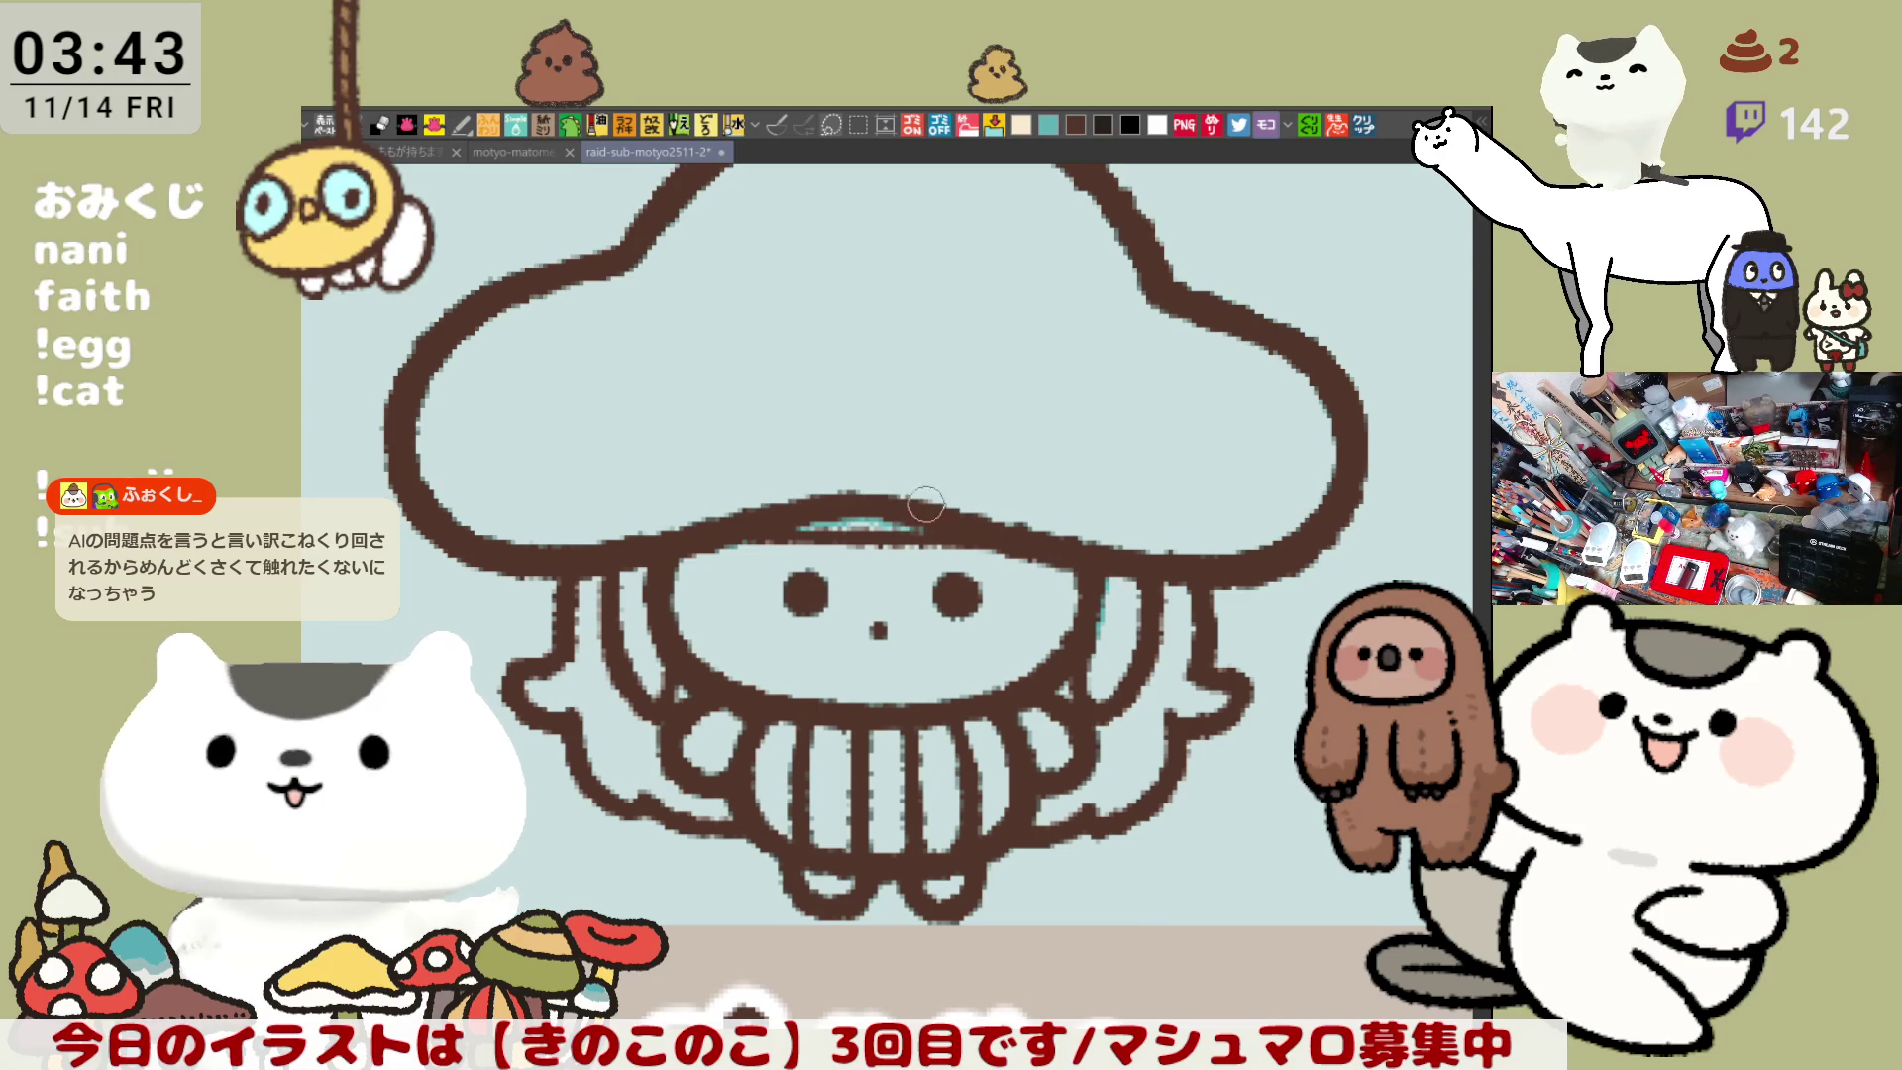
{"action": "scroll", "coordinate": [1035, 528], "scroll_direction": "down", "scroll_amount": 3}
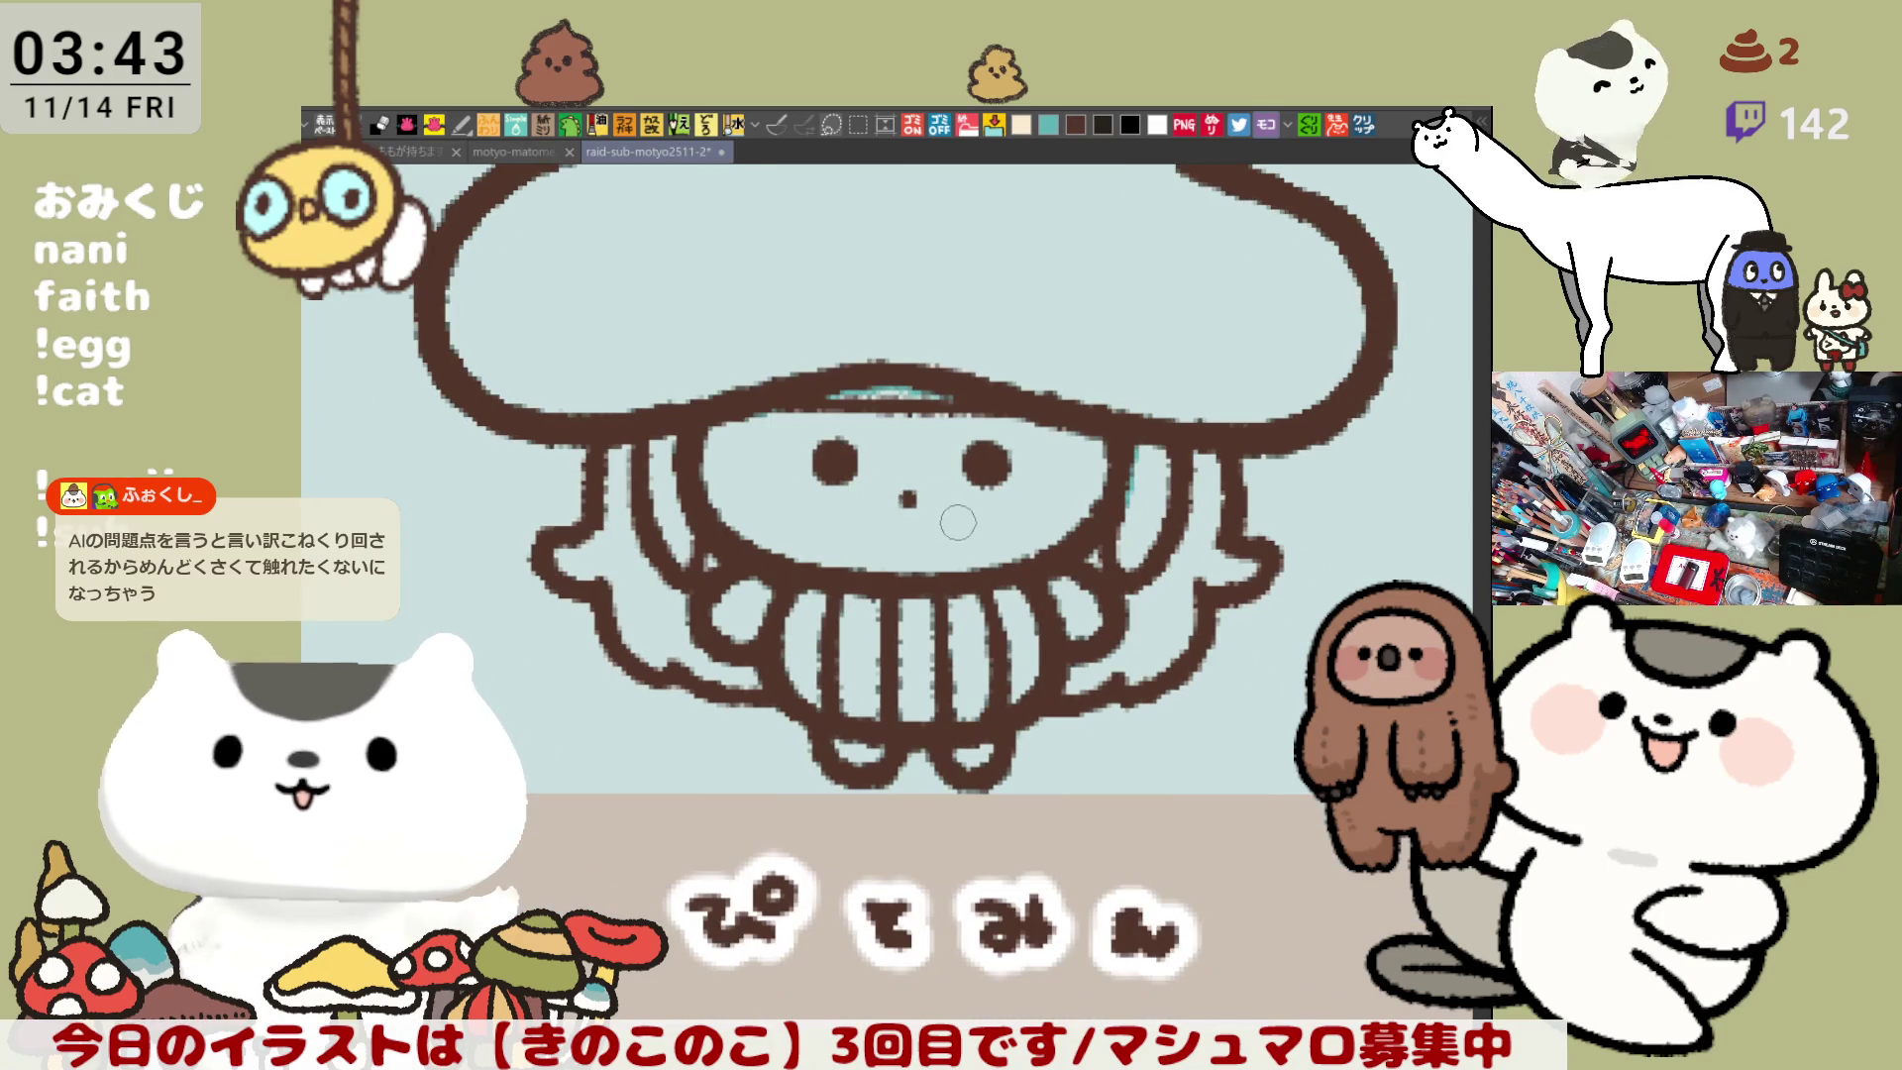
{"action": "left_click_drag", "start_coordinate": [978, 534], "coordinate": [1060, 725]}
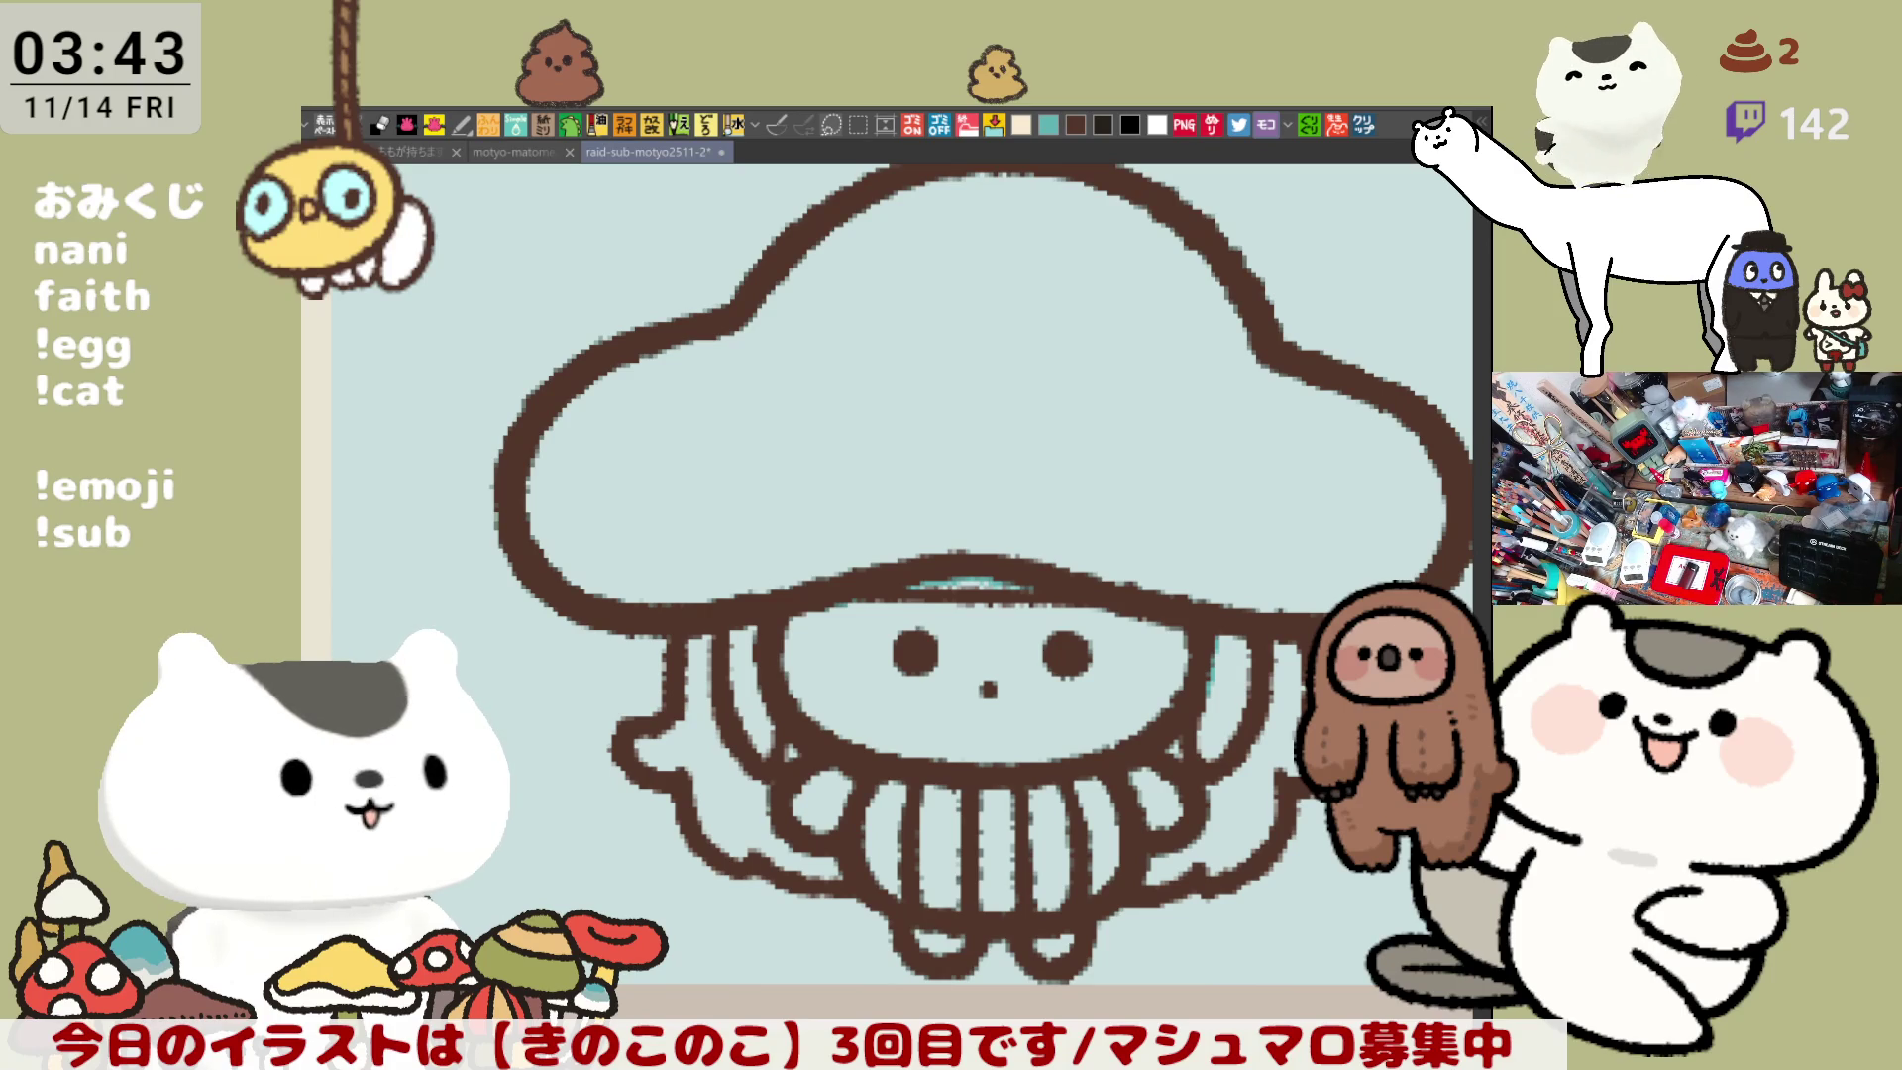
{"action": "scroll", "coordinate": [847, 591], "scroll_direction": "up", "scroll_amount": 3}
- Paint a small teal patch on the upper-left cap and draw the P emblem's brown curl
{"action": "mouse_move", "coordinate": [755, 438]}
{"action": "left_mouse_down"}
{"action": "mouse_move", "coordinate": [698, 454]}
{"action": "mouse_move", "coordinate": [775, 426]}
{"action": "left_mouse_up"}
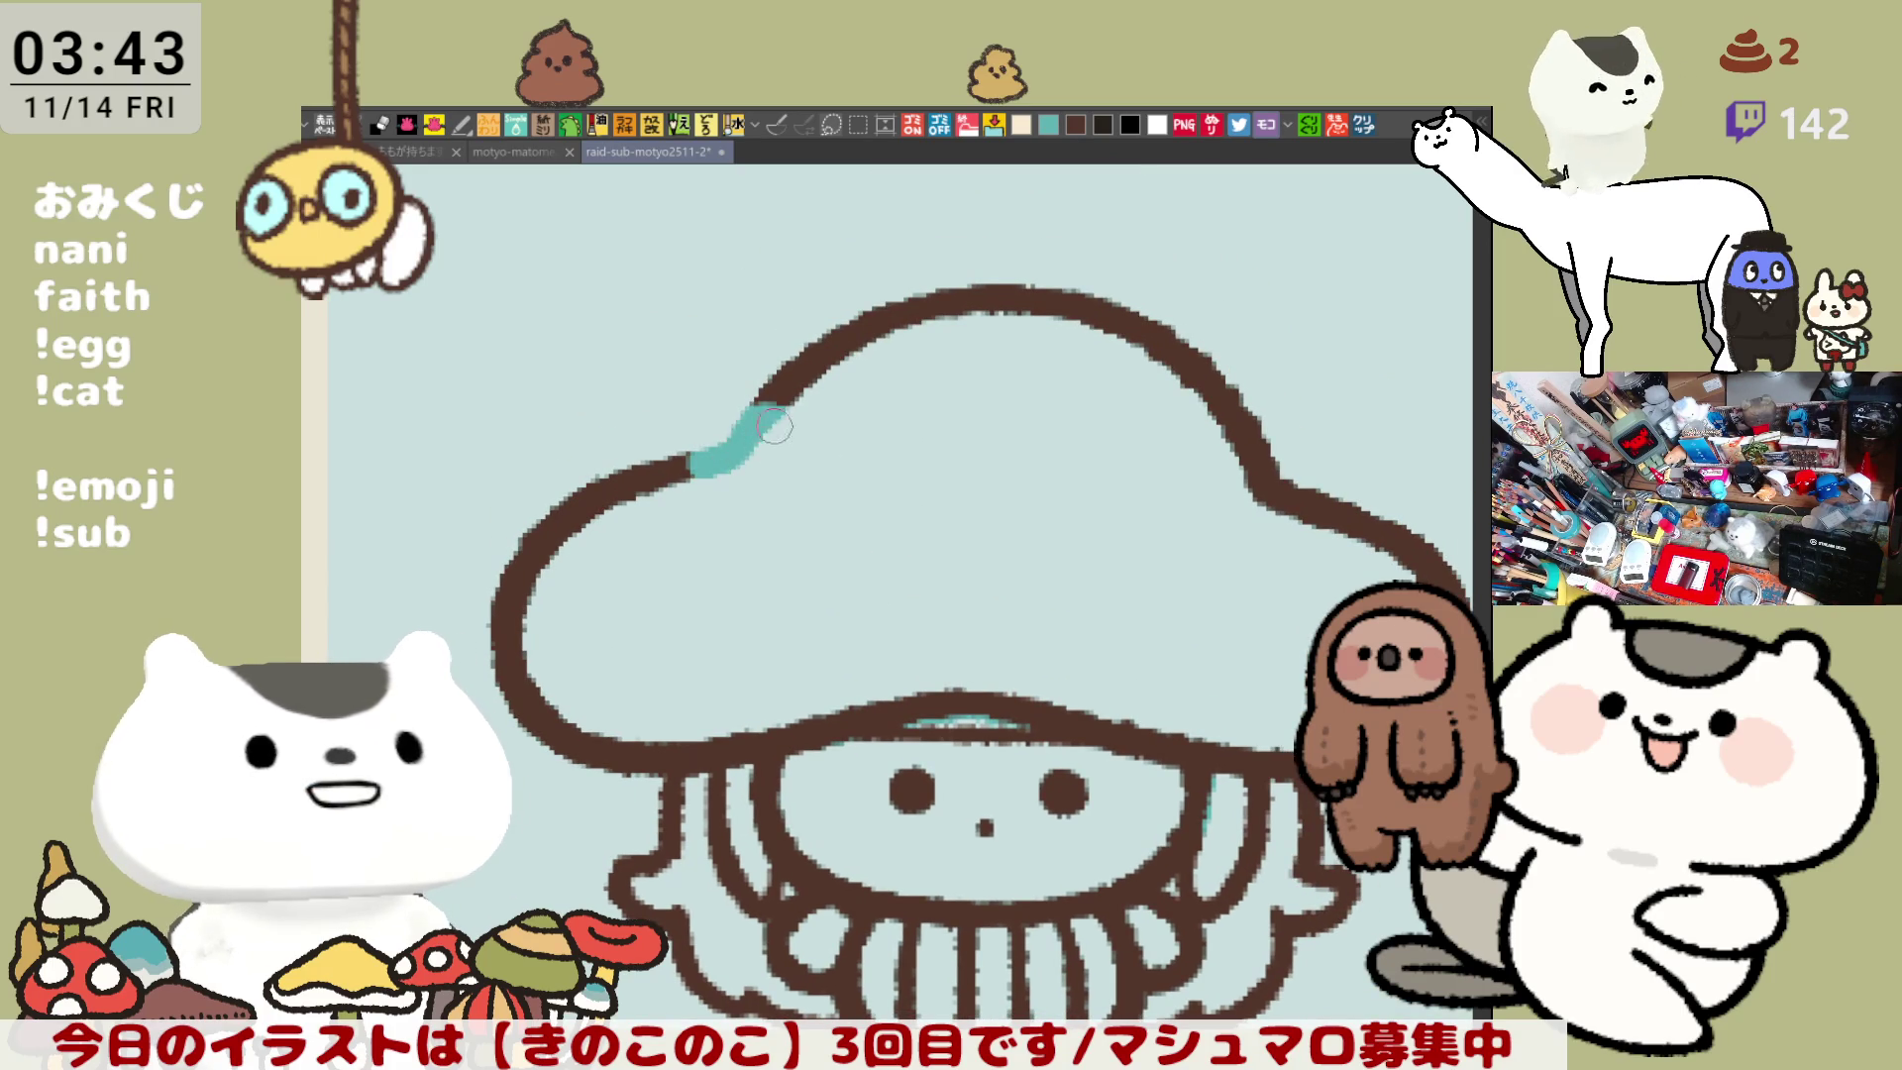
{"action": "mouse_move", "coordinate": [709, 608]}
{"action": "left_mouse_down"}
{"action": "mouse_move", "coordinate": [753, 406]}
{"action": "mouse_move", "coordinate": [860, 396]}
{"action": "mouse_move", "coordinate": [673, 447]}
{"action": "mouse_move", "coordinate": [718, 600]}
{"action": "left_mouse_up"}
{"action": "key", "text": "ctrl+z"}
{"action": "mouse_move", "coordinate": [753, 396]}
{"action": "left_mouse_down"}
{"action": "mouse_move", "coordinate": [823, 505]}
{"action": "mouse_move", "coordinate": [781, 523]}
{"action": "mouse_move", "coordinate": [694, 430]}
{"action": "mouse_move", "coordinate": [780, 519]}
{"action": "left_mouse_up"}
{"action": "key", "text": "ctrl+z"}
{"action": "key", "text": "ctrl+z"}
{"action": "left_click_drag", "start_coordinate": [785, 388], "coordinate": [850, 426]}
{"action": "key", "text": "ctrl+z"}
{"action": "mouse_move", "coordinate": [714, 411]}
{"action": "left_mouse_down"}
{"action": "mouse_move", "coordinate": [818, 411]}
{"action": "mouse_move", "coordinate": [787, 538]}
{"action": "left_mouse_up"}
{"action": "key", "text": "ctrl+z"}
{"action": "mouse_move", "coordinate": [721, 408]}
{"action": "left_mouse_down"}
{"action": "mouse_move", "coordinate": [842, 466]}
{"action": "mouse_move", "coordinate": [777, 535]}
{"action": "left_mouse_up"}
{"action": "key", "text": "ctrl+z"}
{"action": "mouse_move", "coordinate": [708, 406]}
{"action": "left_mouse_down"}
{"action": "mouse_move", "coordinate": [787, 535]}
{"action": "mouse_move", "coordinate": [802, 386]}
{"action": "mouse_move", "coordinate": [789, 525]}
{"action": "left_mouse_up"}
{"action": "key", "text": "ctrl+z"}
{"action": "key", "text": "ctrl+z"}
{"action": "mouse_move", "coordinate": [709, 406]}
{"action": "left_mouse_down"}
{"action": "mouse_move", "coordinate": [806, 492]}
{"action": "mouse_move", "coordinate": [786, 516]}
{"action": "left_mouse_up"}
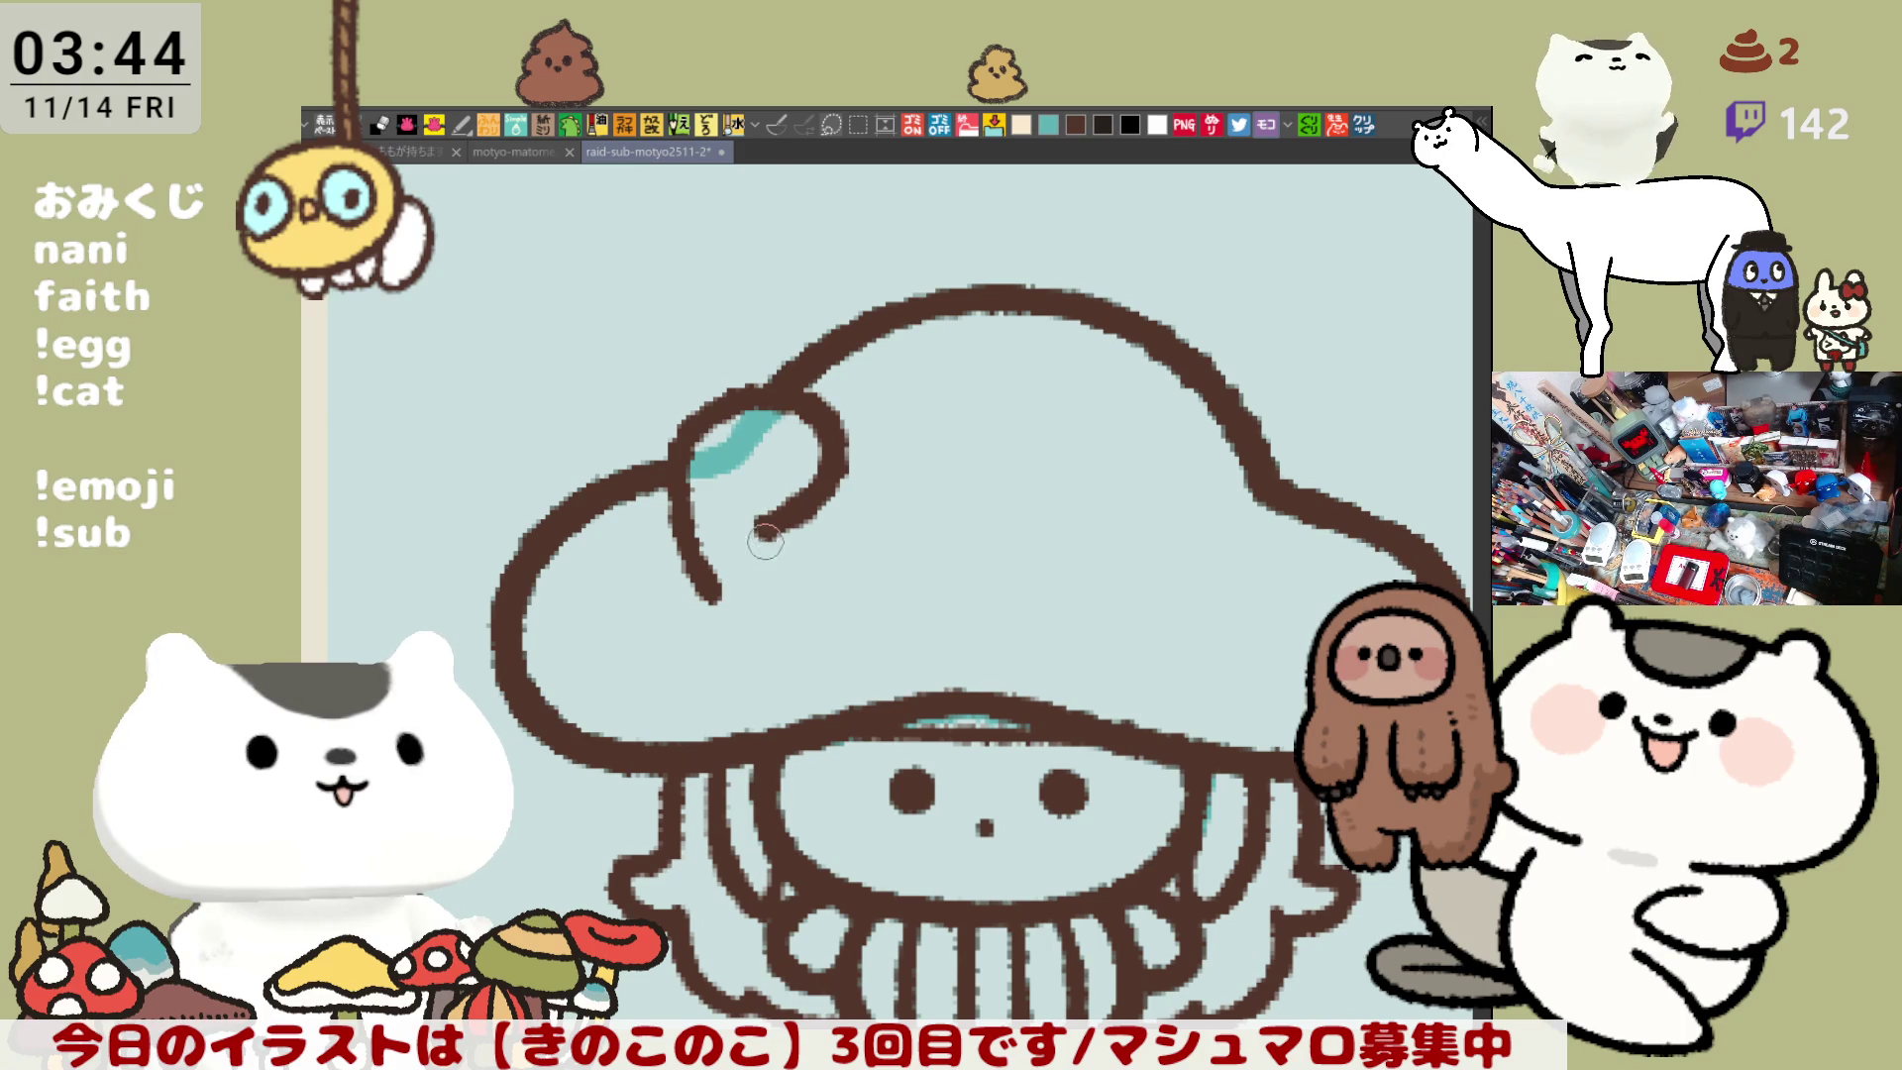
- Add the P's stem, small inner loop, and extended, thickened outline
{"action": "left_click_drag", "start_coordinate": [762, 515], "coordinate": [733, 609]}
{"action": "key", "text": "ctrl+z"}
{"action": "left_click_drag", "start_coordinate": [749, 522], "coordinate": [714, 620]}
{"action": "key", "text": "ctrl+z"}
{"action": "key", "text": "ctrl+z"}
{"action": "key", "text": "ctrl+z"}
{"action": "mouse_move", "coordinate": [762, 517]}
{"action": "left_mouse_down"}
{"action": "mouse_move", "coordinate": [733, 609]}
{"action": "mouse_move", "coordinate": [764, 544]}
{"action": "mouse_move", "coordinate": [696, 574]}
{"action": "mouse_move", "coordinate": [718, 569]}
{"action": "left_mouse_up"}
{"action": "key", "text": "ctrl+z"}
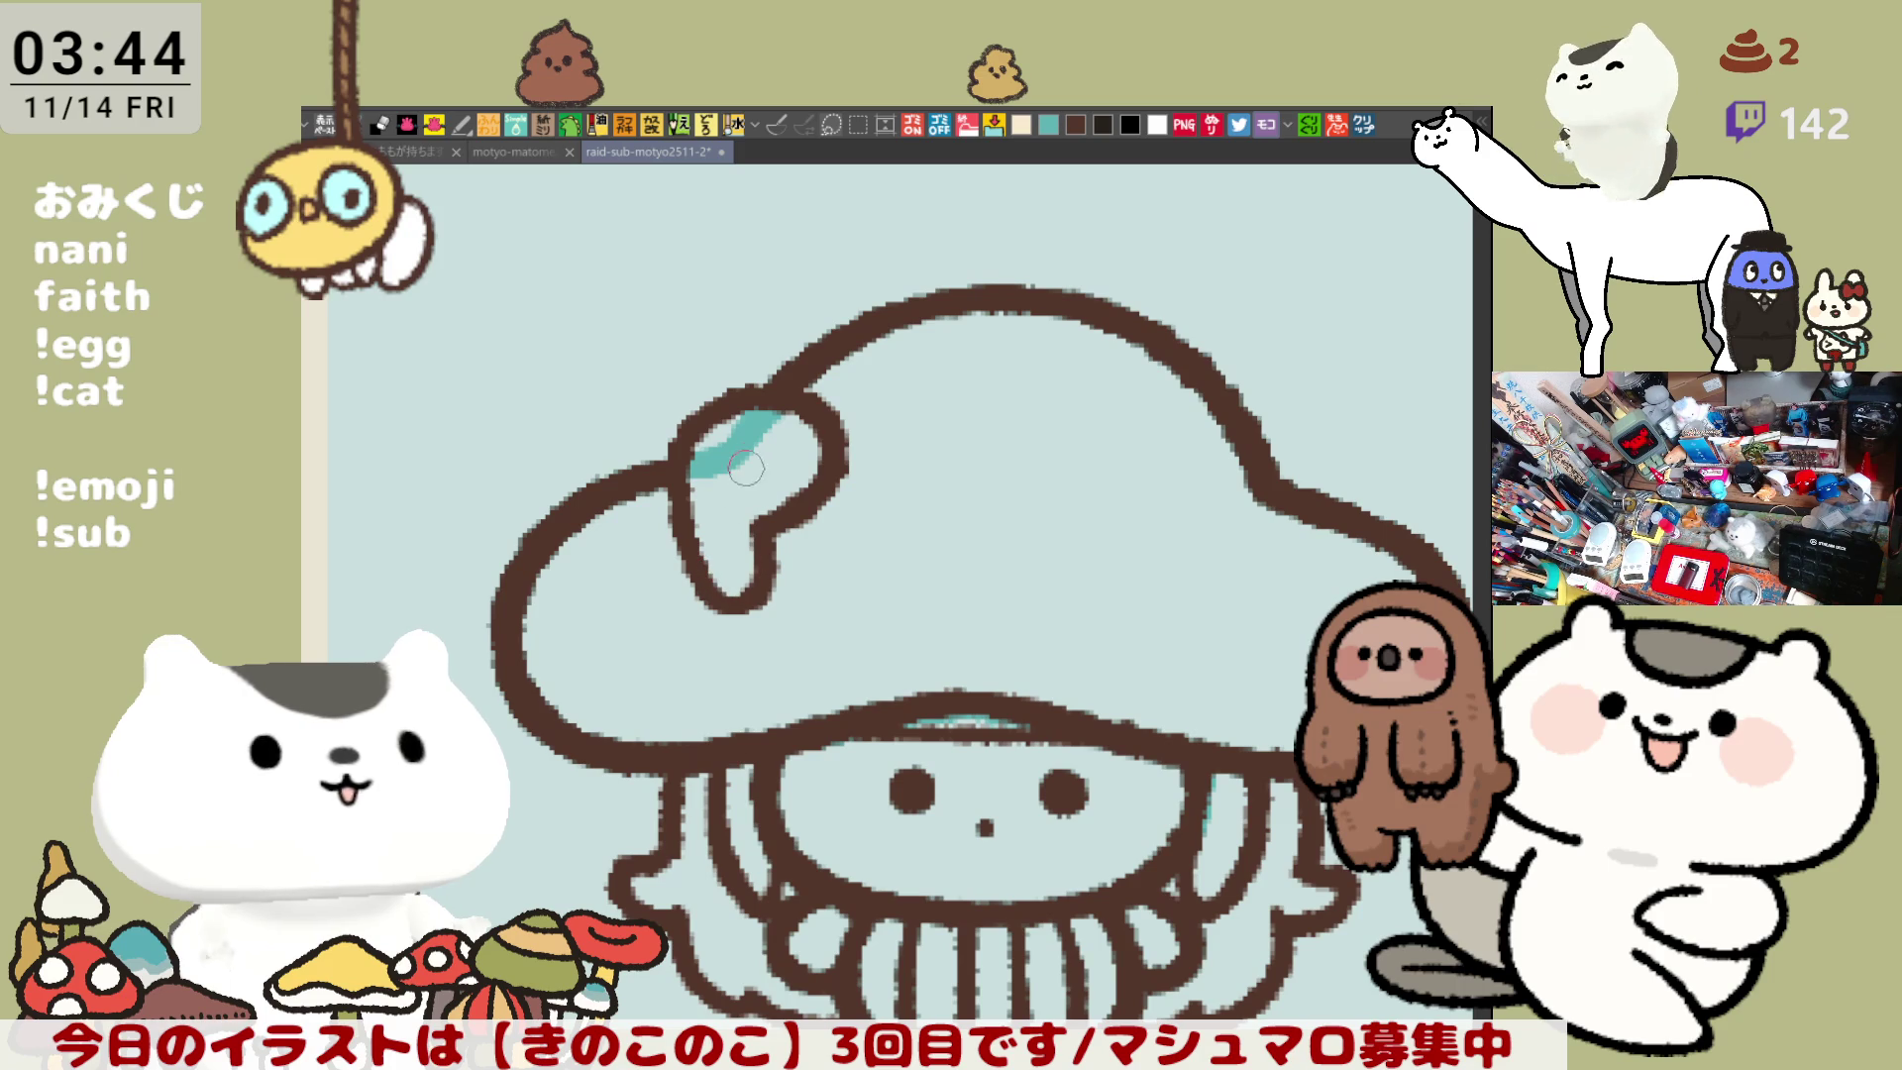
{"action": "mouse_move", "coordinate": [738, 448]}
{"action": "left_mouse_down"}
{"action": "mouse_move", "coordinate": [758, 485]}
{"action": "mouse_move", "coordinate": [783, 451]}
{"action": "mouse_move", "coordinate": [745, 476]}
{"action": "mouse_move", "coordinate": [783, 451]}
{"action": "mouse_move", "coordinate": [763, 441]}
{"action": "mouse_move", "coordinate": [745, 476]}
{"action": "left_mouse_up"}
{"action": "key", "text": "ctrl+z"}
{"action": "key", "text": "ctrl+z"}
{"action": "key", "text": "ctrl+z"}
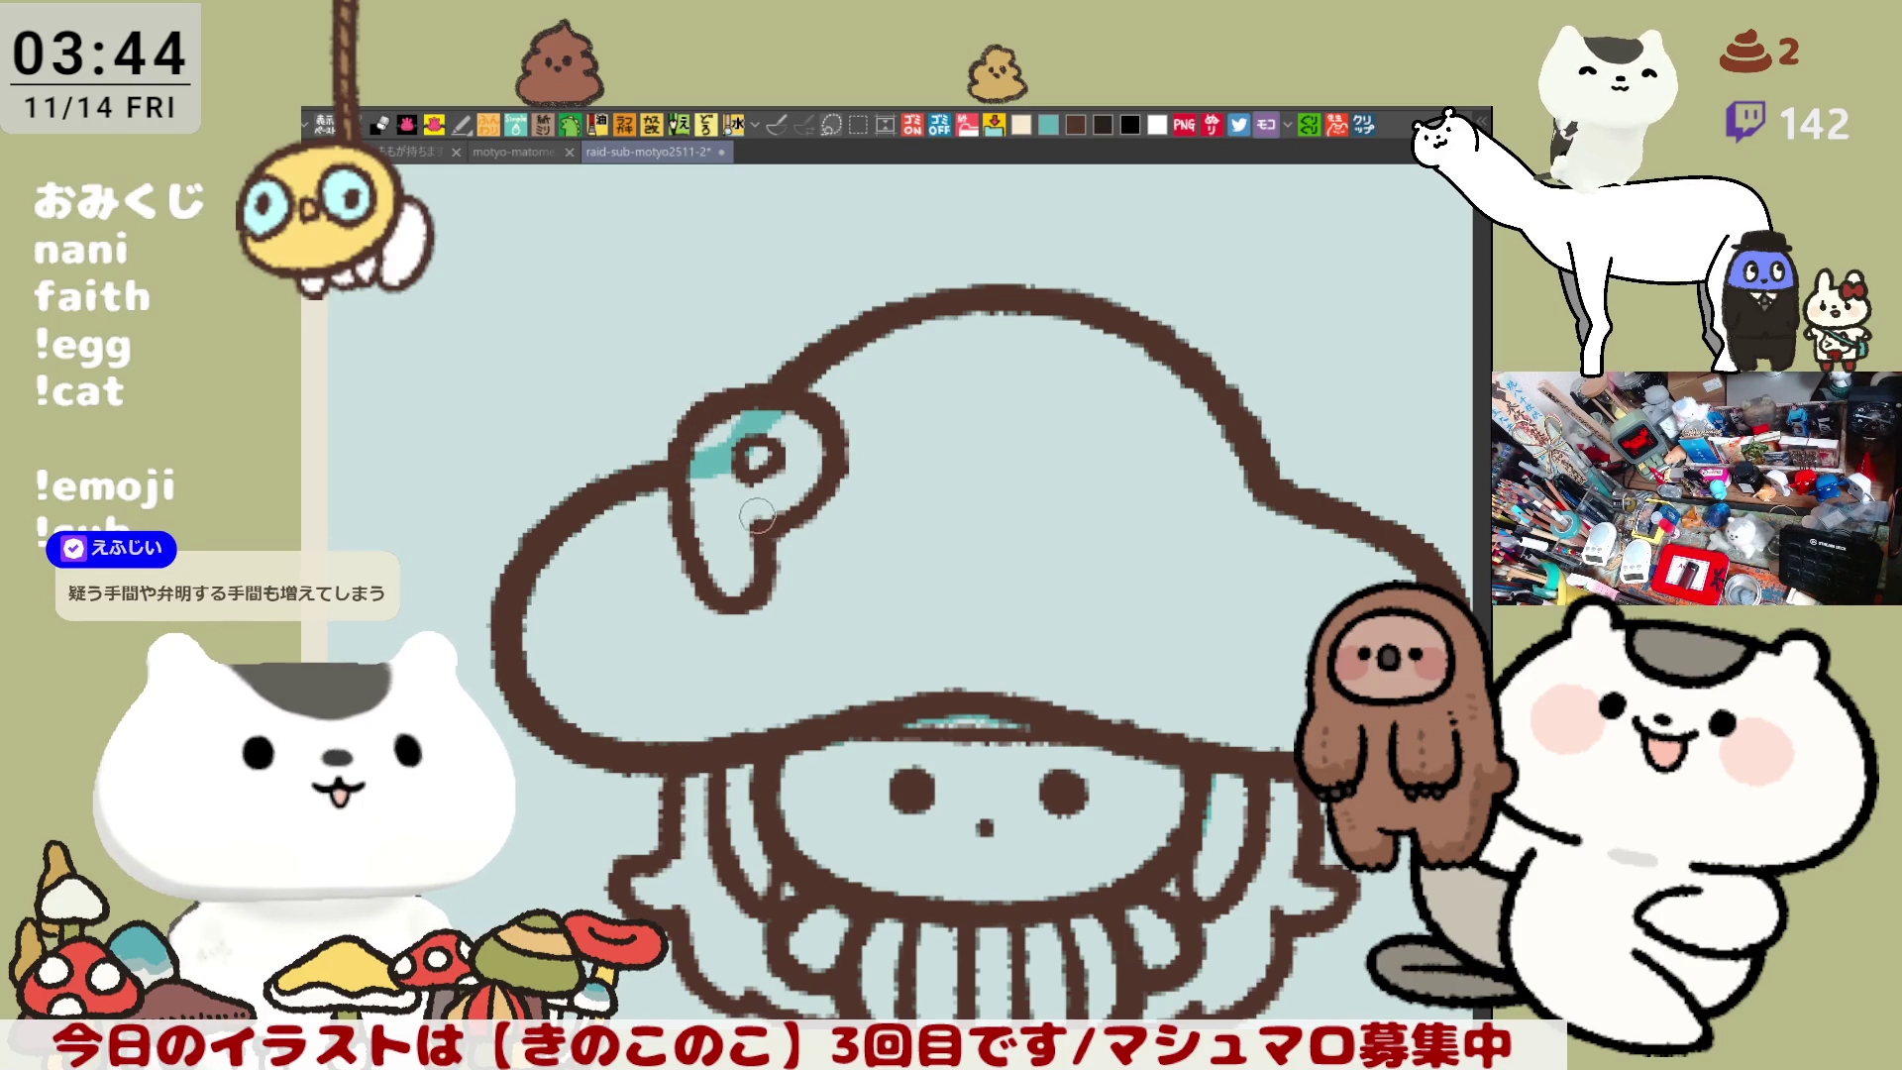
{"action": "left_click_drag", "start_coordinate": [830, 497], "coordinate": [761, 542]}
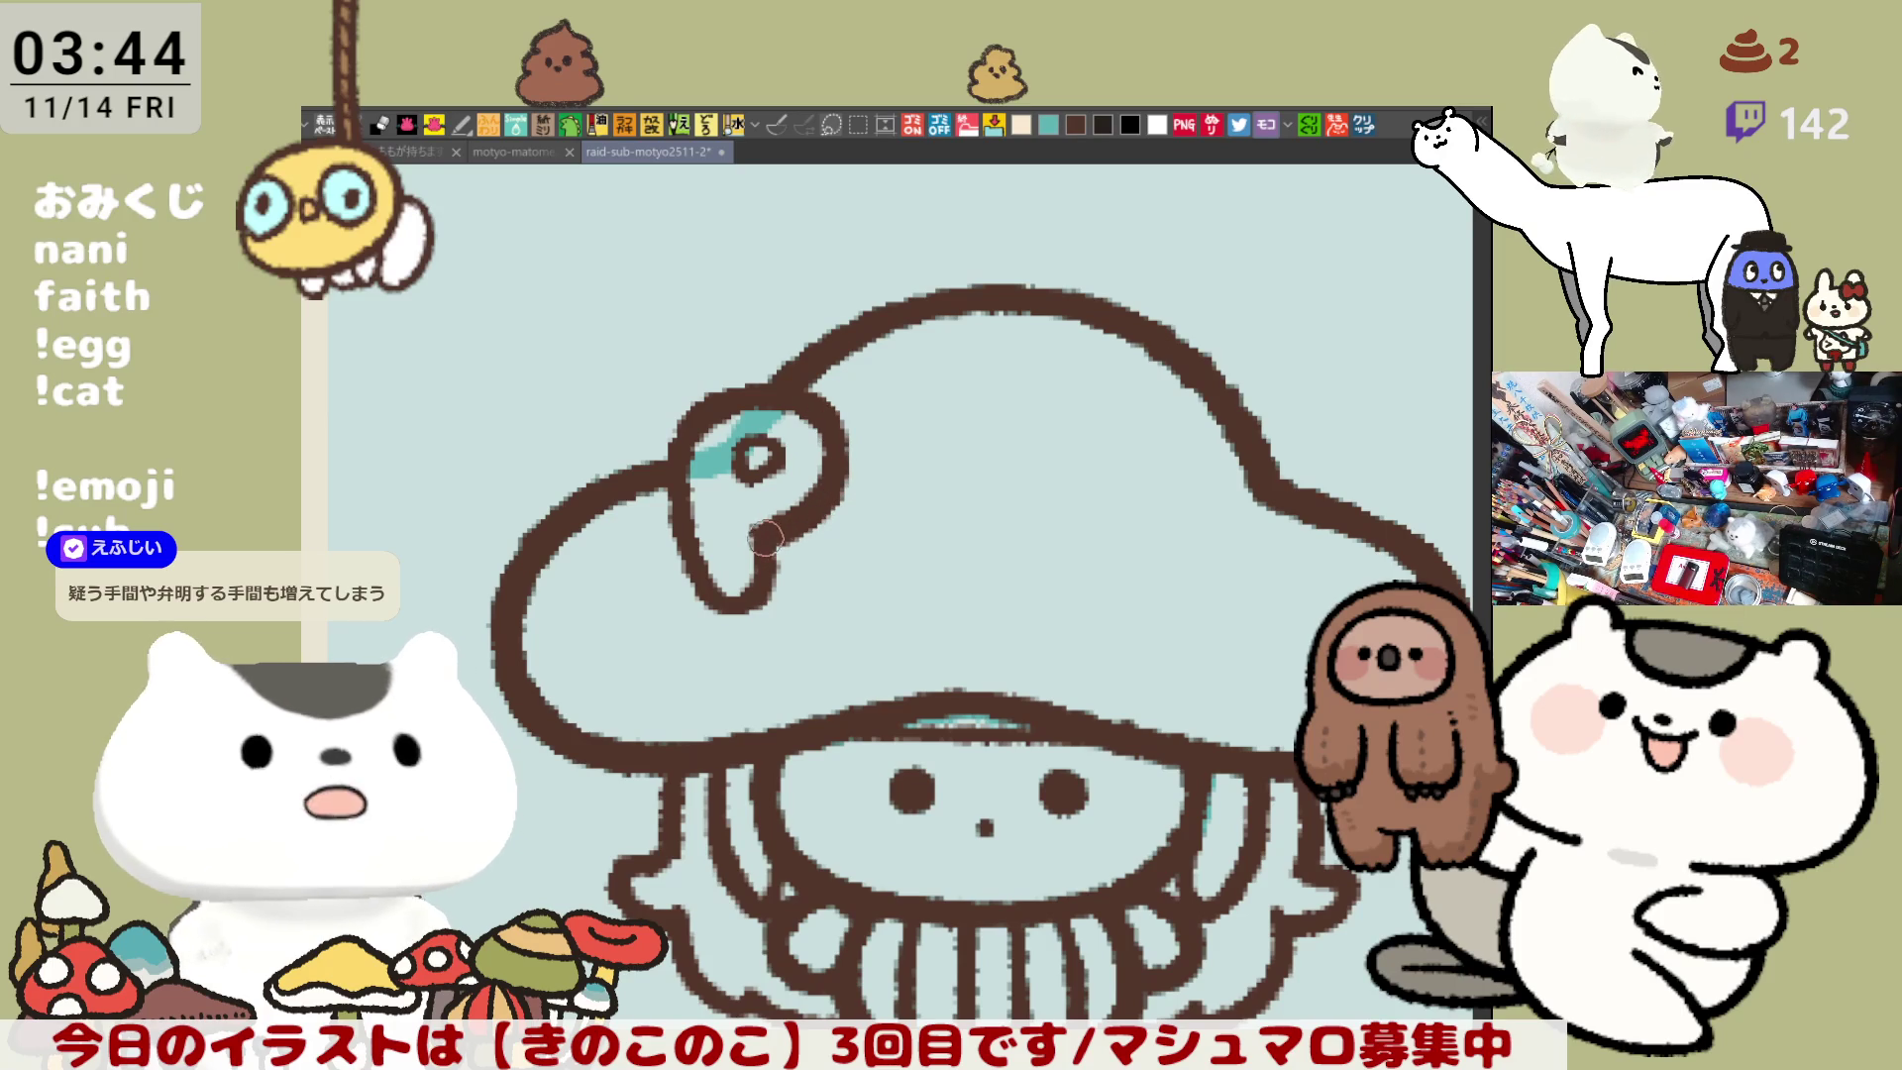
{"action": "left_click_drag", "start_coordinate": [814, 392], "coordinate": [852, 486]}
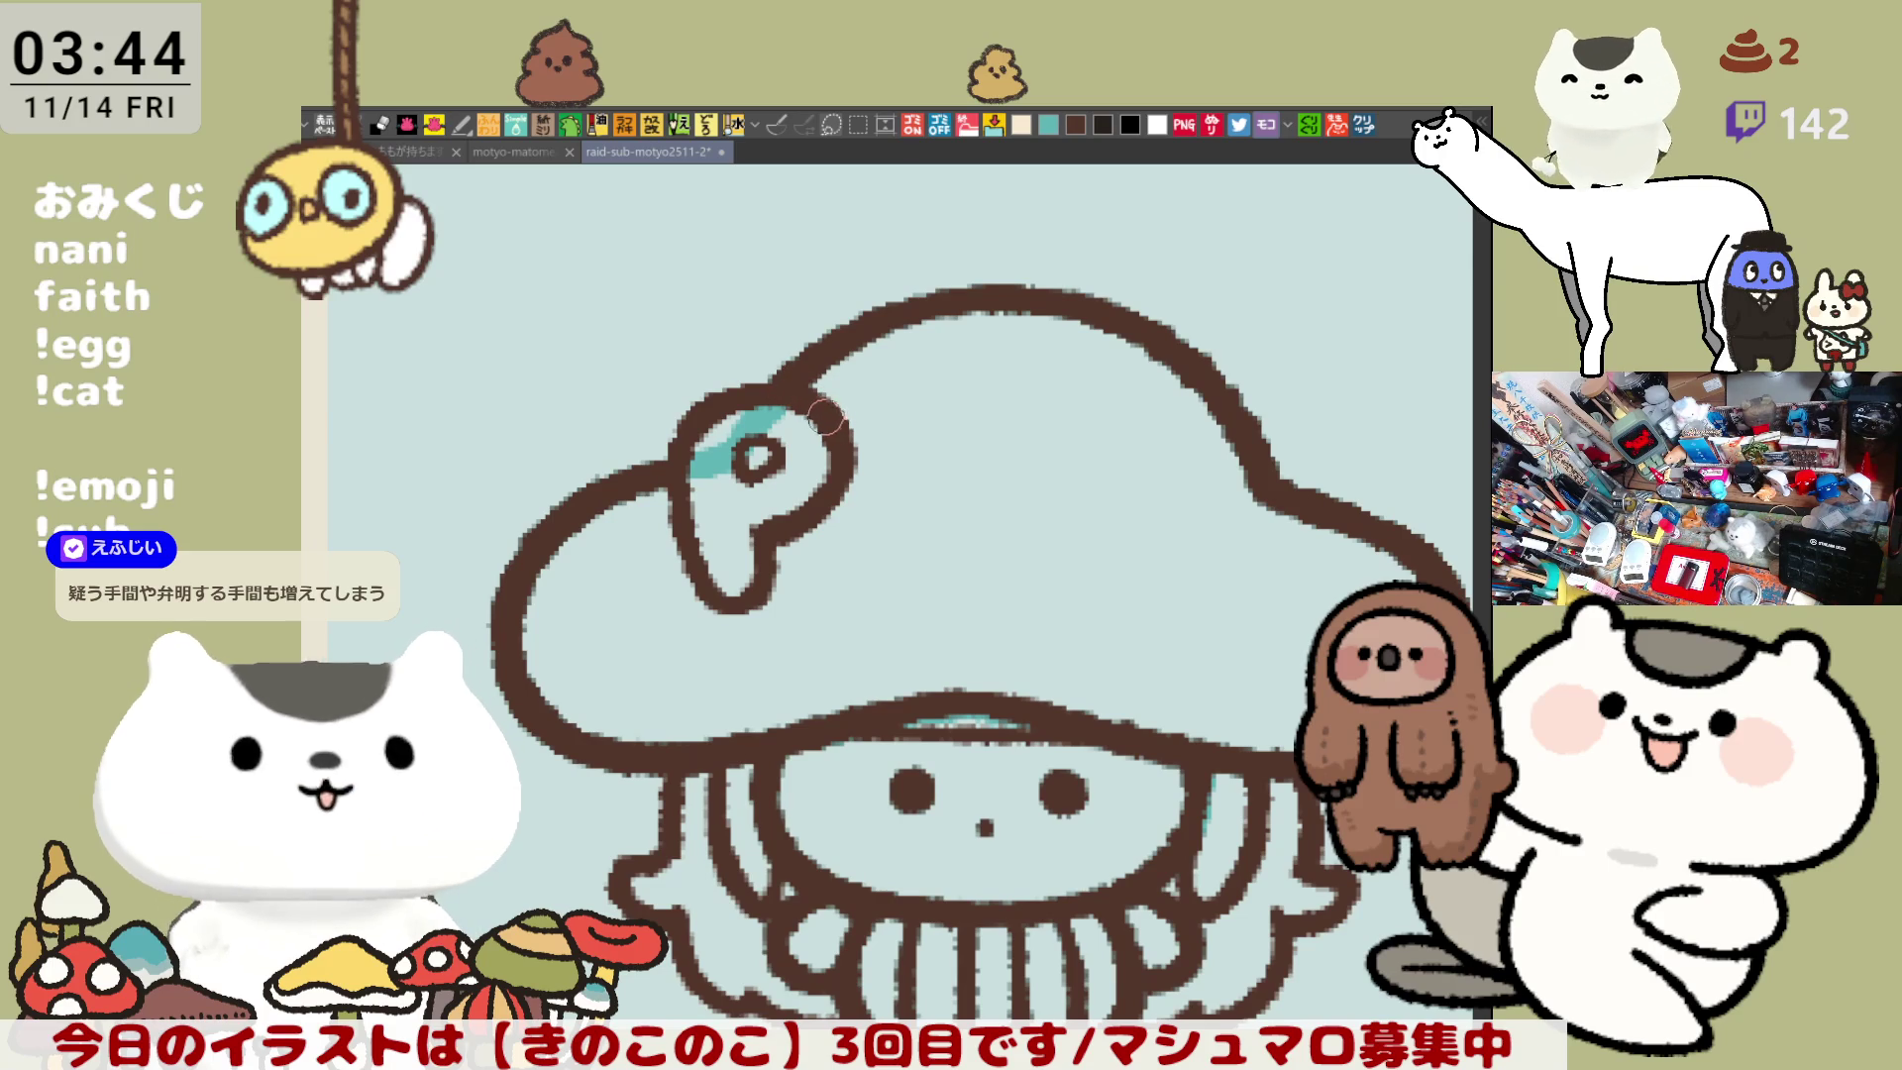
- Save the file, then refine the outline around the P's inner loop and stem tip
{"action": "key", "text": "ctrl+s"}
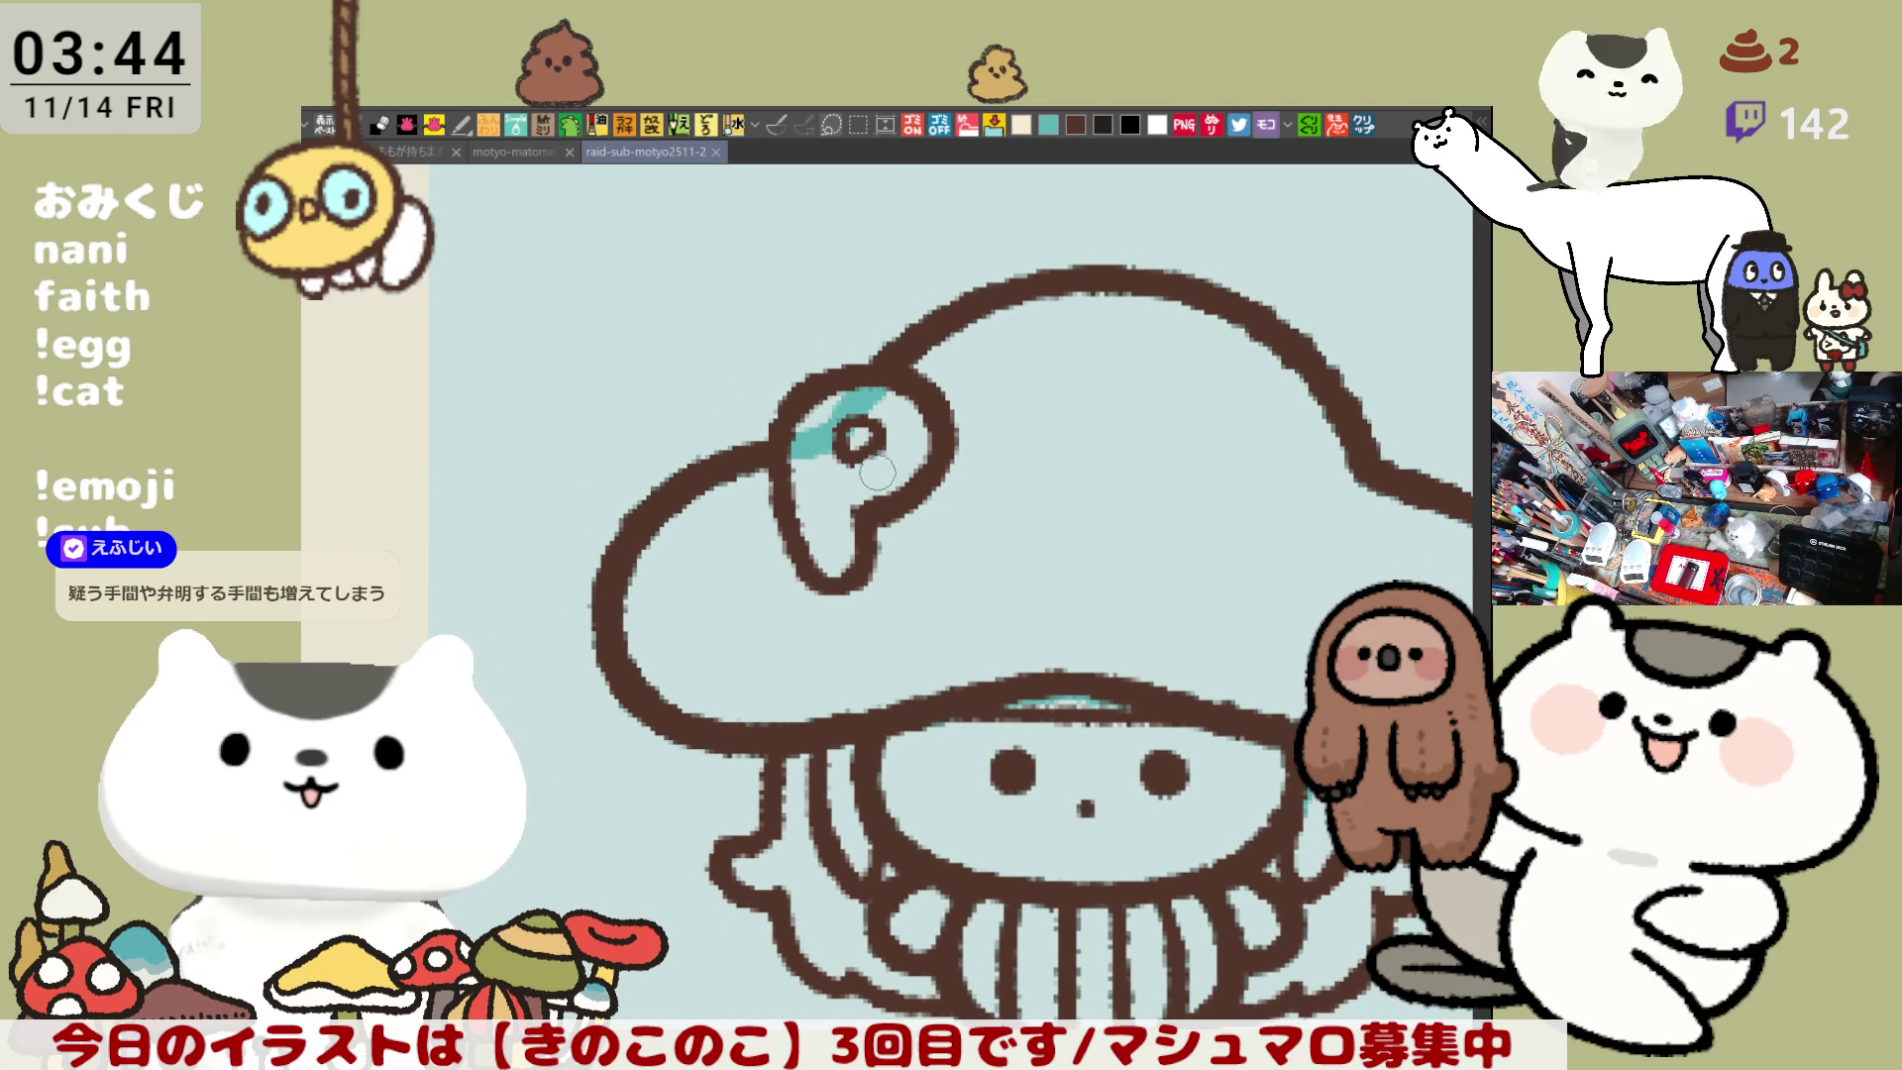
{"action": "mouse_move", "coordinate": [762, 373]}
{"action": "left_mouse_down"}
{"action": "mouse_move", "coordinate": [728, 416]}
{"action": "mouse_move", "coordinate": [743, 377]}
{"action": "mouse_move", "coordinate": [780, 439]}
{"action": "mouse_move", "coordinate": [718, 465]}
{"action": "mouse_move", "coordinate": [753, 549]}
{"action": "mouse_move", "coordinate": [773, 575]}
{"action": "mouse_move", "coordinate": [725, 479]}
{"action": "mouse_move", "coordinate": [788, 559]}
{"action": "left_mouse_up"}
{"action": "key", "text": "ctrl+z"}
{"action": "mouse_move", "coordinate": [728, 451]}
{"action": "left_mouse_down"}
{"action": "mouse_move", "coordinate": [763, 555]}
{"action": "mouse_move", "coordinate": [818, 544]}
{"action": "mouse_move", "coordinate": [816, 479]}
{"action": "left_mouse_up"}
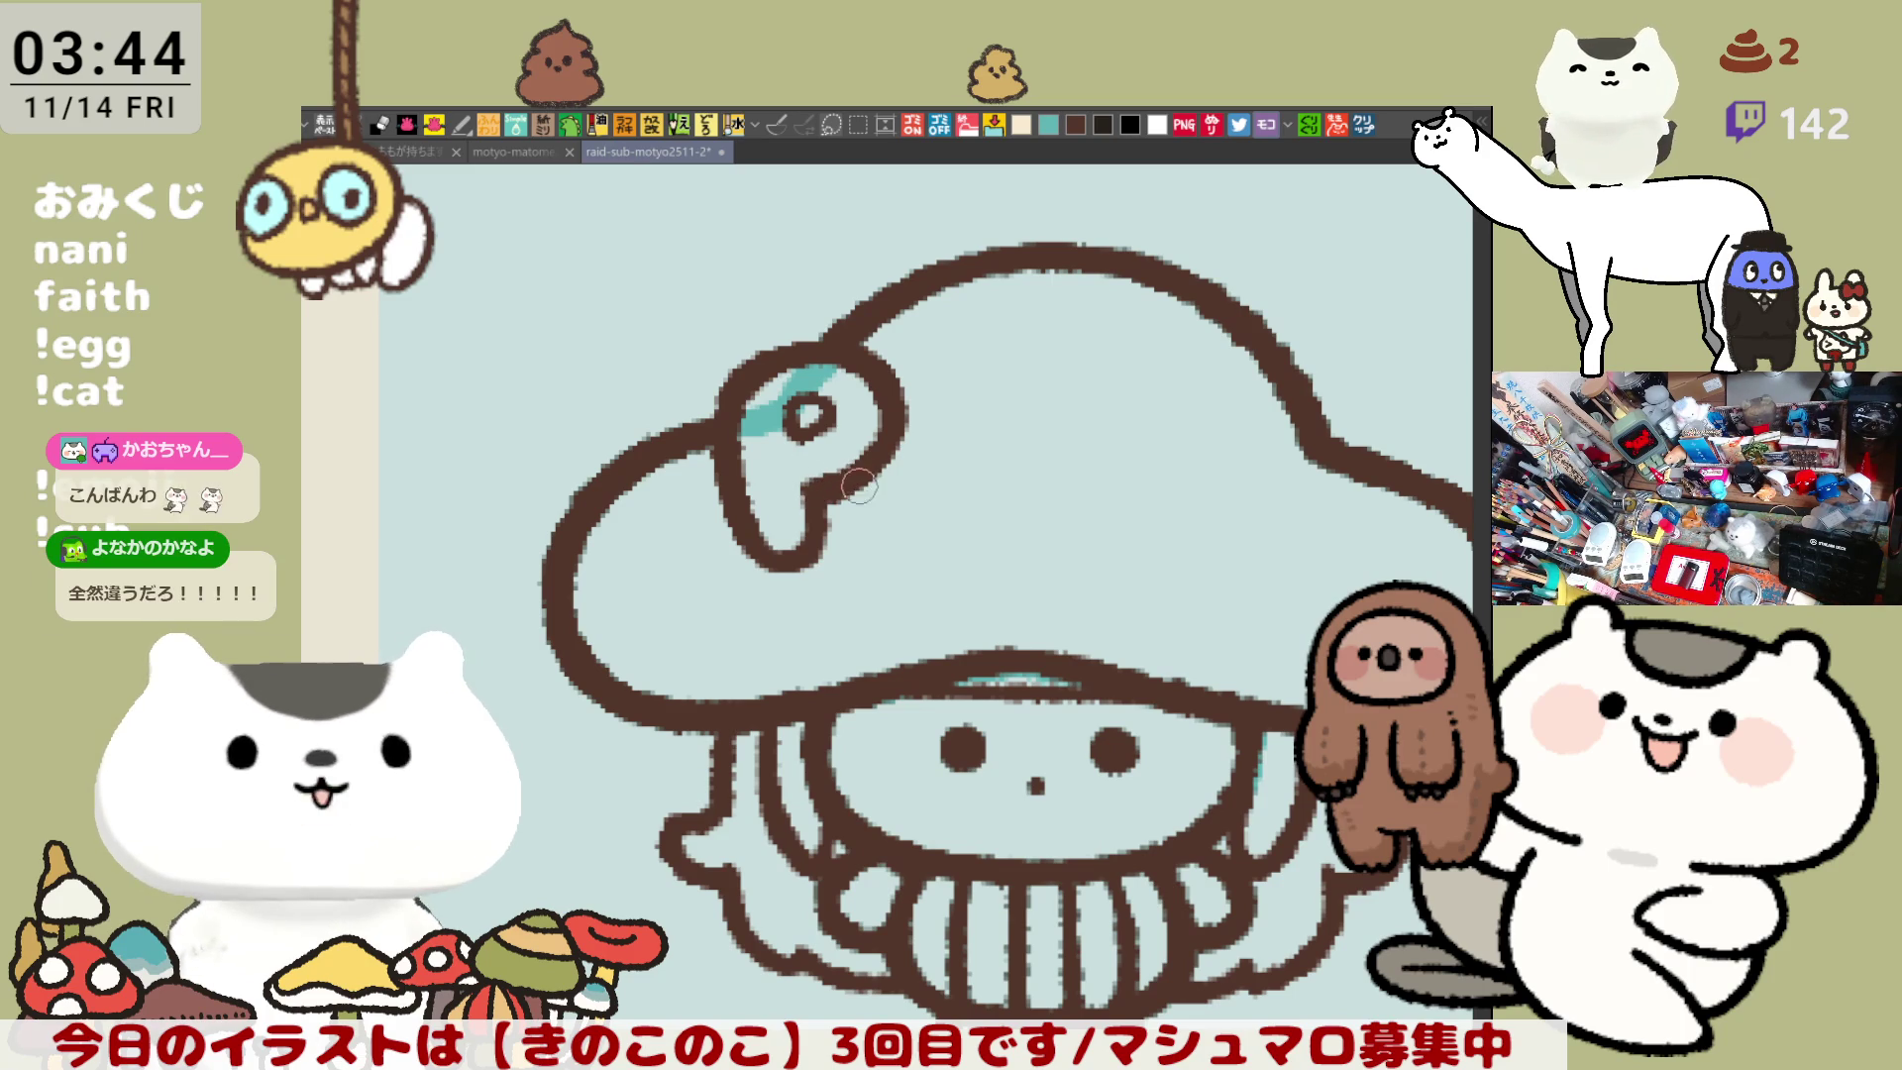
{"action": "left_click_drag", "start_coordinate": [938, 563], "coordinate": [851, 502]}
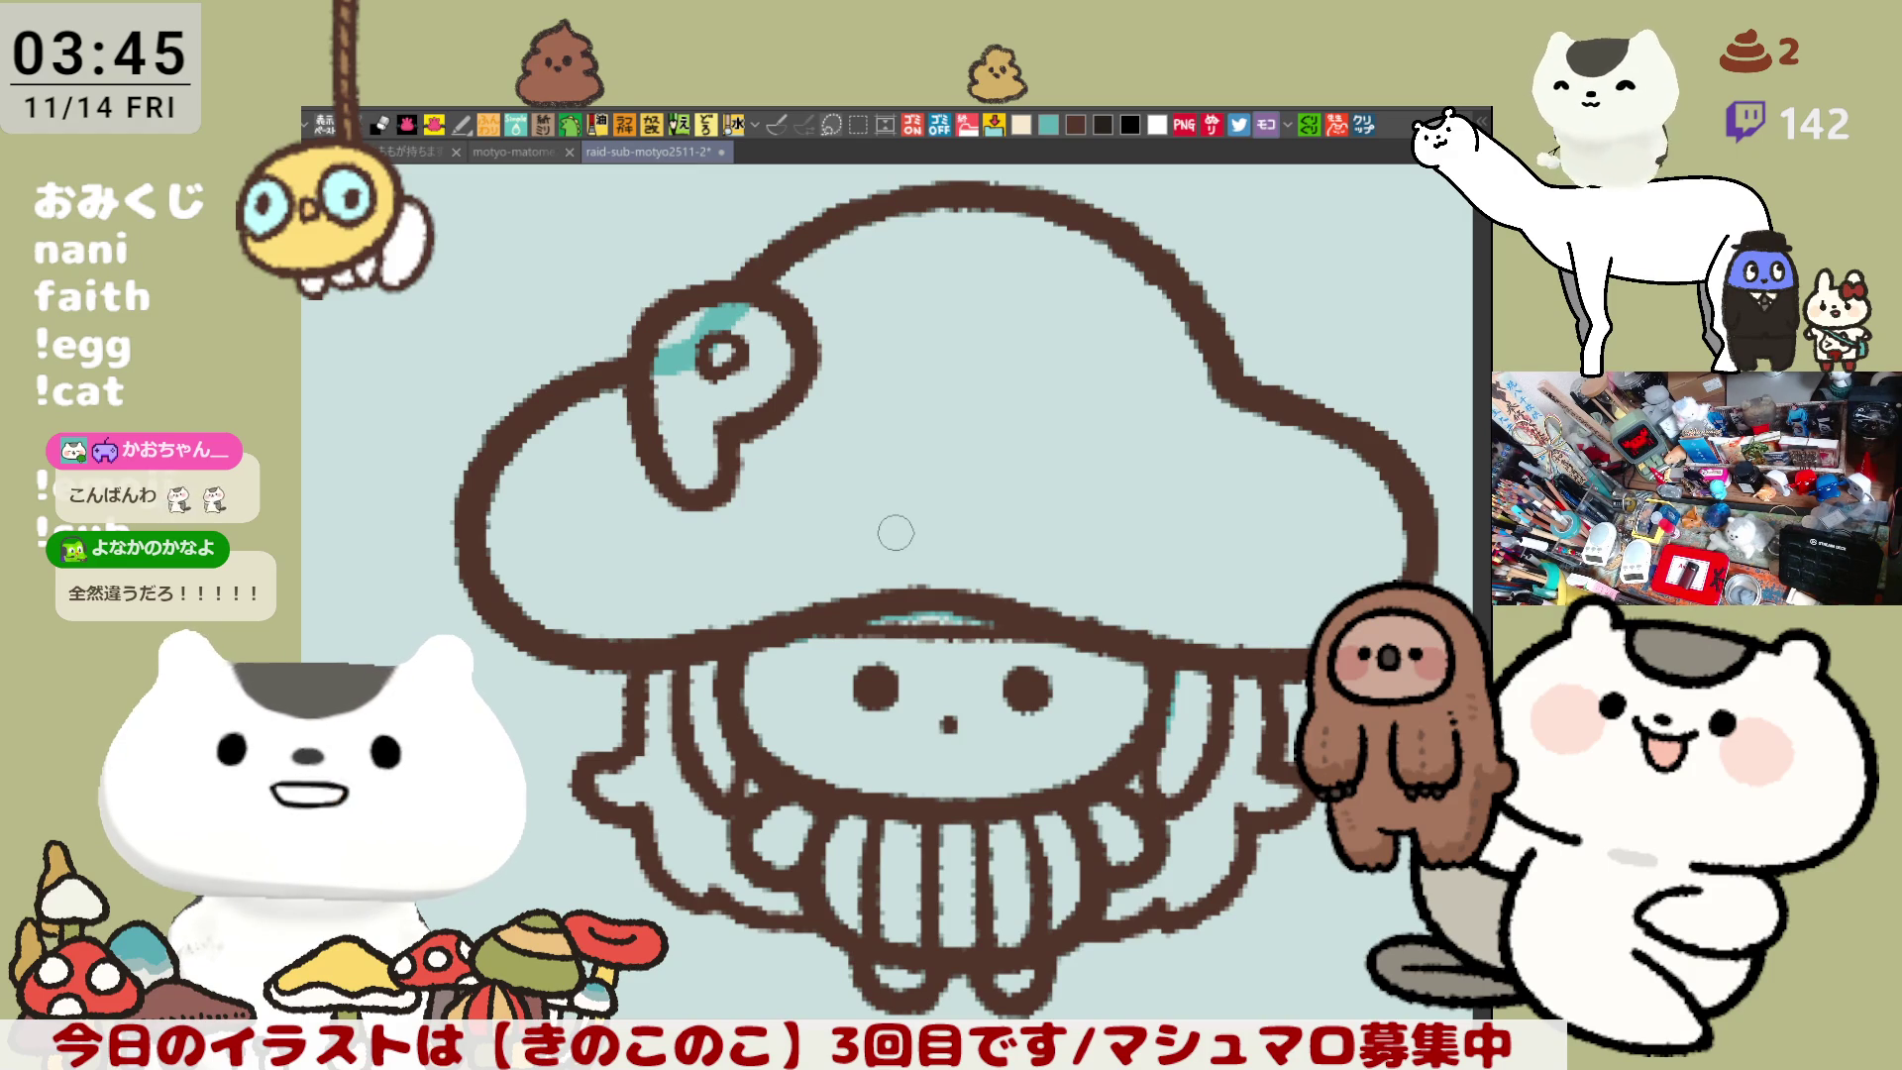
- Draw a brown curve under the mushroom's skirt and connect it to the skirt's right edge
{"action": "scroll", "coordinate": [895, 533], "scroll_direction": "down", "scroll_amount": 5}
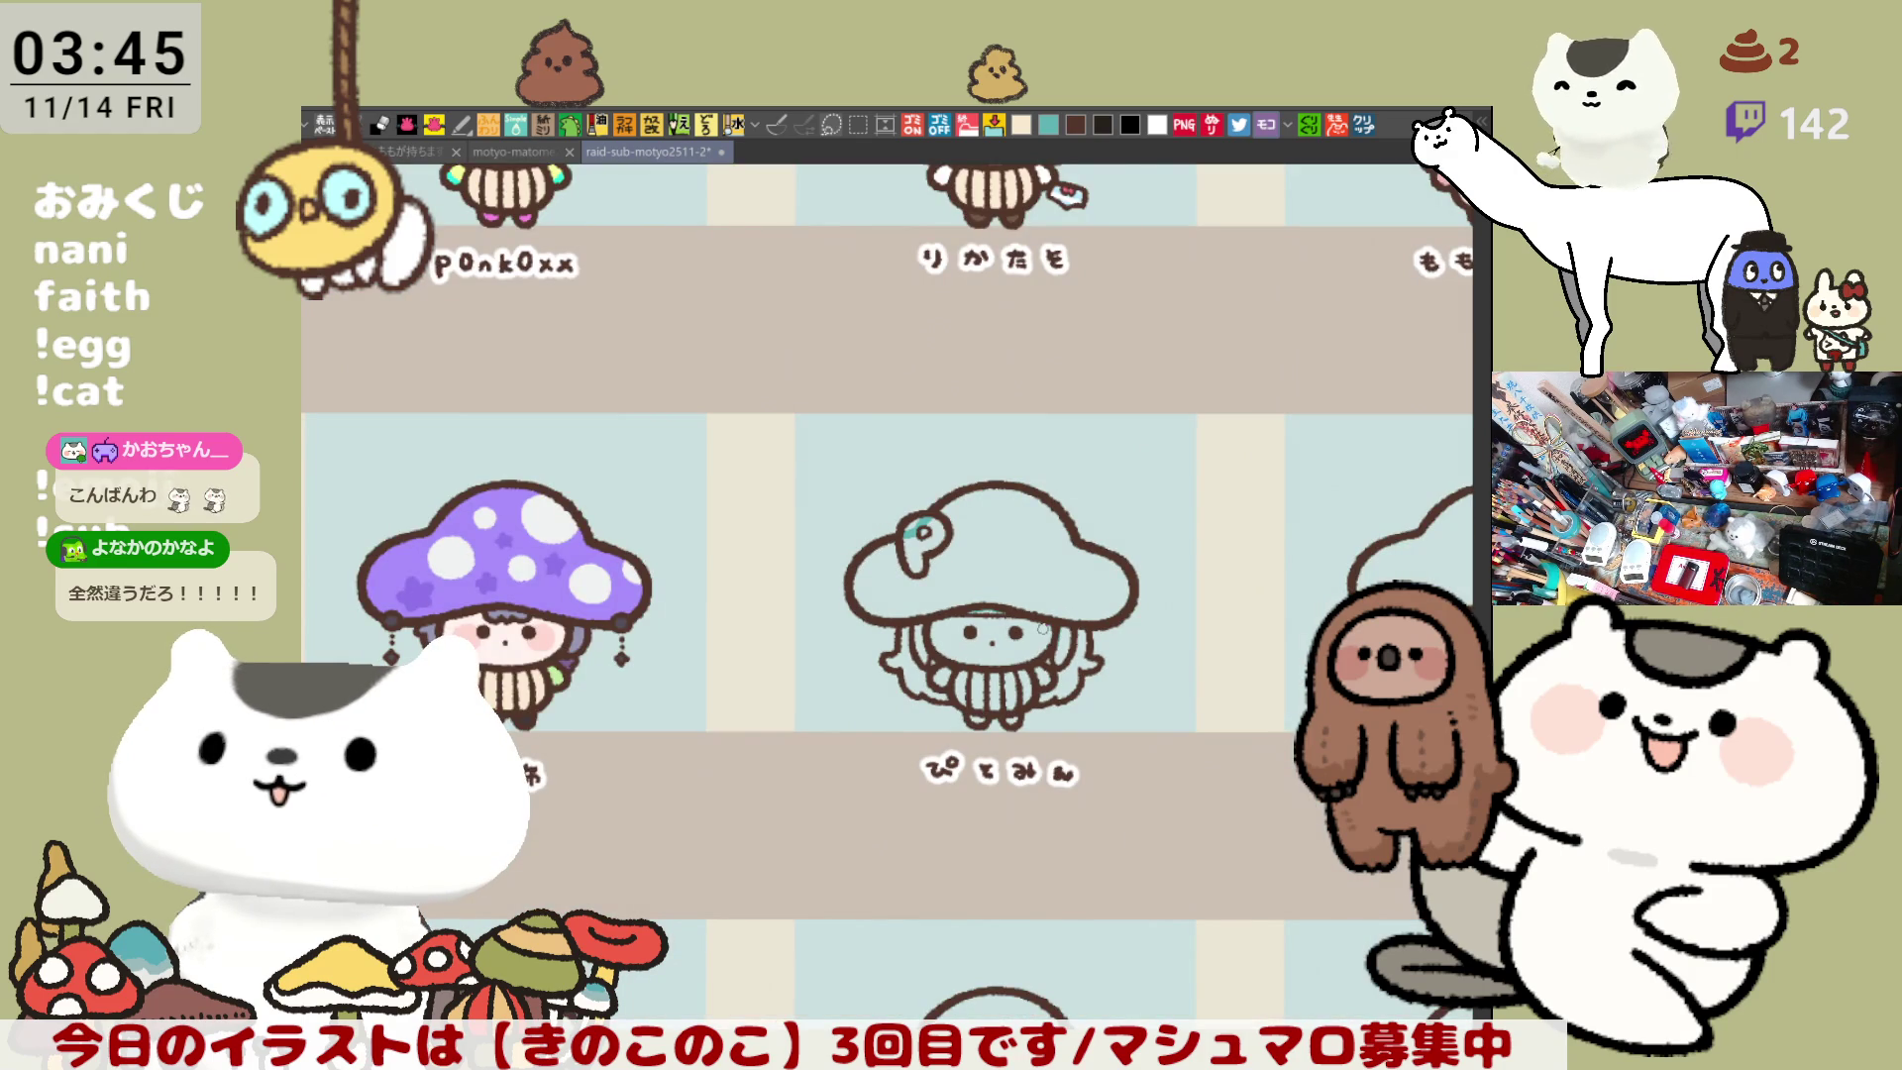
{"action": "scroll", "coordinate": [1043, 627], "scroll_direction": "up", "scroll_amount": 5}
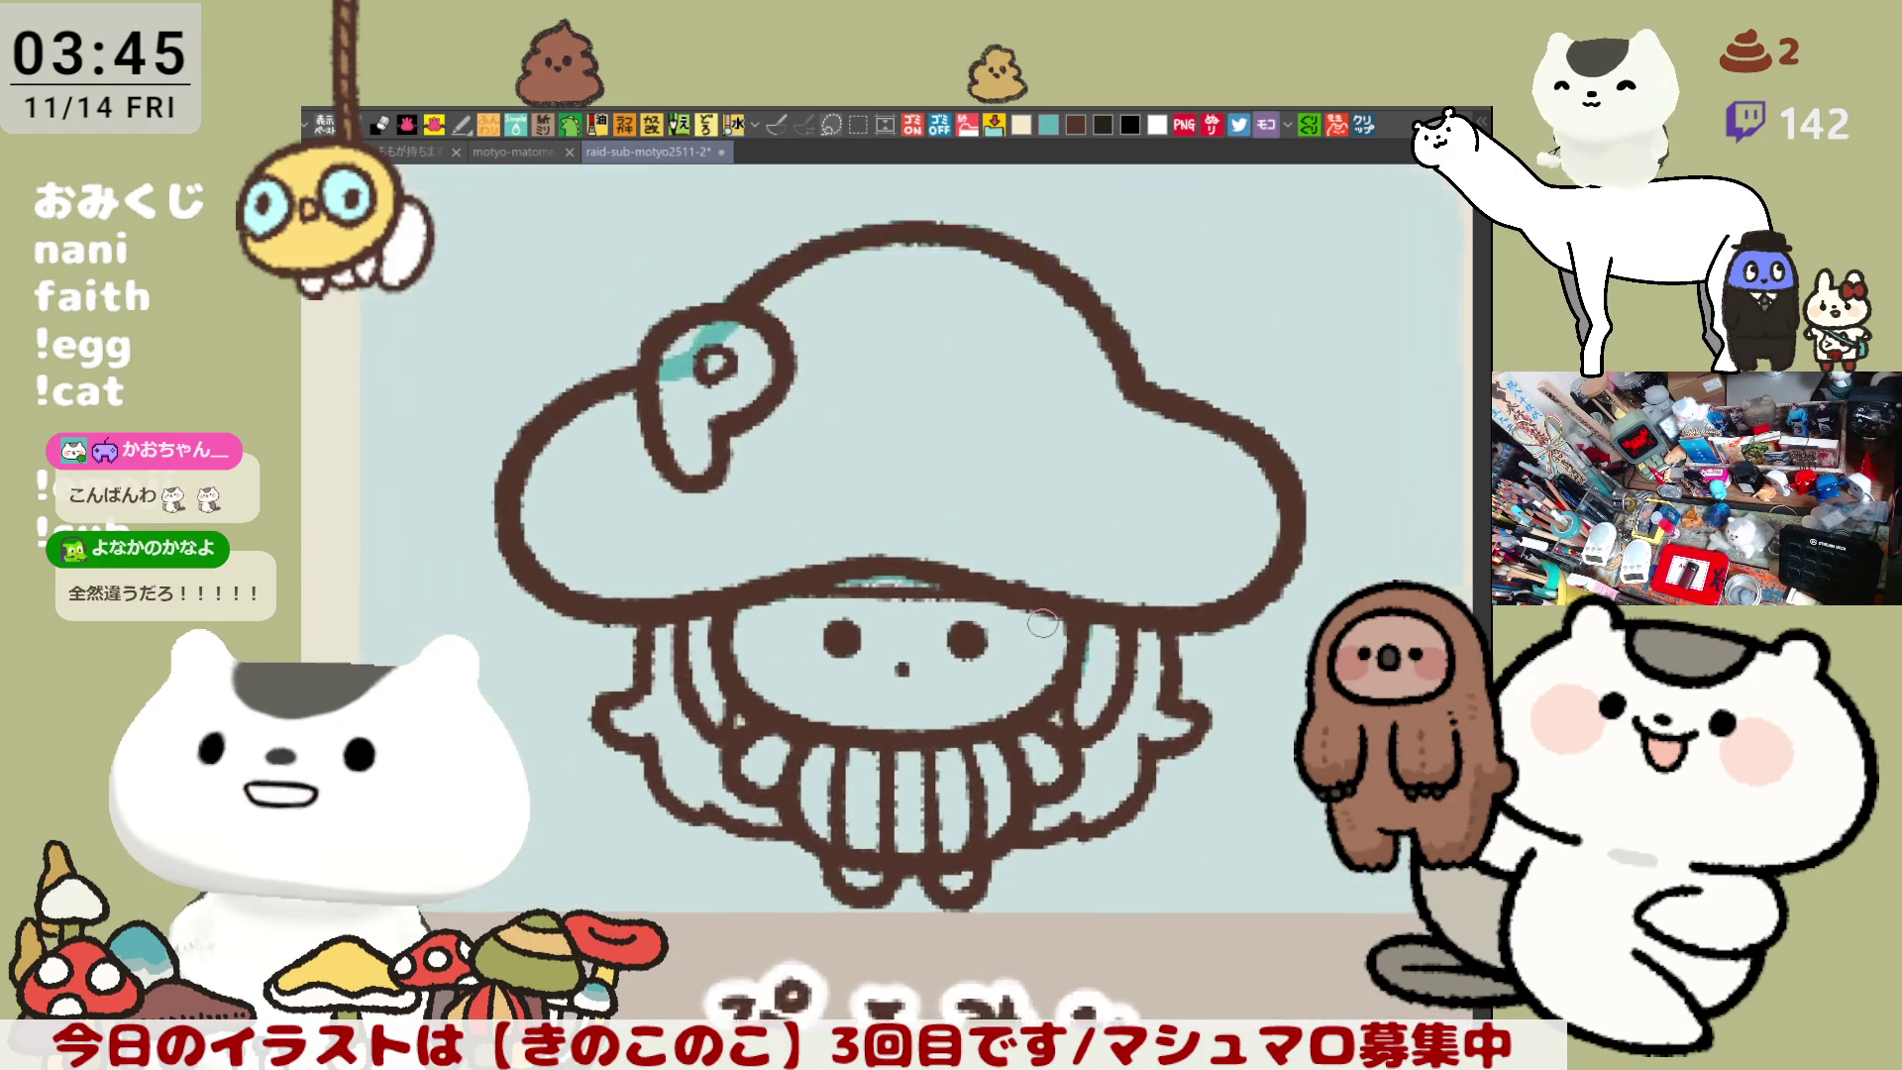
{"action": "scroll", "coordinate": [1043, 623], "scroll_direction": "up", "scroll_amount": 2}
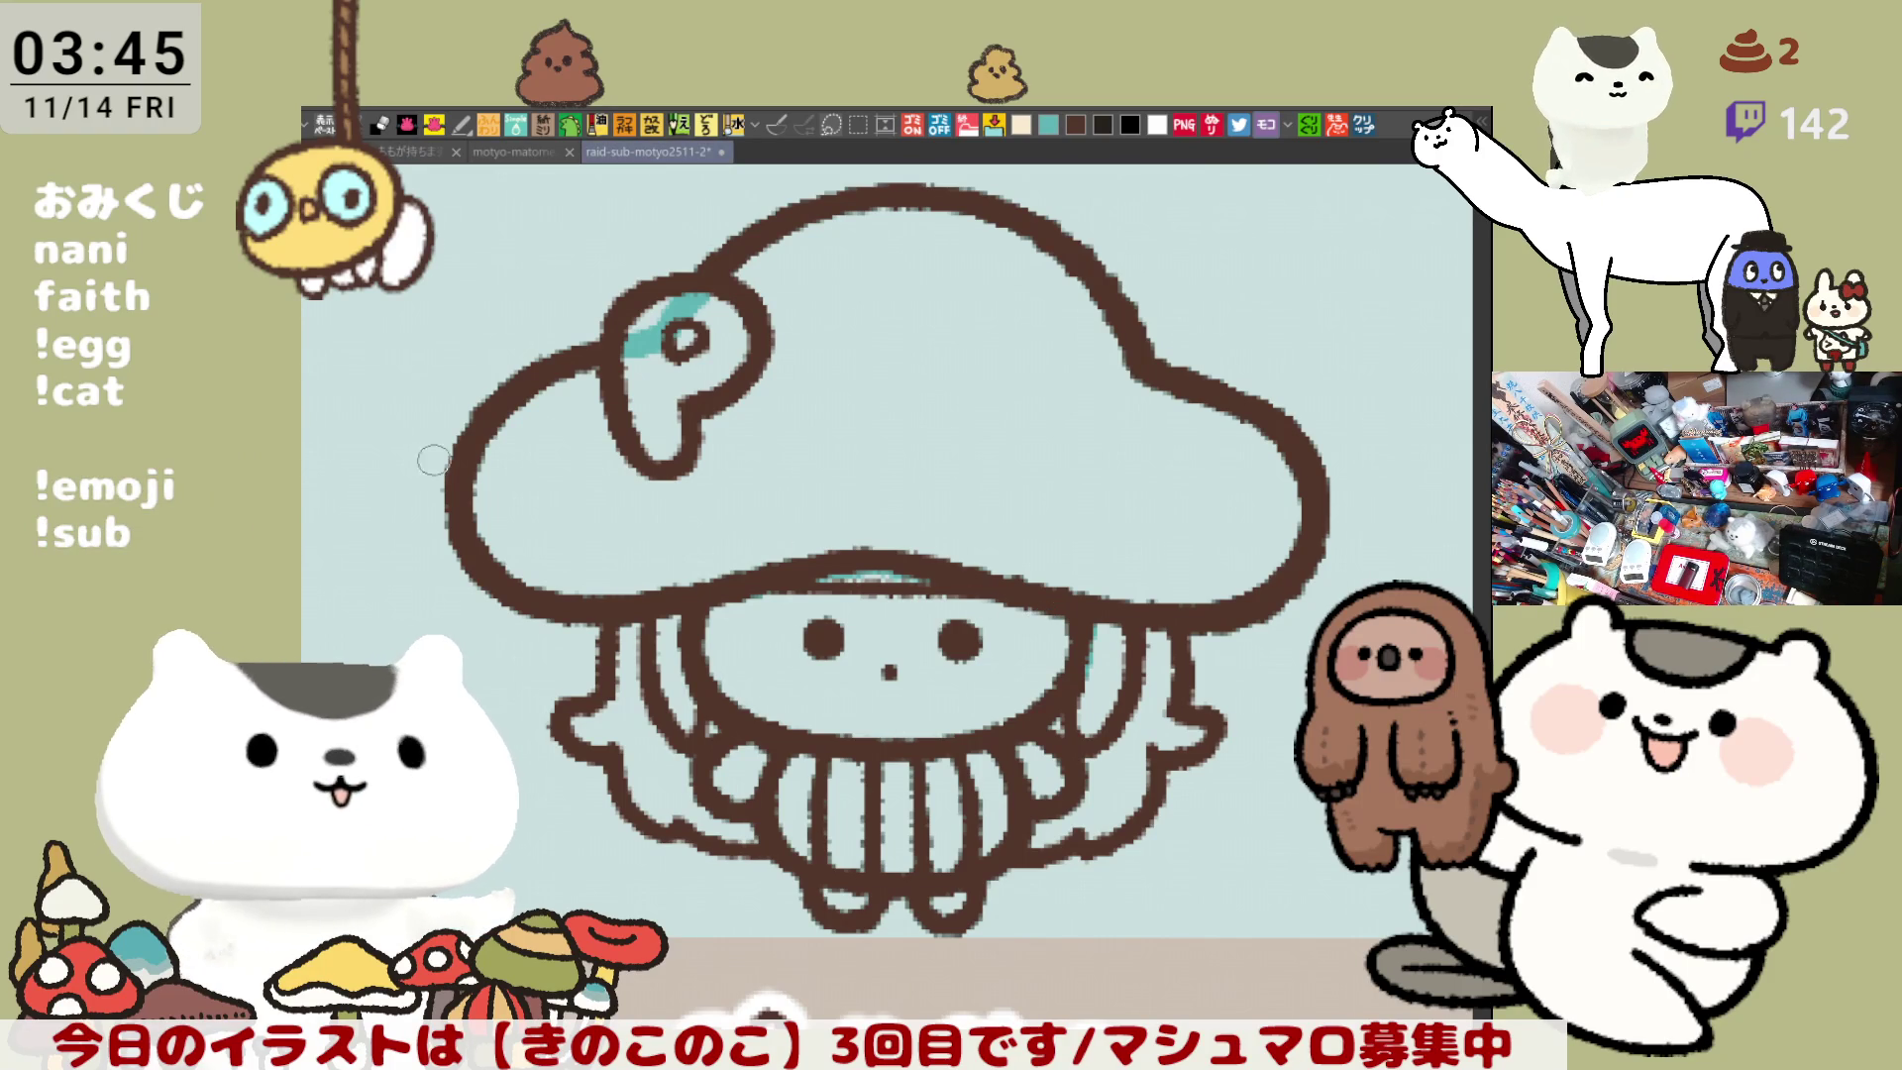
{"action": "scroll", "coordinate": [1060, 768], "scroll_direction": "down", "scroll_amount": 2}
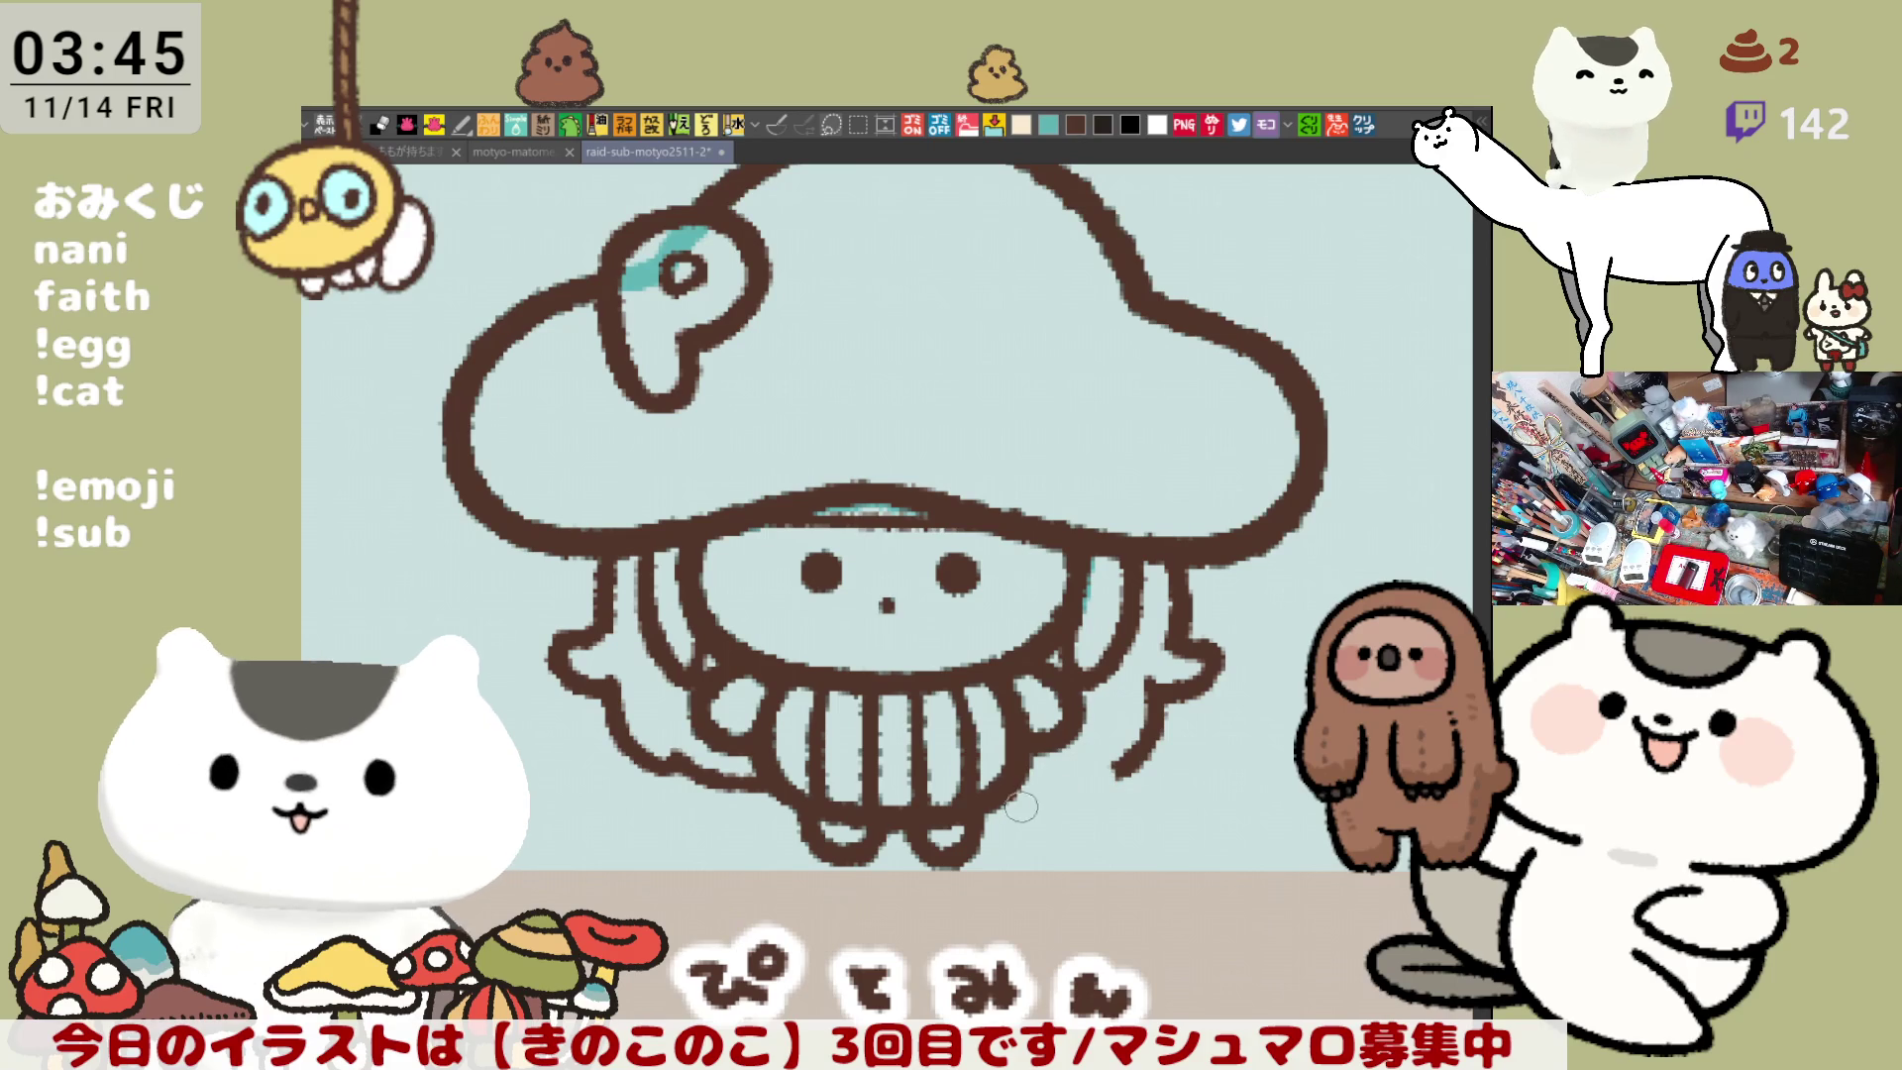
{"action": "left_click_drag", "start_coordinate": [991, 837], "coordinate": [1114, 820]}
{"action": "mouse_move", "coordinate": [1035, 738]}
{"action": "left_mouse_down"}
{"action": "mouse_move", "coordinate": [1126, 788]}
{"action": "mouse_move", "coordinate": [1084, 832]}
{"action": "left_mouse_up"}
{"action": "key", "text": "ctrl+z"}
{"action": "left_click_drag", "start_coordinate": [1035, 738], "coordinate": [1112, 821]}
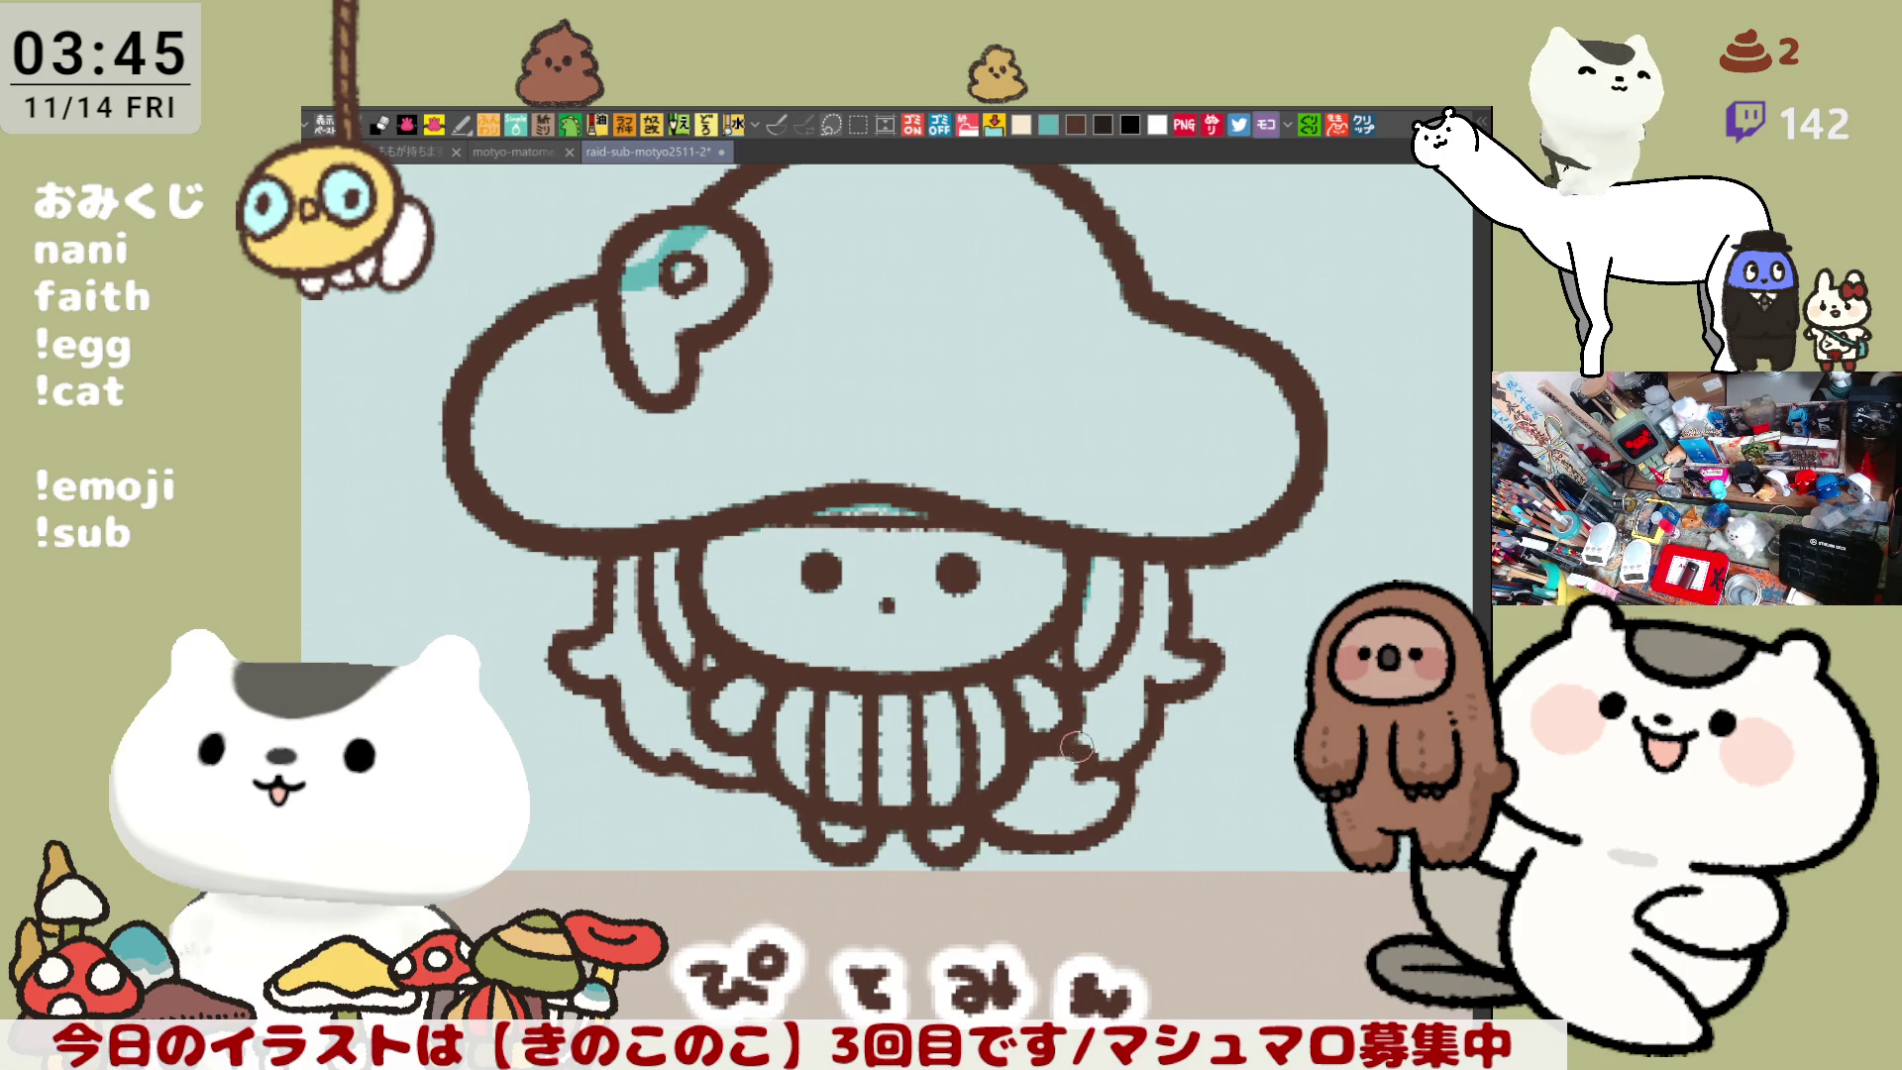
- Zoom and pan the view to frame the finished line art
{"action": "scroll", "coordinate": [1119, 775], "scroll_direction": "down", "scroll_amount": 3}
{"action": "scroll", "coordinate": [1100, 792], "scroll_direction": "up", "scroll_amount": 2}
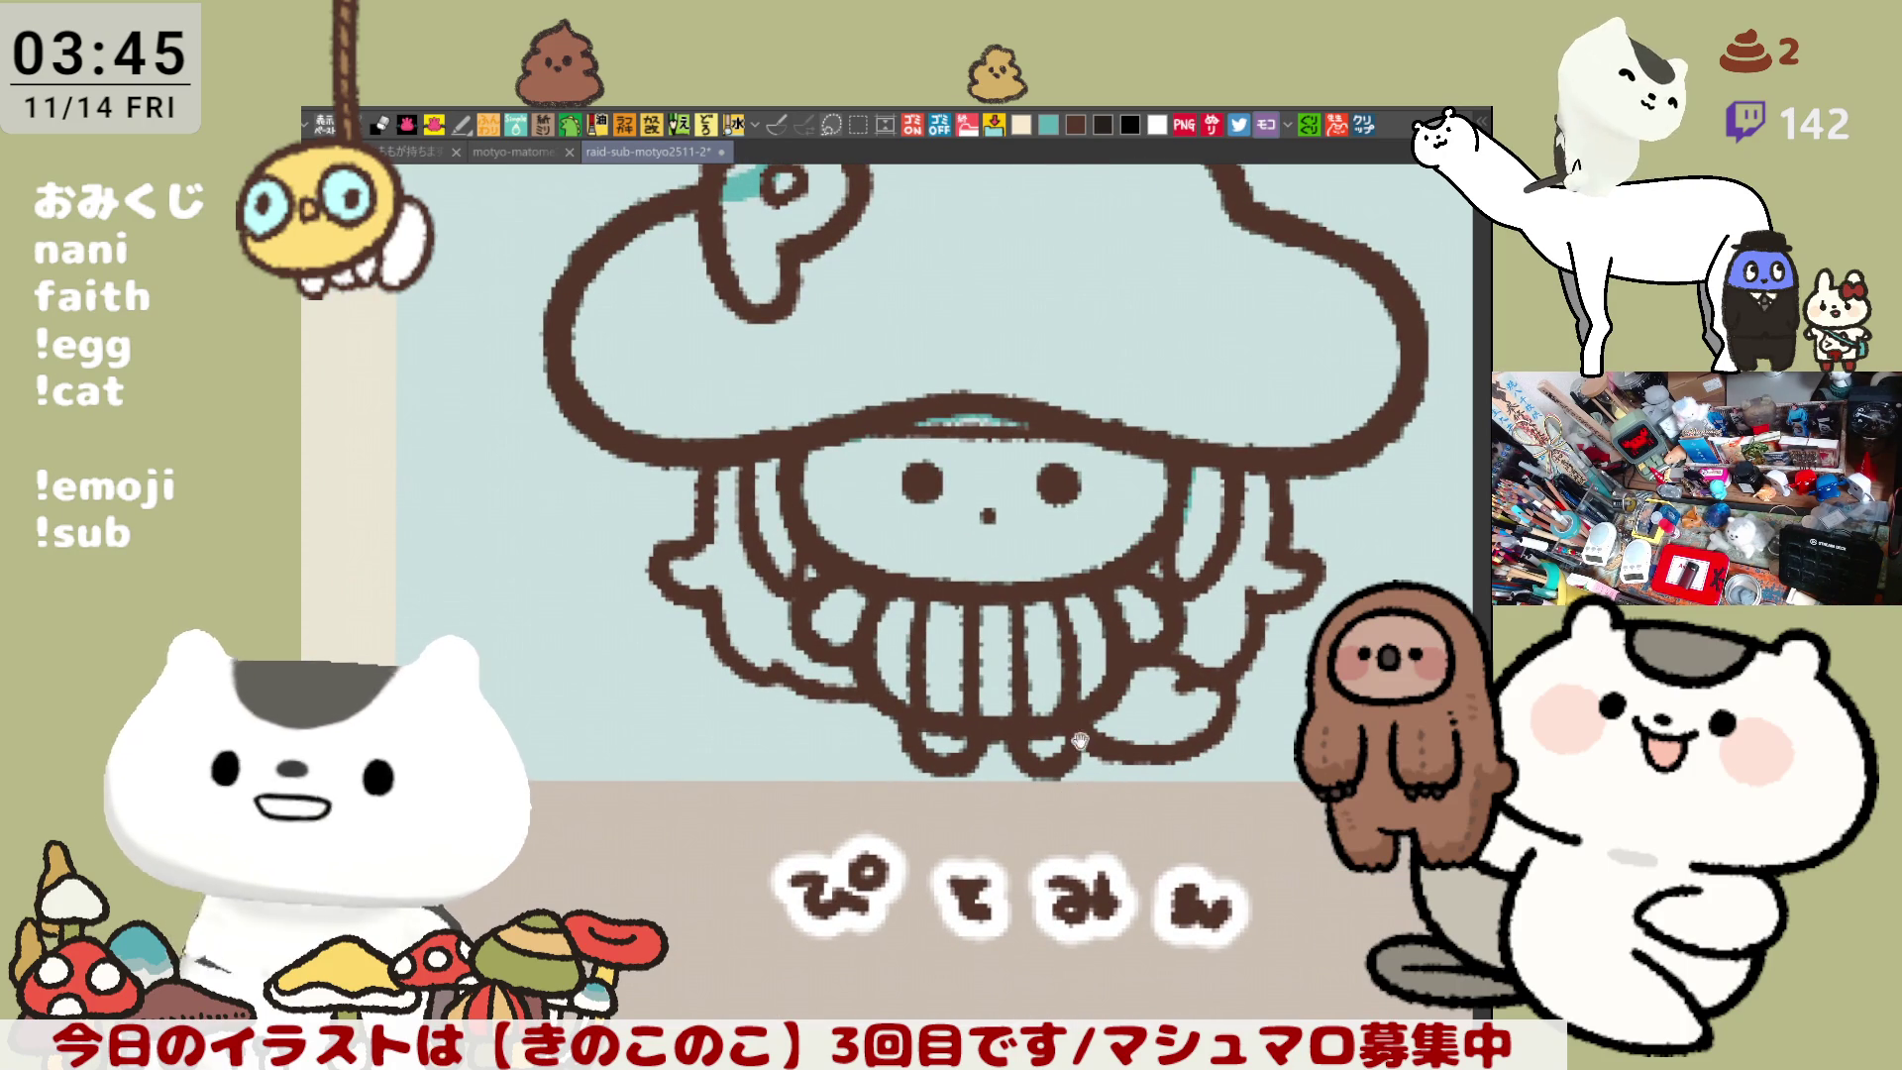
{"action": "scroll", "coordinate": [1110, 813], "scroll_direction": "up", "scroll_amount": 2}
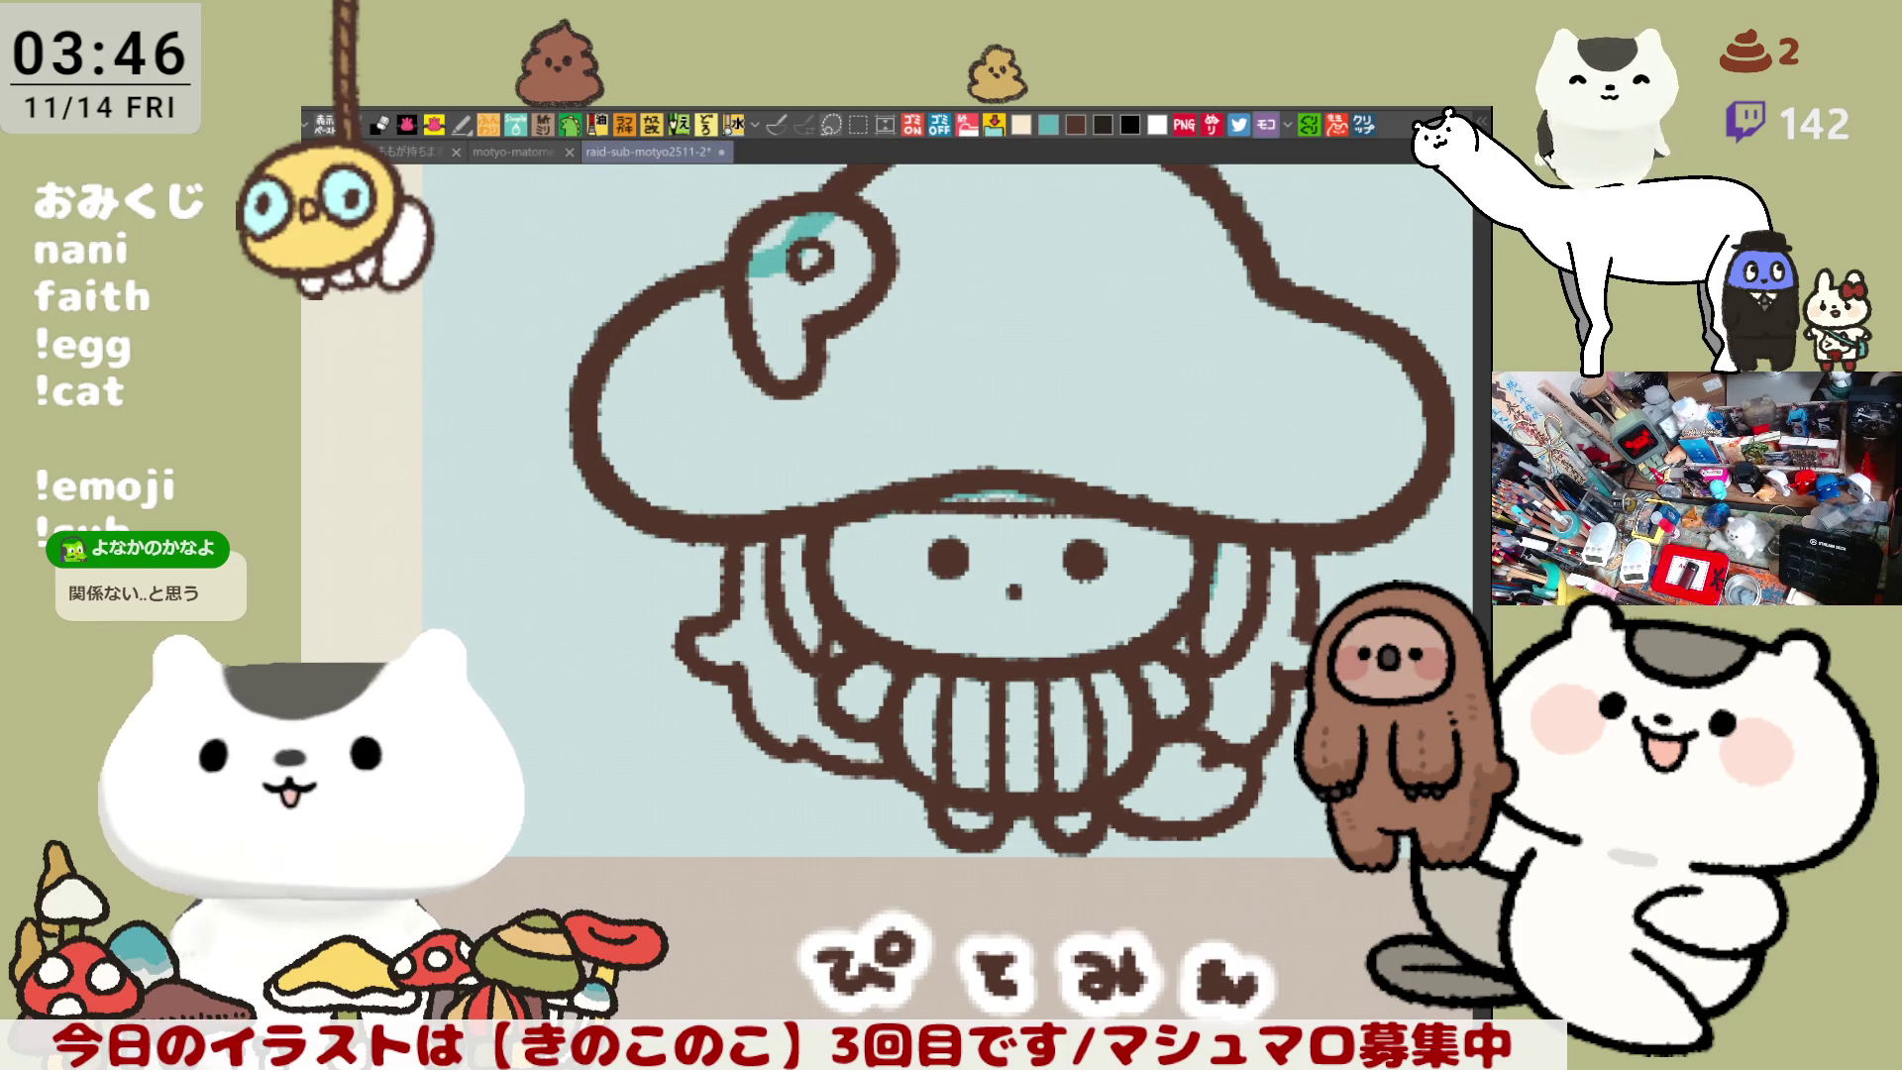
{"action": "left_click_drag", "start_coordinate": [1216, 666], "coordinate": [1081, 754]}
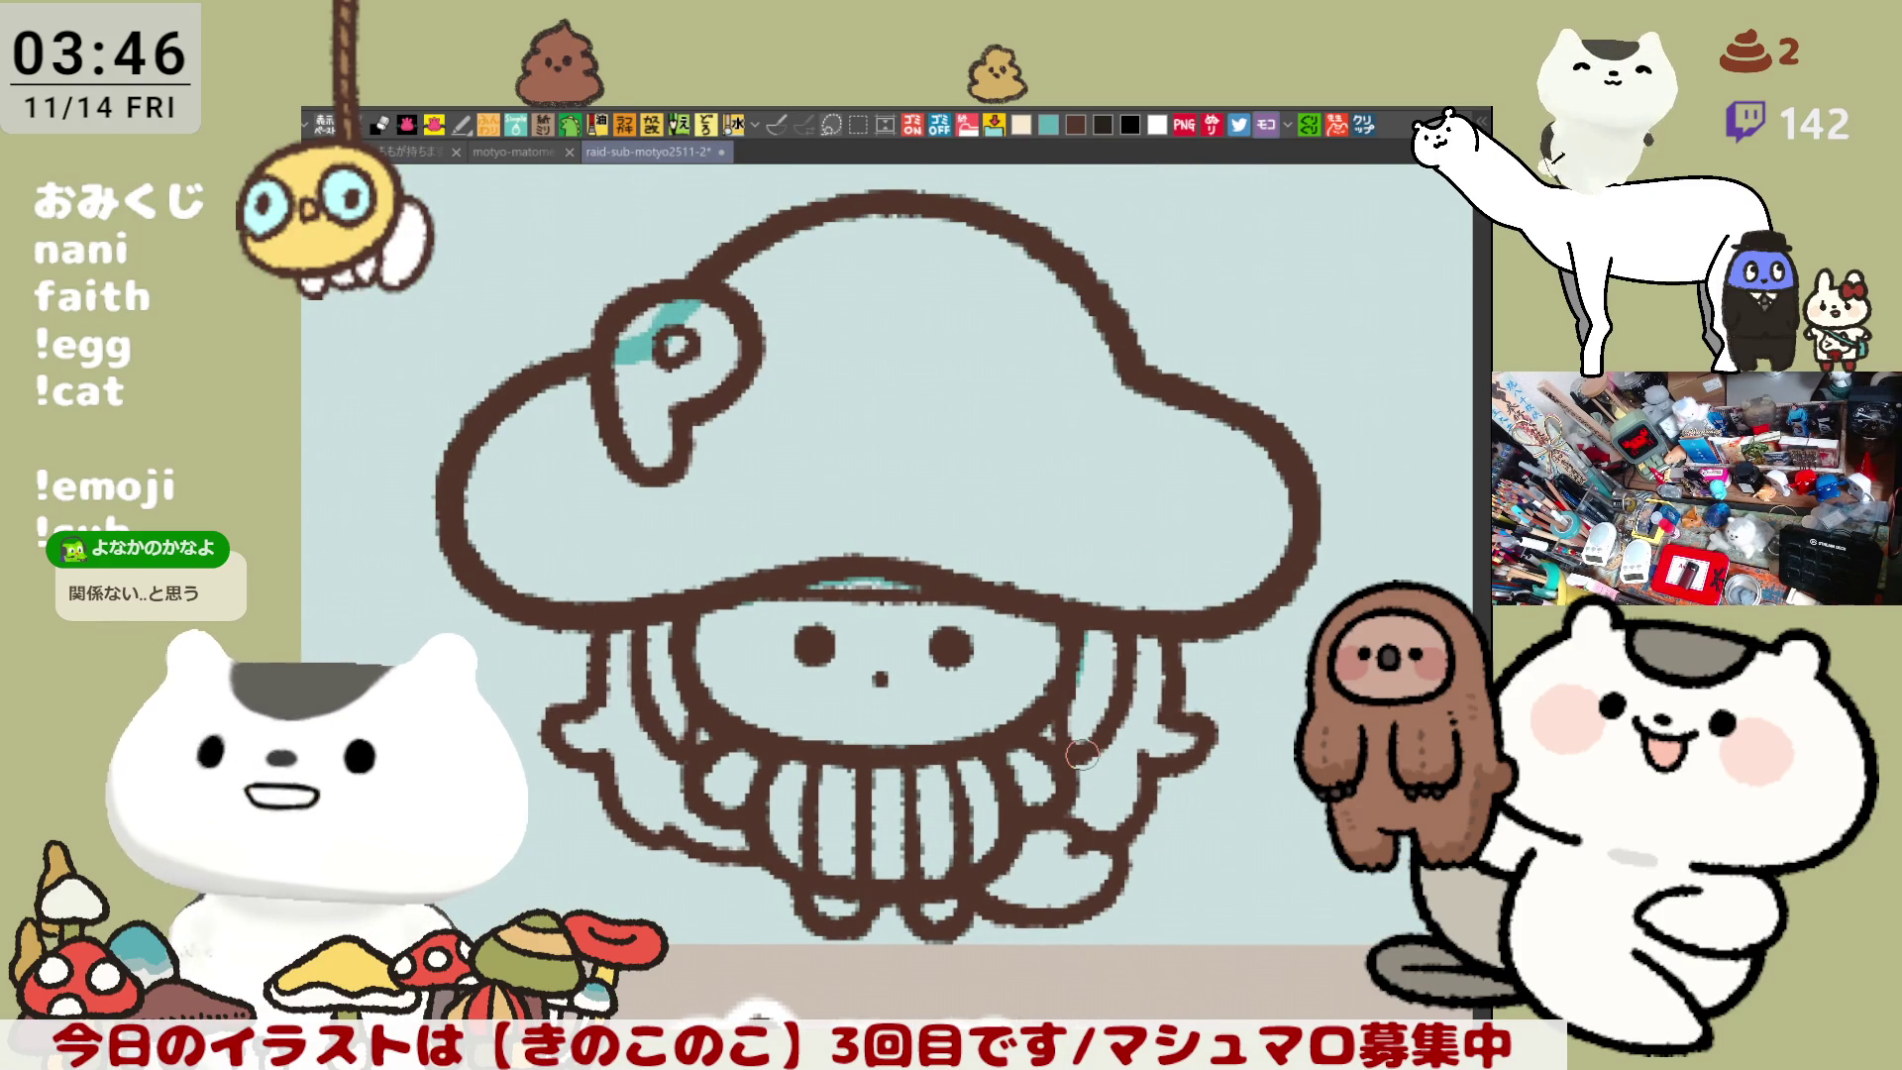
{"action": "scroll", "coordinate": [1081, 755], "scroll_direction": "down", "scroll_amount": 2}
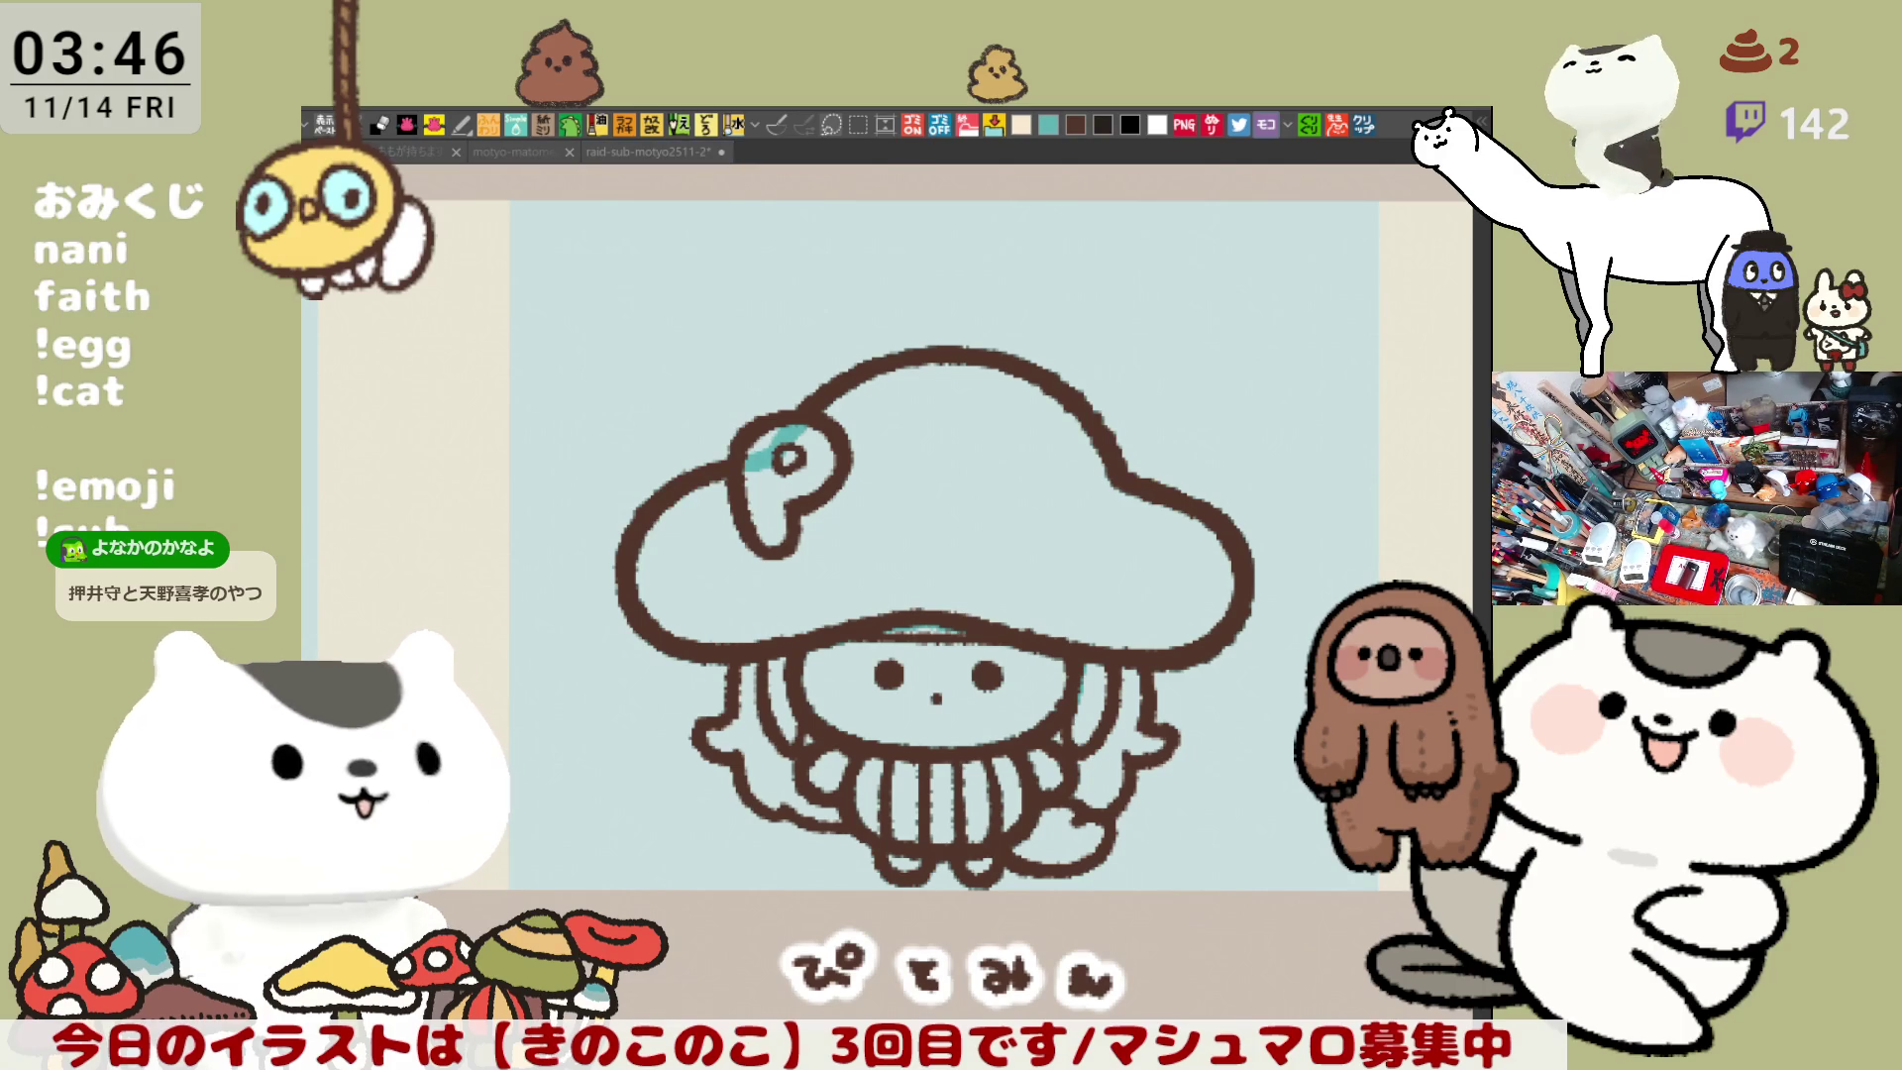
{"action": "left_click_drag", "start_coordinate": [464, 401], "coordinate": [528, 406]}
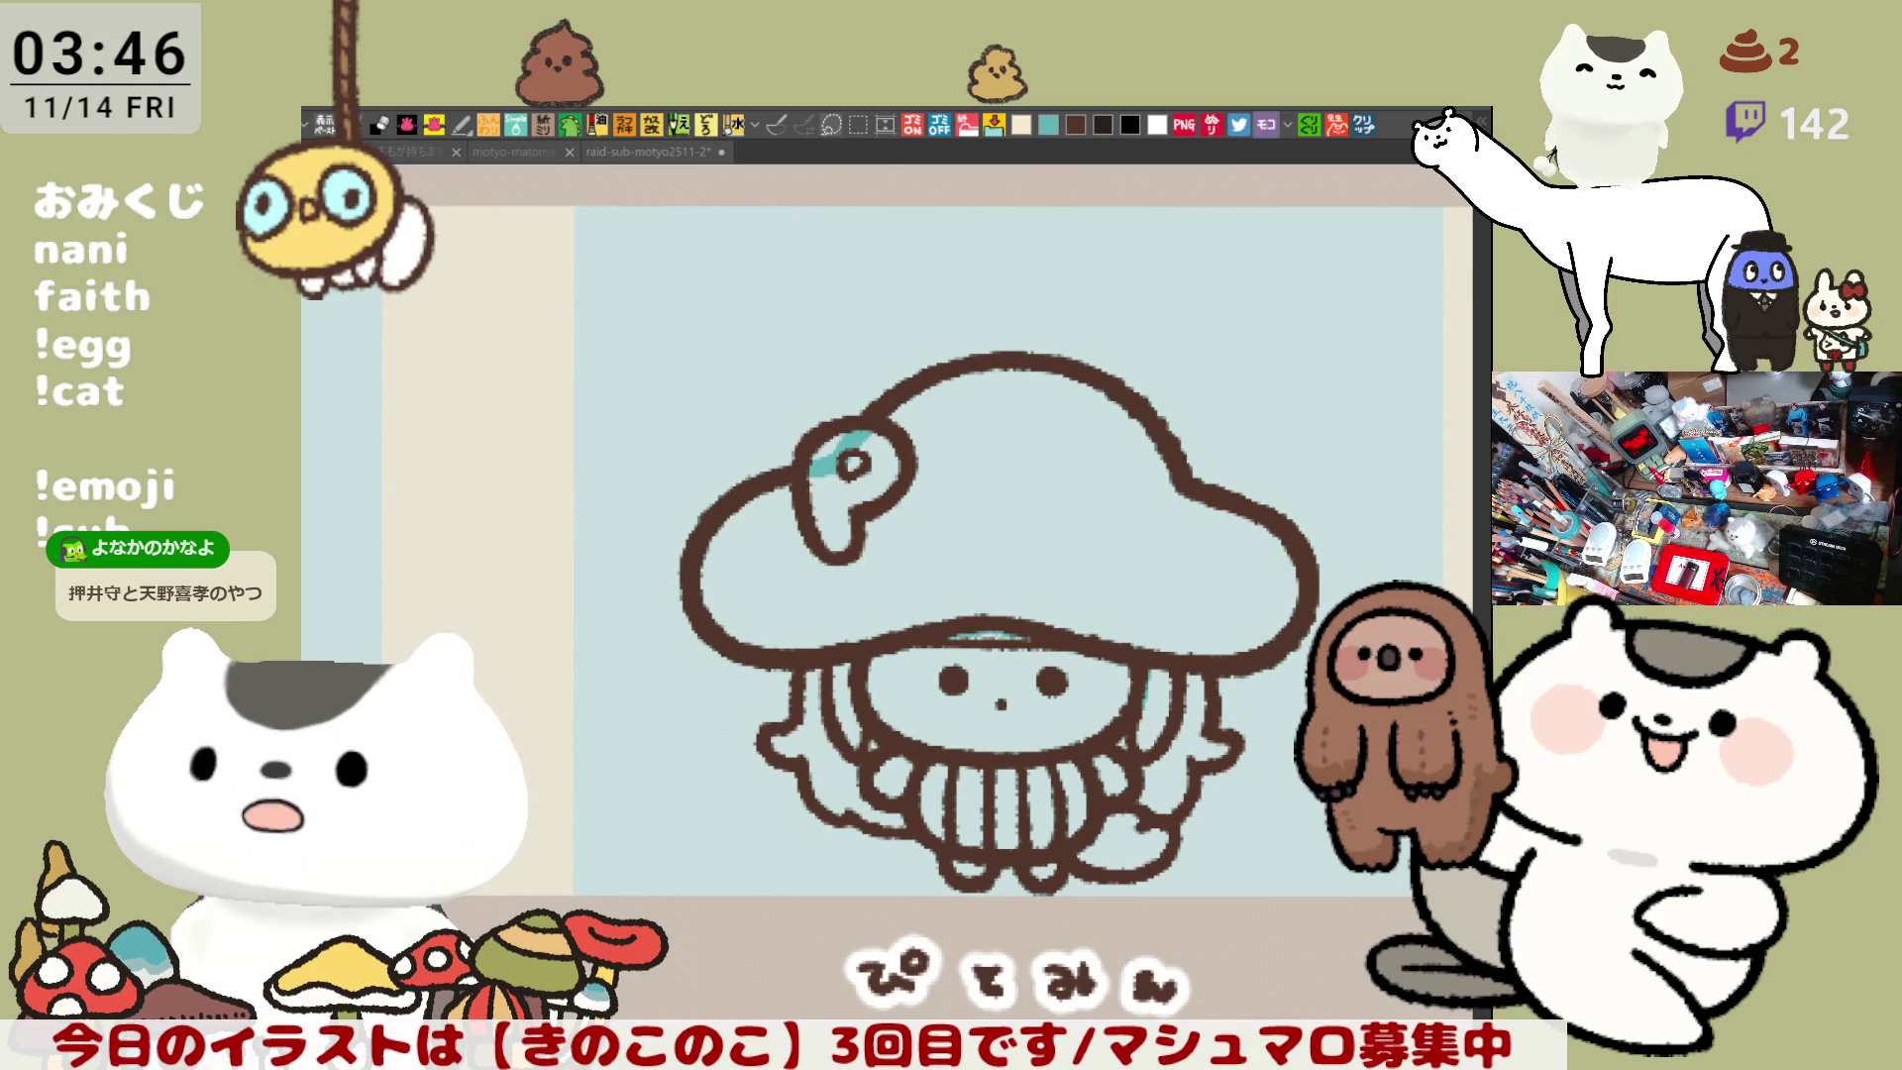
- Fill the cap, hair and face with a tan base and add pink accents on both lower sides
{"action": "left_click", "coordinate": [1390, 1010]}
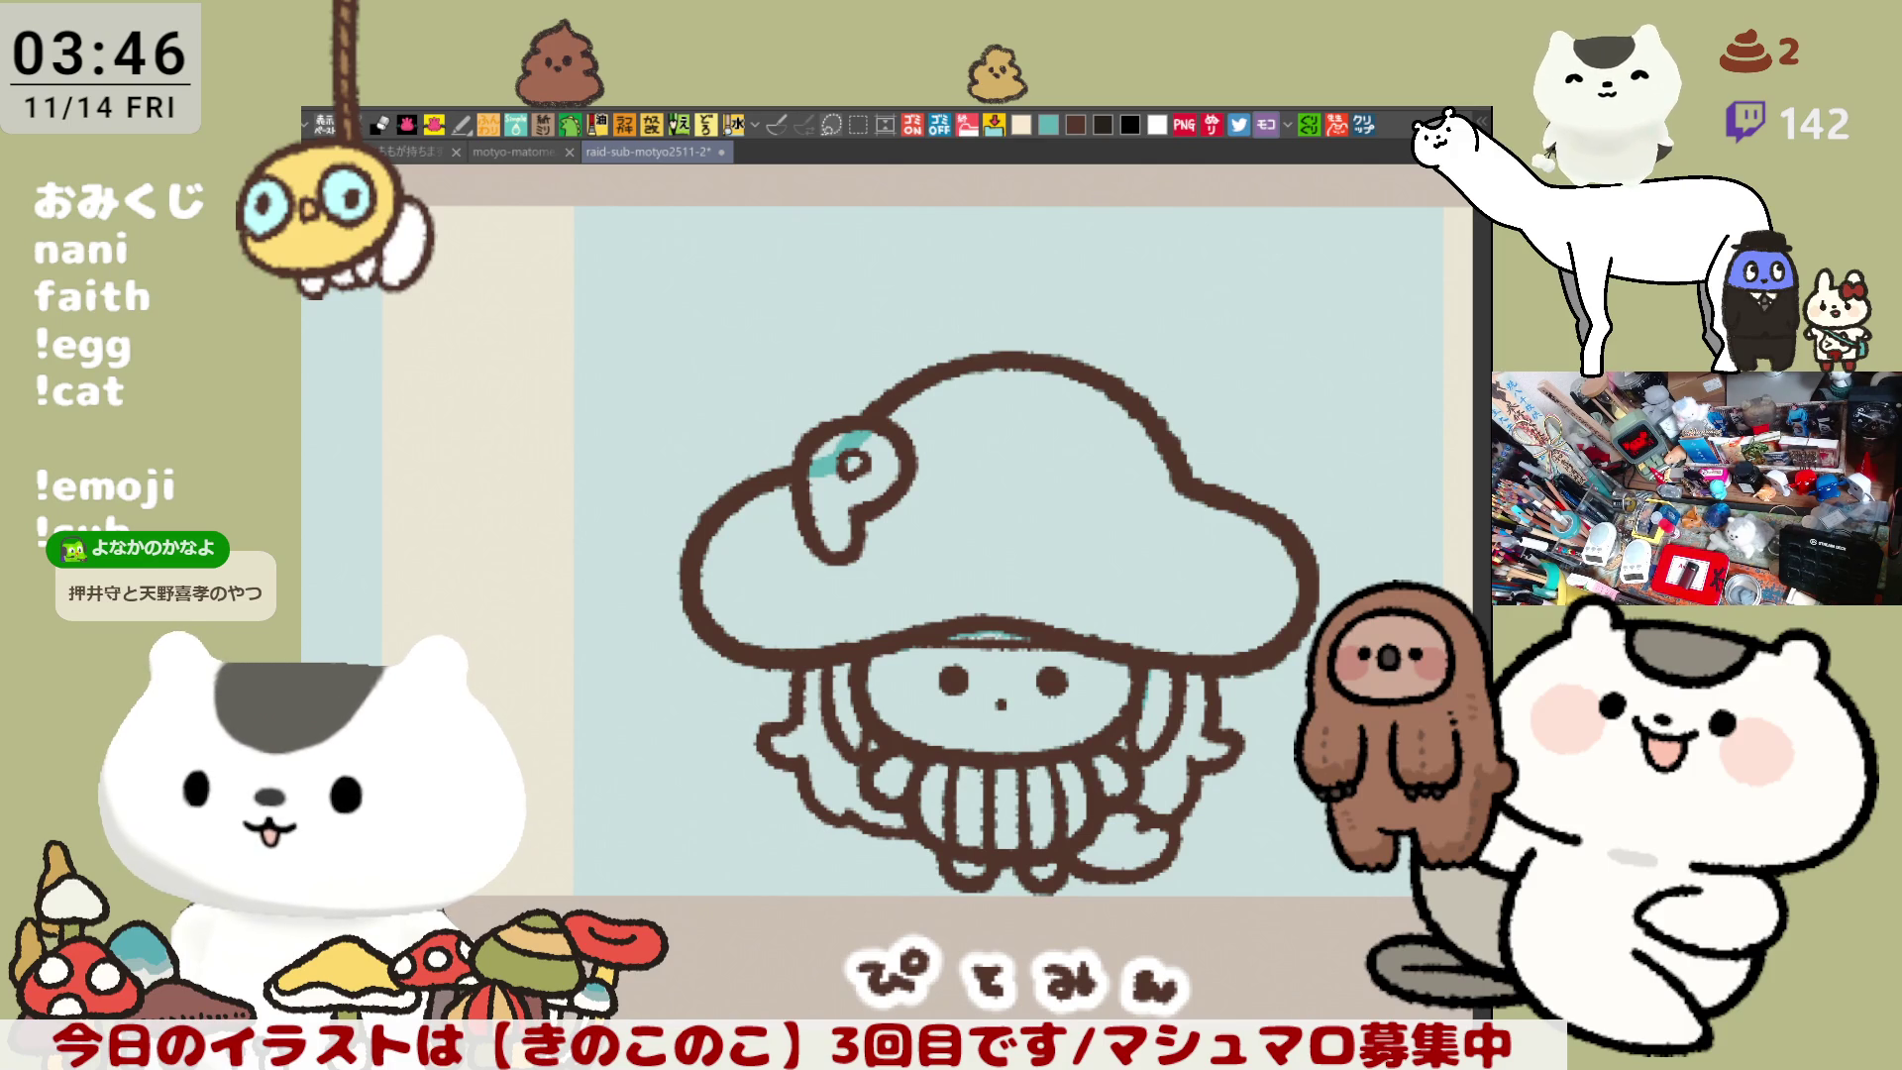
{"action": "mouse_move", "coordinate": [892, 991]}
{"action": "left_mouse_down"}
{"action": "mouse_move", "coordinate": [786, 277]}
{"action": "mouse_move", "coordinate": [918, 981]}
{"action": "left_mouse_up"}
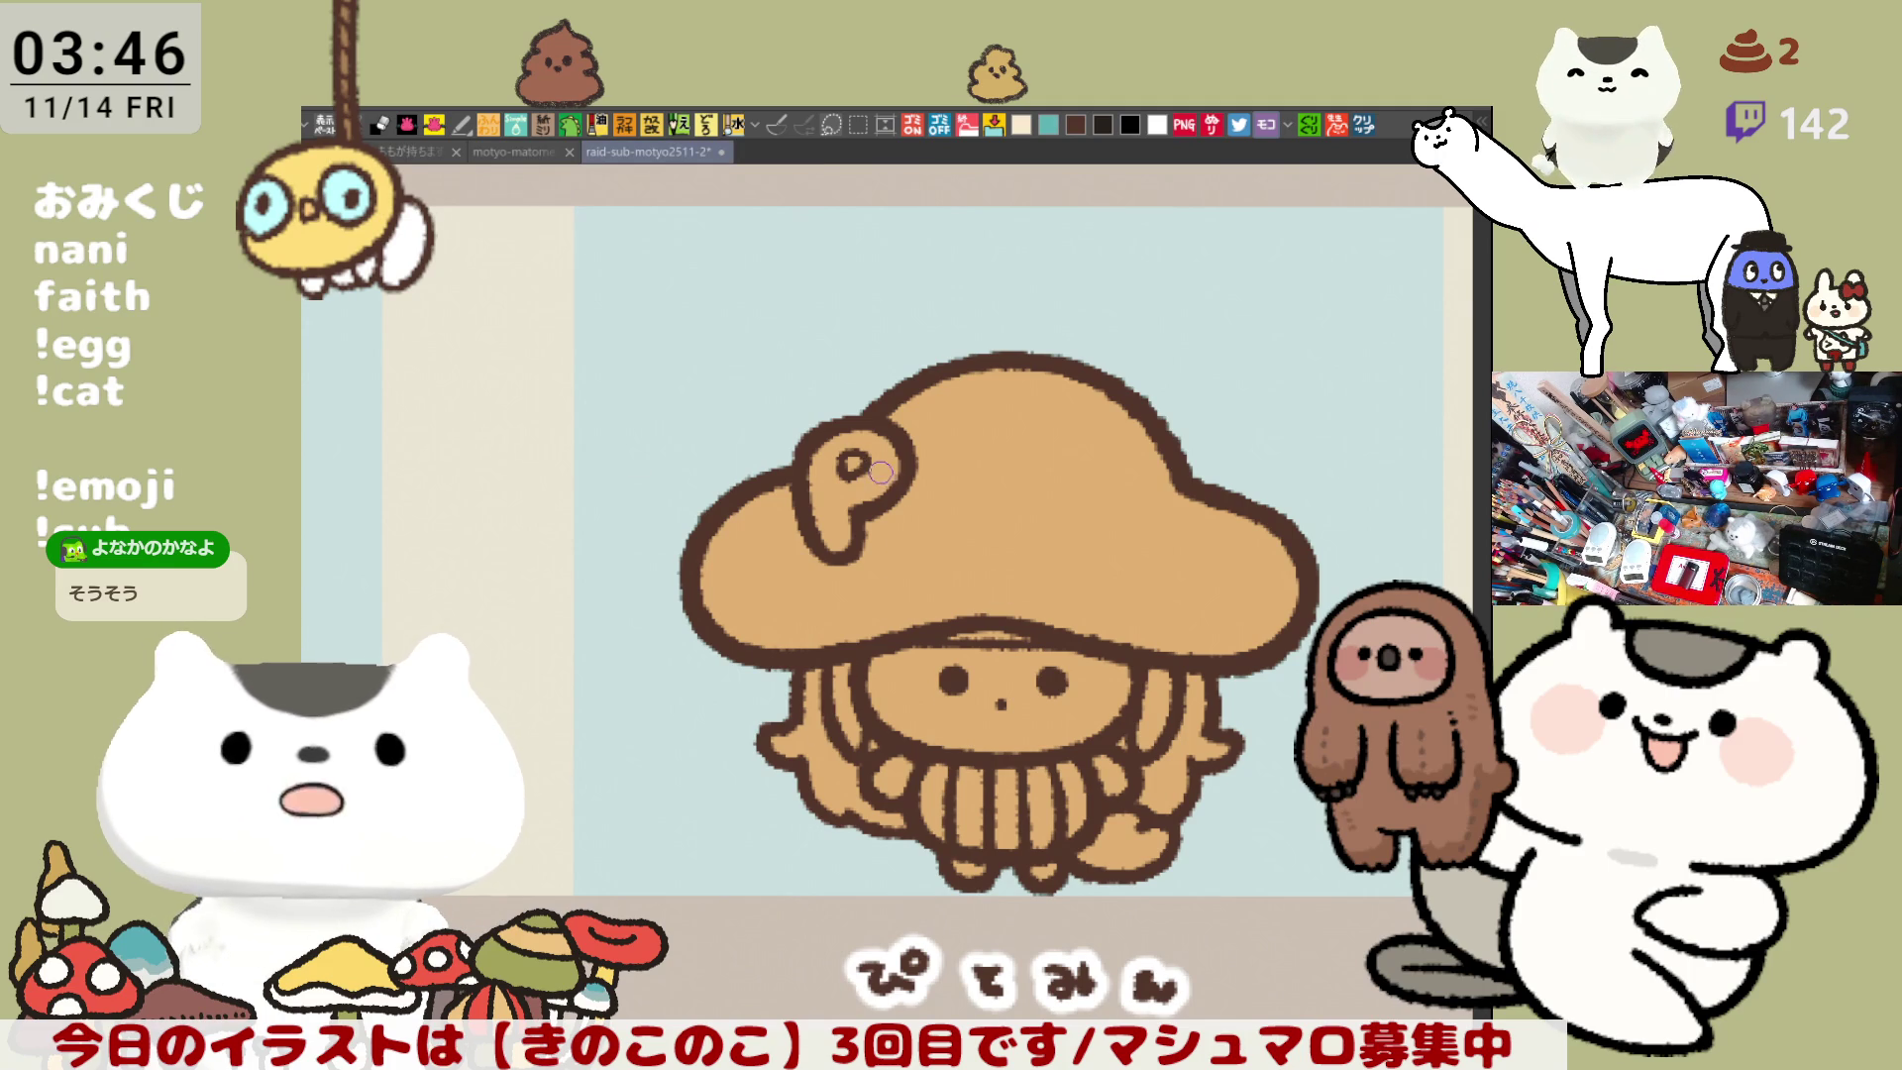
{"action": "left_click_drag", "start_coordinate": [901, 773], "coordinate": [879, 785]}
{"action": "left_click_drag", "start_coordinate": [1116, 763], "coordinate": [1108, 785]}
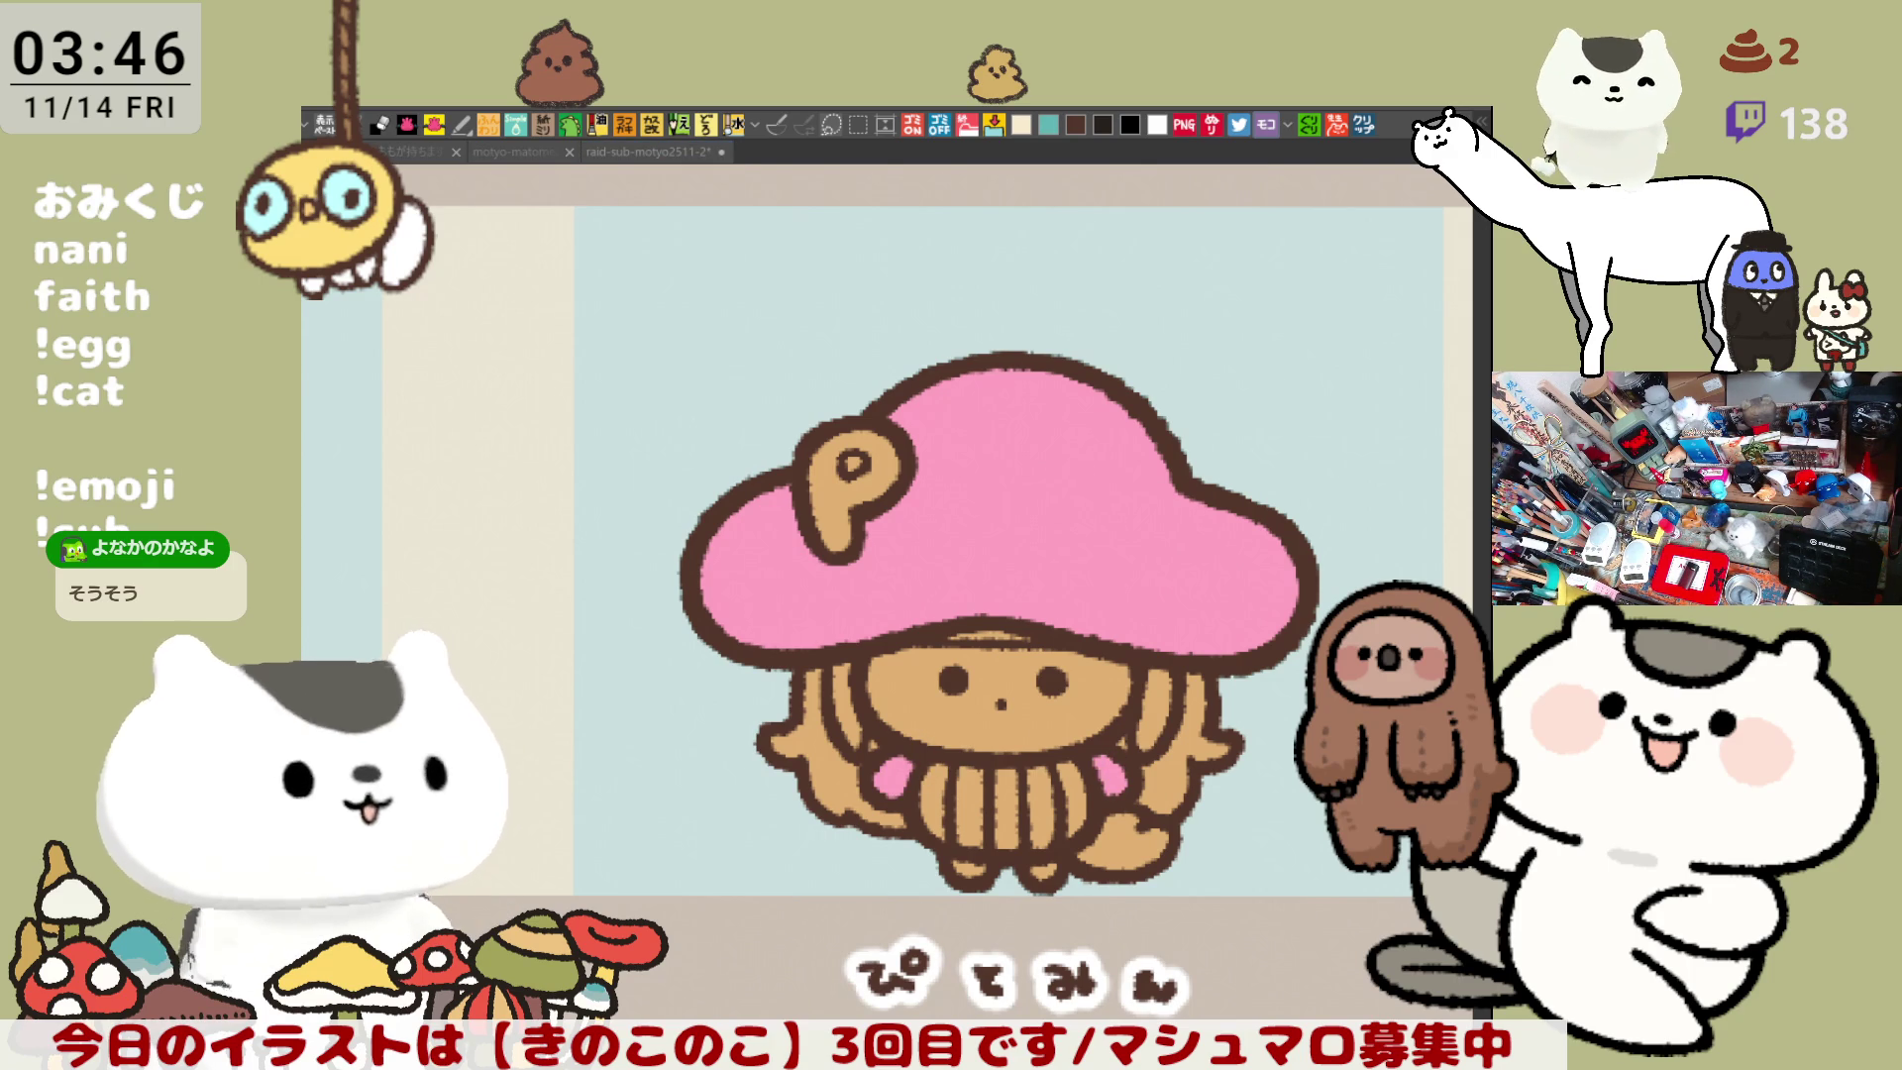
- Bucket-fill the P emblem orange, the face light cream and both feet dark mauve
{"action": "left_click", "coordinate": [891, 475]}
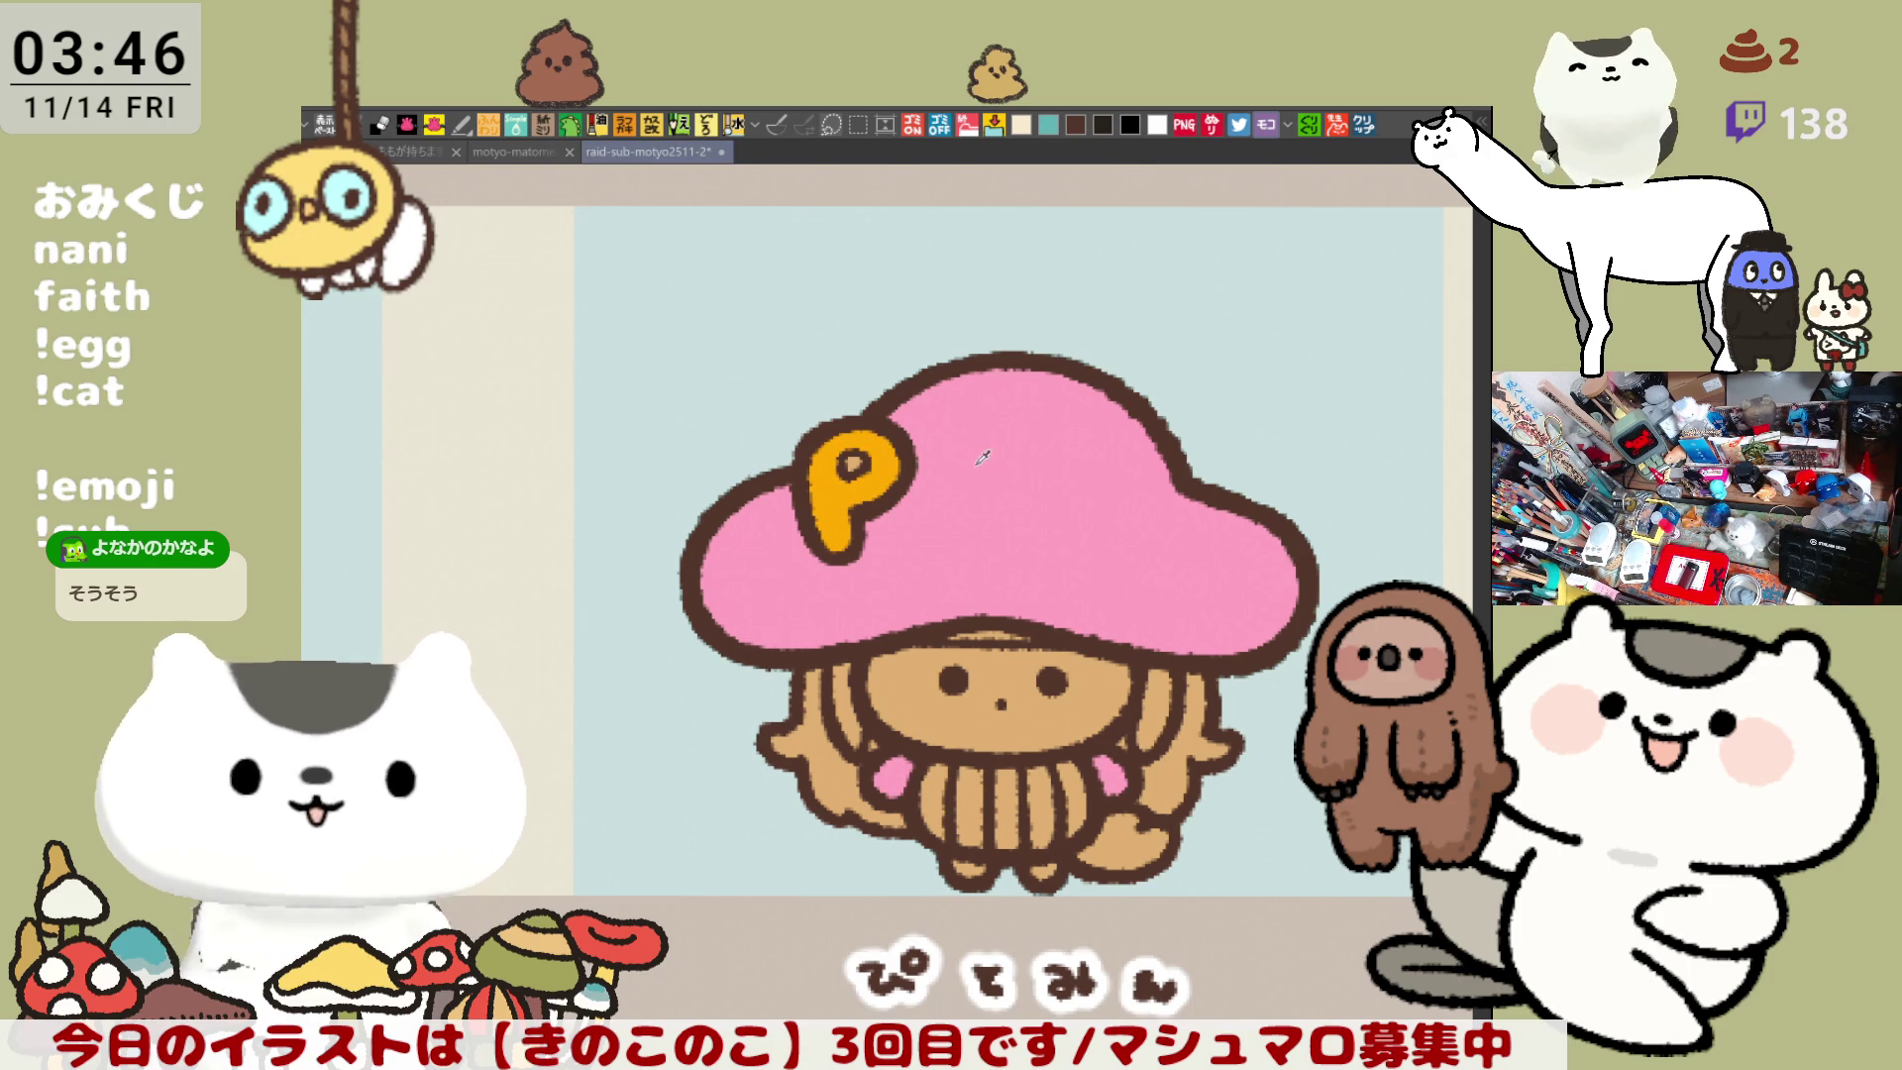
{"action": "left_click_drag", "start_coordinate": [991, 746], "coordinate": [943, 626]}
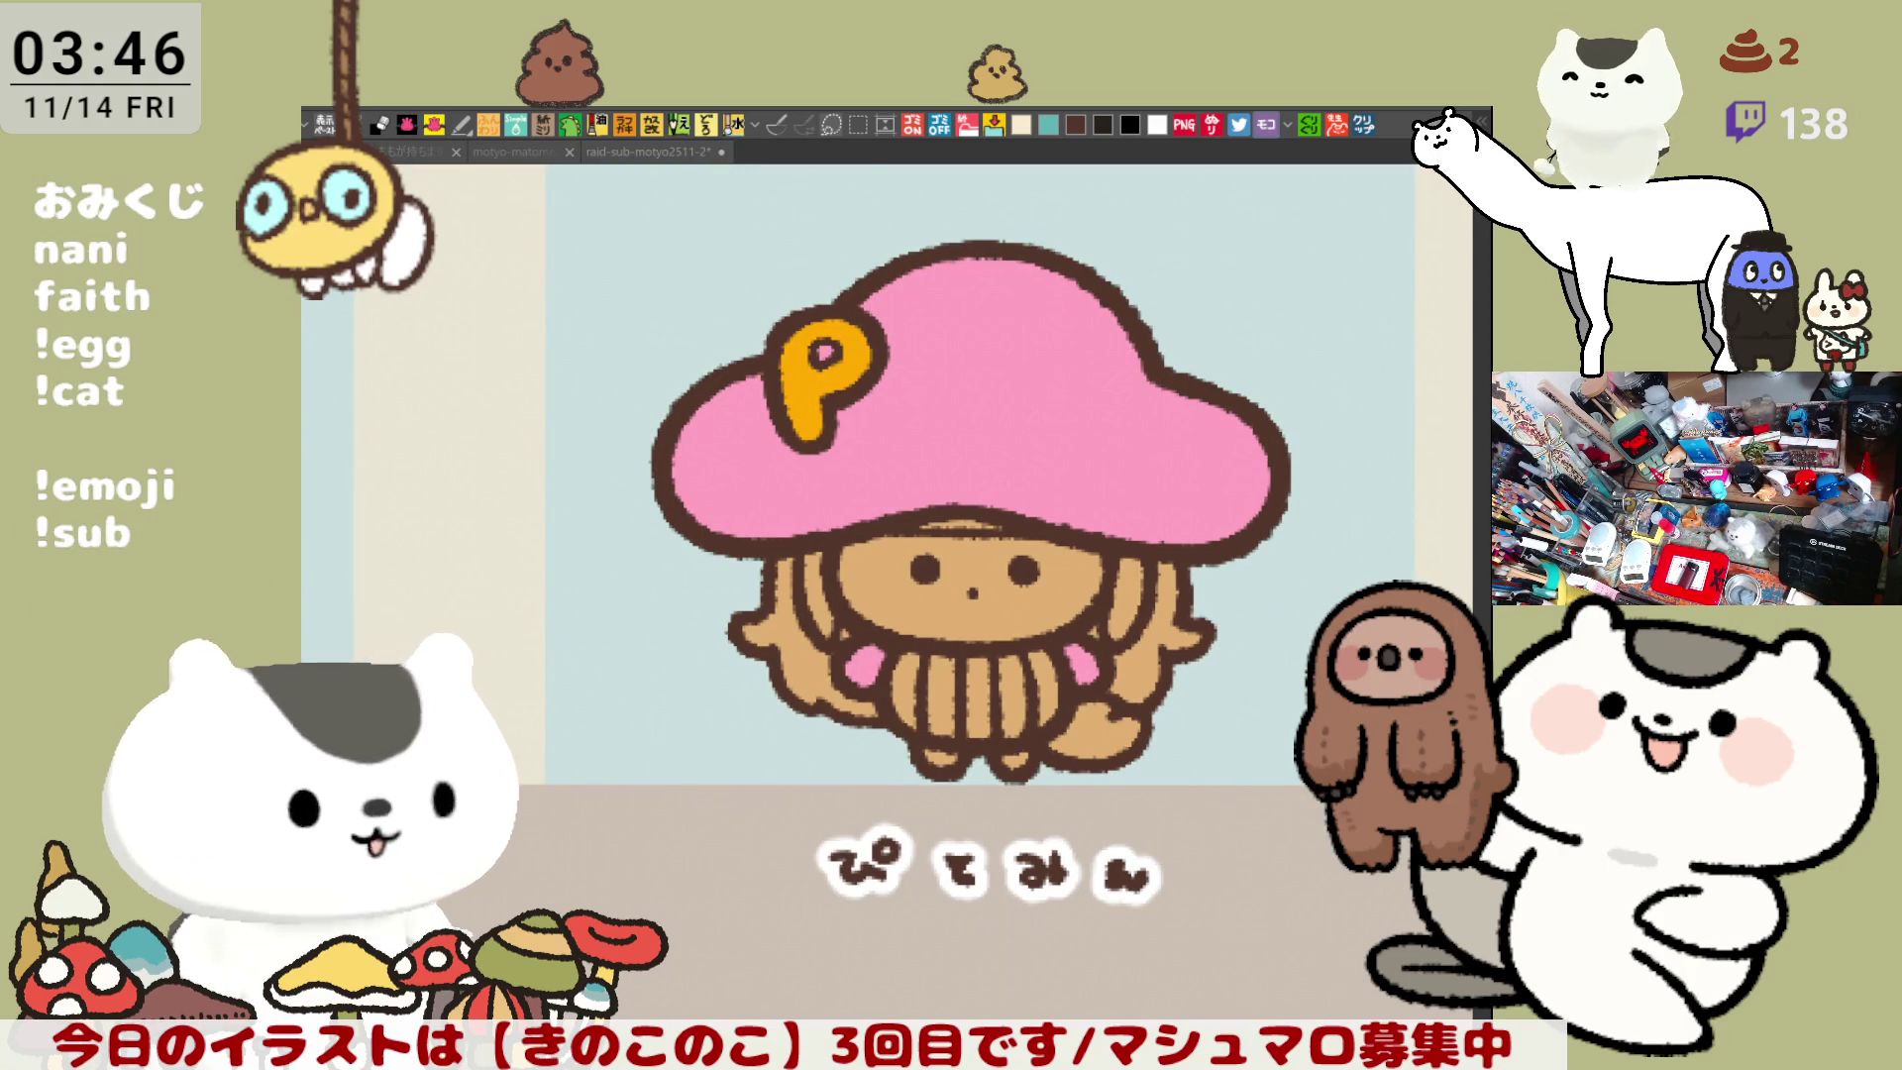
{"action": "left_click", "coordinate": [1037, 605]}
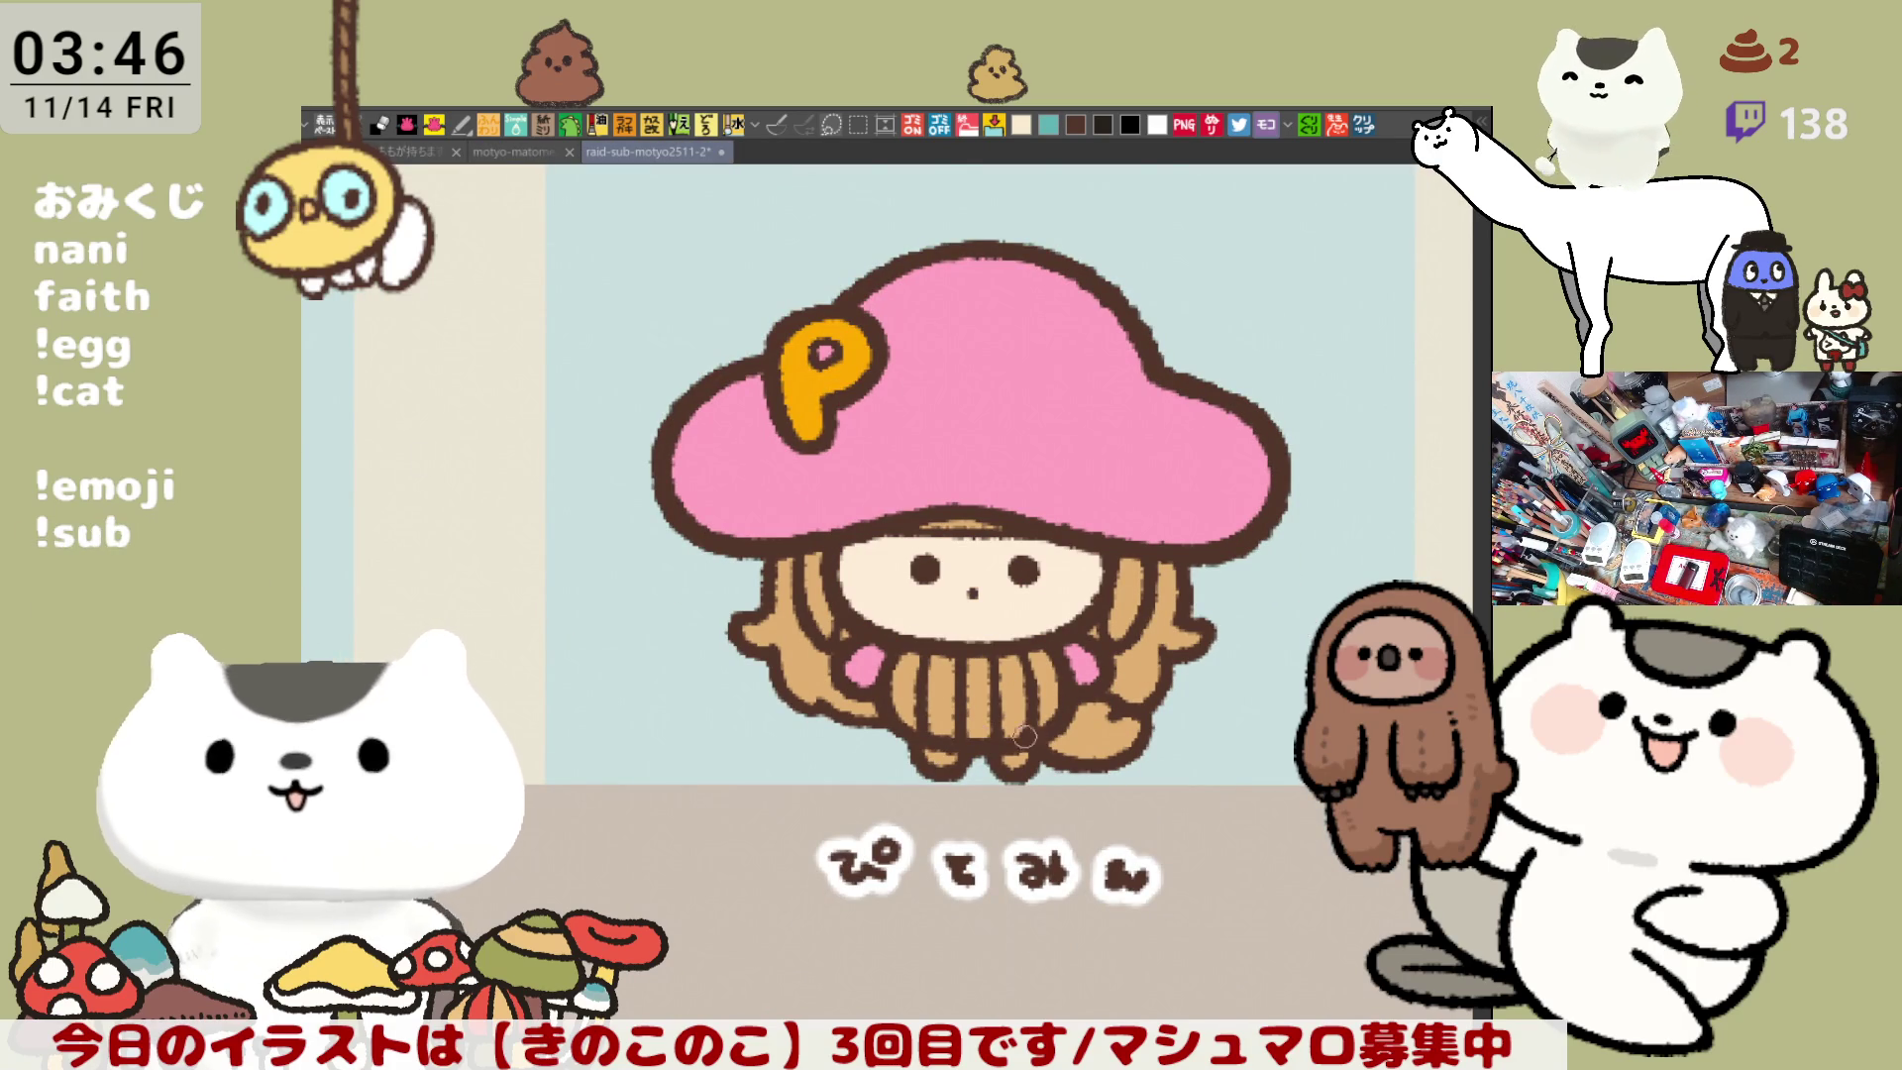
{"action": "left_click", "coordinate": [943, 755]}
{"action": "left_click", "coordinate": [1023, 758]}
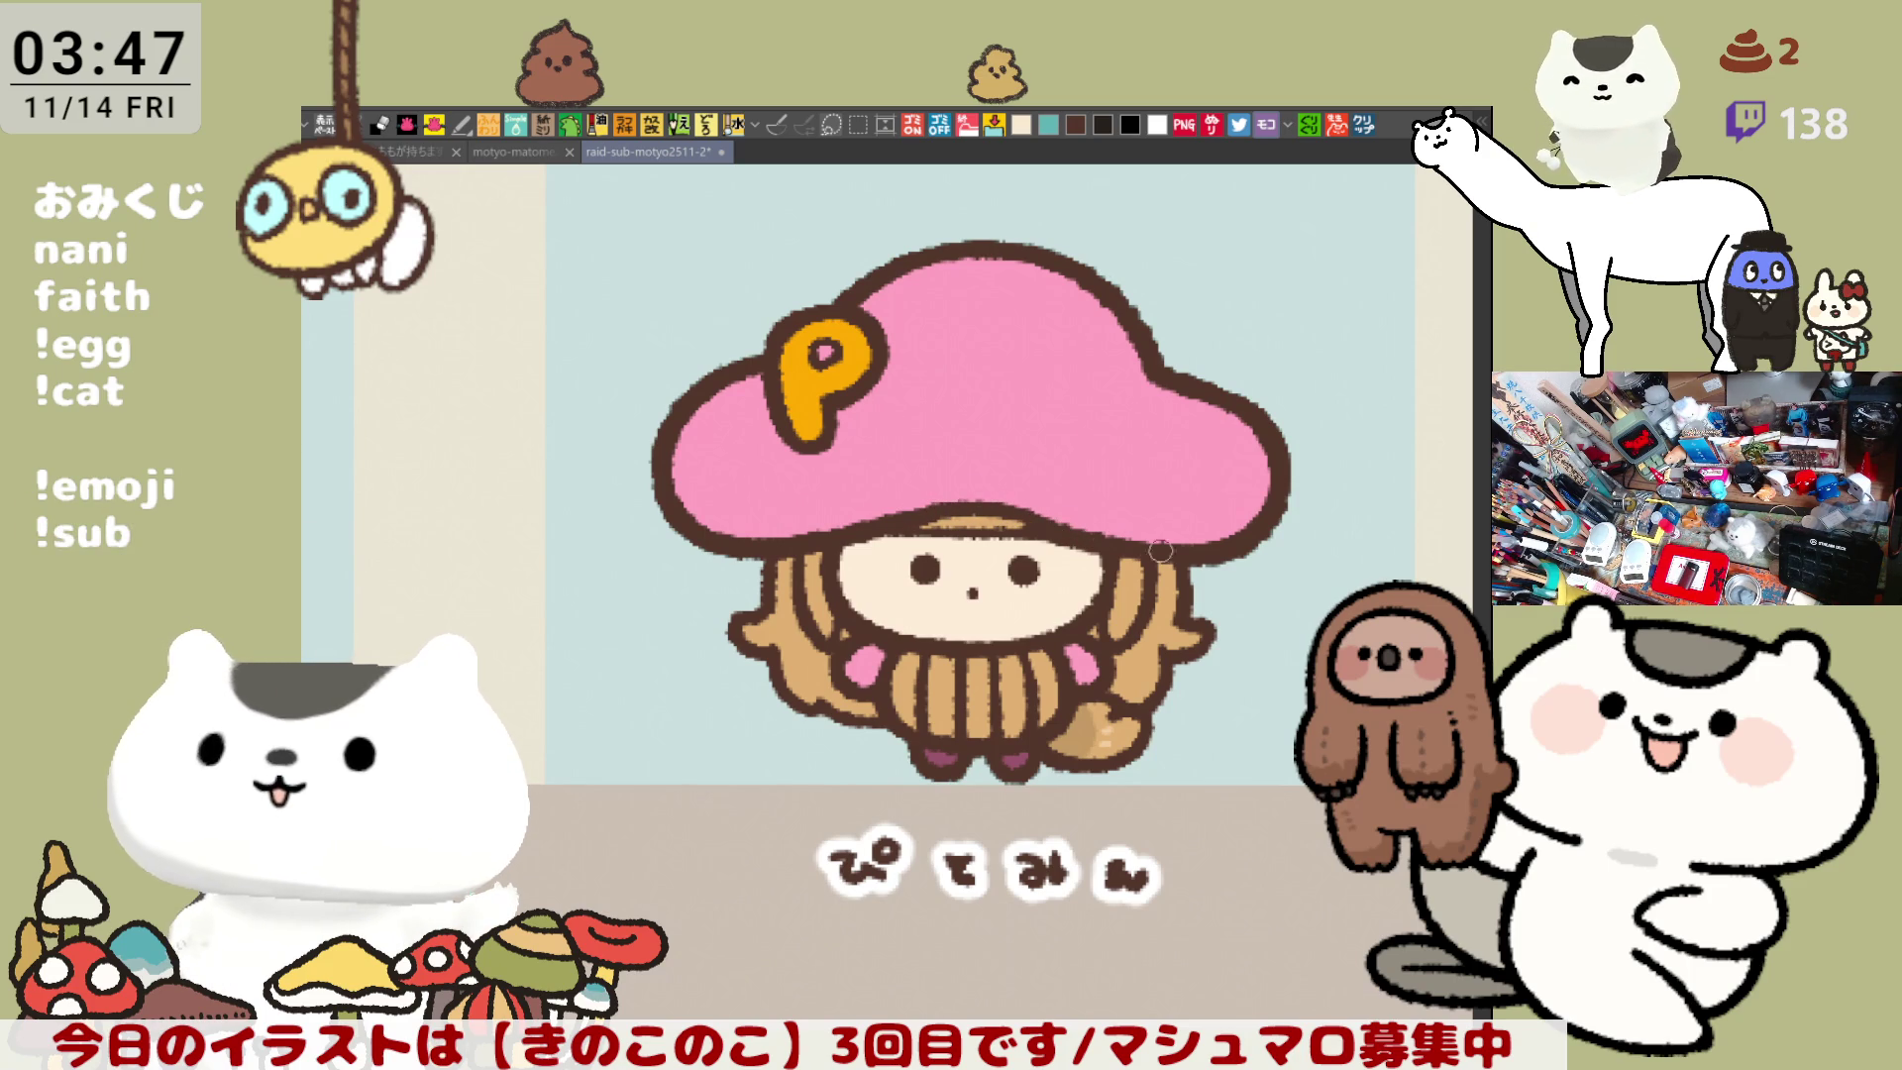
- Save the raid-sub-motyo2511-2 file and switch to the Angel's Egg poster tab
{"action": "key", "text": "ctrl+s"}
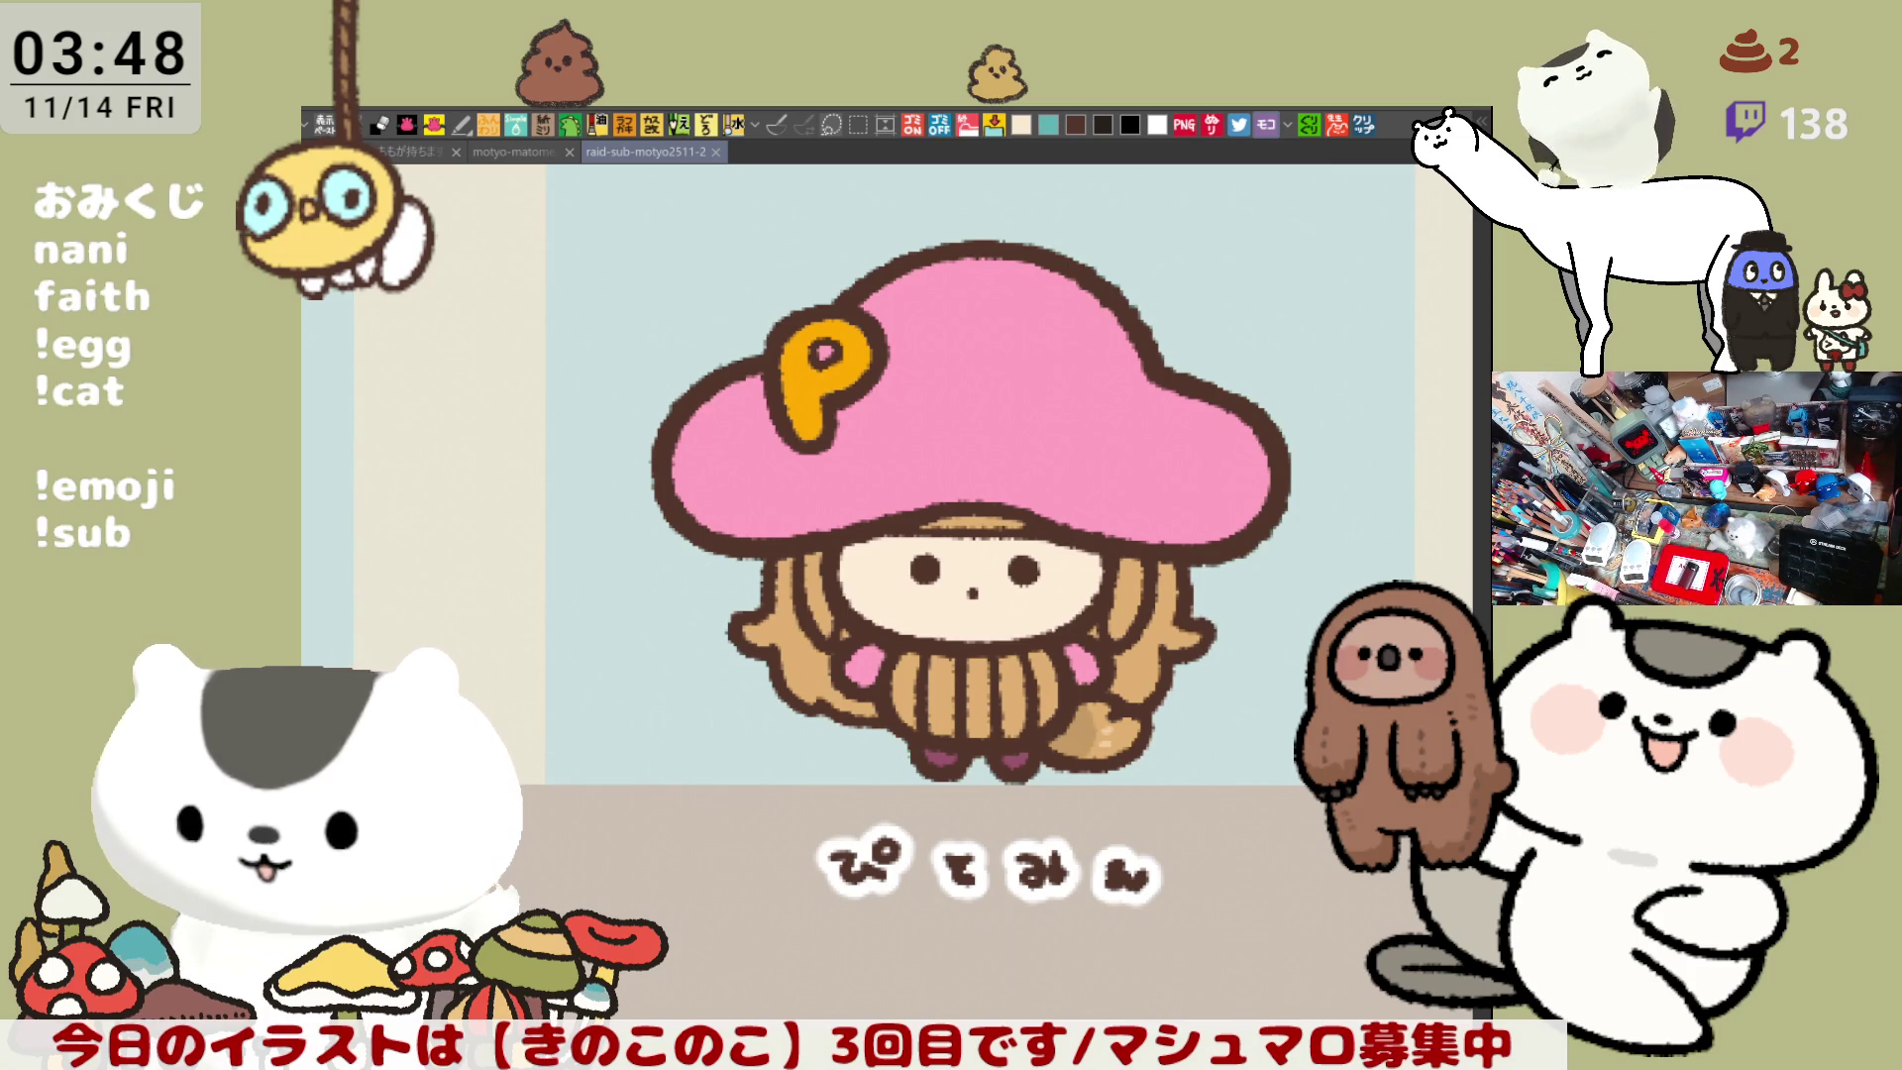
{"action": "left_click", "coordinate": [1375, 125]}
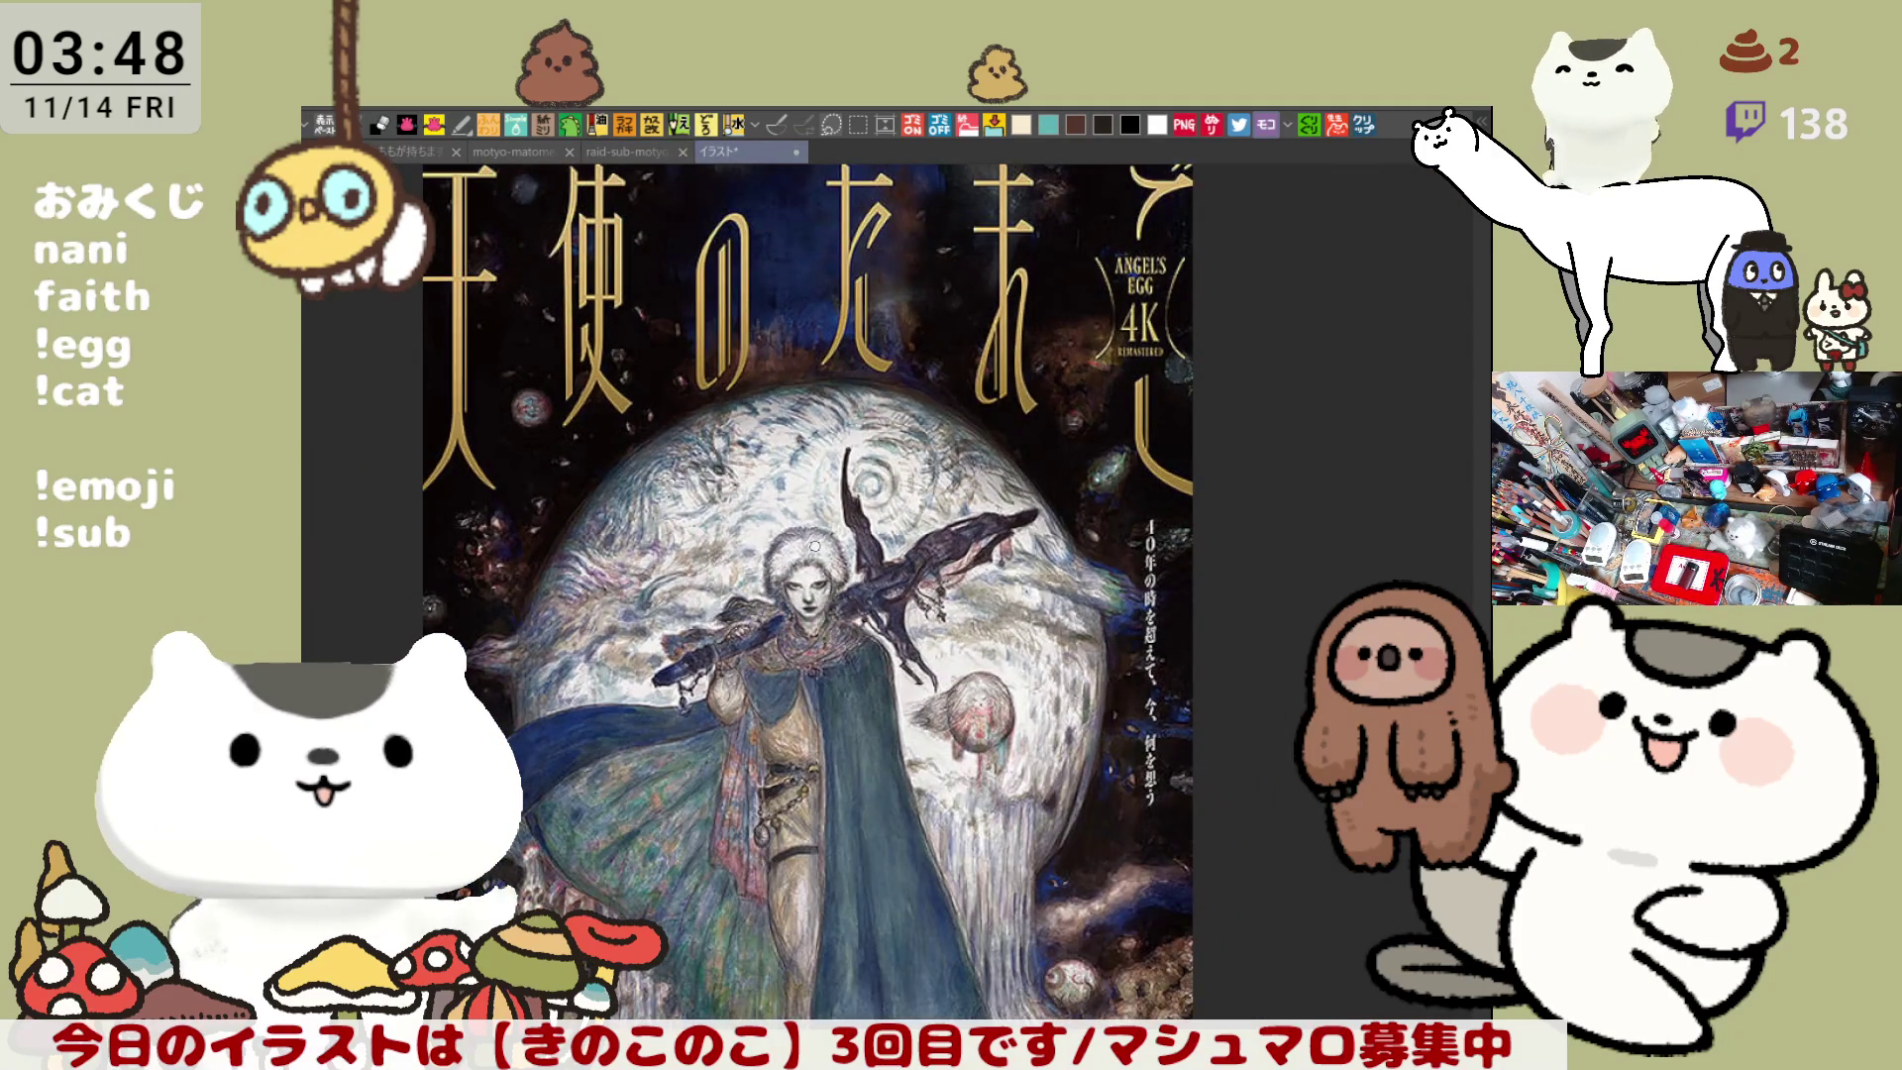
{"action": "scroll", "coordinate": [814, 545], "scroll_direction": "down", "scroll_amount": 2}
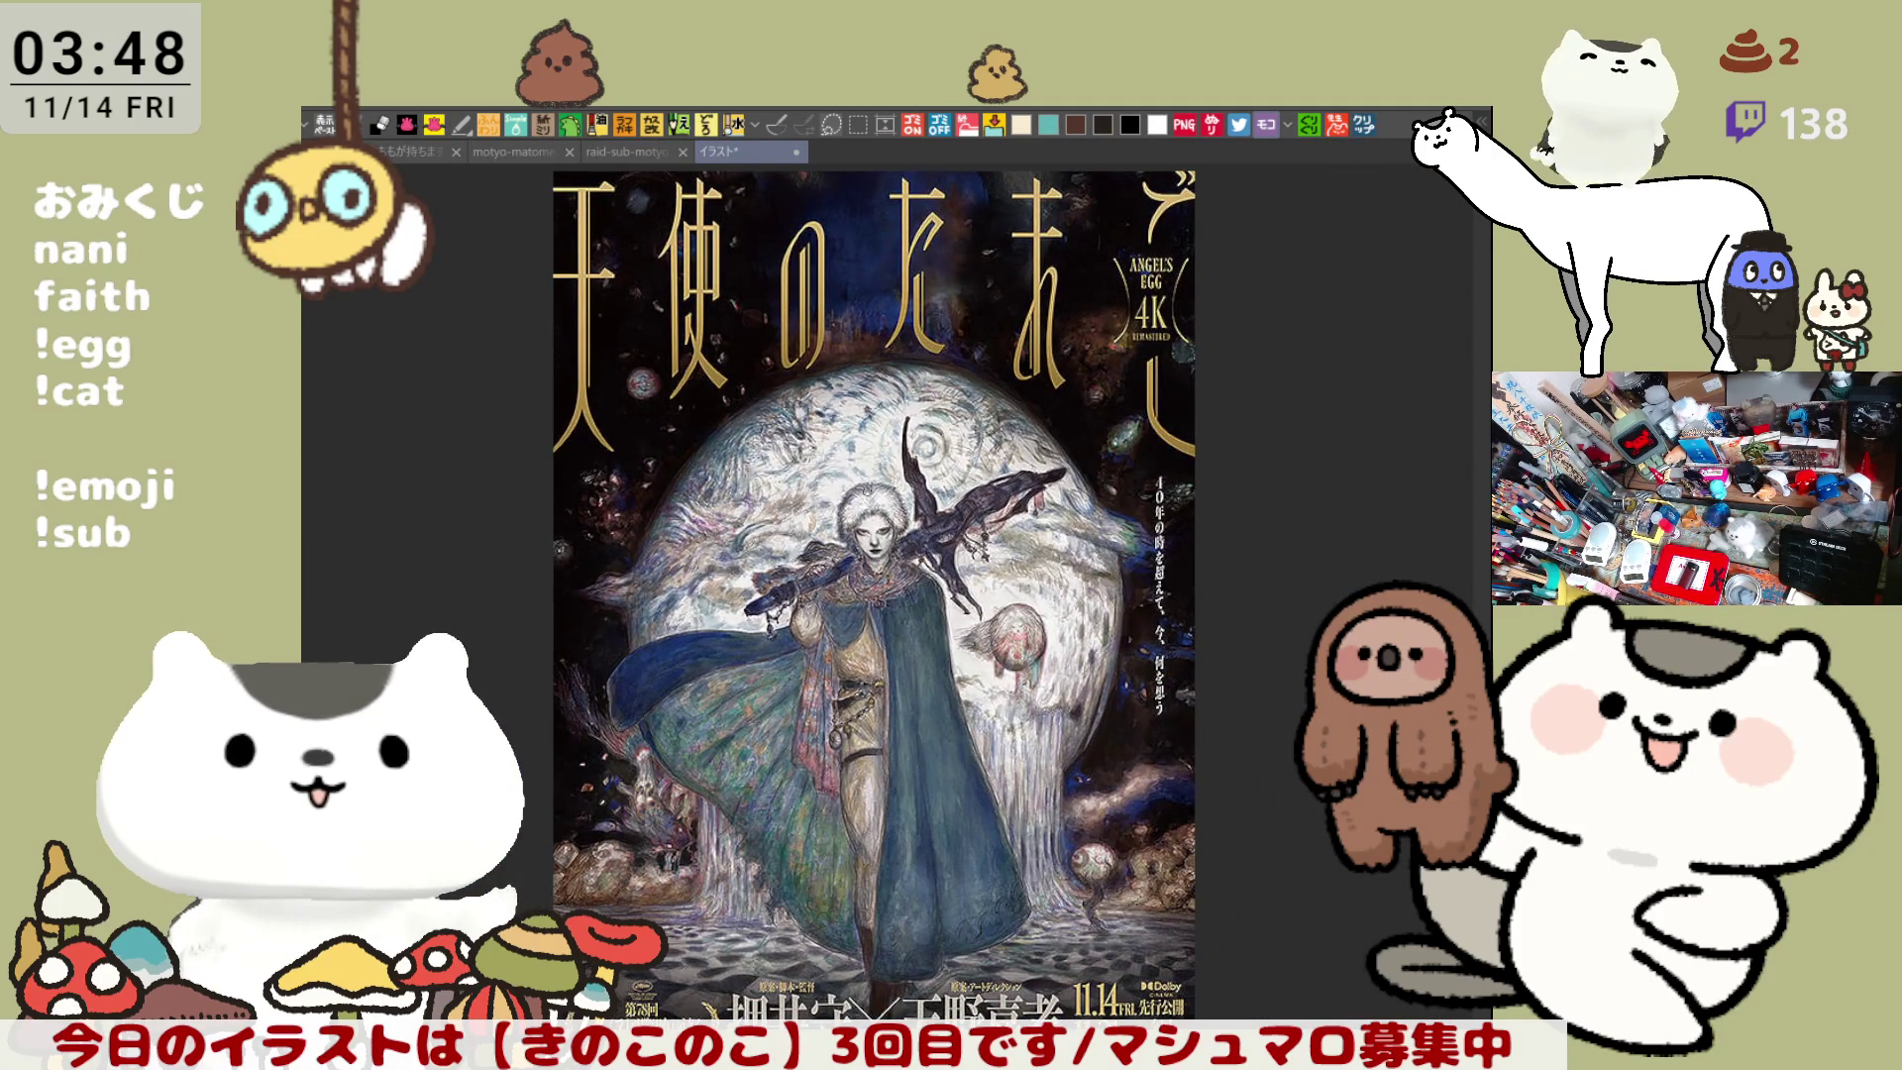
{"action": "scroll", "coordinate": [873, 594], "scroll_direction": "up", "scroll_amount": 2}
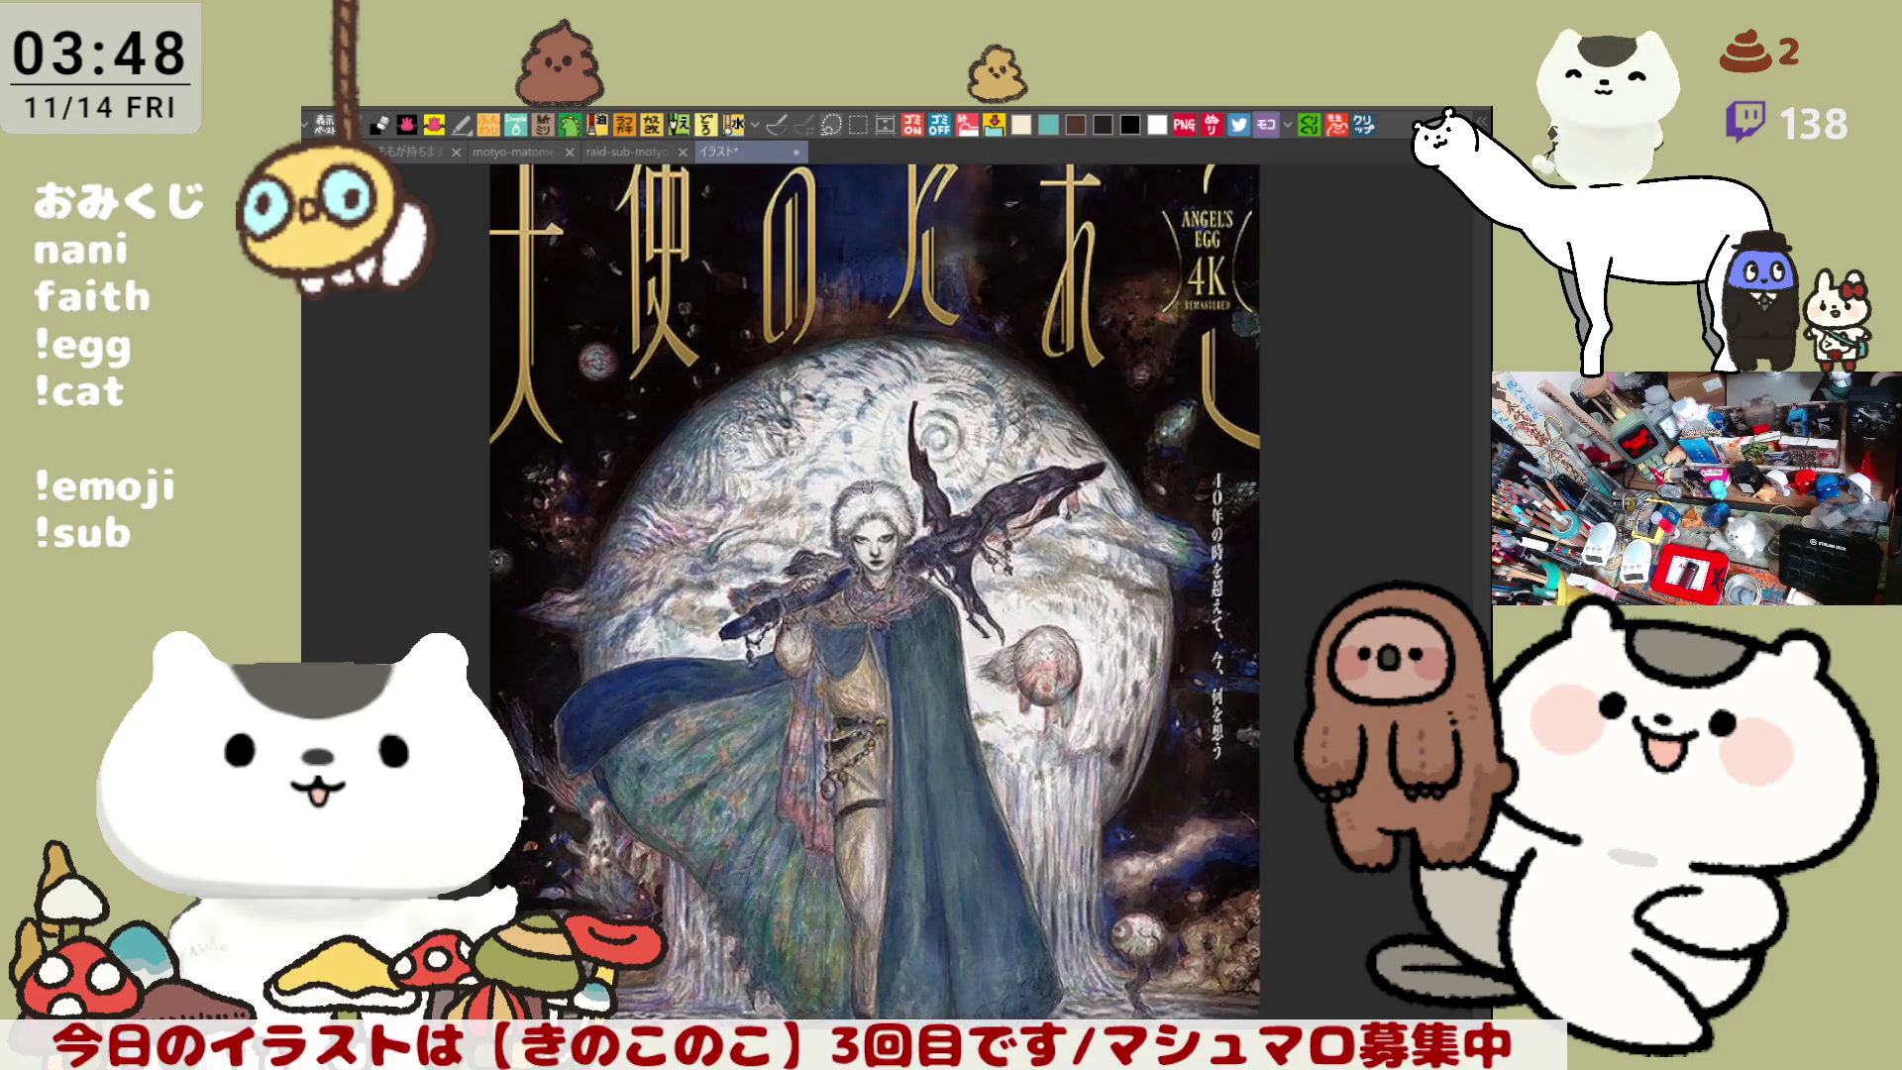
{"action": "scroll", "coordinate": [876, 597], "scroll_direction": "up", "scroll_amount": 1}
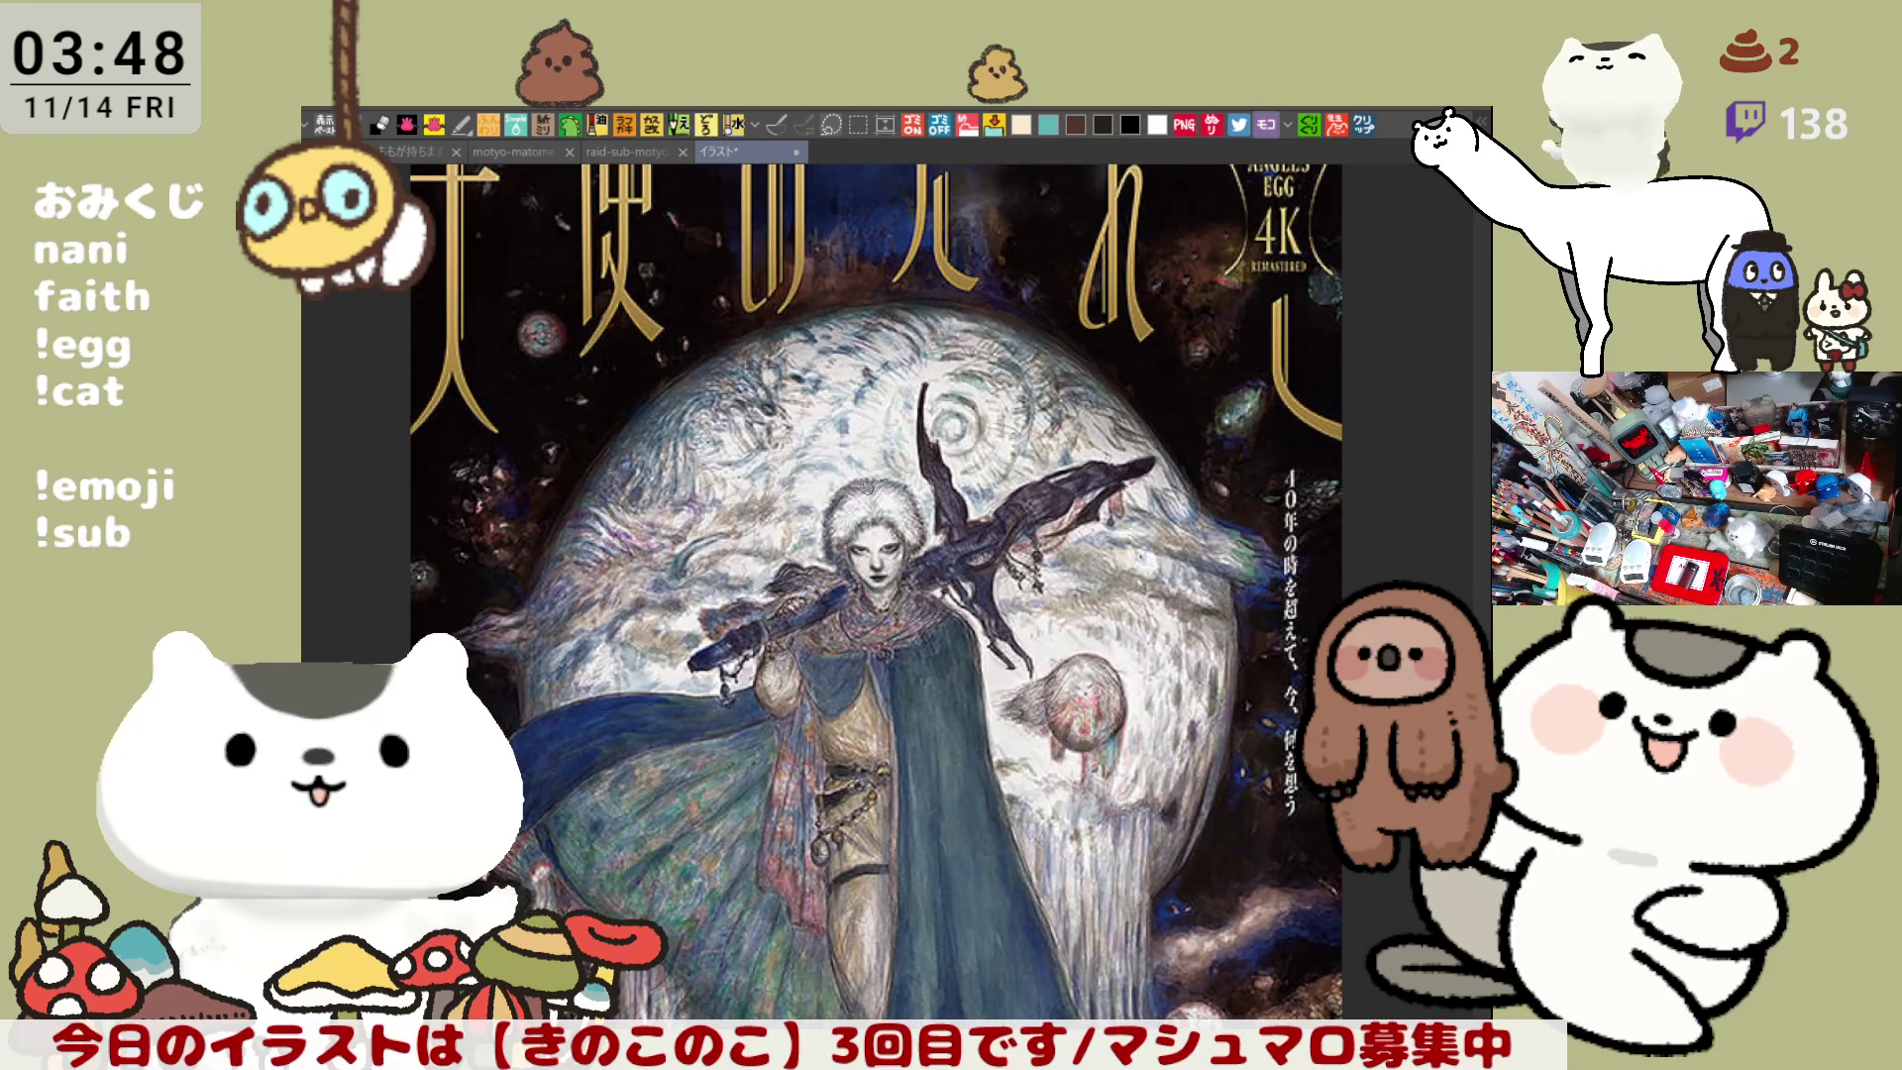
{"action": "scroll", "coordinate": [873, 595], "scroll_direction": "down", "scroll_amount": 2}
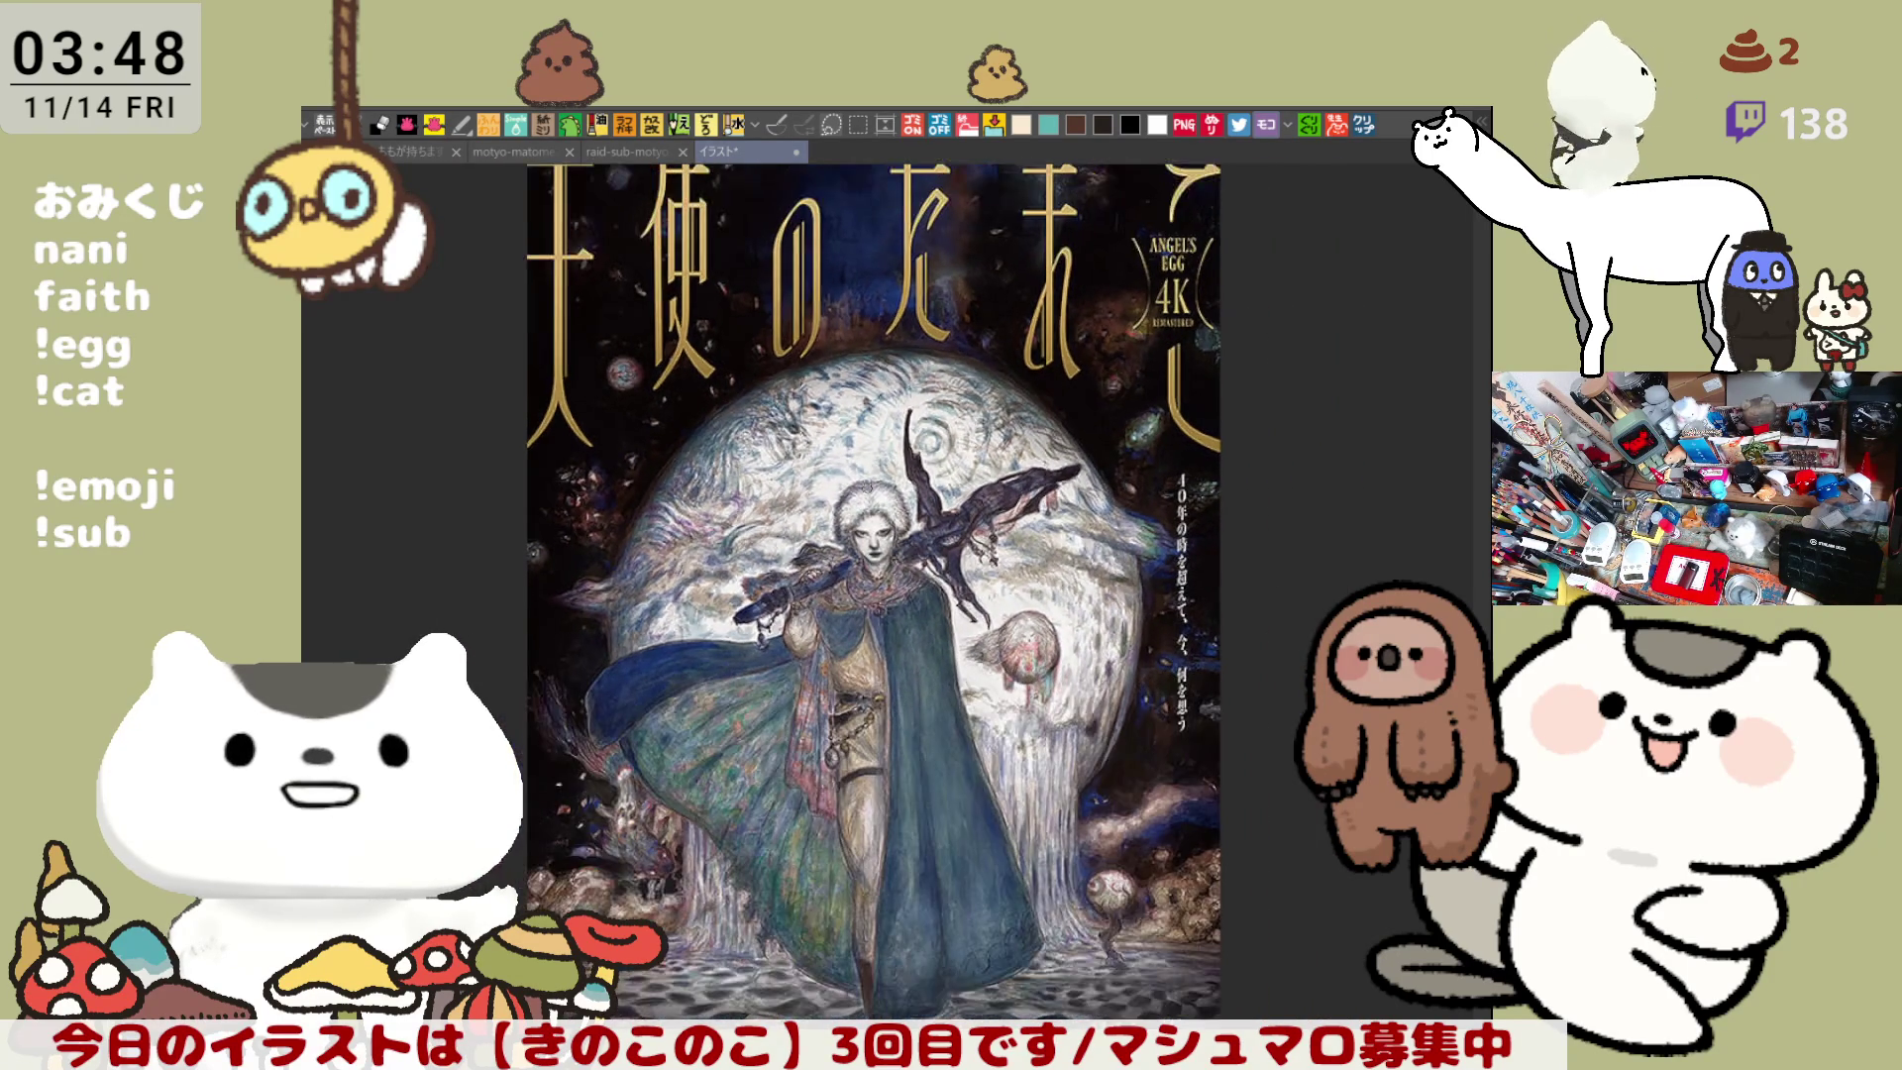
{"action": "scroll", "coordinate": [873, 595], "scroll_direction": "down", "scroll_amount": 1}
{"action": "scroll", "coordinate": [874, 595], "scroll_direction": "up", "scroll_amount": 2}
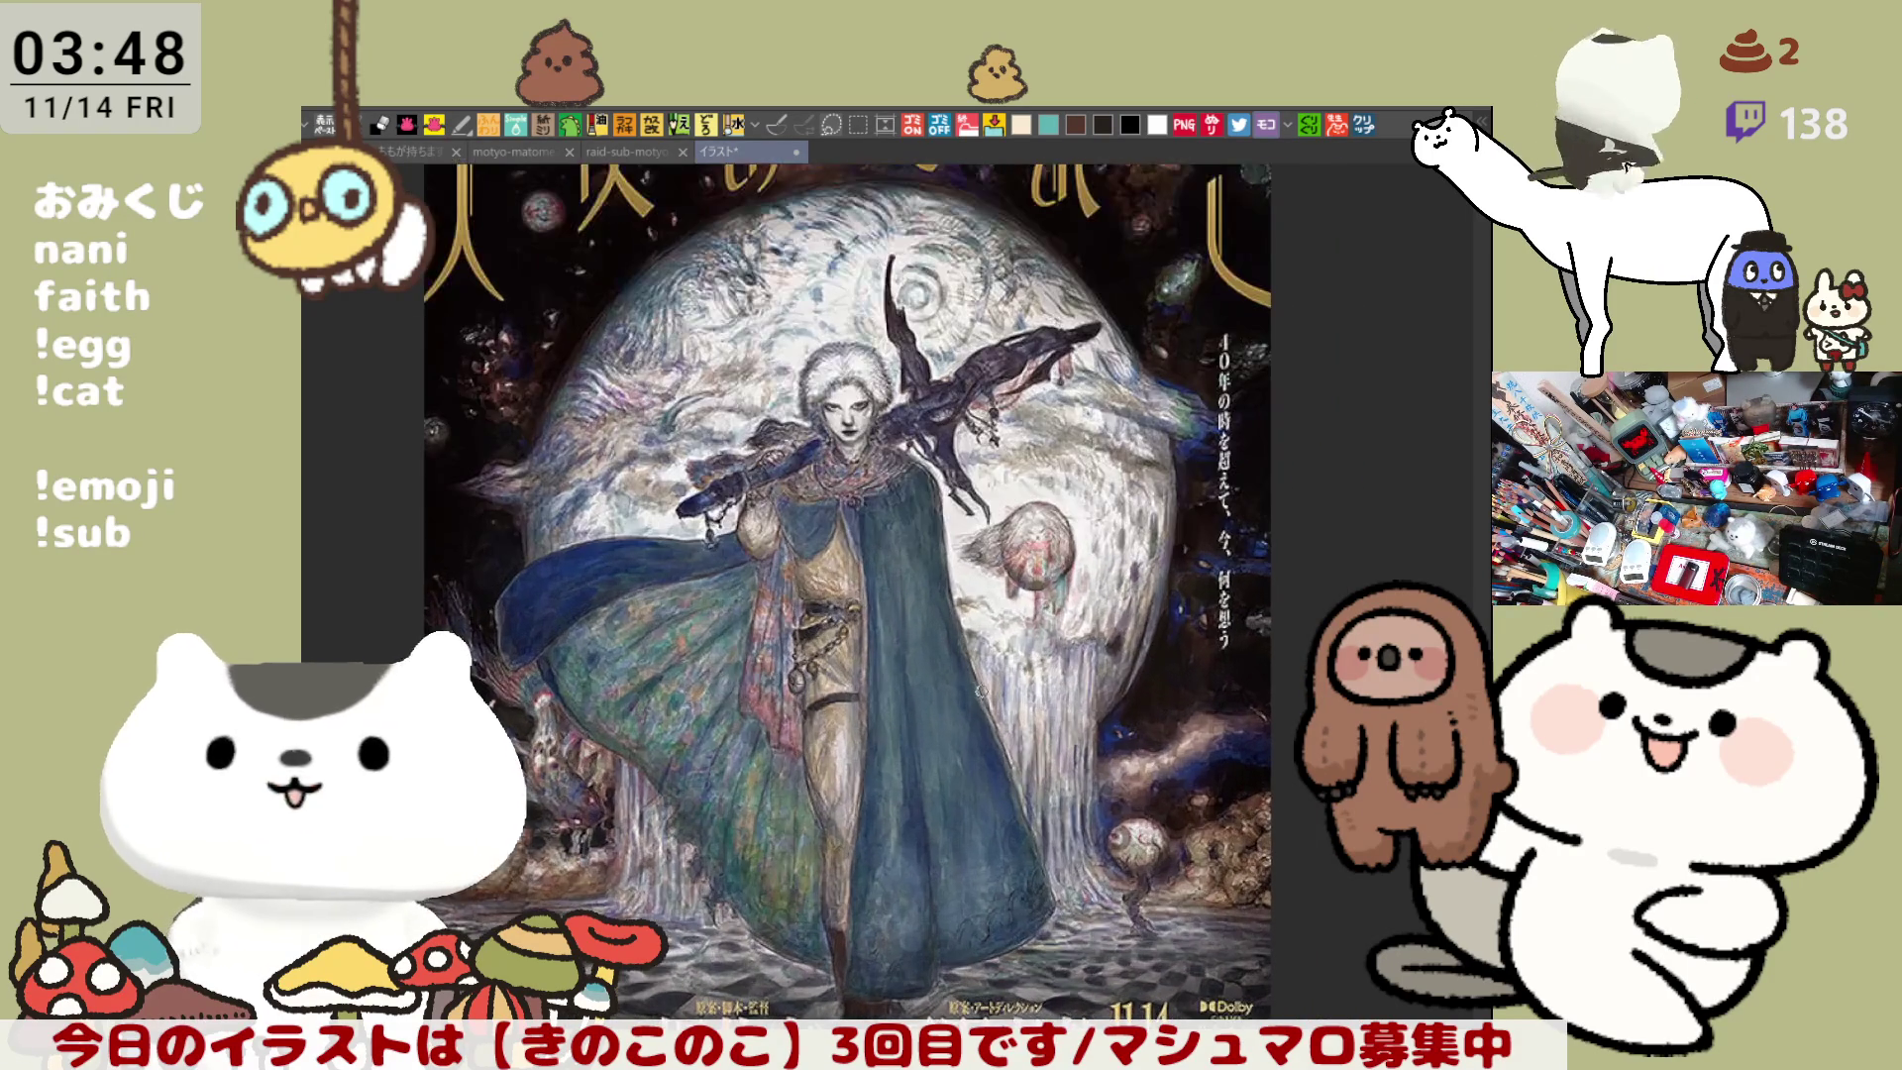
{"action": "scroll", "coordinate": [873, 595], "scroll_direction": "down", "scroll_amount": 2}
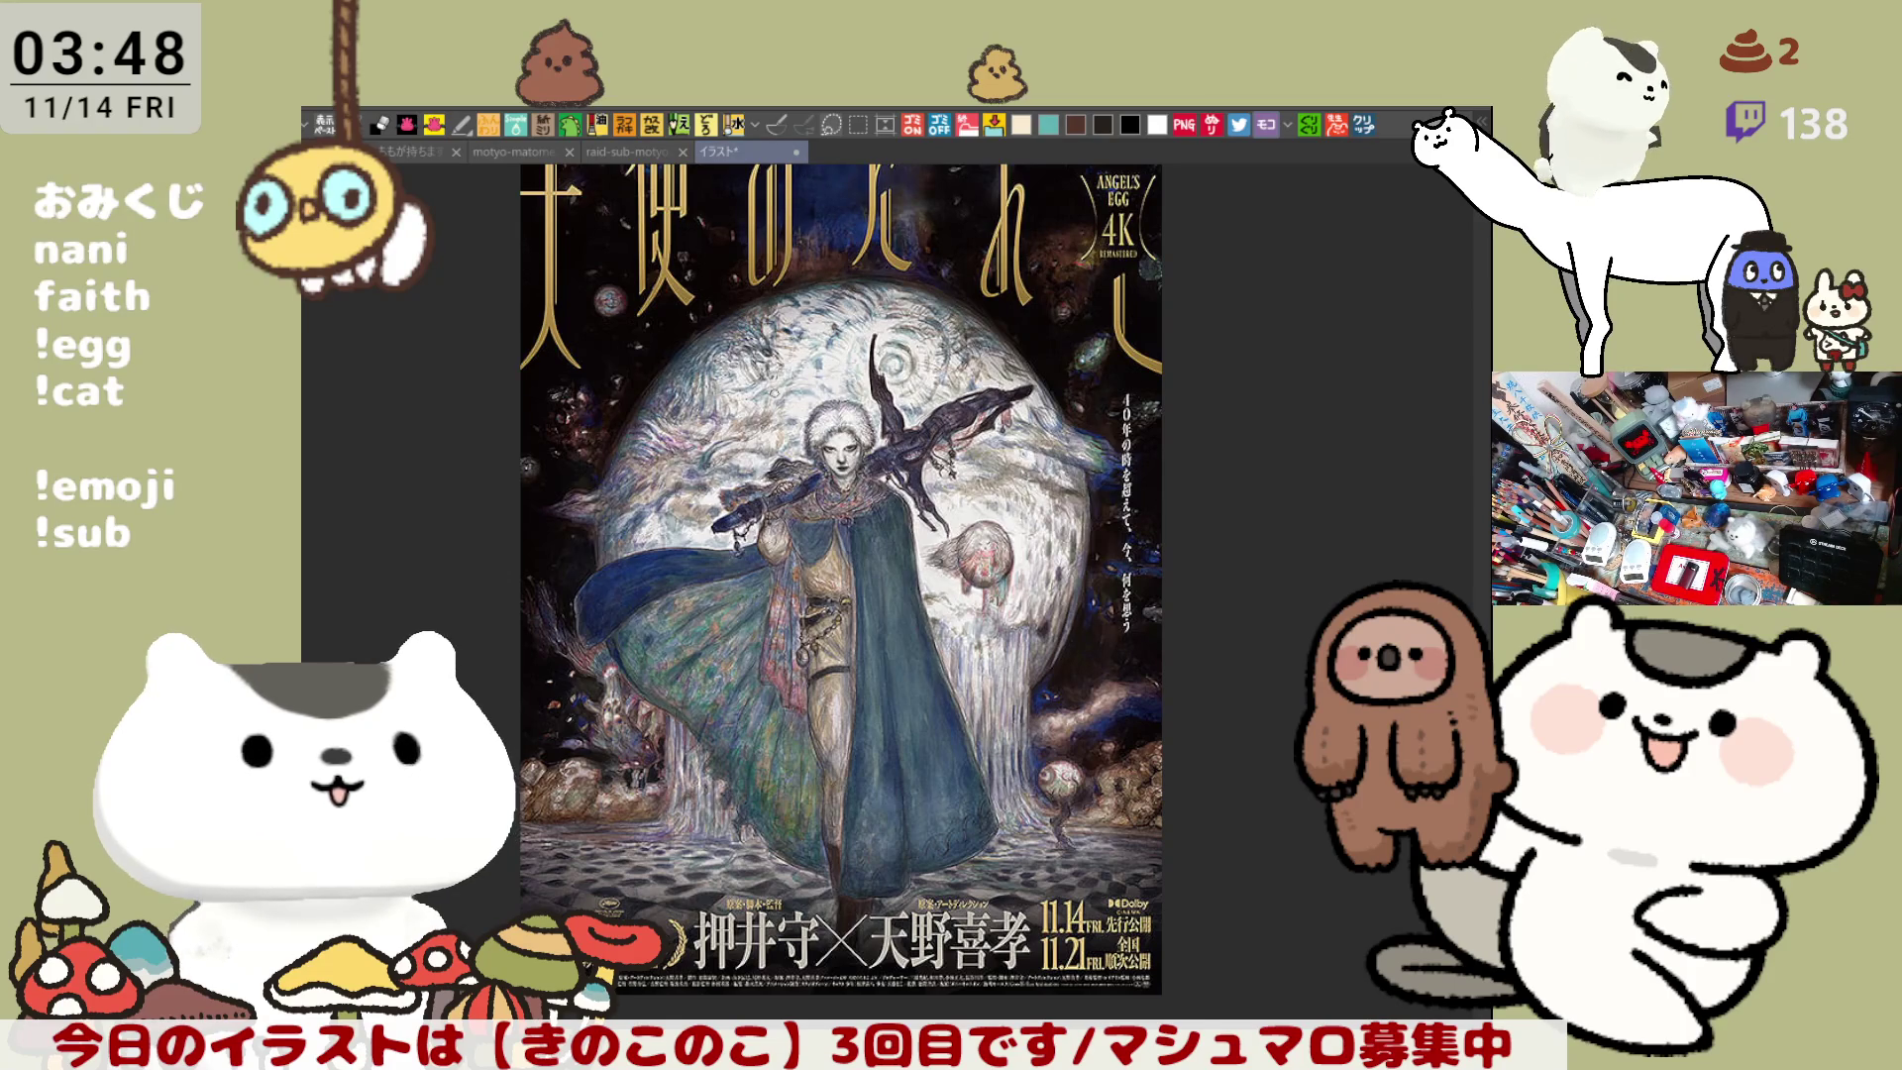
{"action": "scroll", "coordinate": [798, 501], "scroll_direction": "up", "scroll_amount": 3}
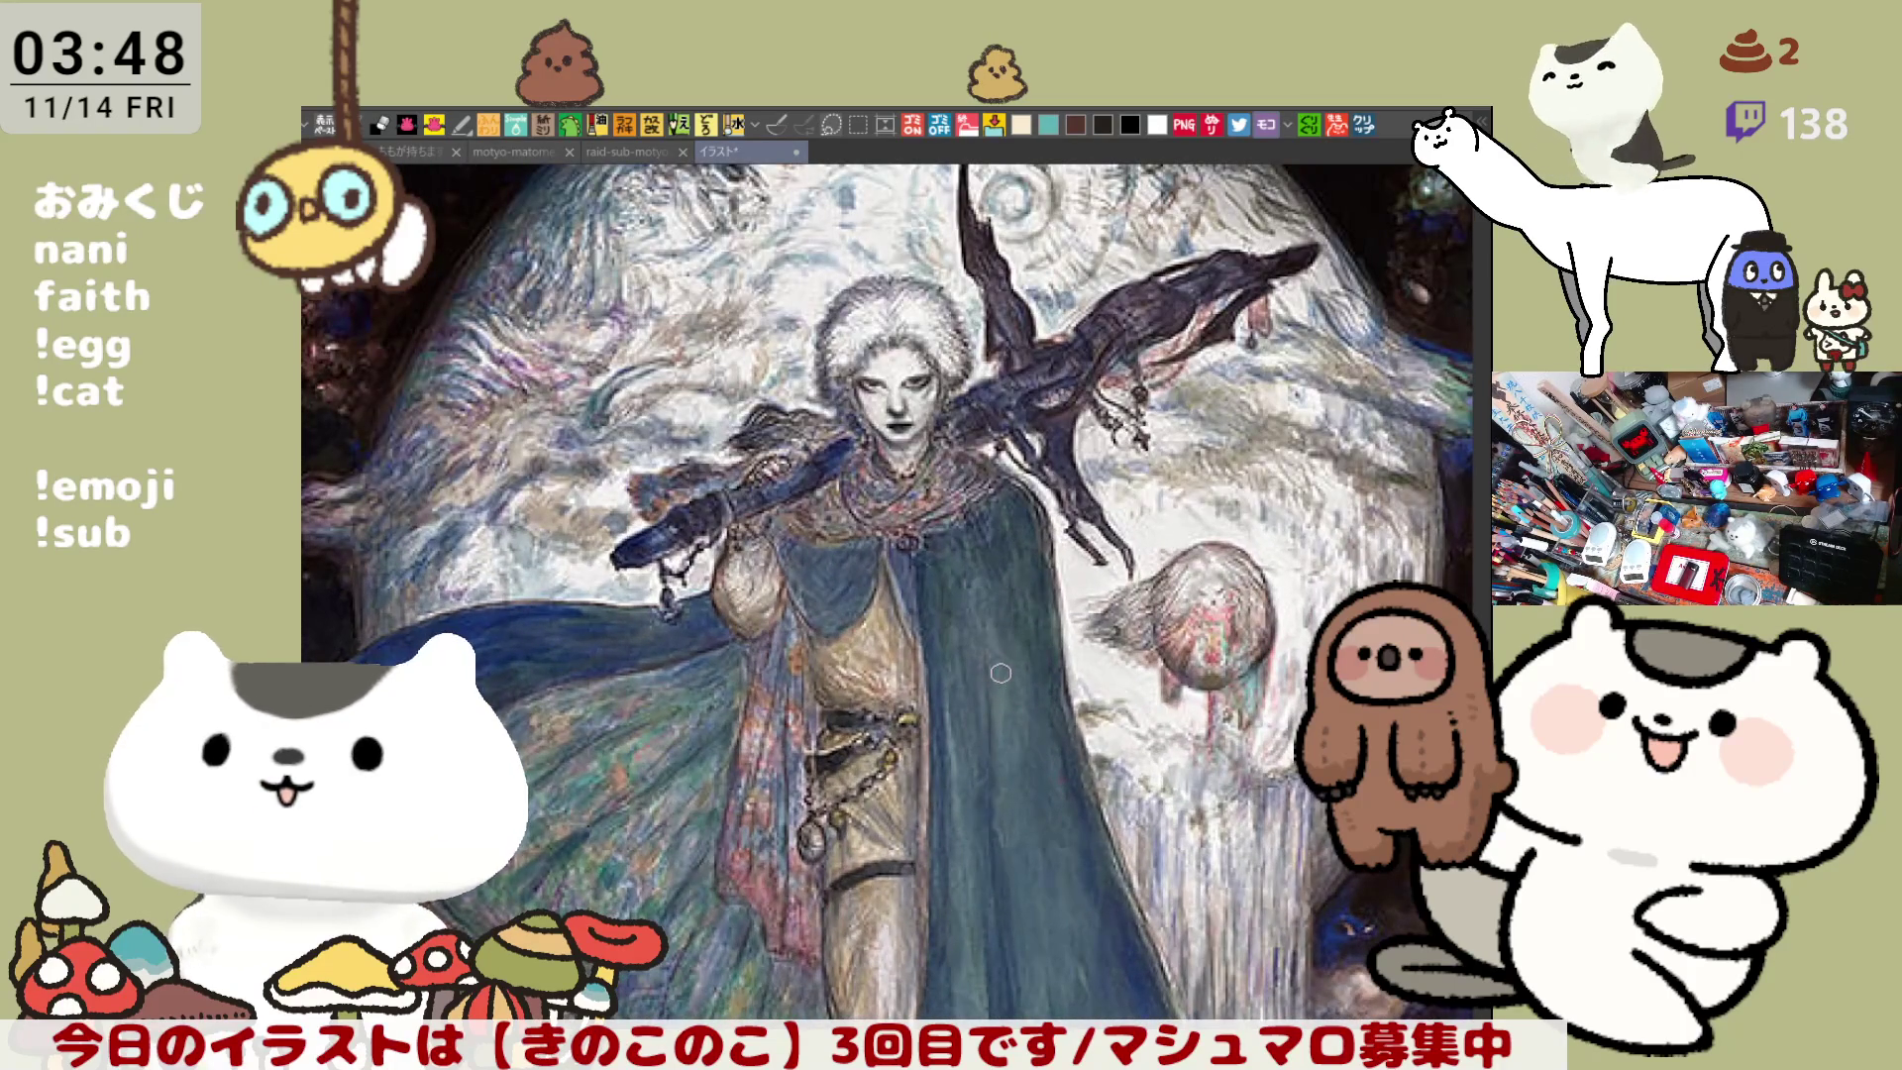
{"action": "scroll", "coordinate": [1001, 673], "scroll_direction": "down", "scroll_amount": 1}
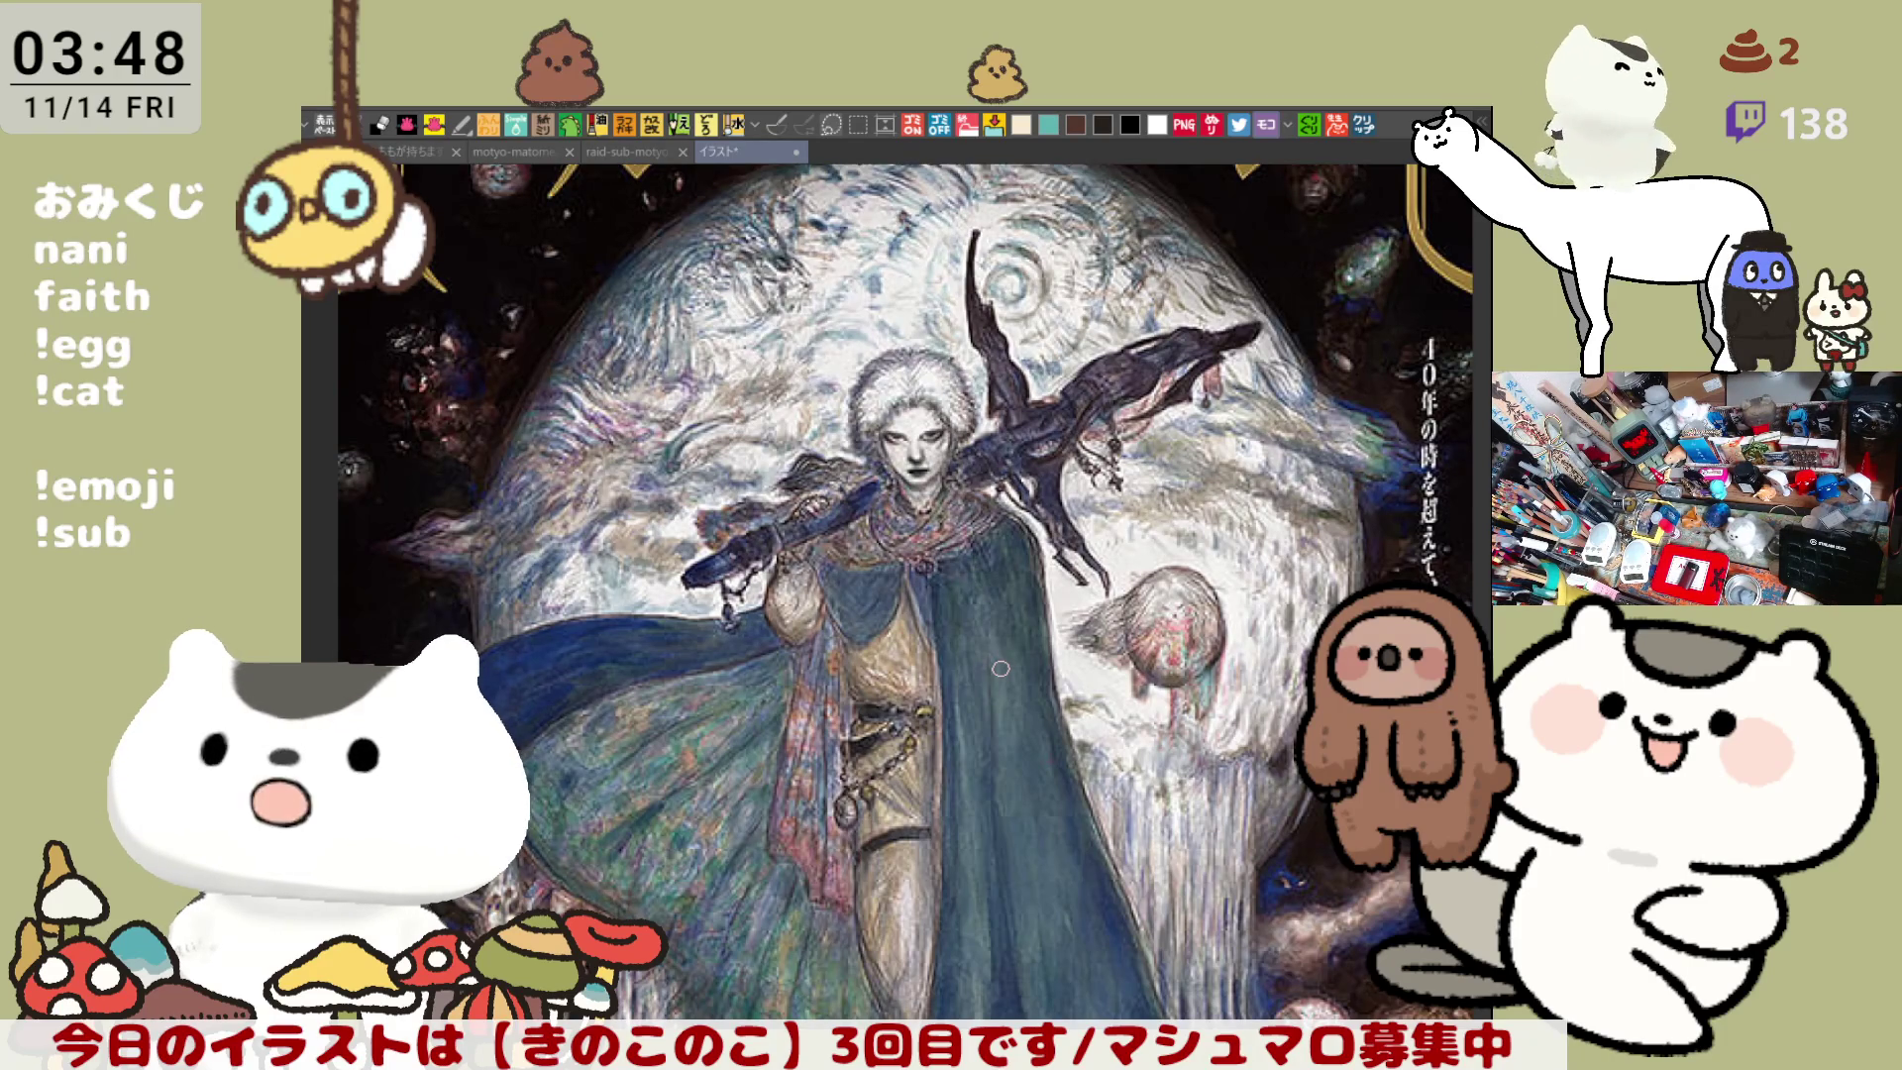
{"action": "scroll", "coordinate": [1001, 669], "scroll_direction": "up", "scroll_amount": 1}
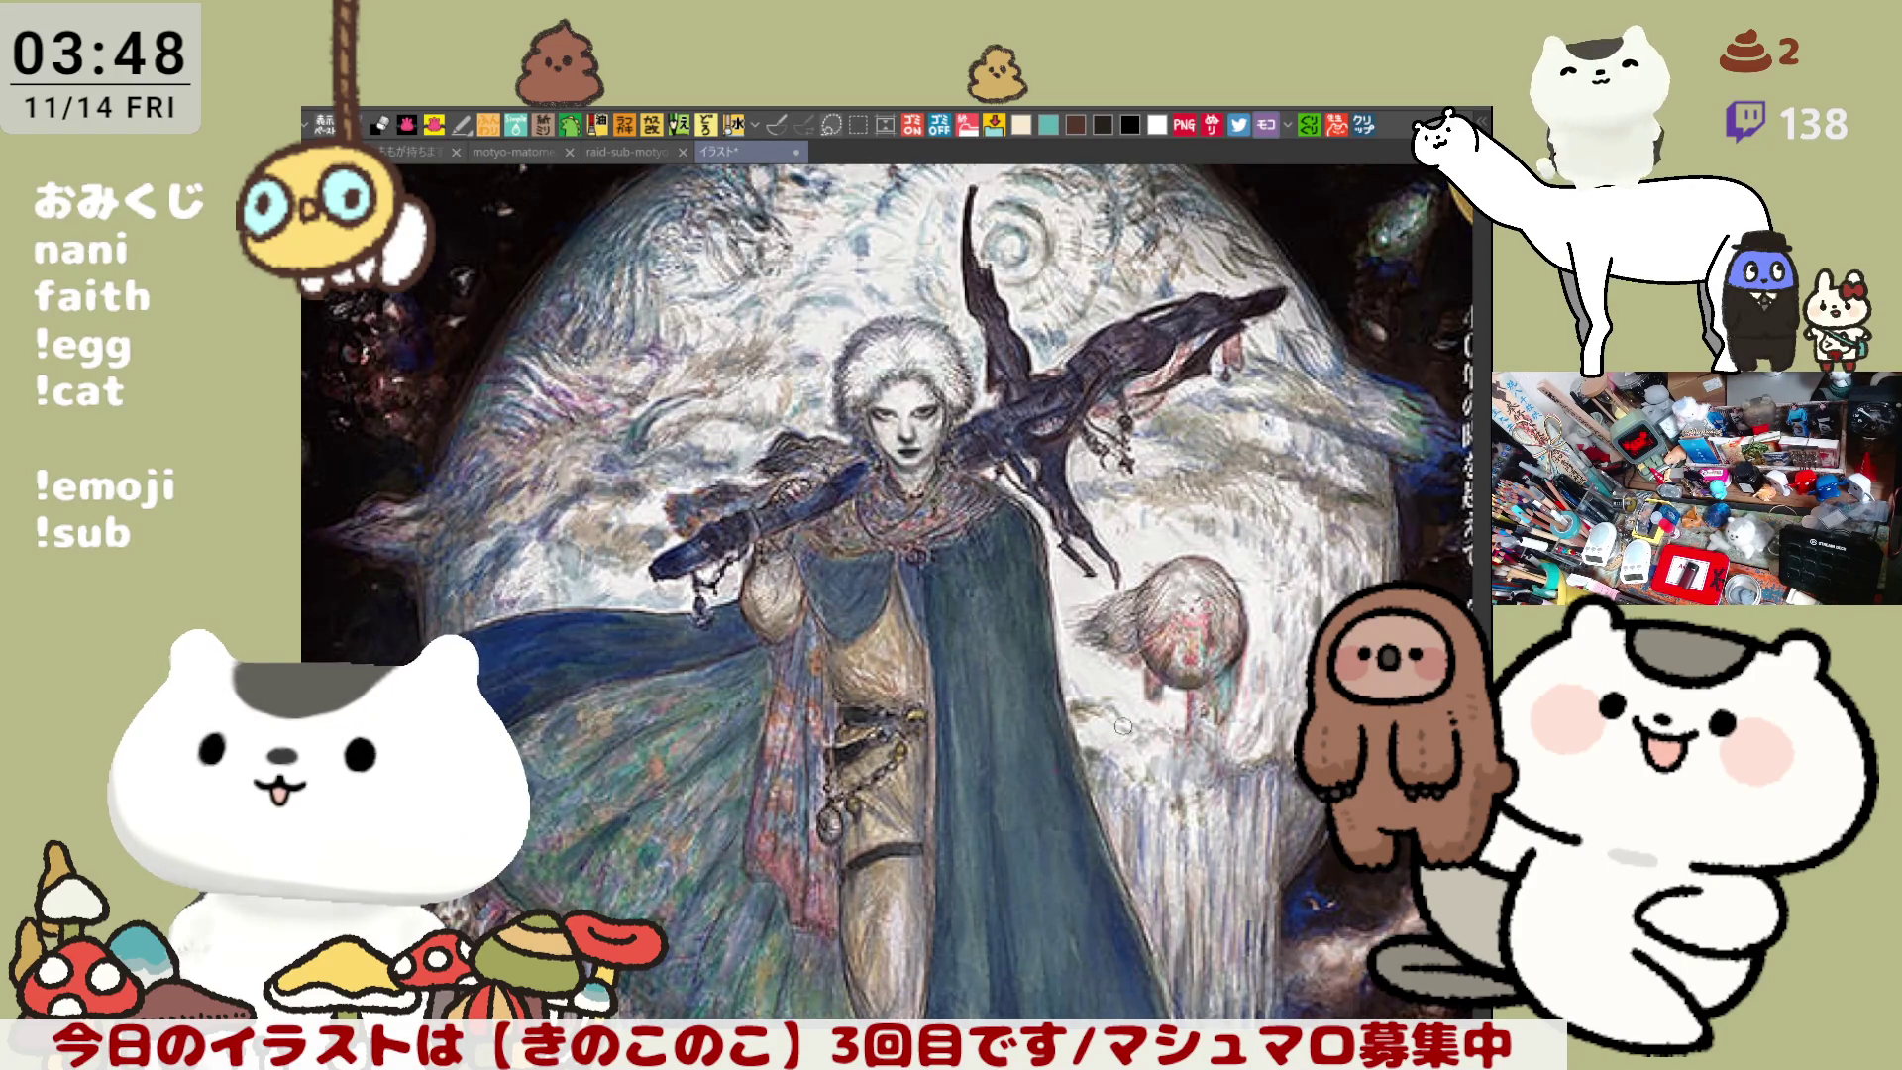
{"action": "scroll", "coordinate": [1122, 727], "scroll_direction": "up", "scroll_amount": 1}
{"action": "scroll", "coordinate": [1139, 693], "scroll_direction": "up", "scroll_amount": 2}
{"action": "scroll", "coordinate": [1193, 598], "scroll_direction": "up", "scroll_amount": 2}
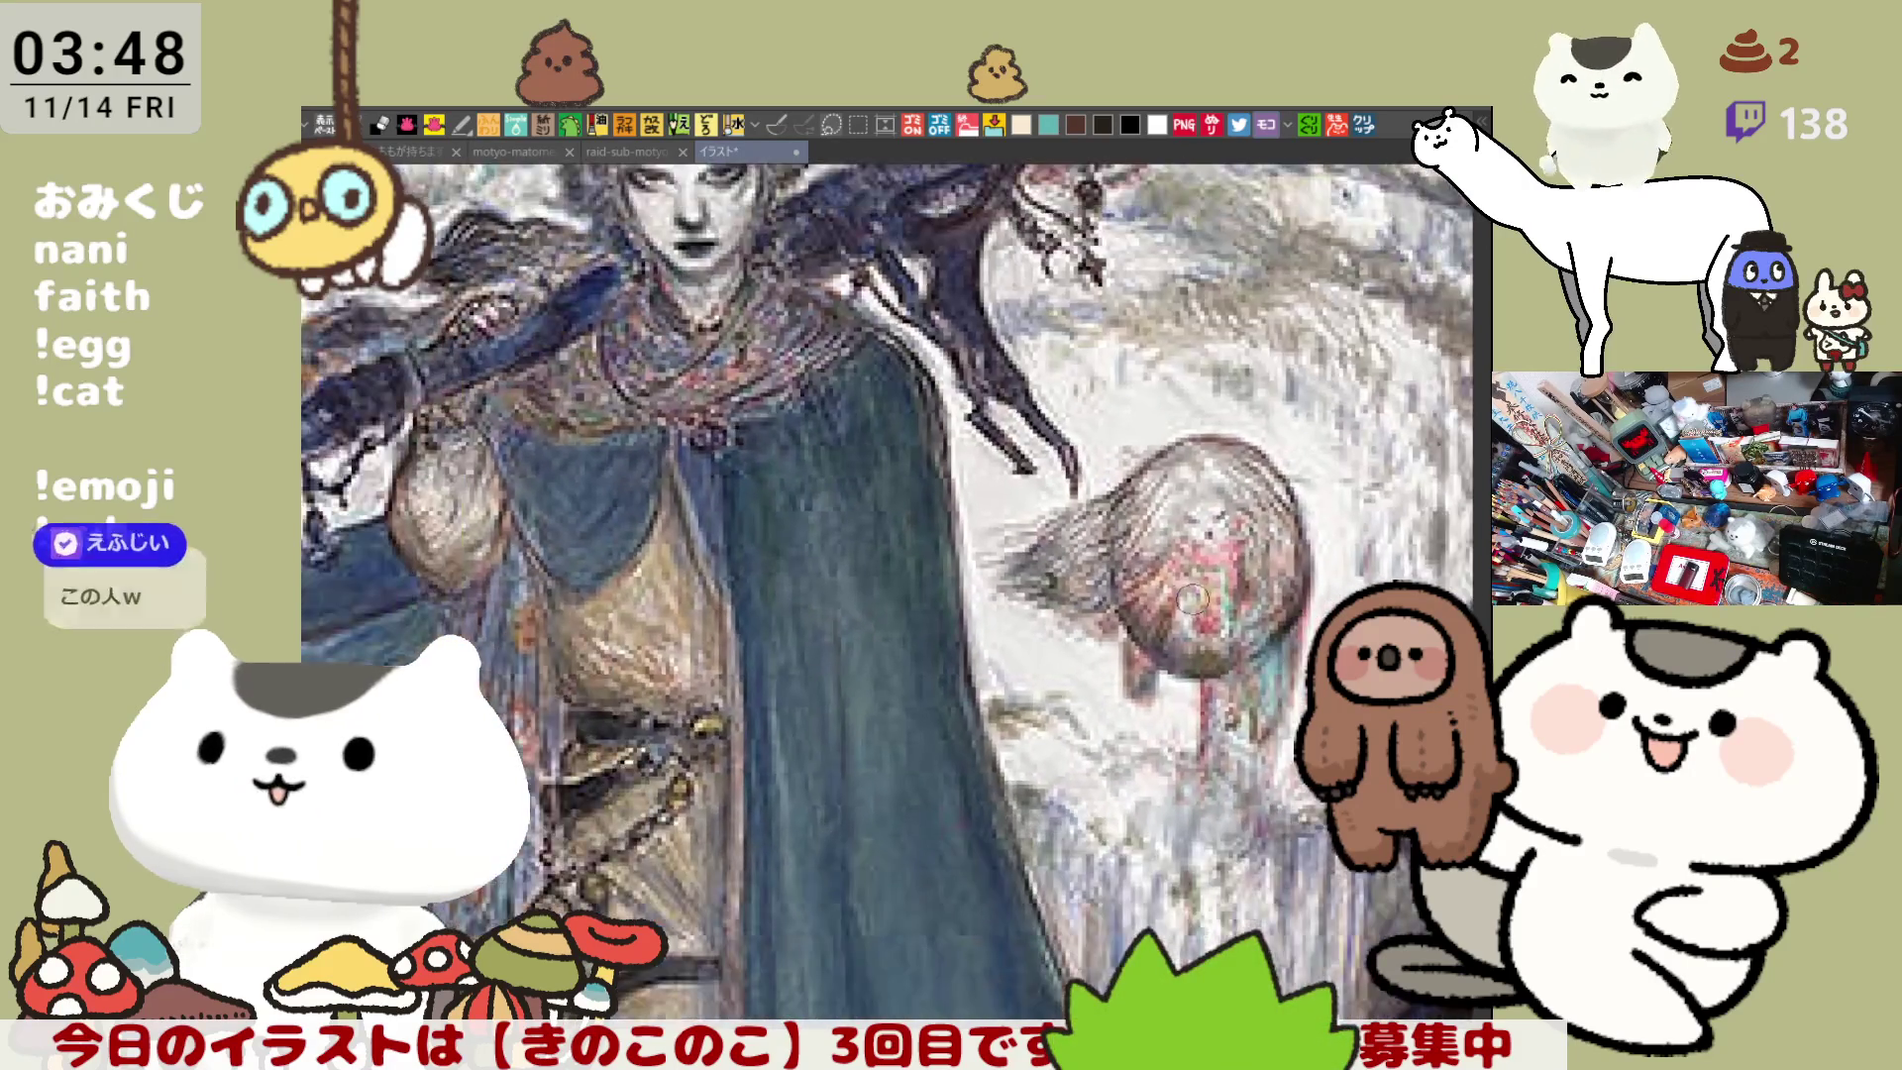
{"action": "scroll", "coordinate": [1192, 598], "scroll_direction": "down", "scroll_amount": 5}
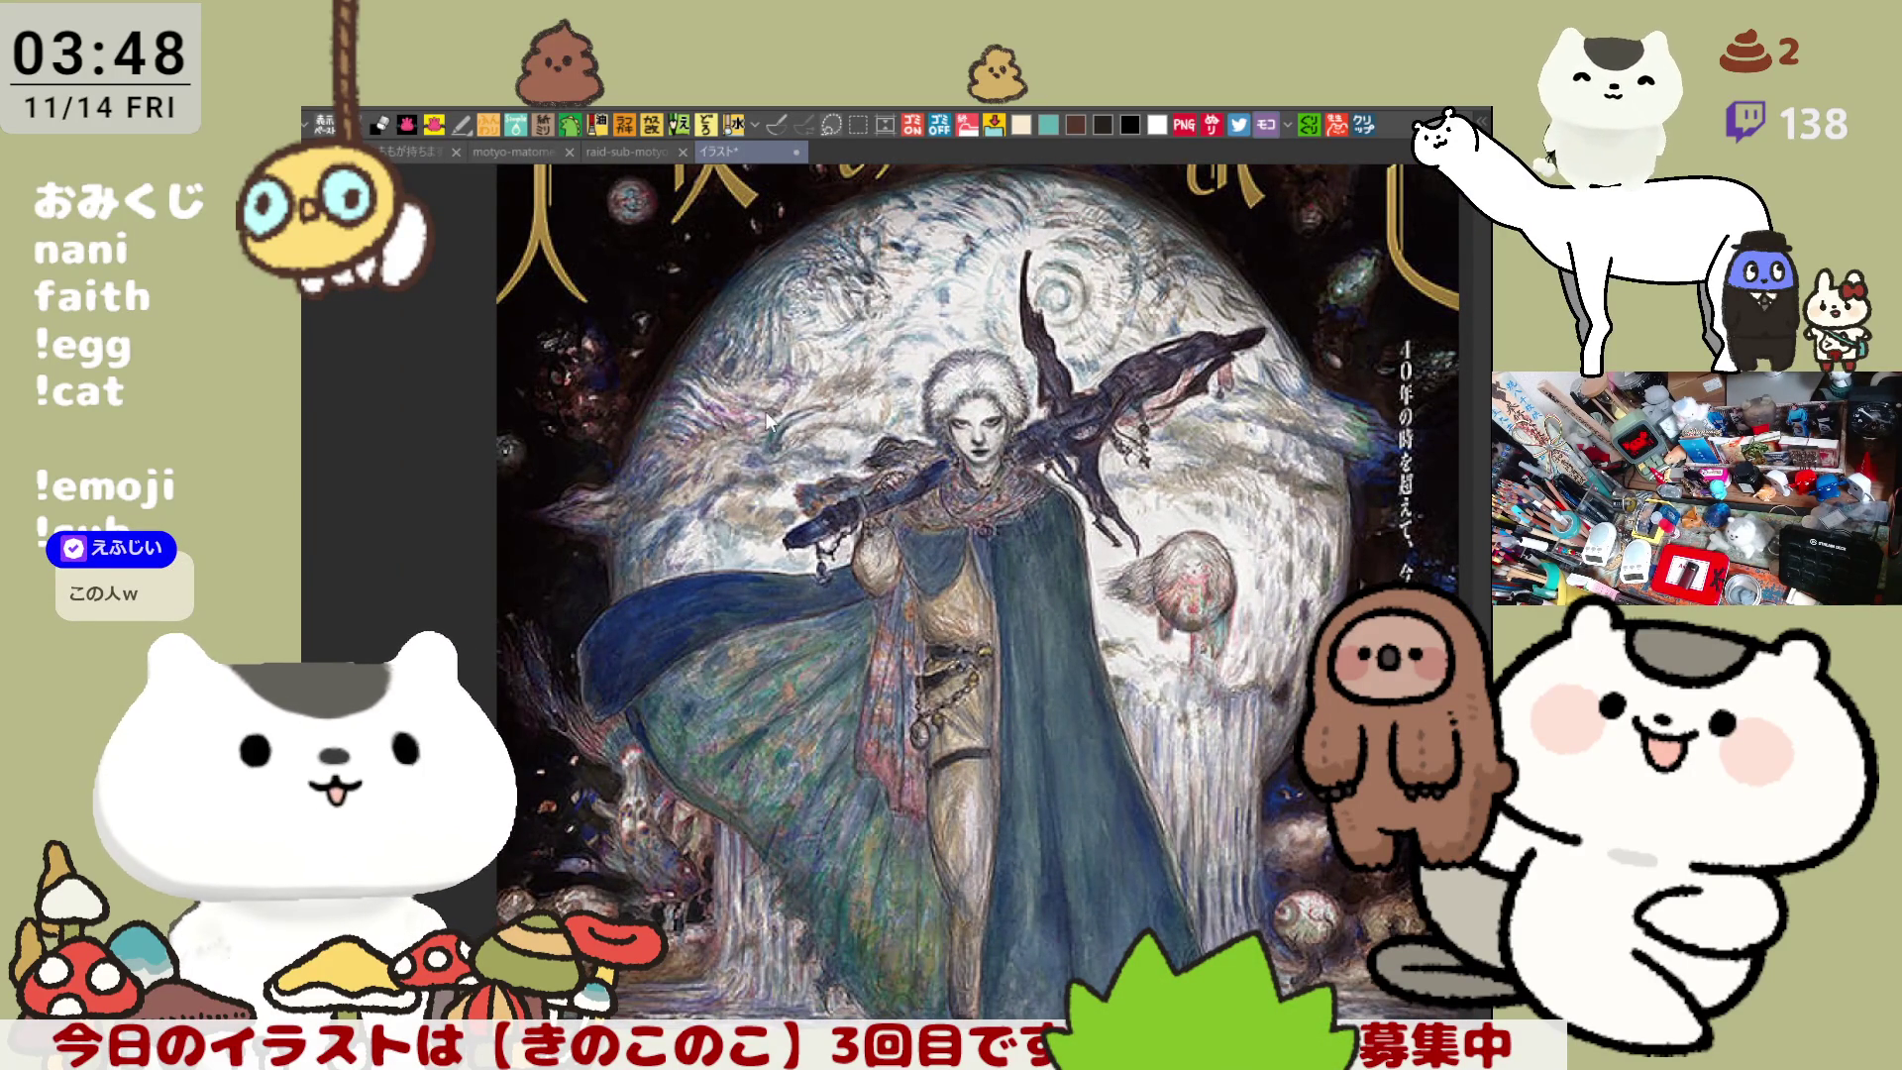
{"action": "key", "text": "ctrl+shift+Tab"}
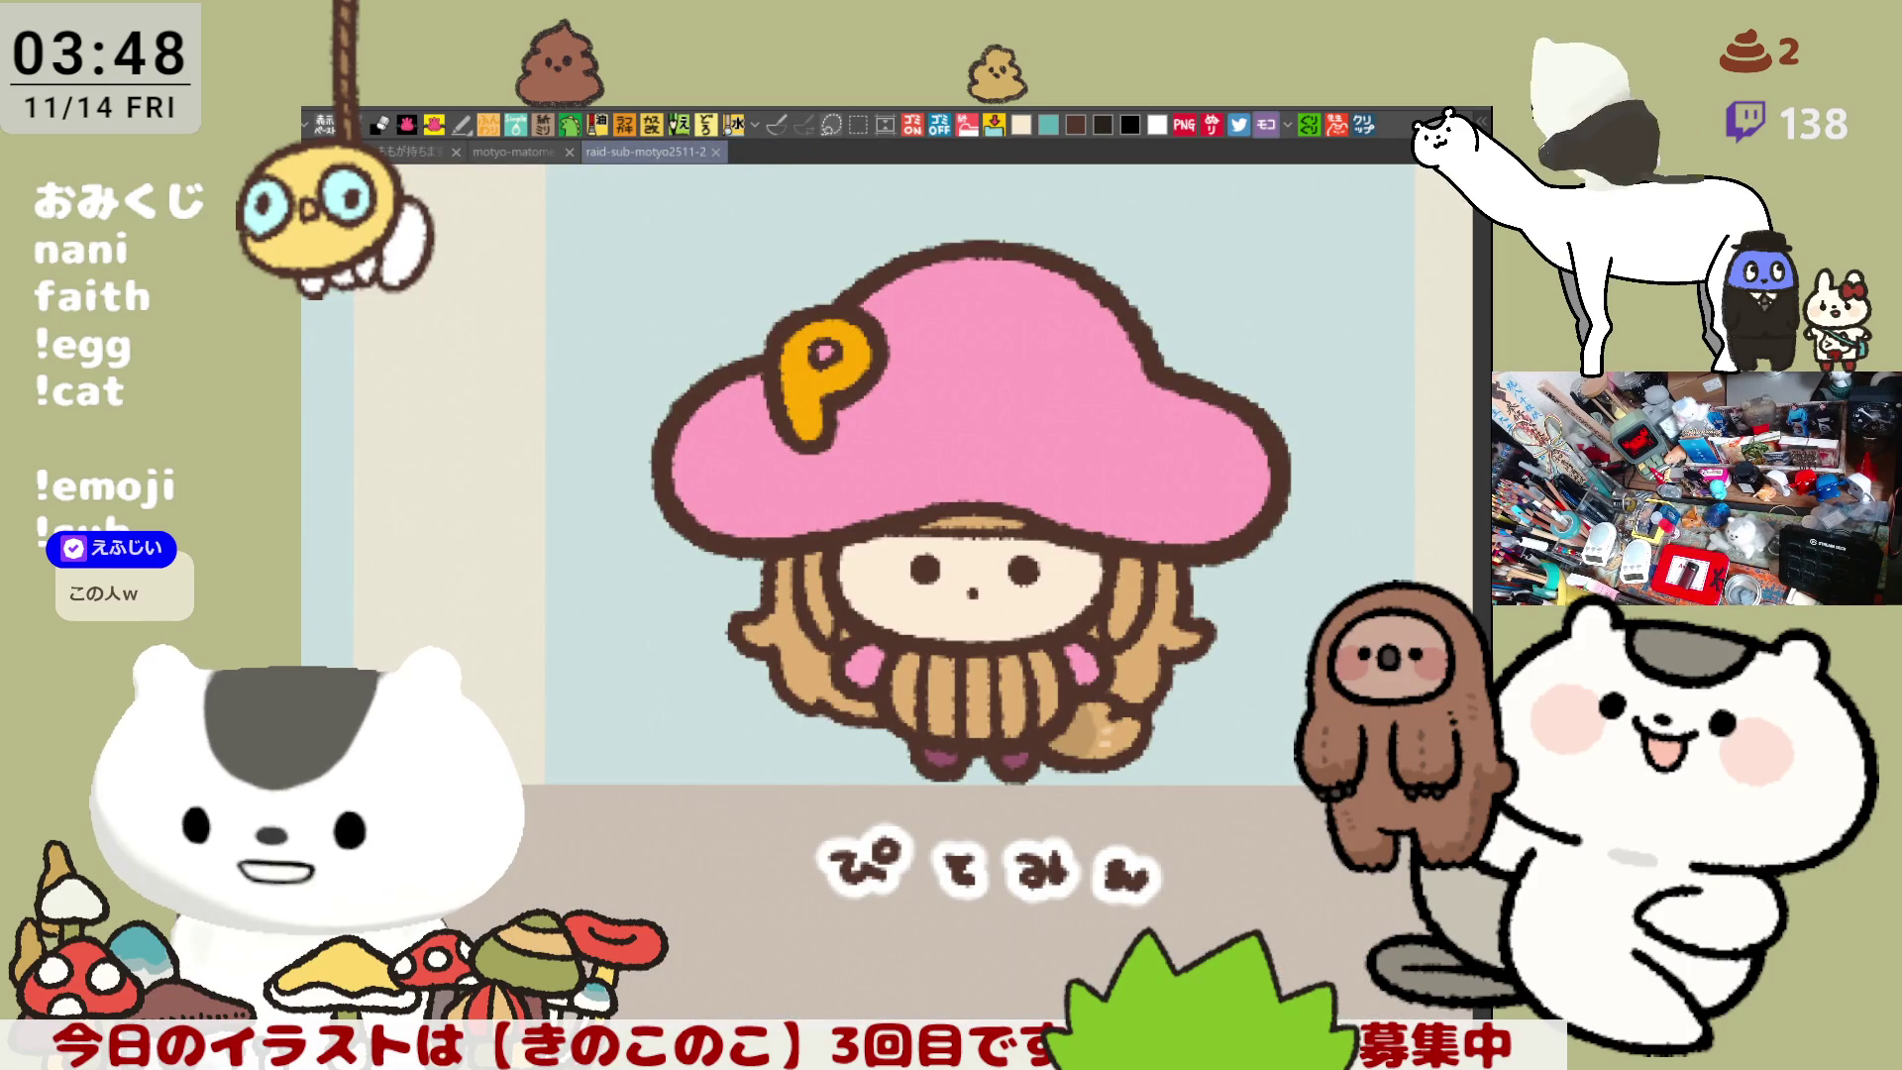
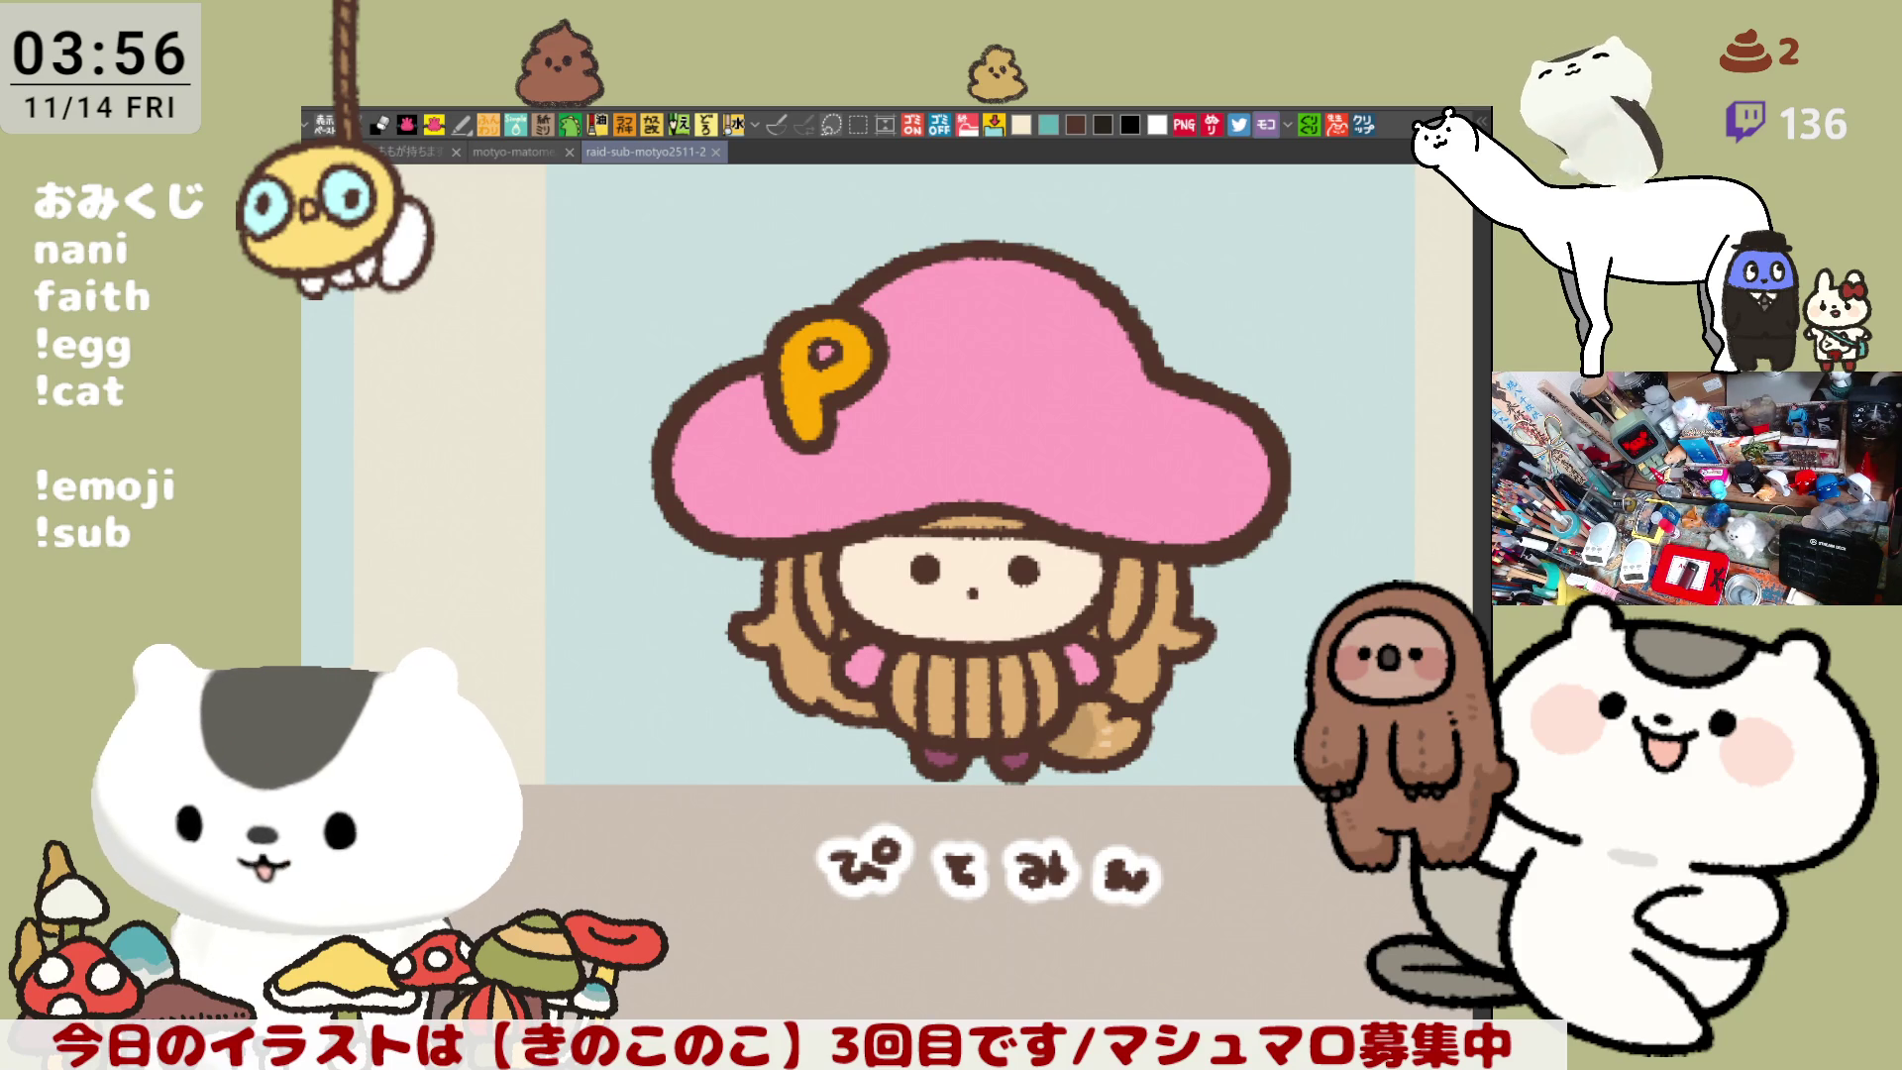
- Shift the view up and left, then paint over the hair just left of the girl's face
{"action": "left_click_drag", "start_coordinate": [914, 703], "coordinate": [816, 626]}
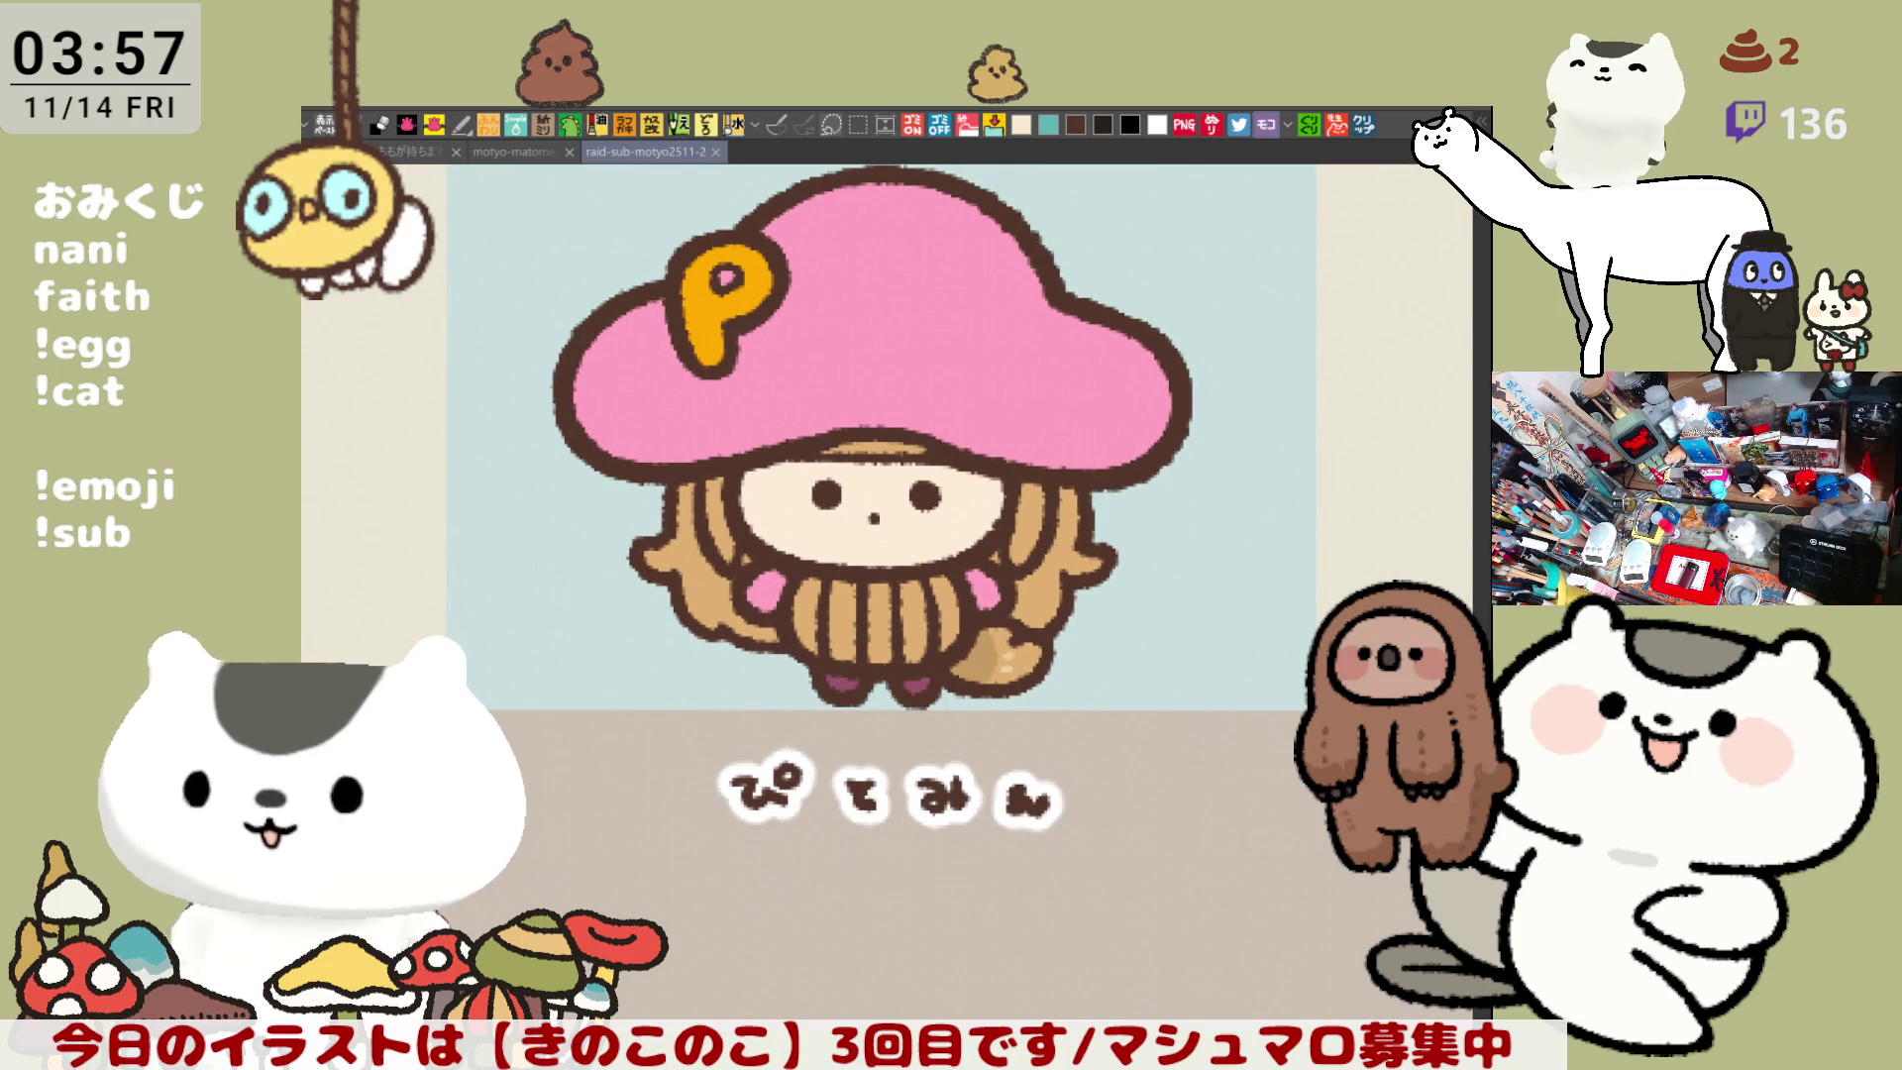
{"action": "left_click_drag", "start_coordinate": [659, 523], "coordinate": [699, 492]}
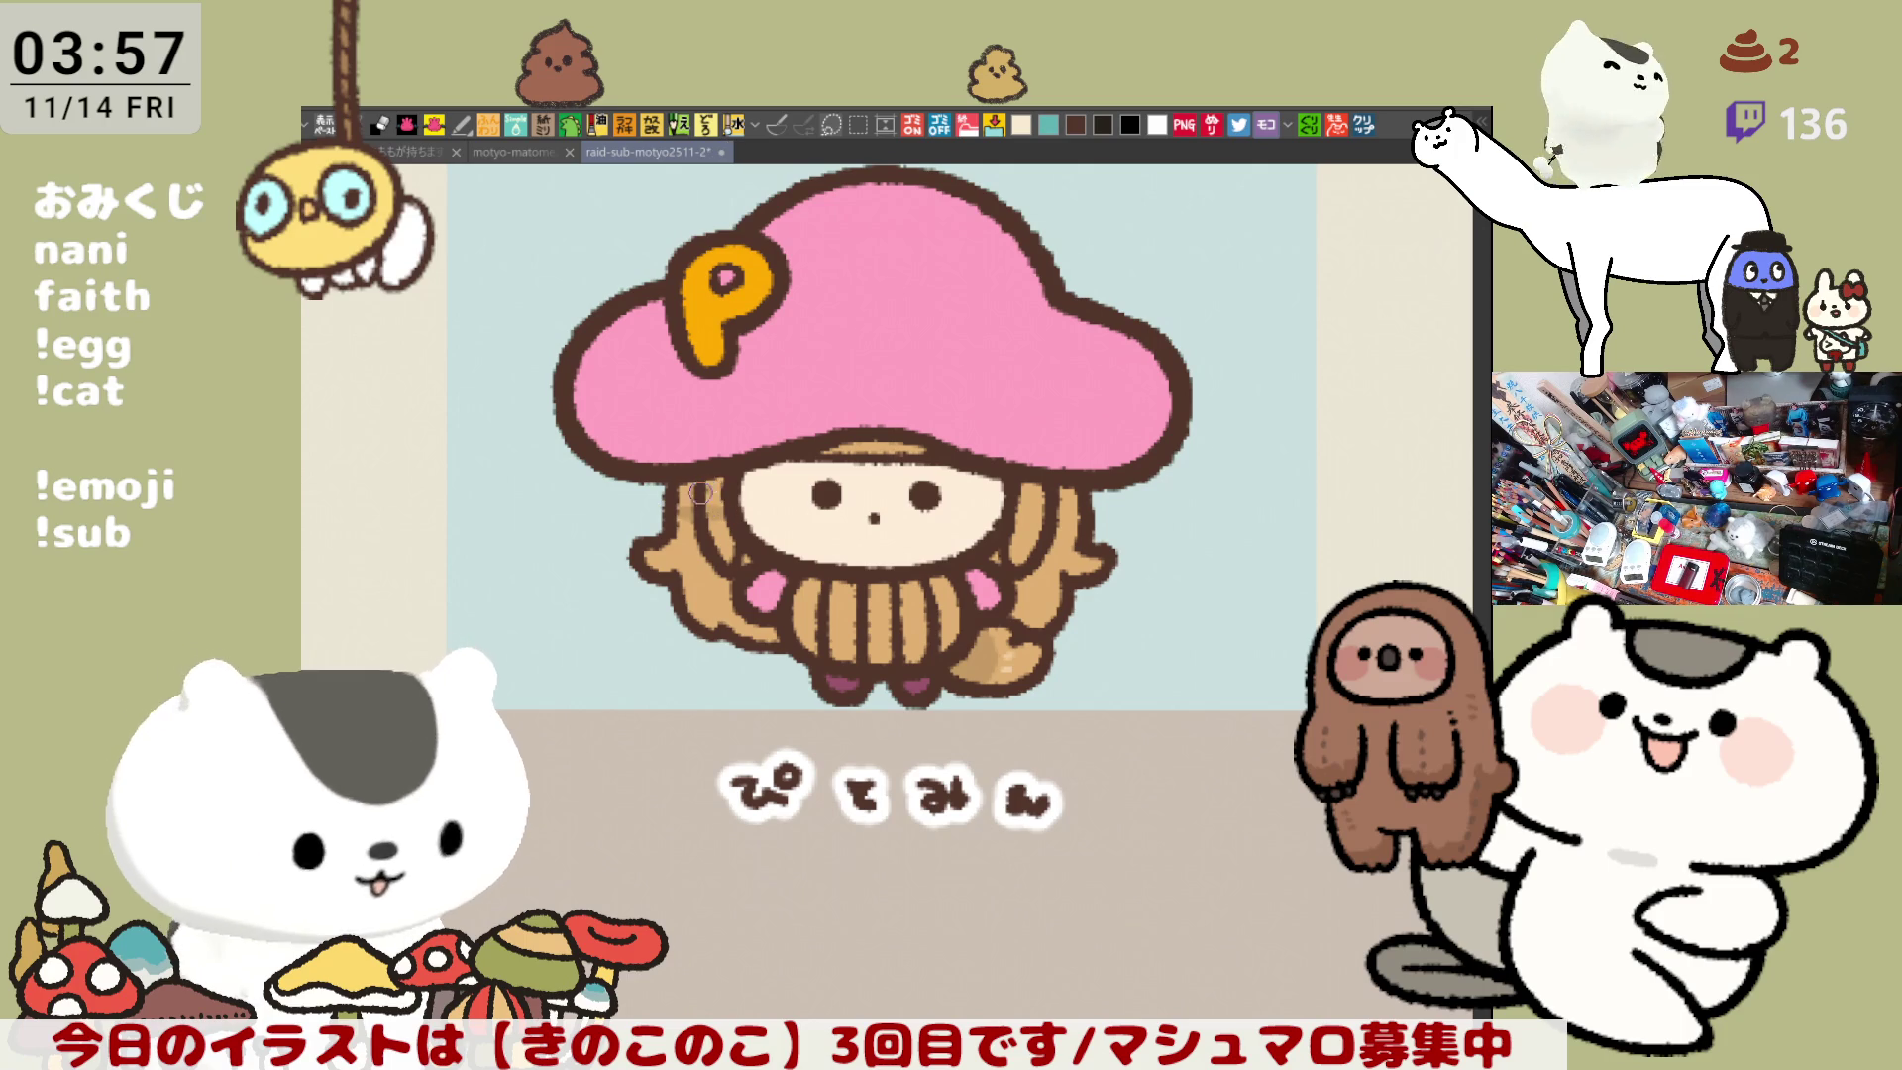